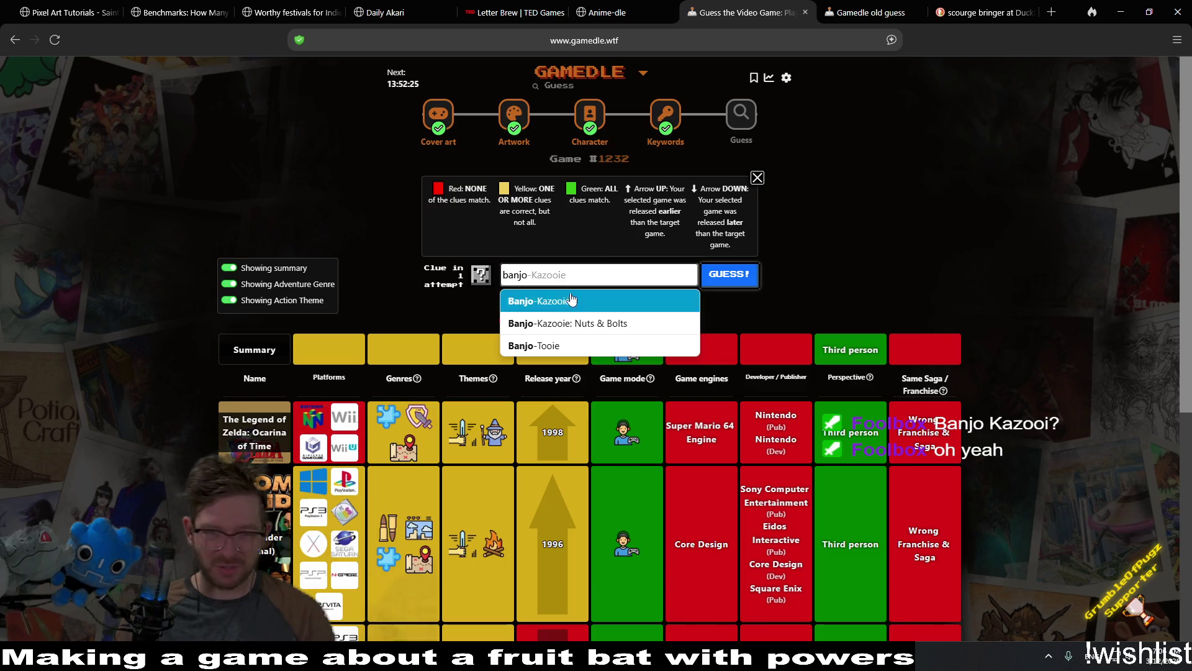
Guess Banjo-Kazooie from the suggestions, then ask to use the one-time clue.
left_click(573, 301)
left_click(733, 275)
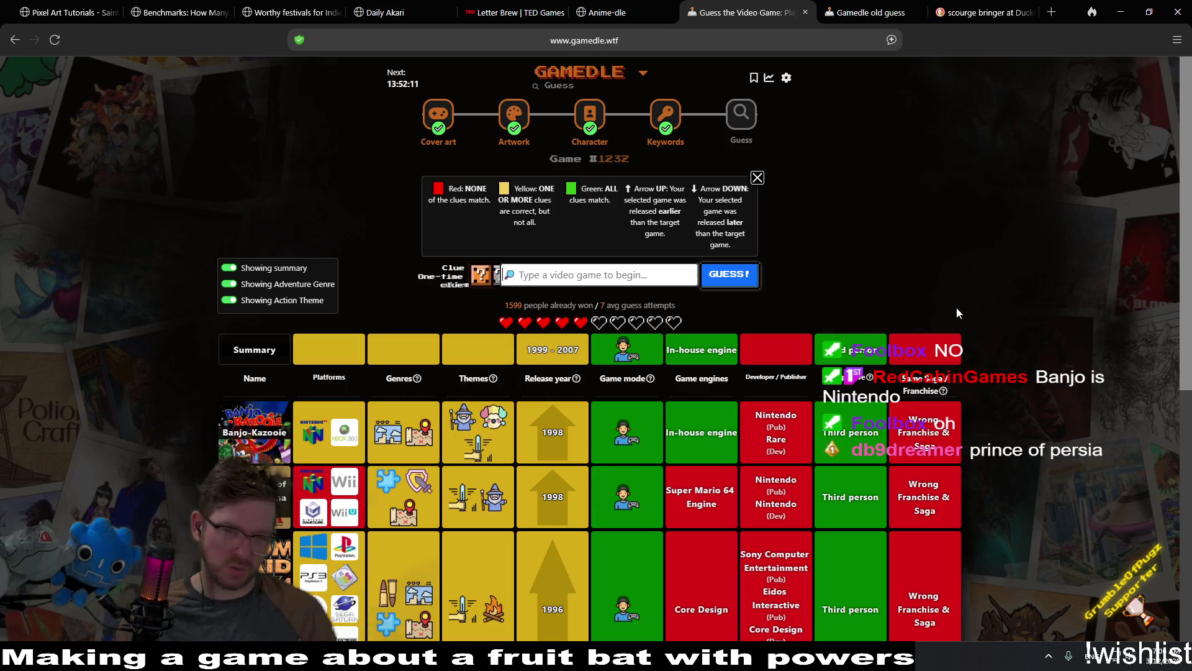
left_click(477, 274)
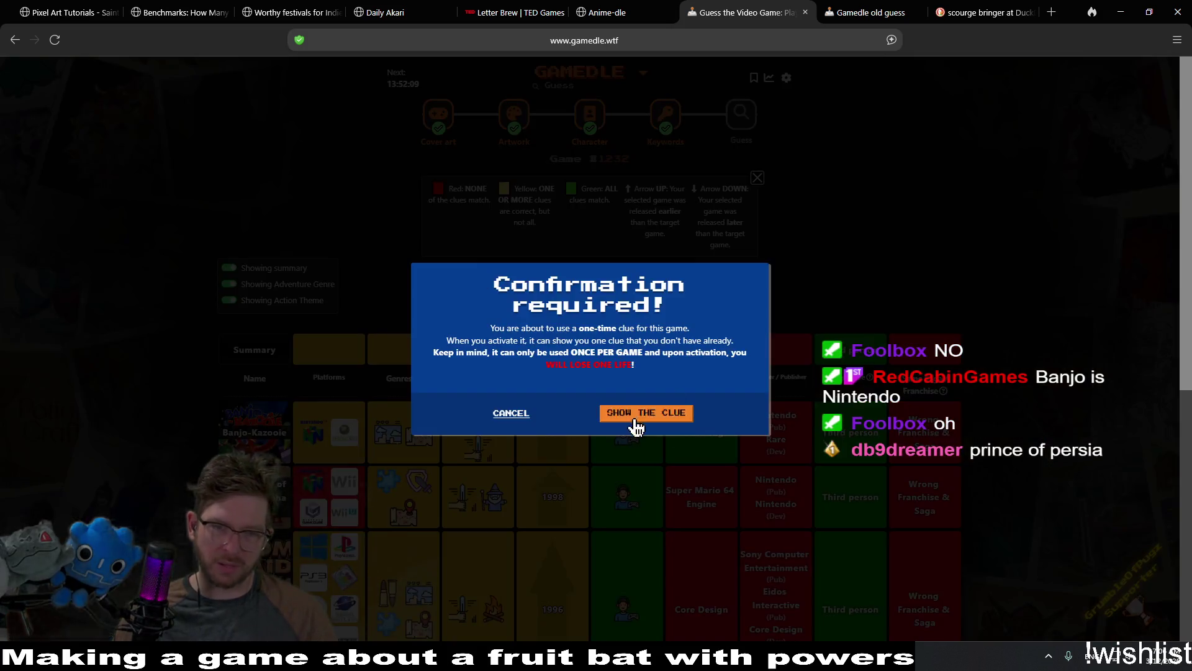
Confirm SHOW THE CLUE to reveal the target game's genres.
left_click(686, 411)
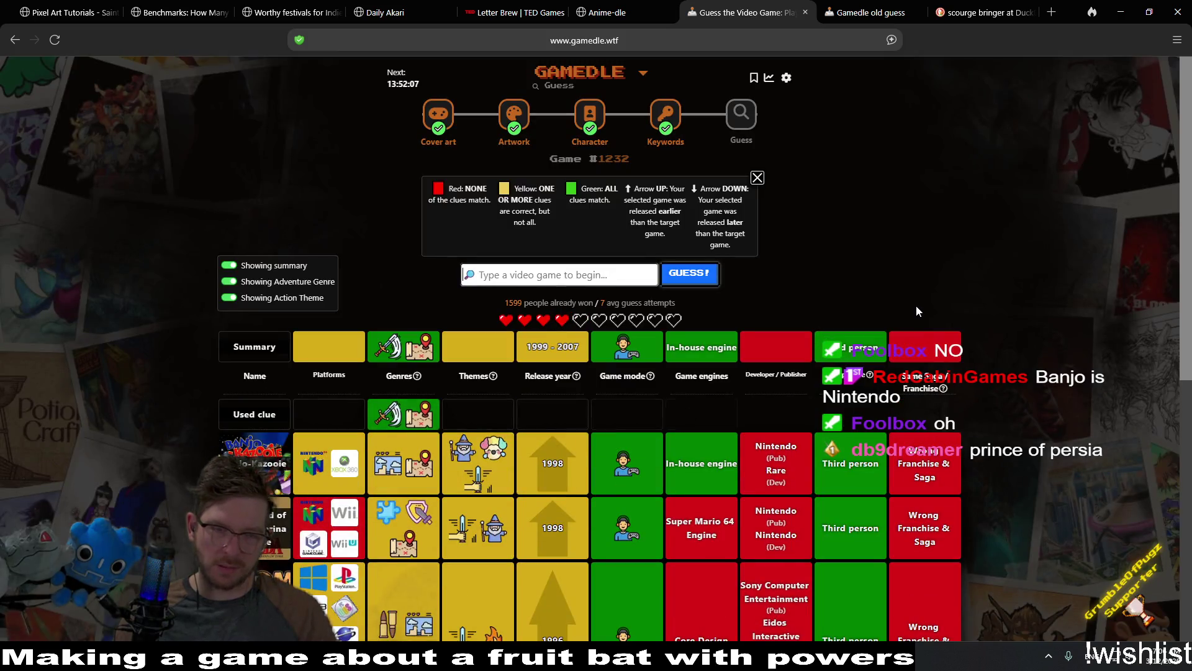
mouse_move(392, 428)
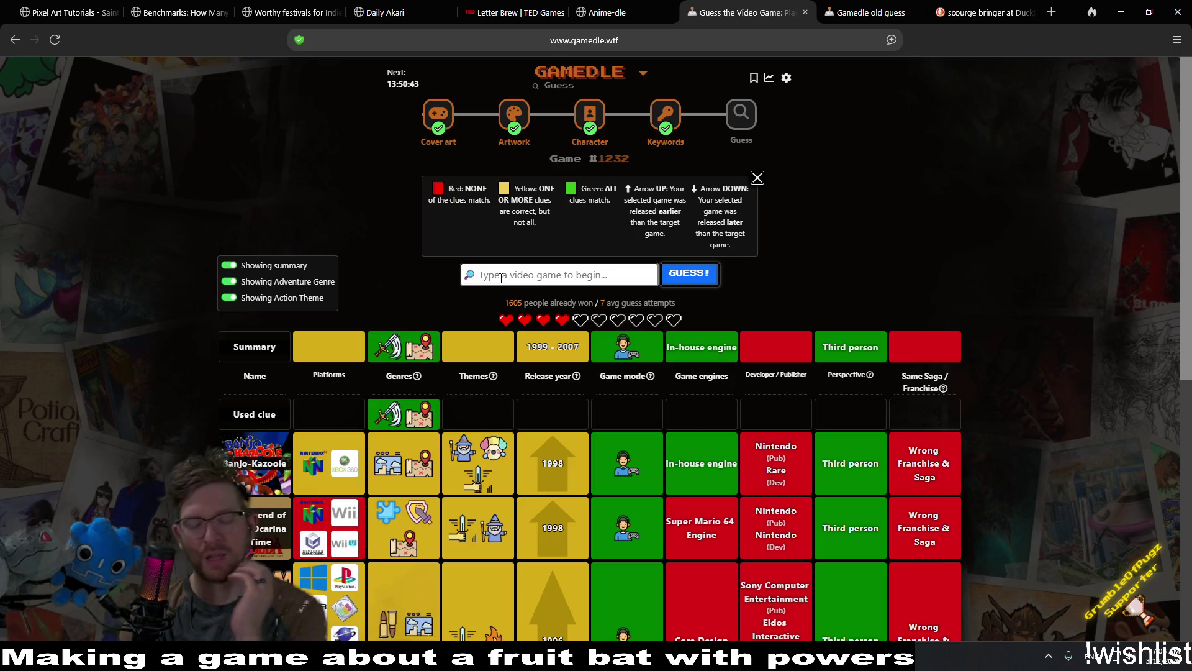
Search 'dyna' and submit Dynasty Warriors as the next guess.
type("dyna")
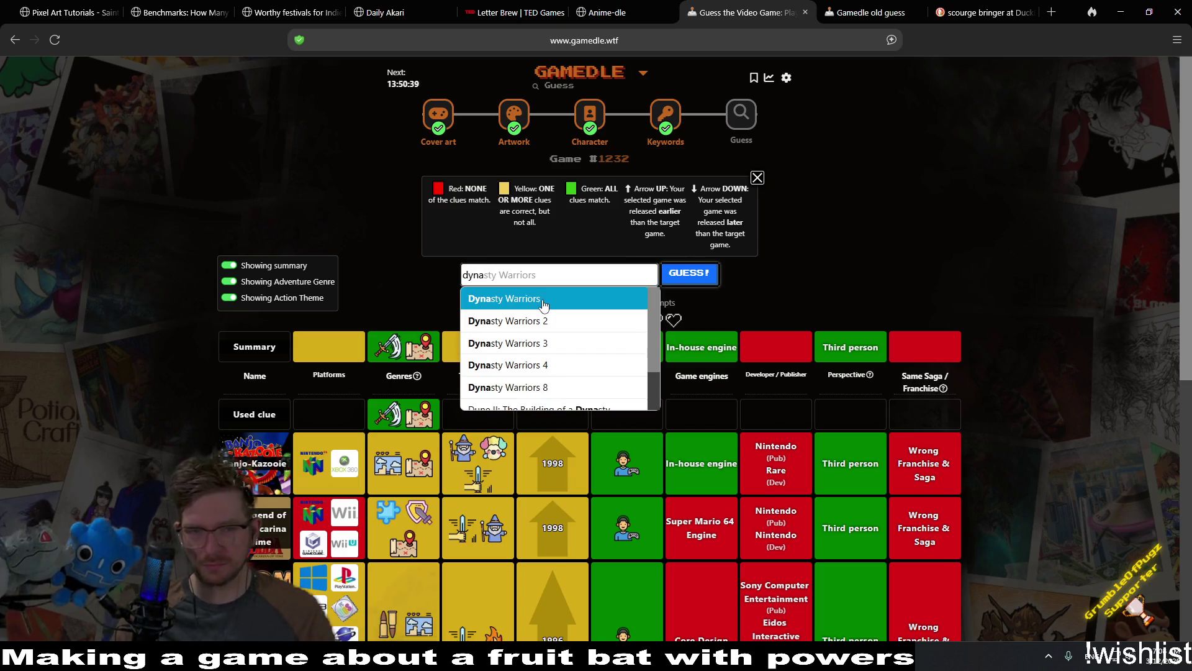
left_click(505, 298)
left_click(684, 274)
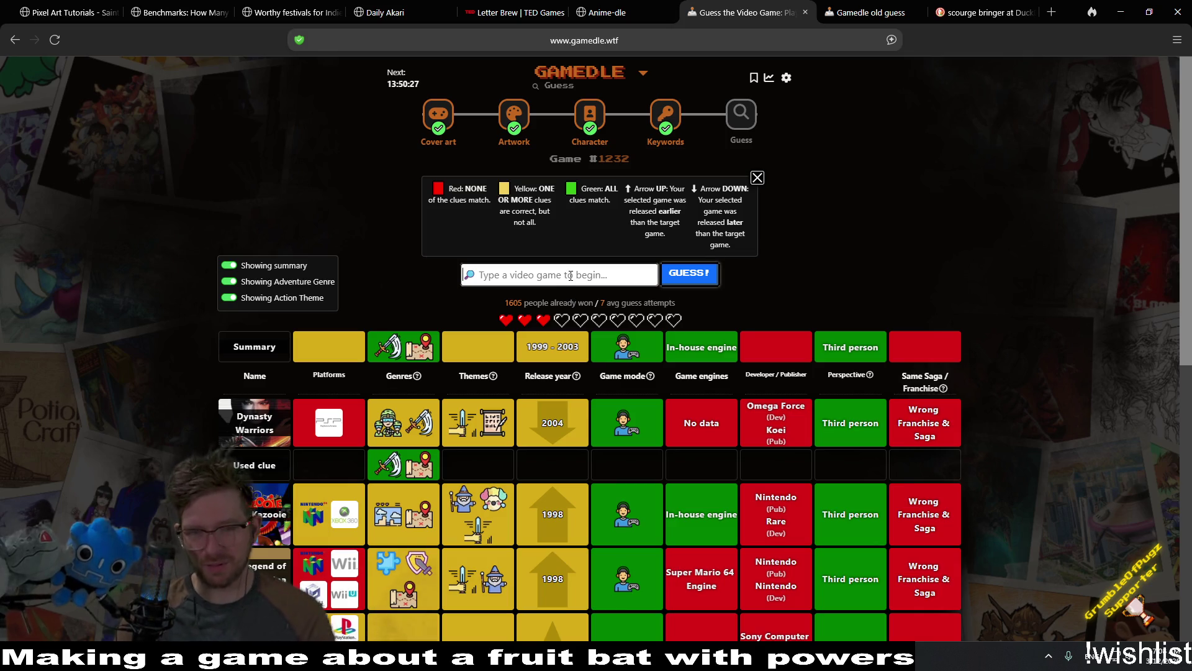
Search 'god of war' and submit God of War (original) as the guess.
type("god of war")
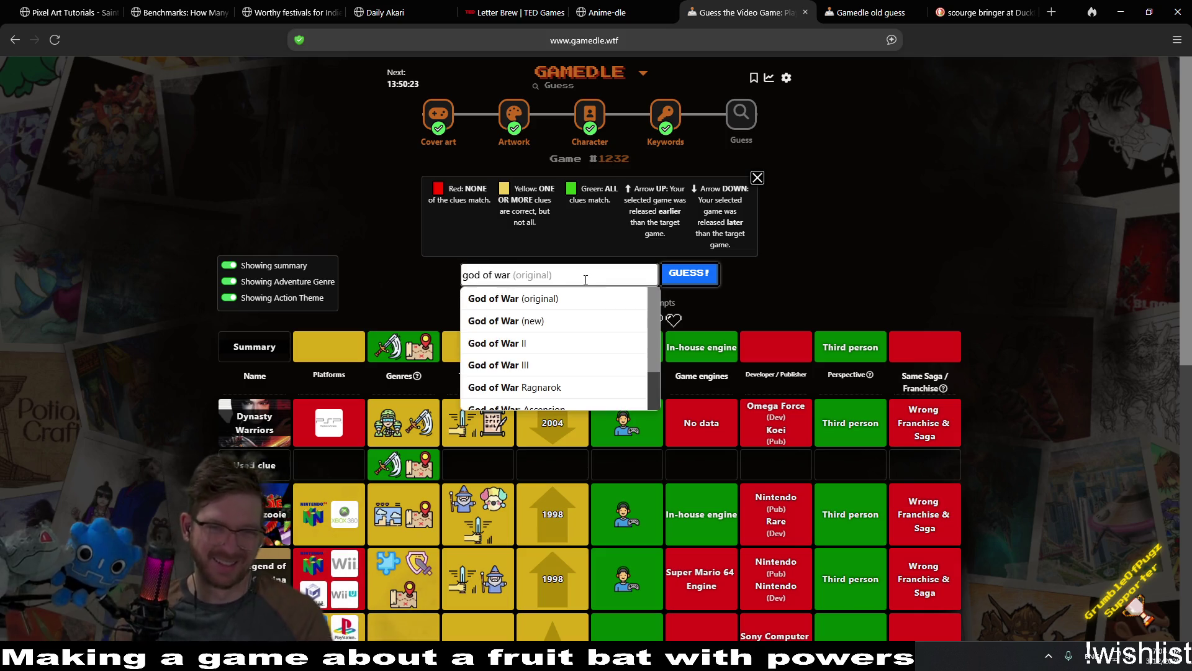
left_click(546, 296)
left_click(693, 275)
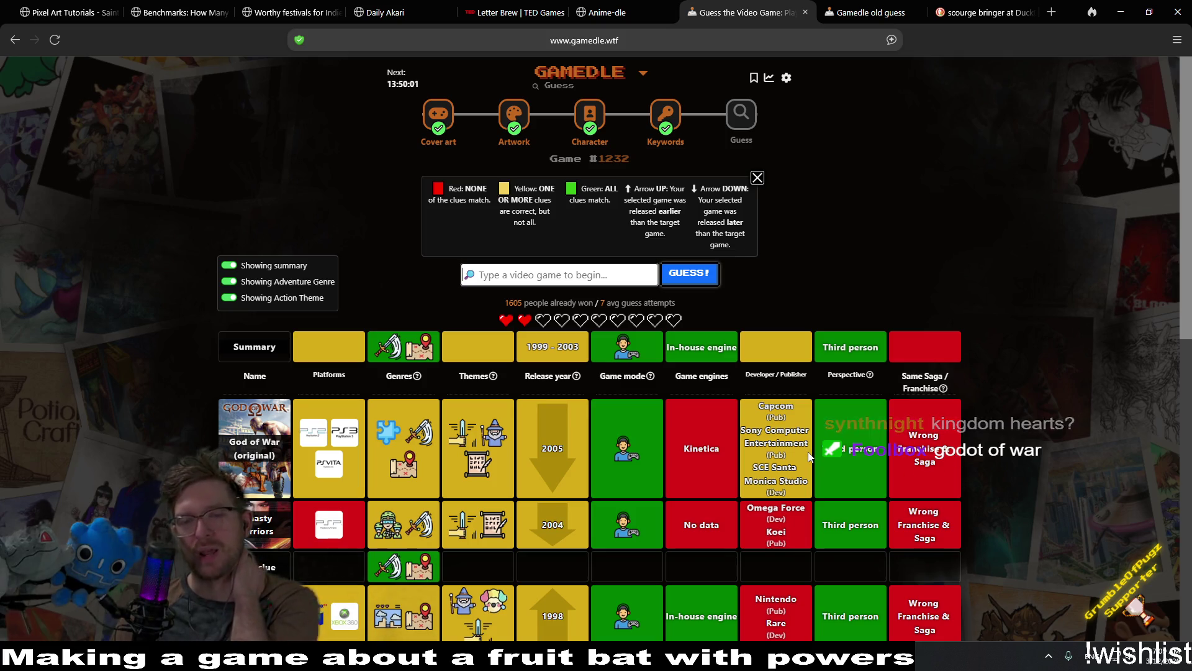
scroll(1047, 416, "down", 5)
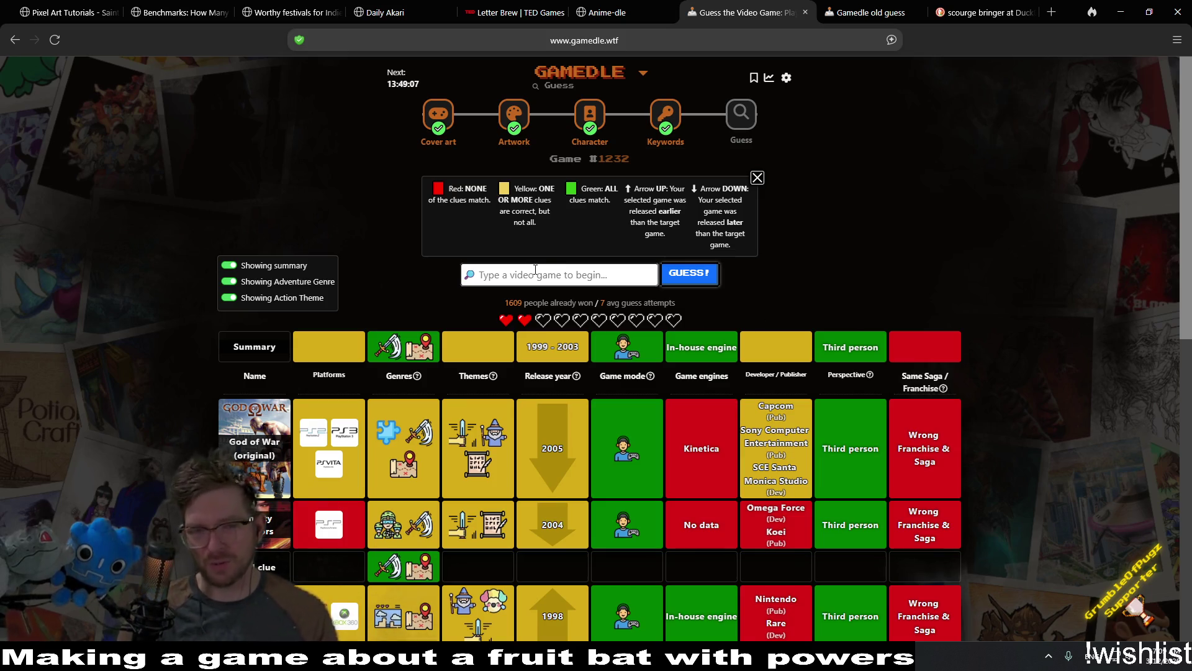
Search 'resident evil' and submit Resident Evil (original) as the guess.
left_click(535, 270)
type("residen")
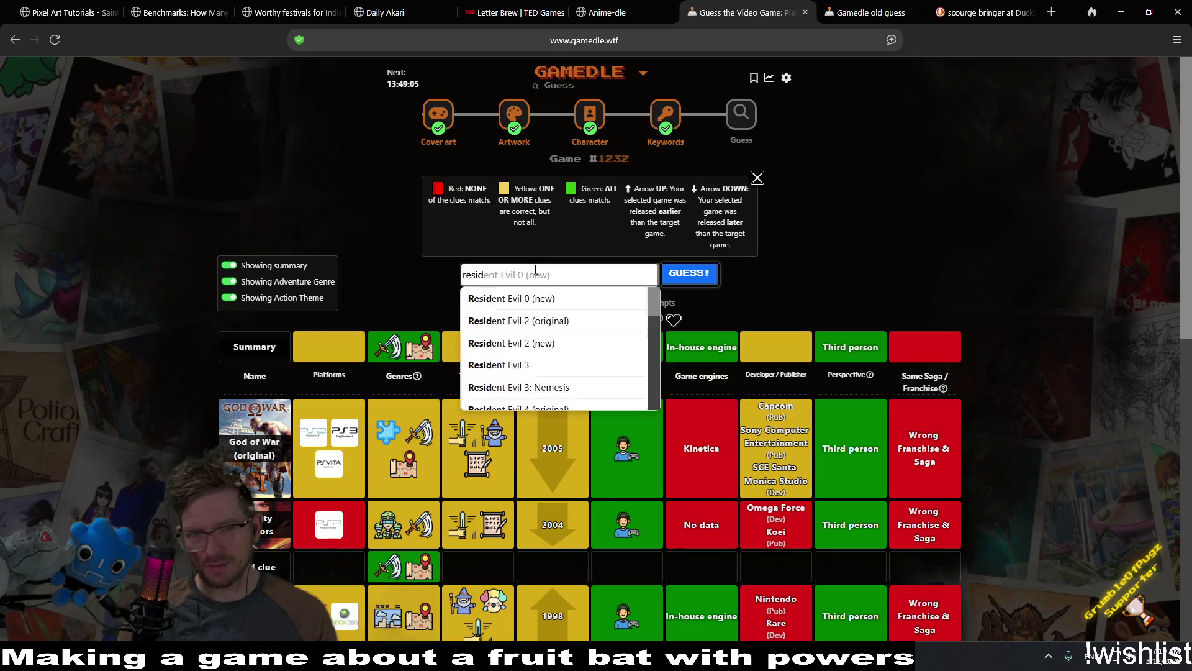
type(" evi")
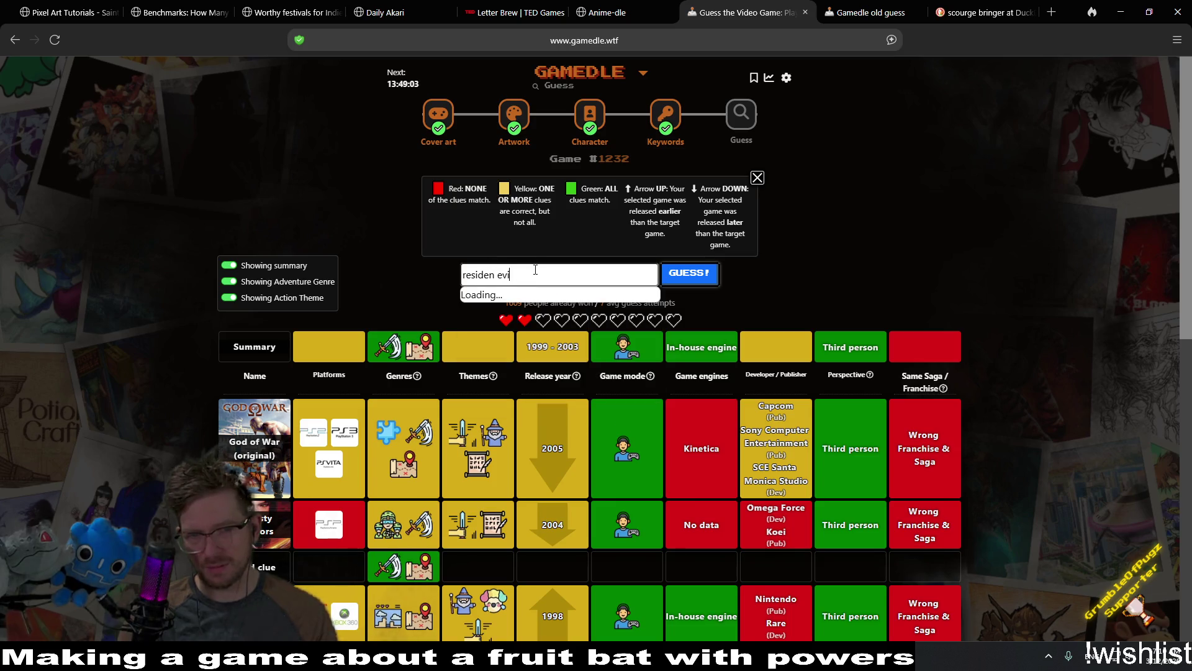
key("BackSpace")
key("BackSpace")
key("BackSpace")
type("t evil")
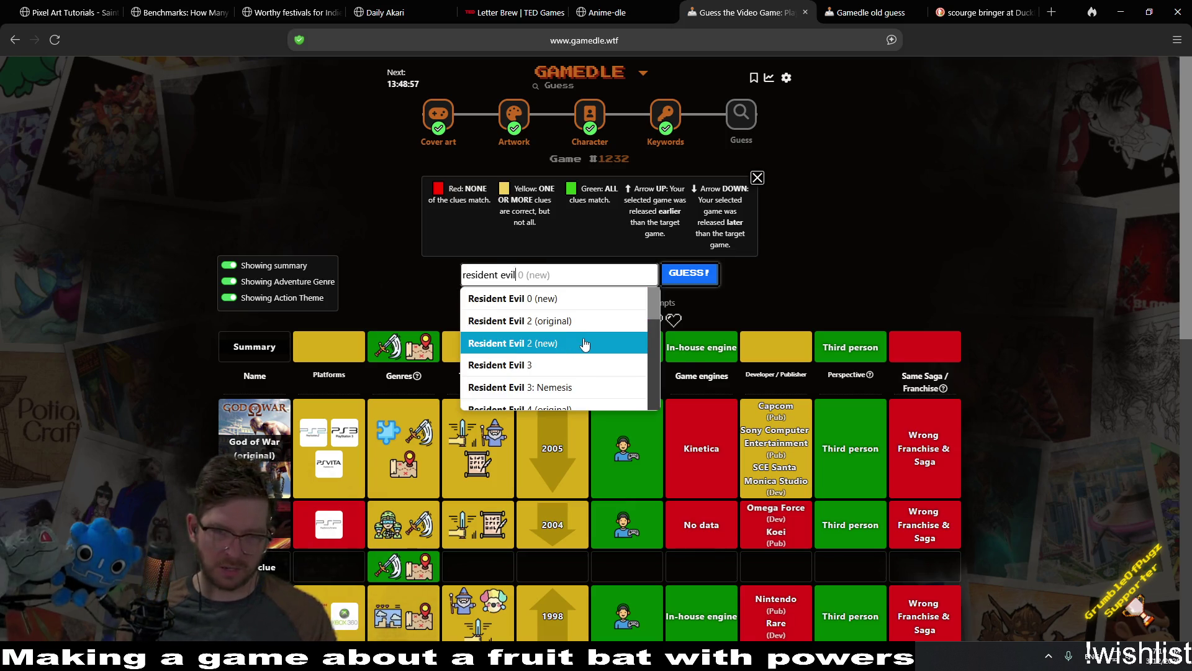
scroll(584, 343, "down", 5)
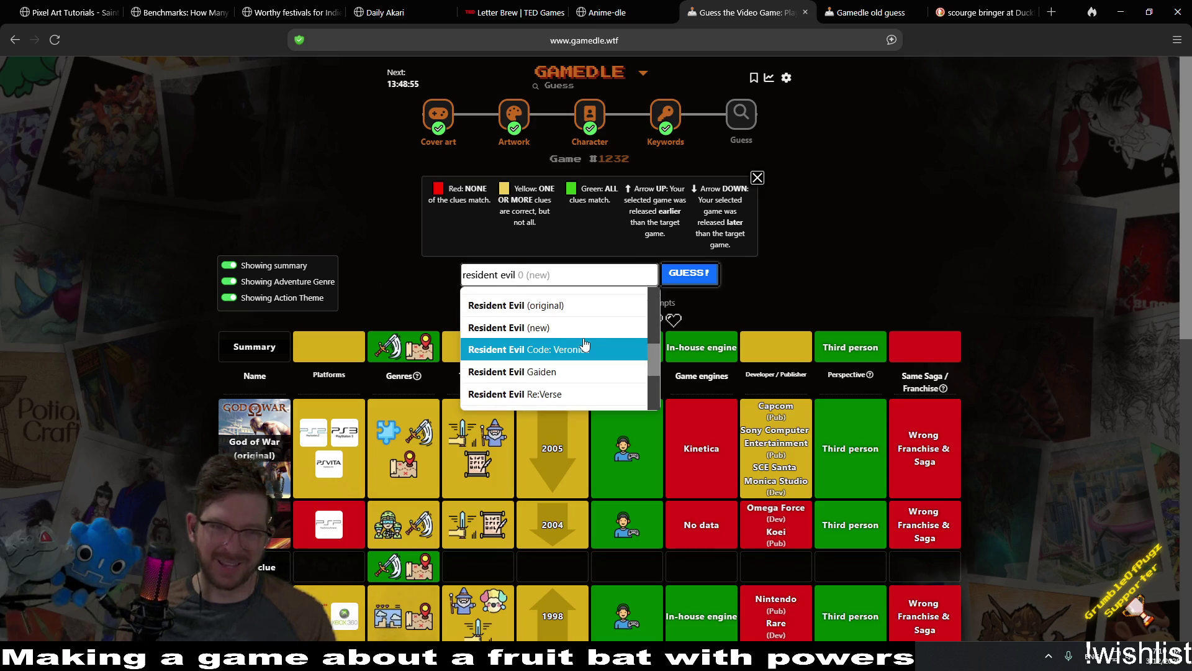
left_click(587, 306)
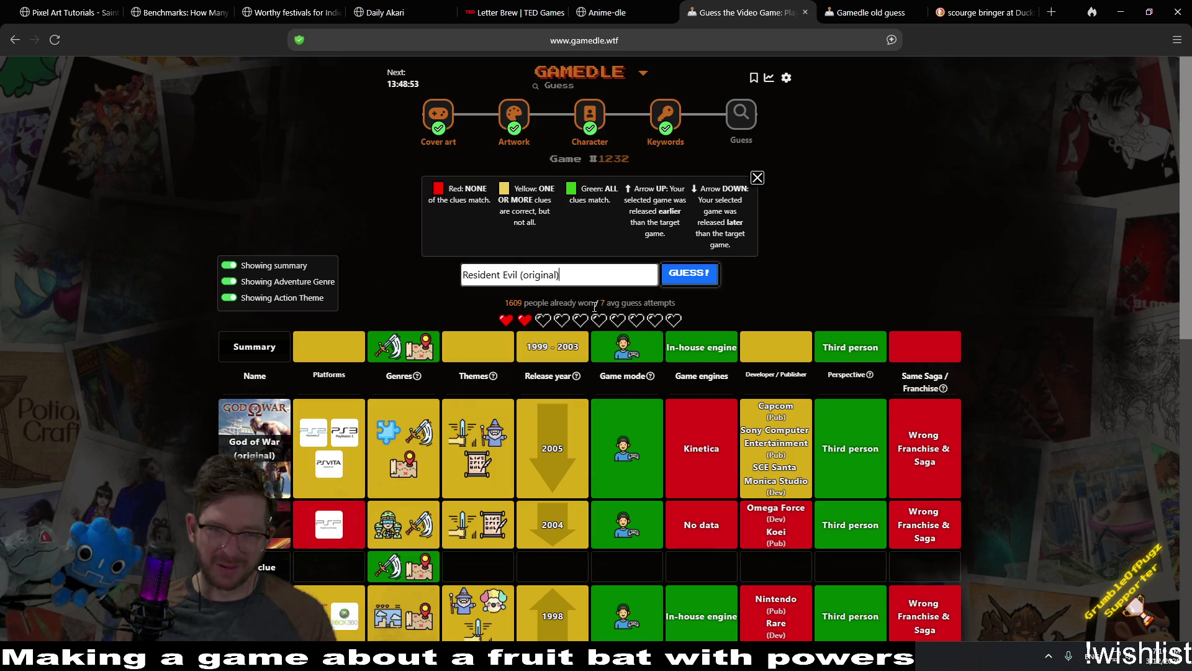
left_click(680, 280)
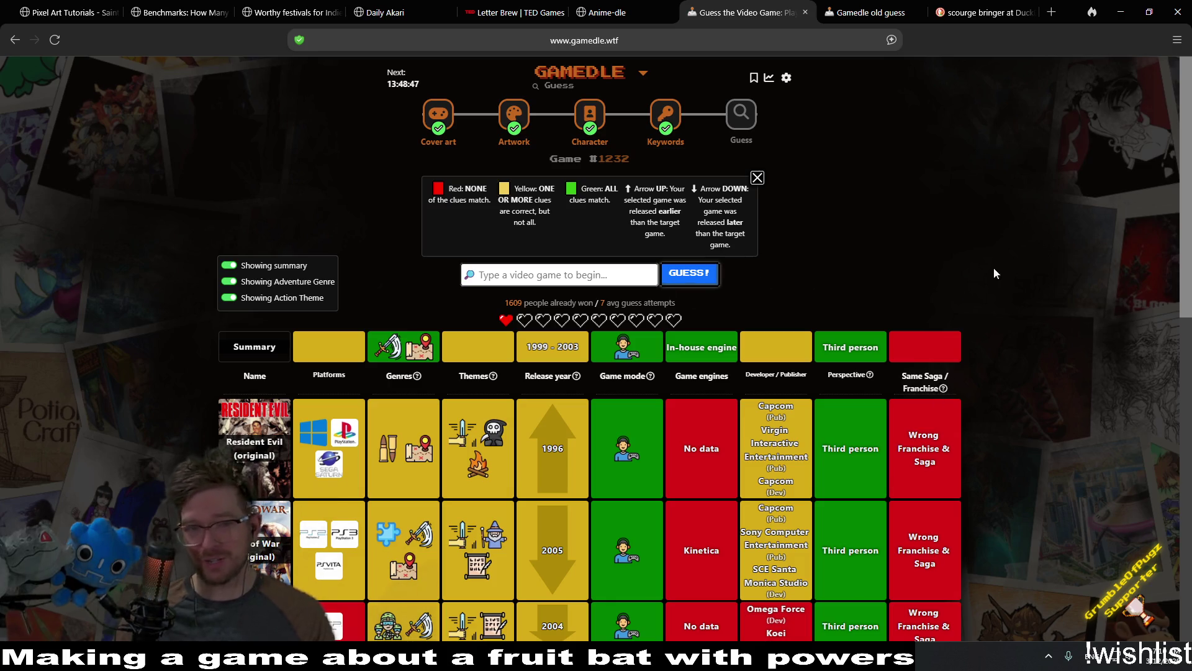
scroll(1000, 262, "down", 1)
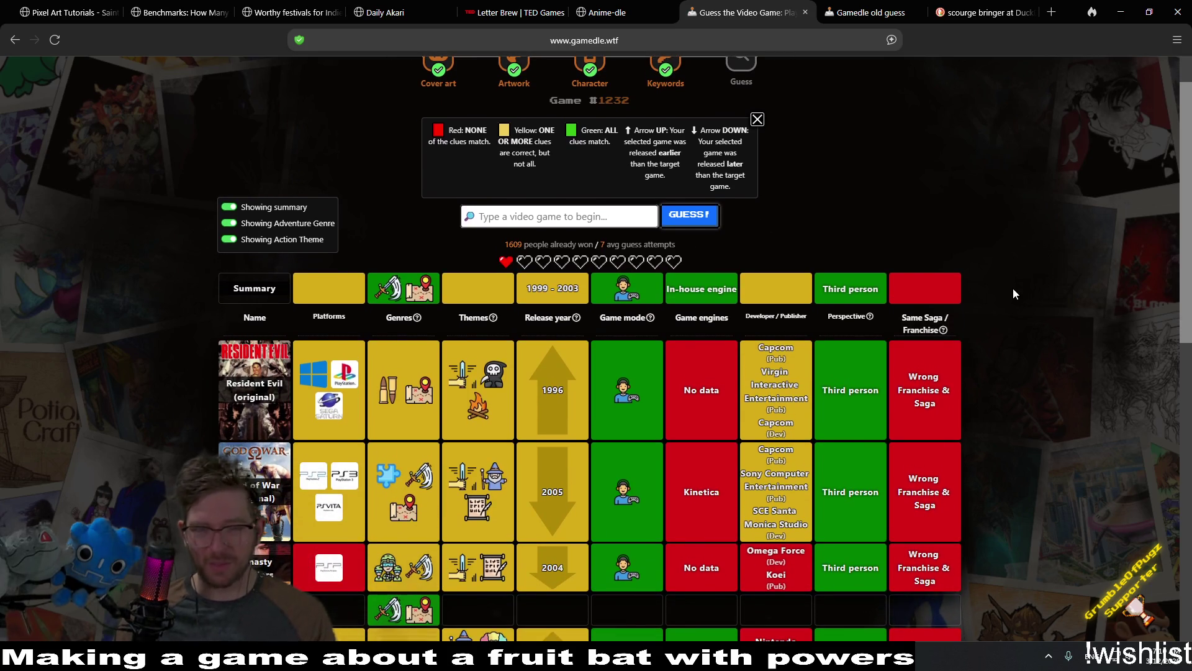
scroll(1078, 309, "down", 1)
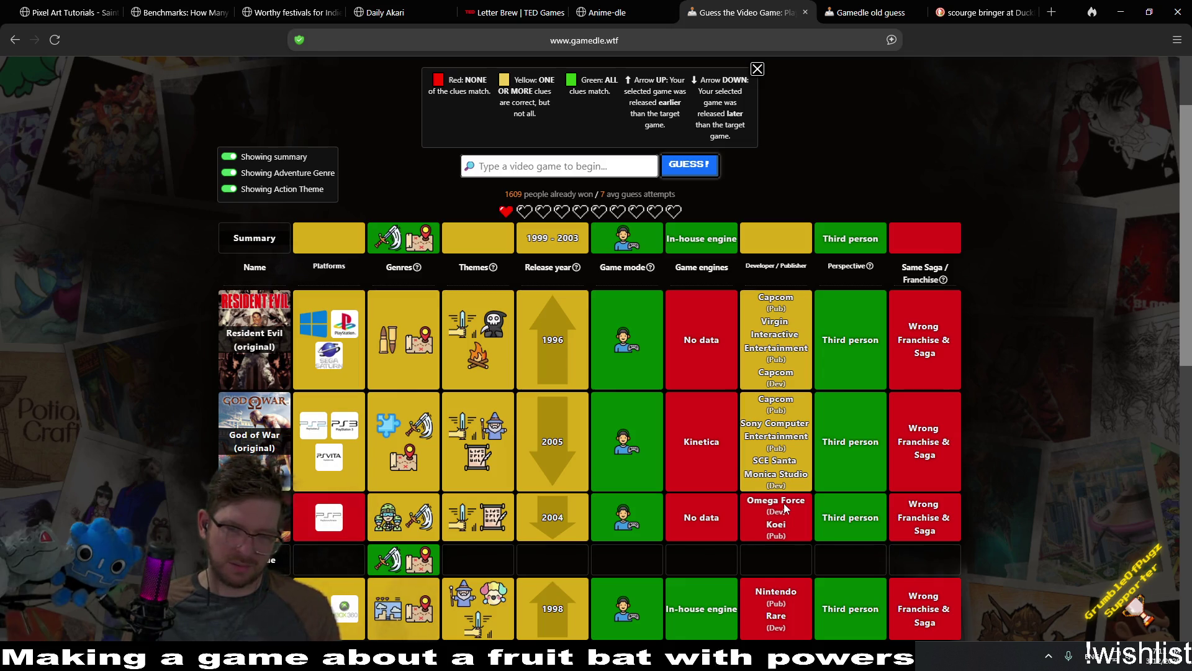
scroll(785, 506, "down", 10)
scroll(783, 501, "up", 5)
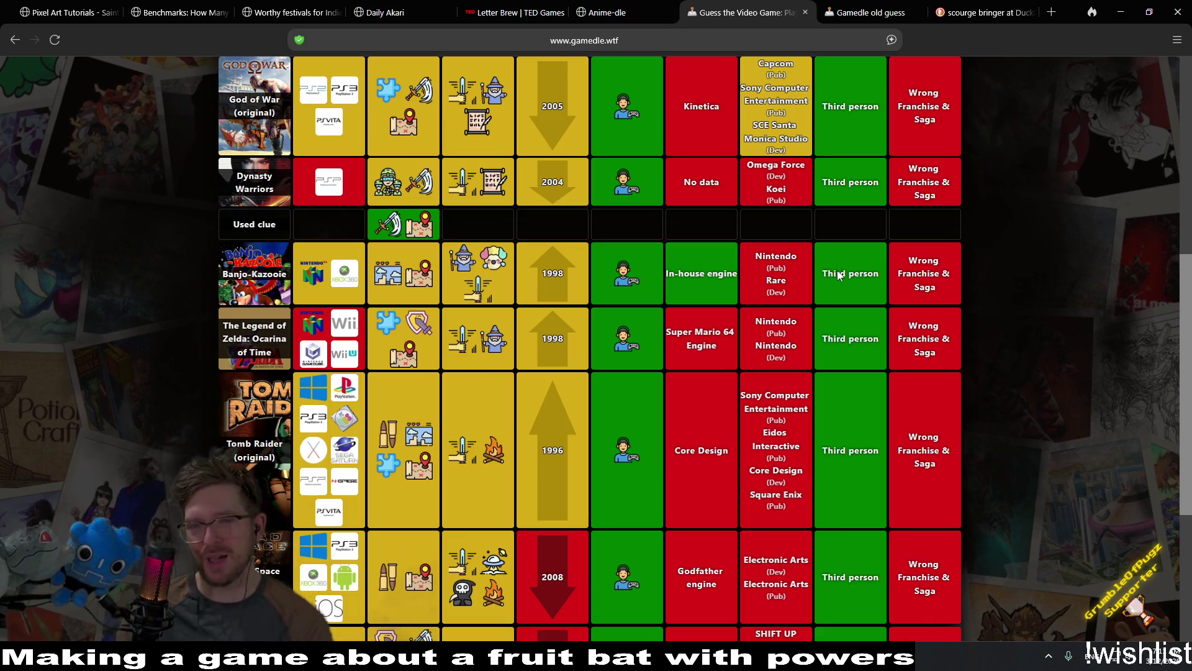
middle_click(1028, 386)
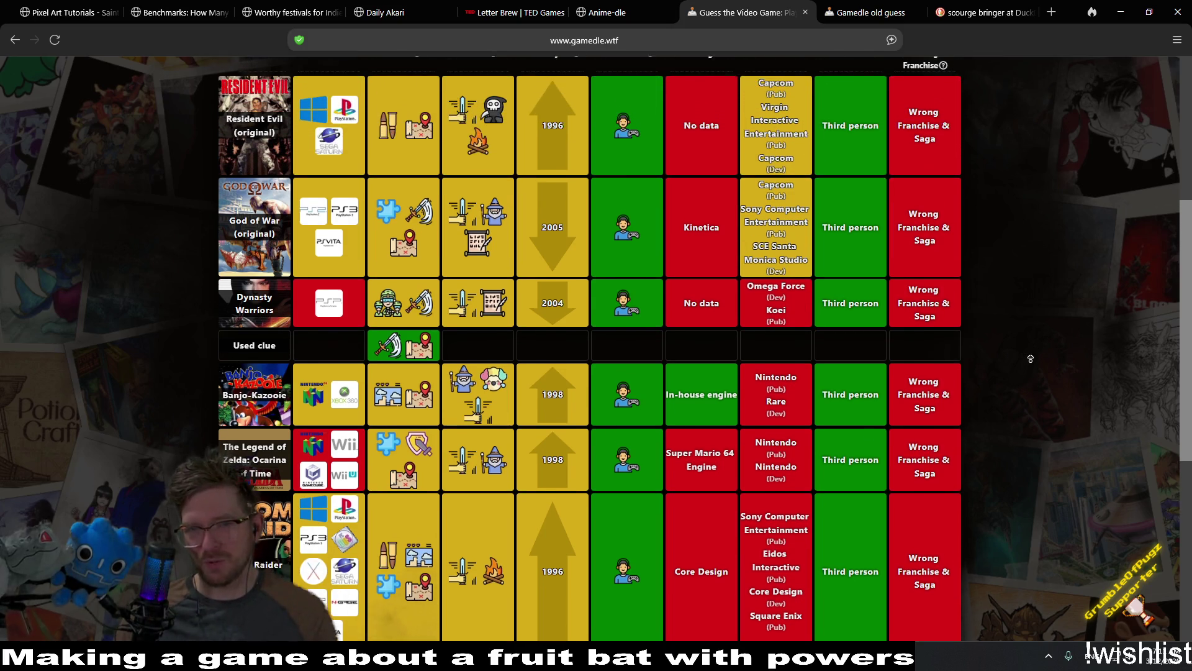
left_click(788, 159)
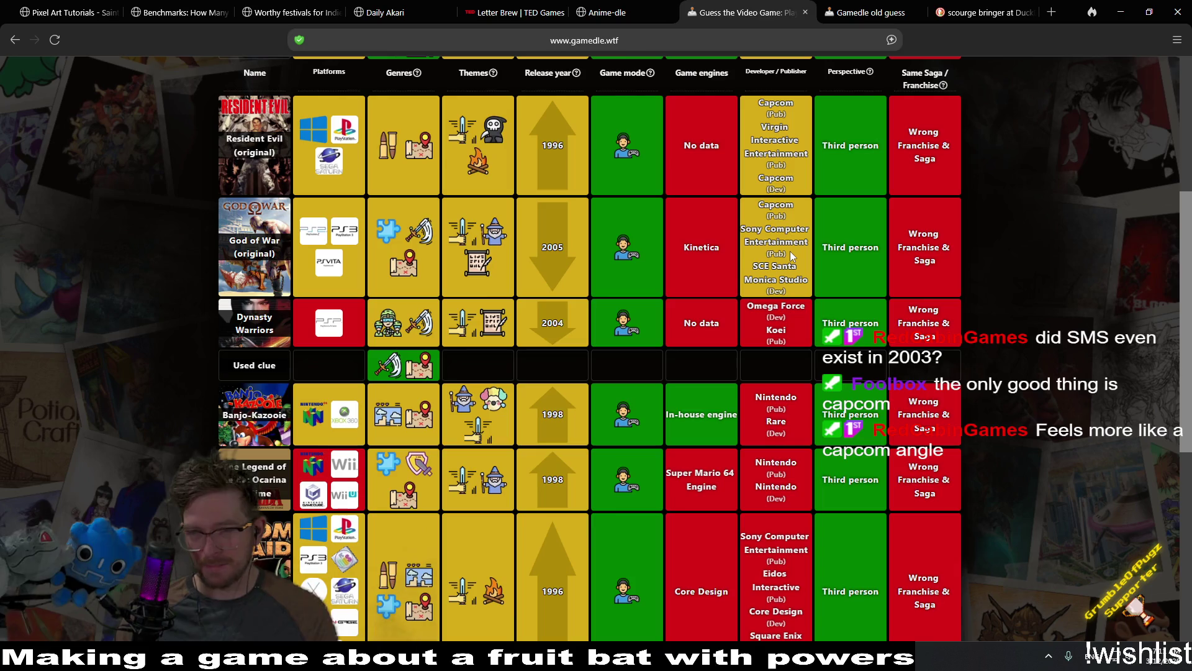
scroll(774, 345, "up", 5)
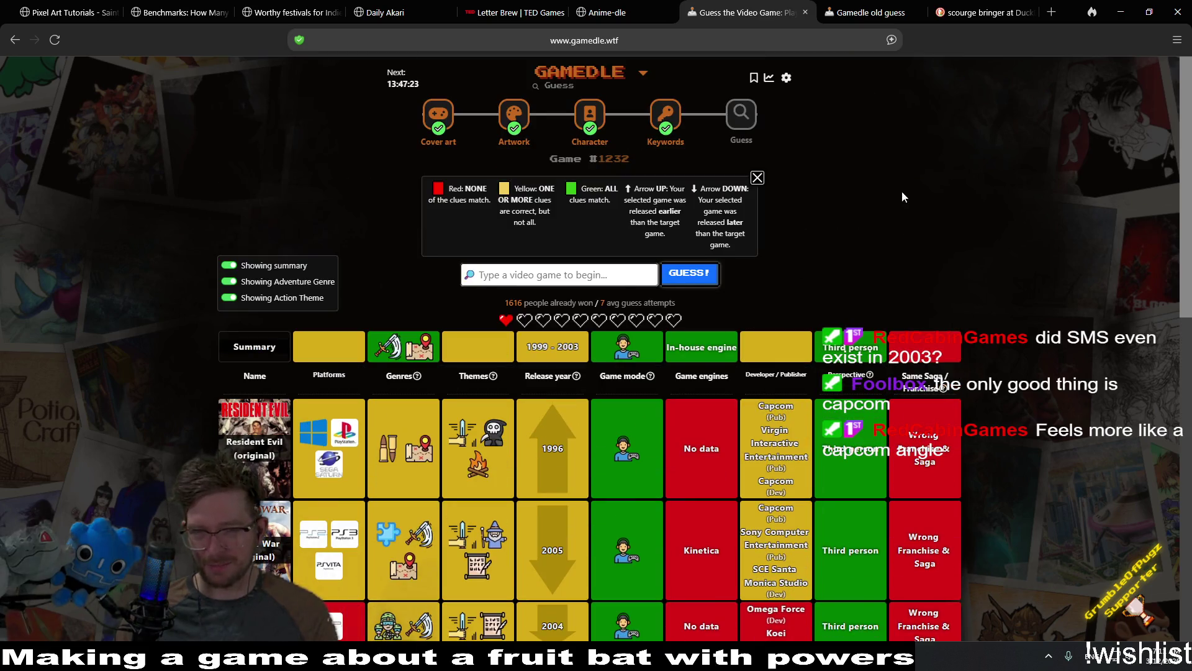
scroll(911, 224, "down", 1)
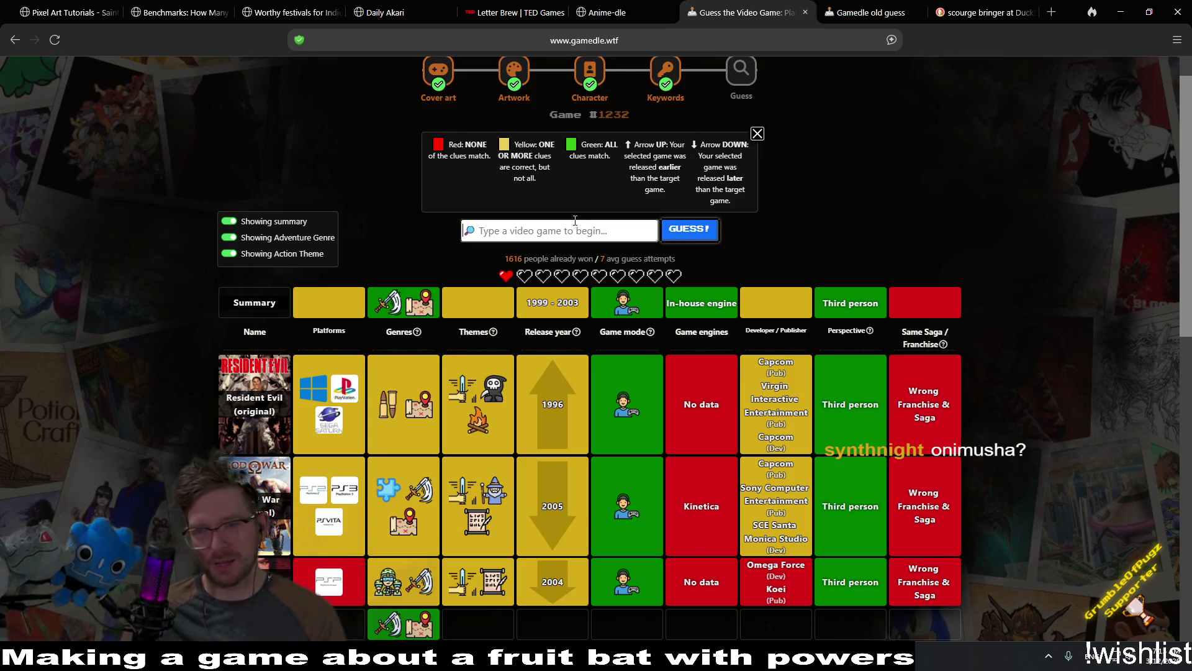
Search 'onimush' and submit Onimusha: Blade Warriors, revealing Devil May Cry as the answer.
type("onimu")
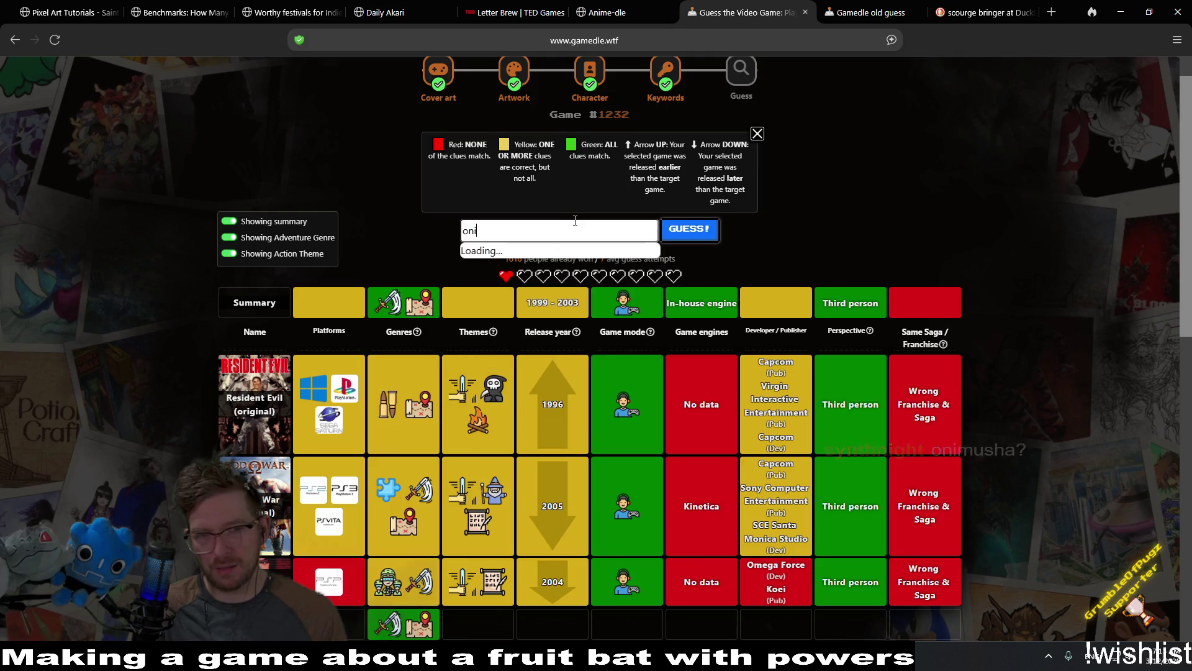
type("sha")
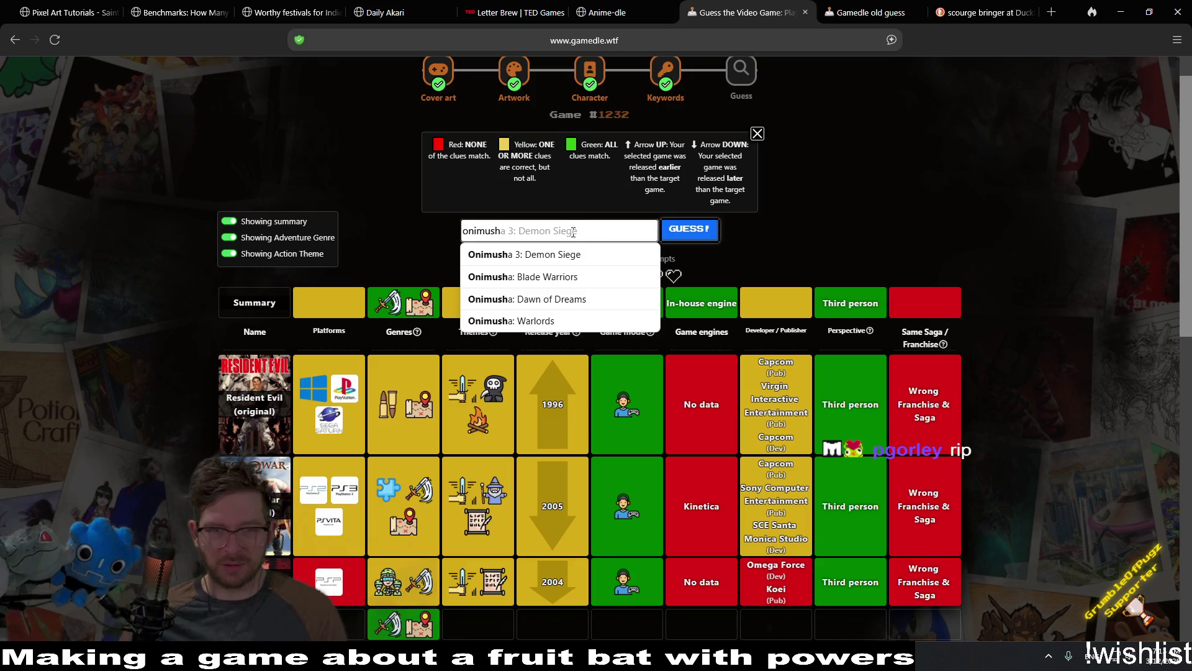
left_click(581, 277)
left_click(689, 229)
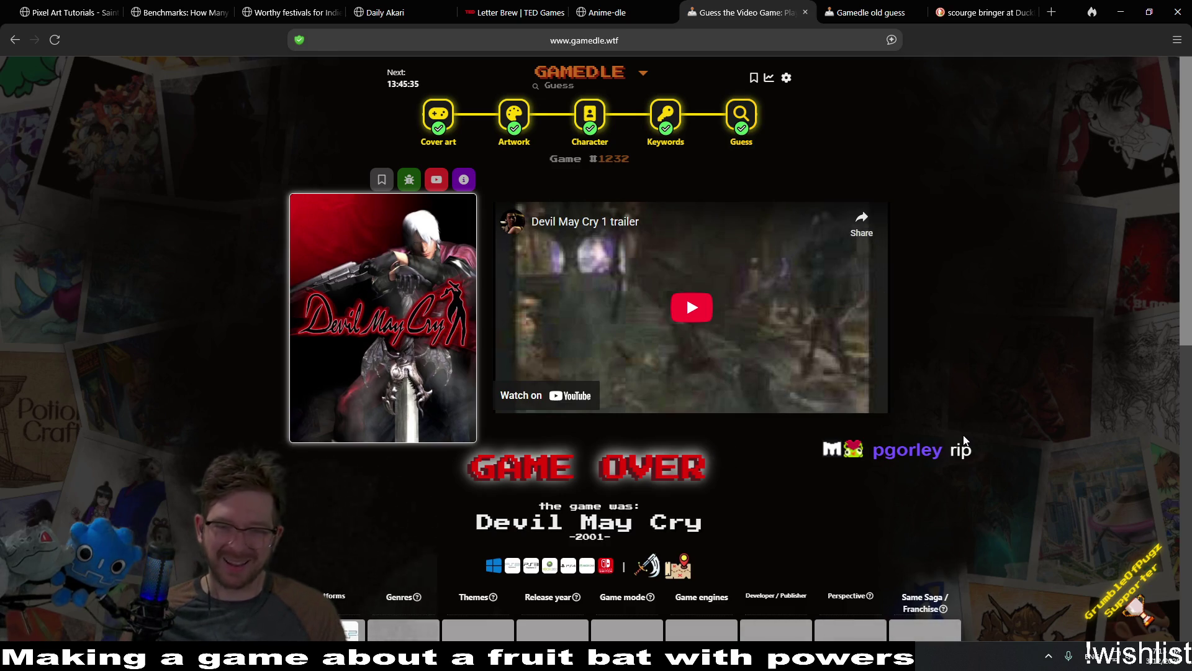
scroll(964, 440, "down", 8)
scroll(973, 437, "up", 5)
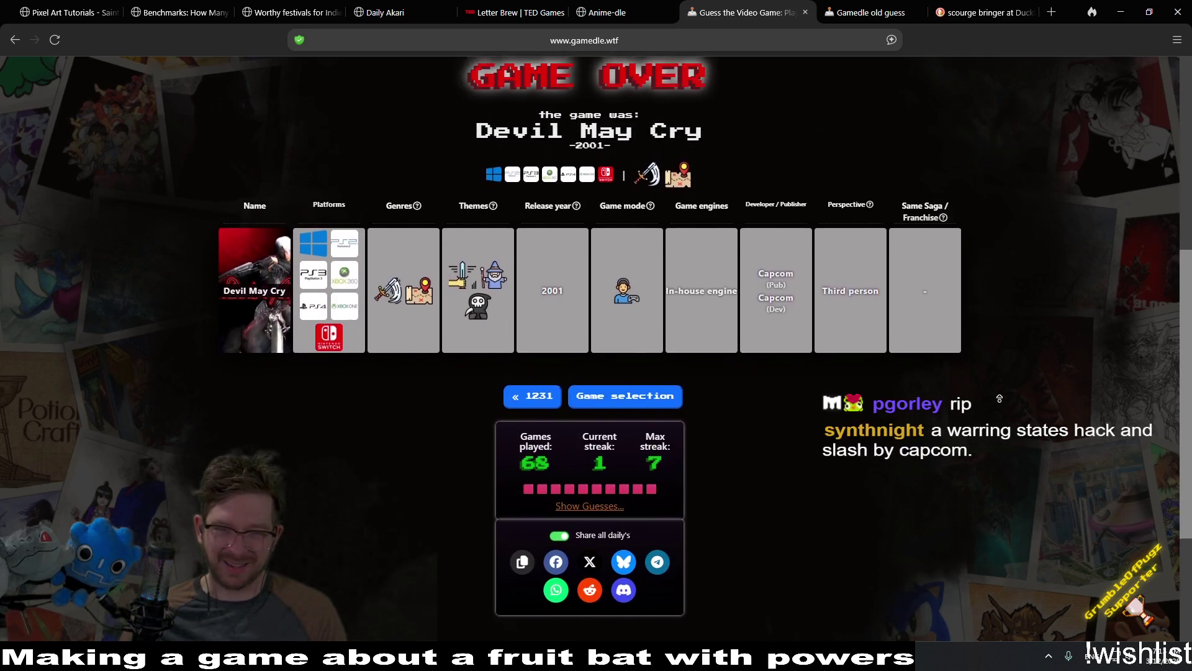
scroll(1000, 398, "up", 2)
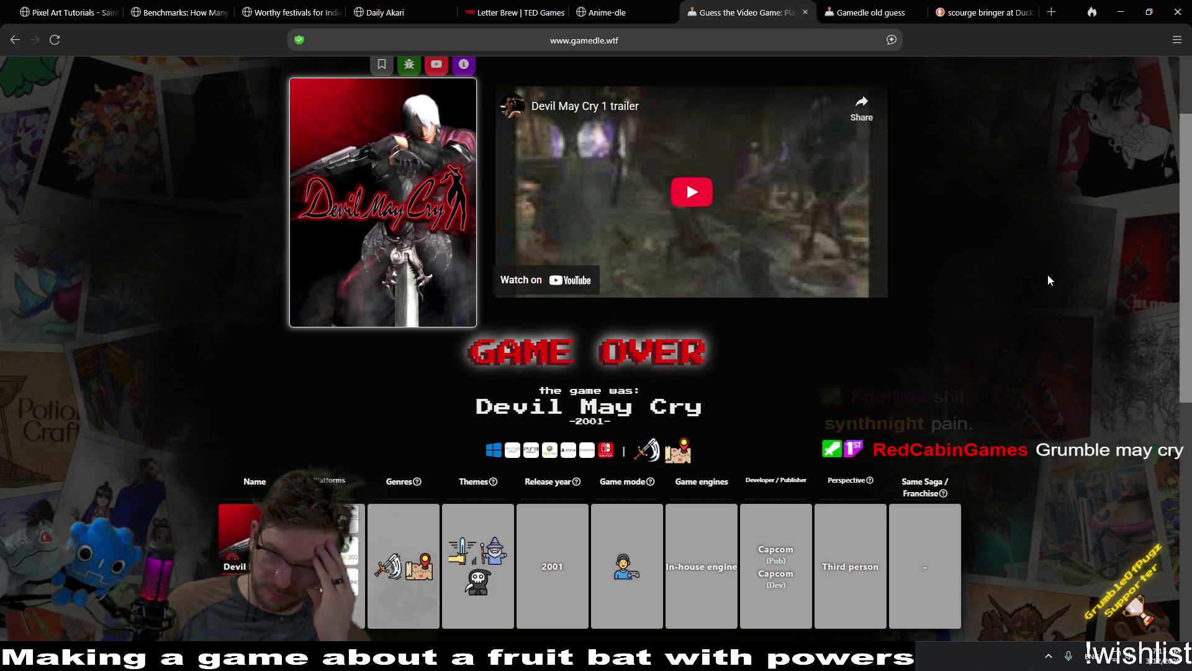
scroll(1048, 275, "up", 2)
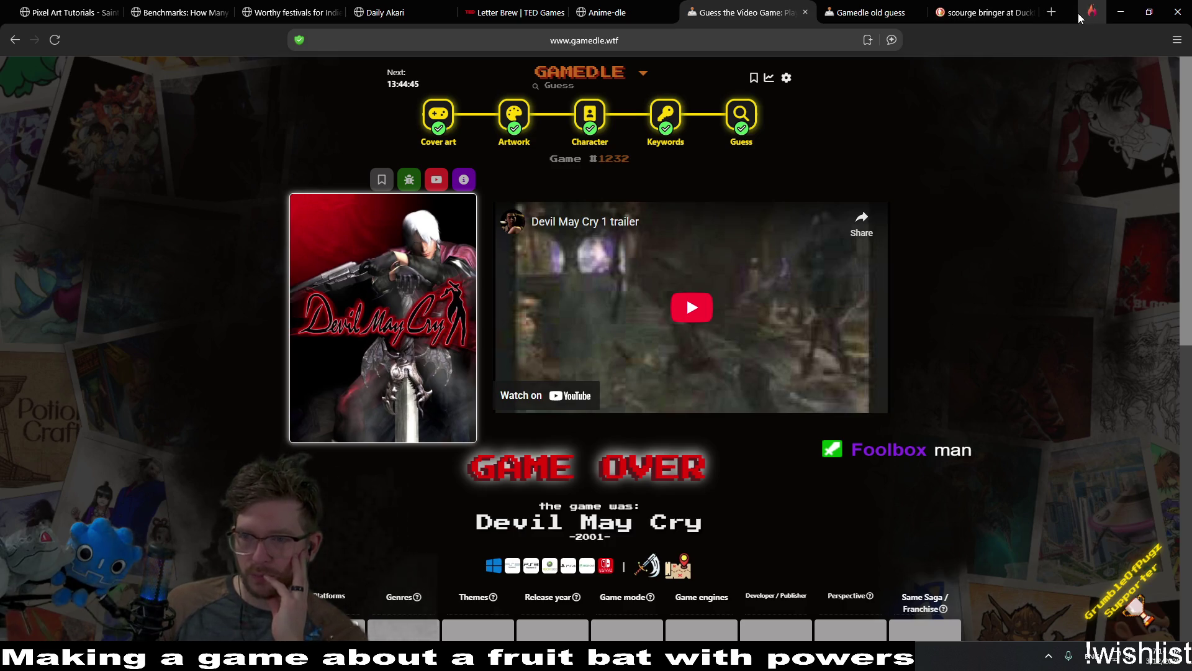
left_click(1121, 12)
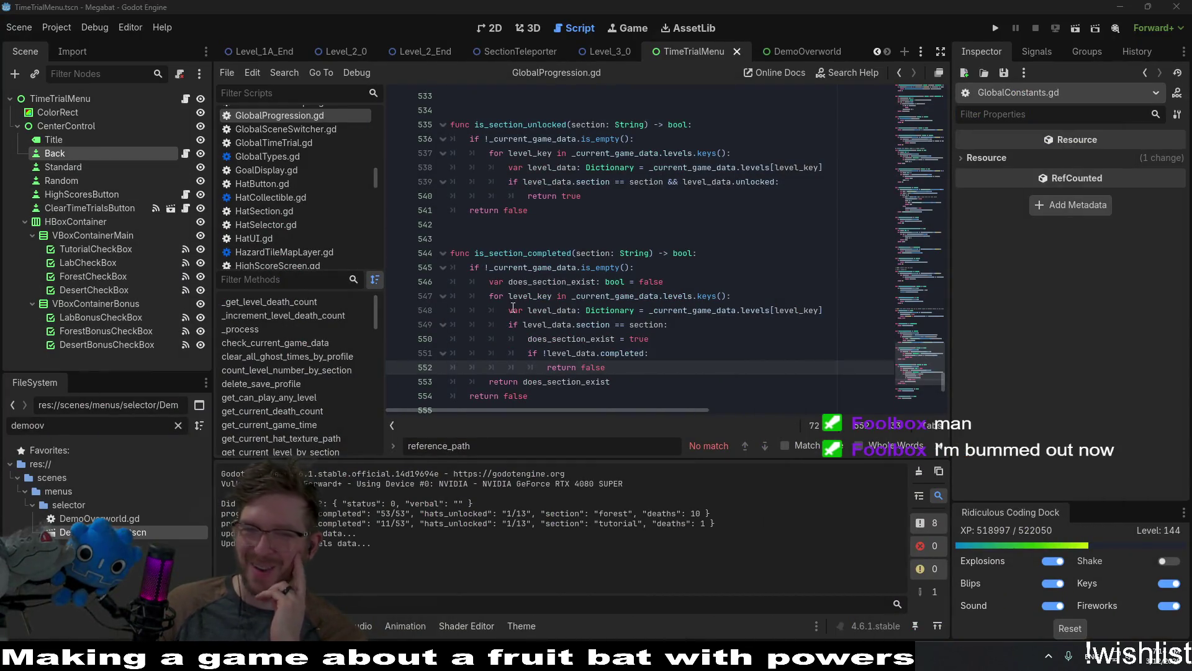
Place the cursor at the end of line 549 in GlobalProgression.gd, then move up to line 545.
left_click(748, 319)
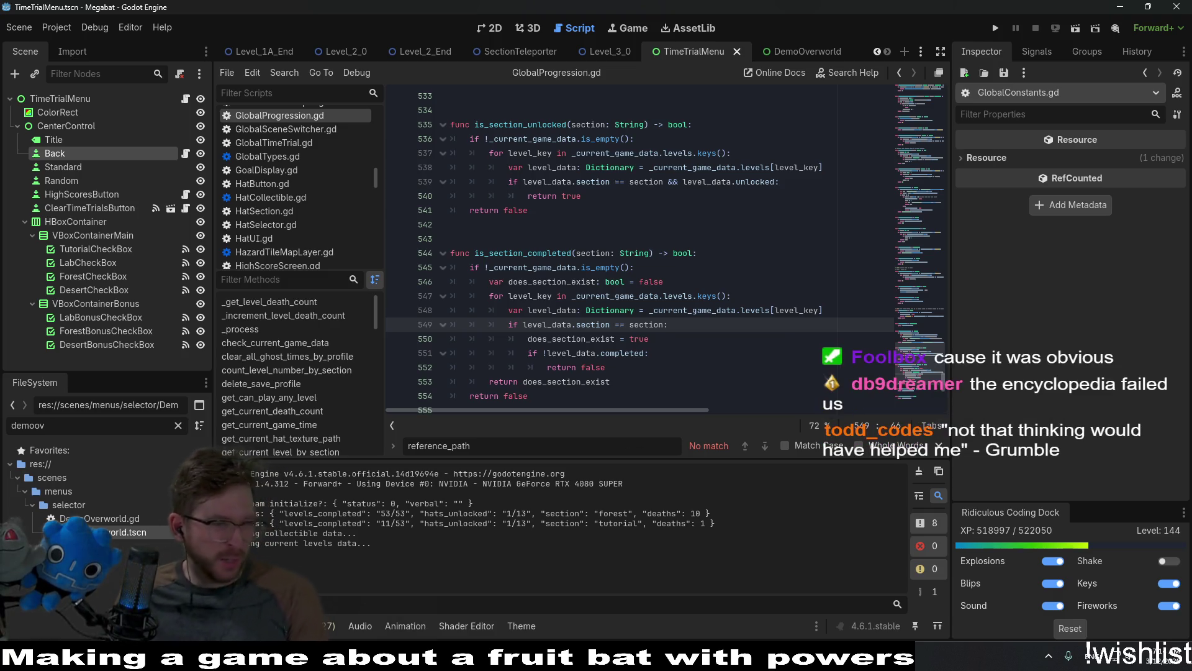
key("alt+Tab")
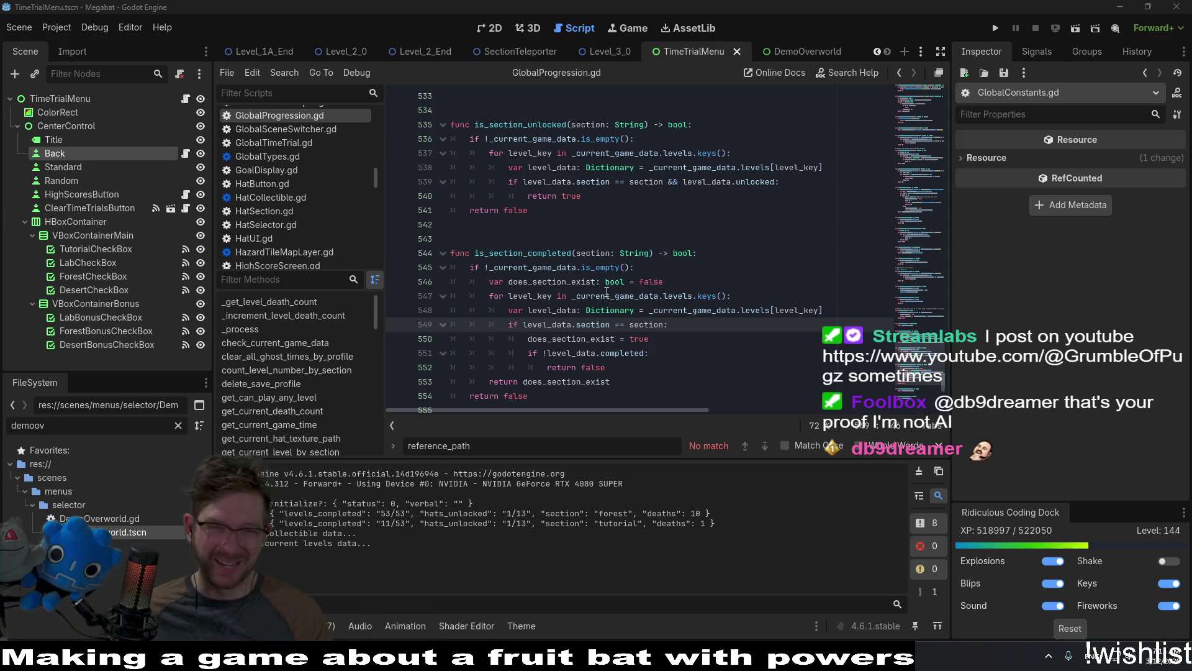
key("Up")
key("Up")
key("Up")
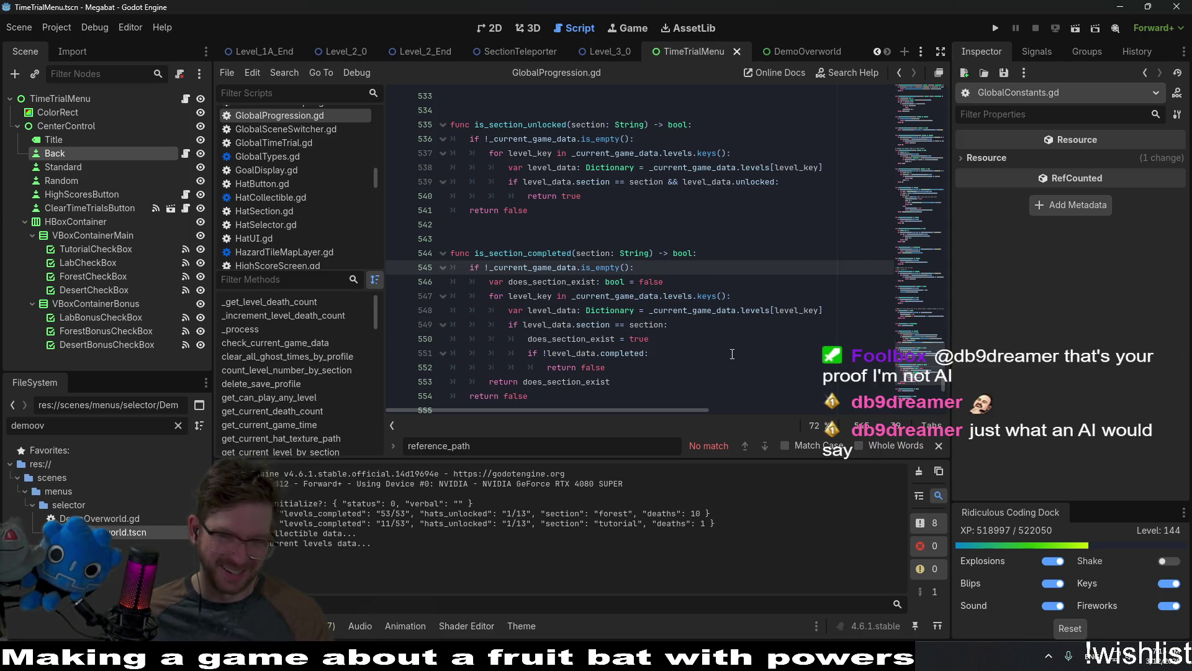
Switch to the 2D workspace and pan to the TimeTrialMenu checkbox grid.
left_click(487, 28)
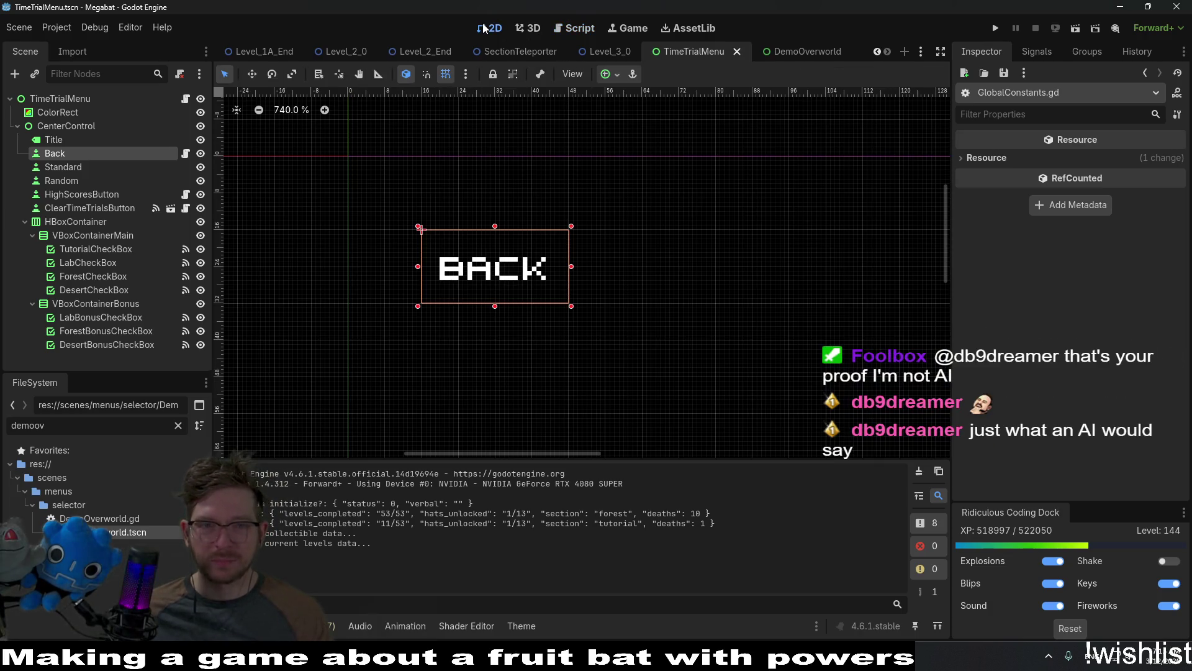
scroll(500, 218, "down", 5)
scroll(500, 219, "right", 5)
scroll(500, 219, "down", 4)
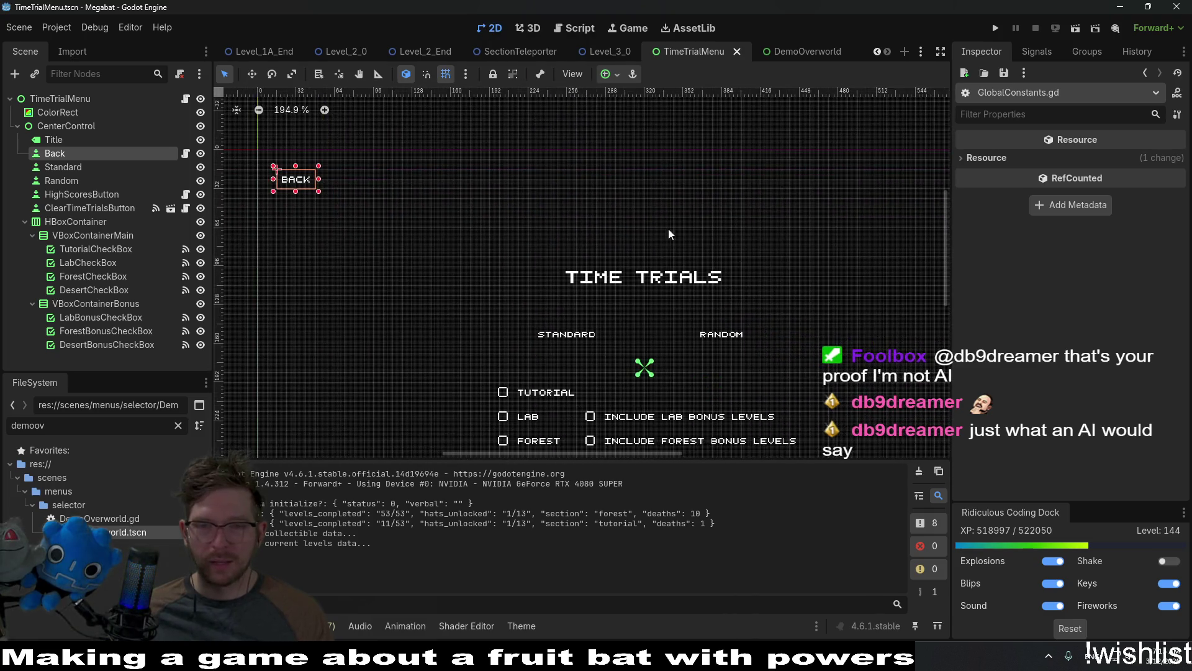
Run the project on the second profile, untick Tutorial and Lab, and start a STANDARD time trial.
left_click(994, 29)
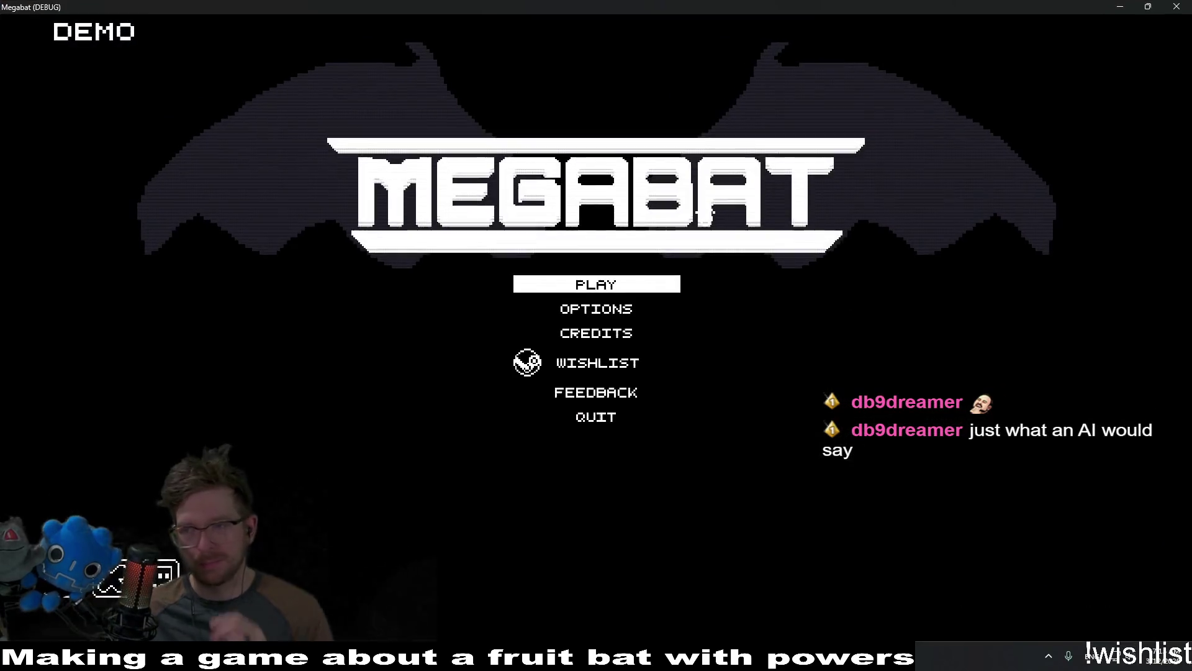
left_click(570, 288)
left_click(608, 224)
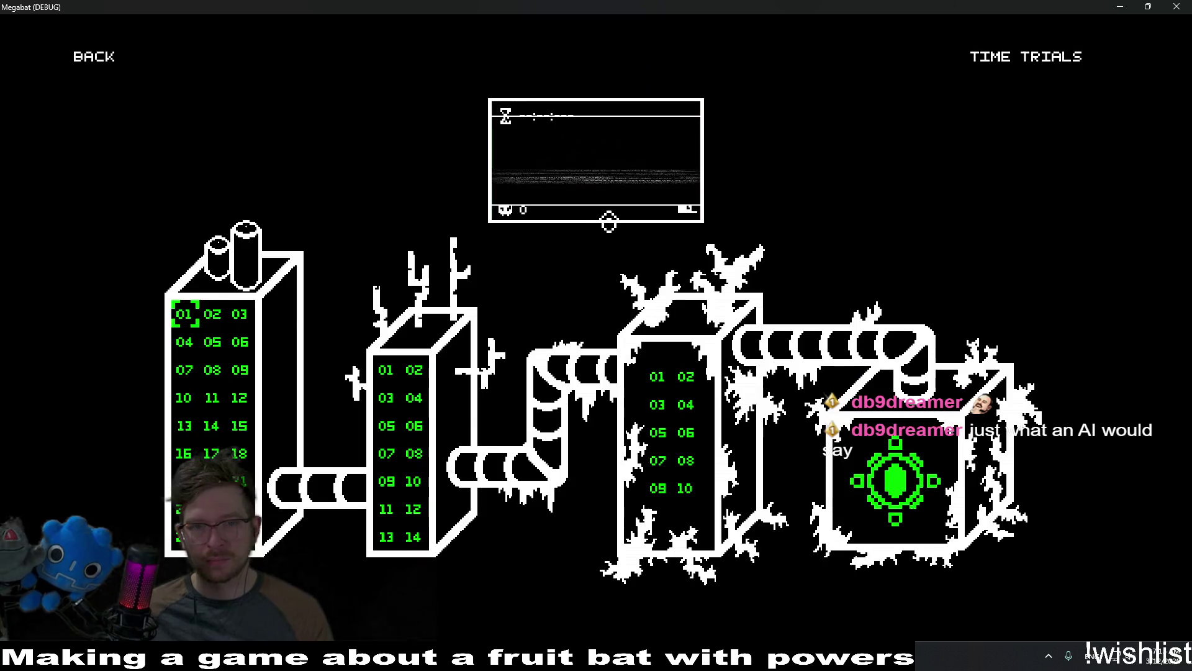
left_click(1028, 58)
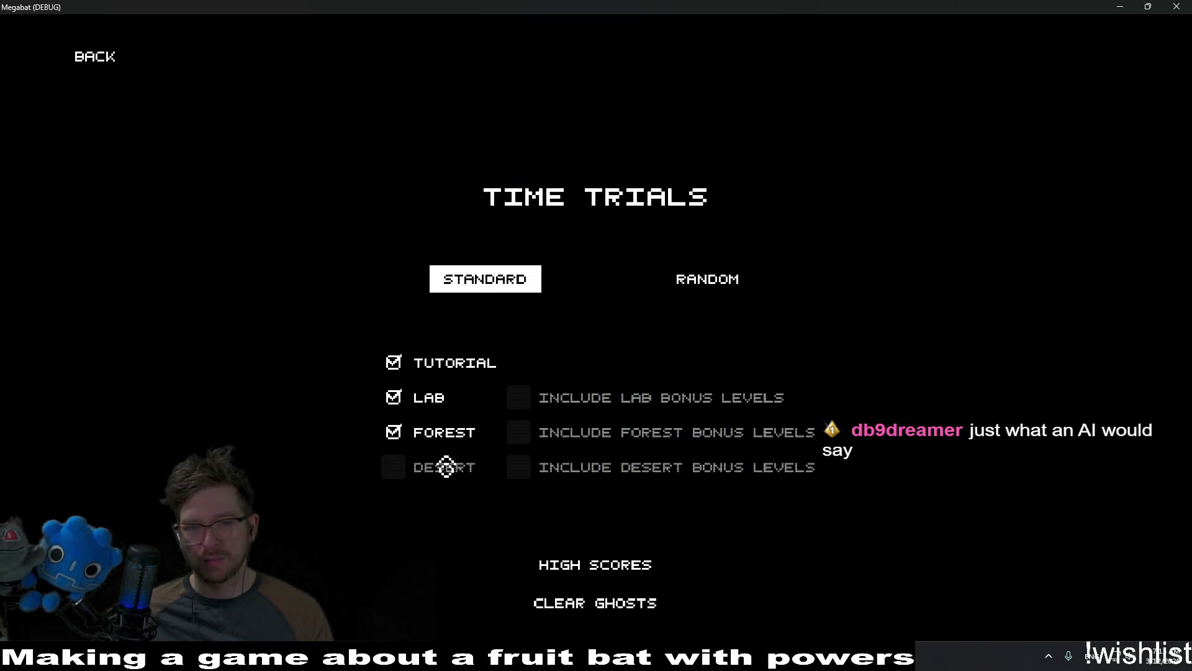
left_click(465, 380)
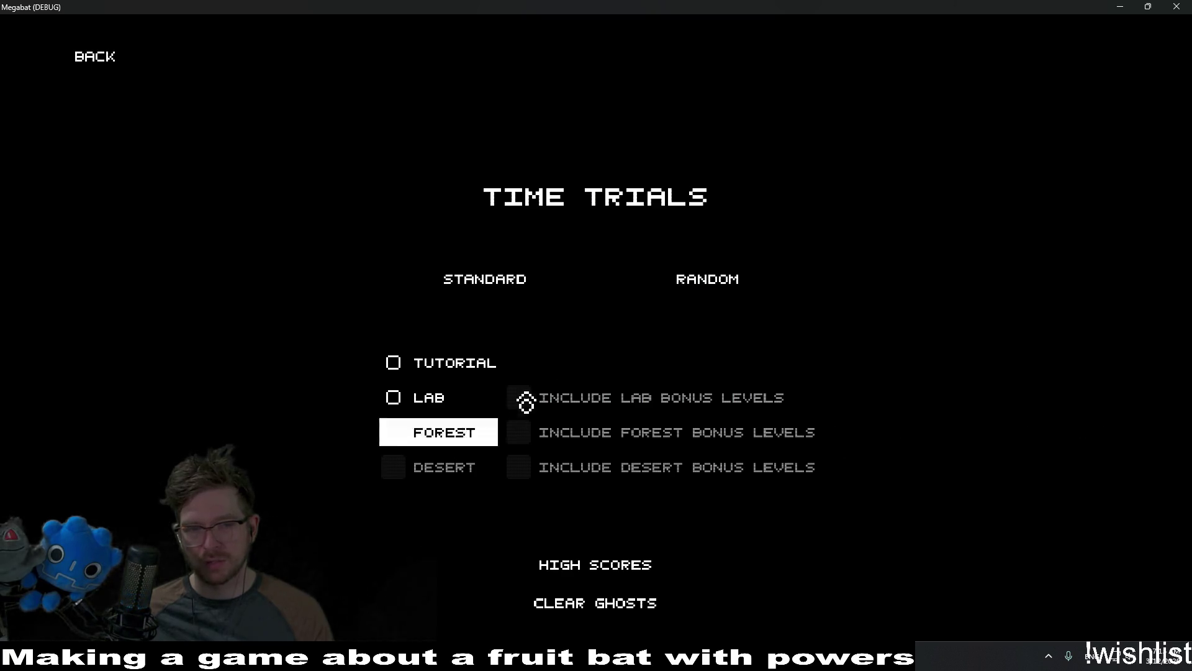
key("Return")
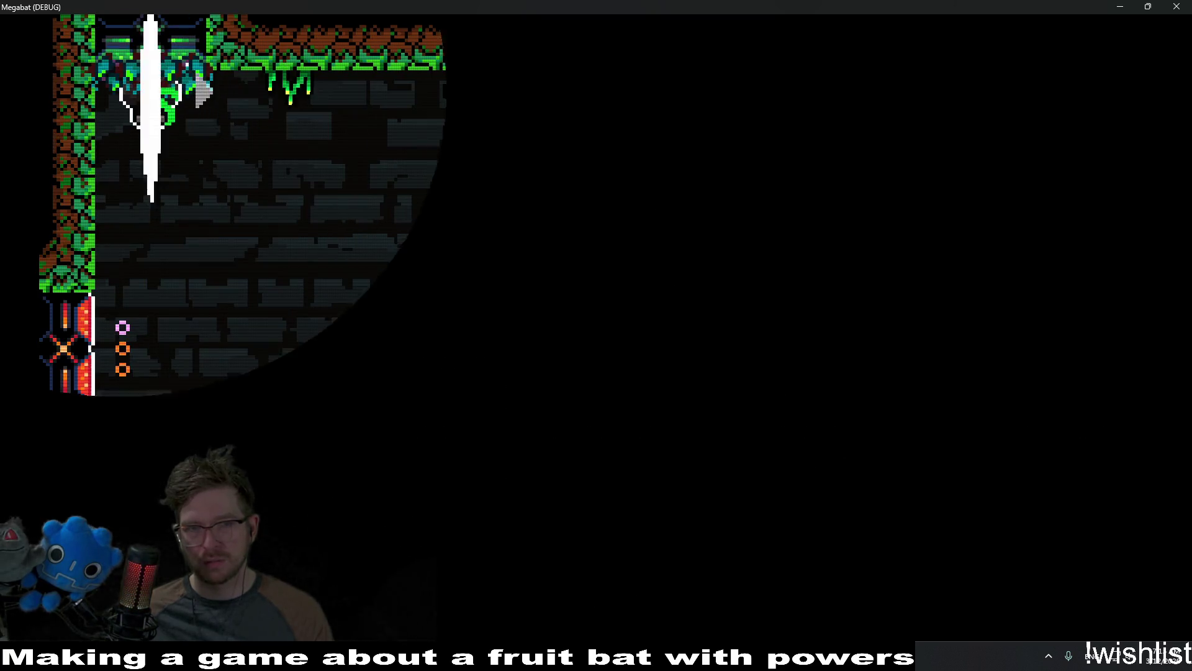
Fly through the opening forest rooms, collecting the purple fruit, the right and middle fruits, and the plum.
key("Right")
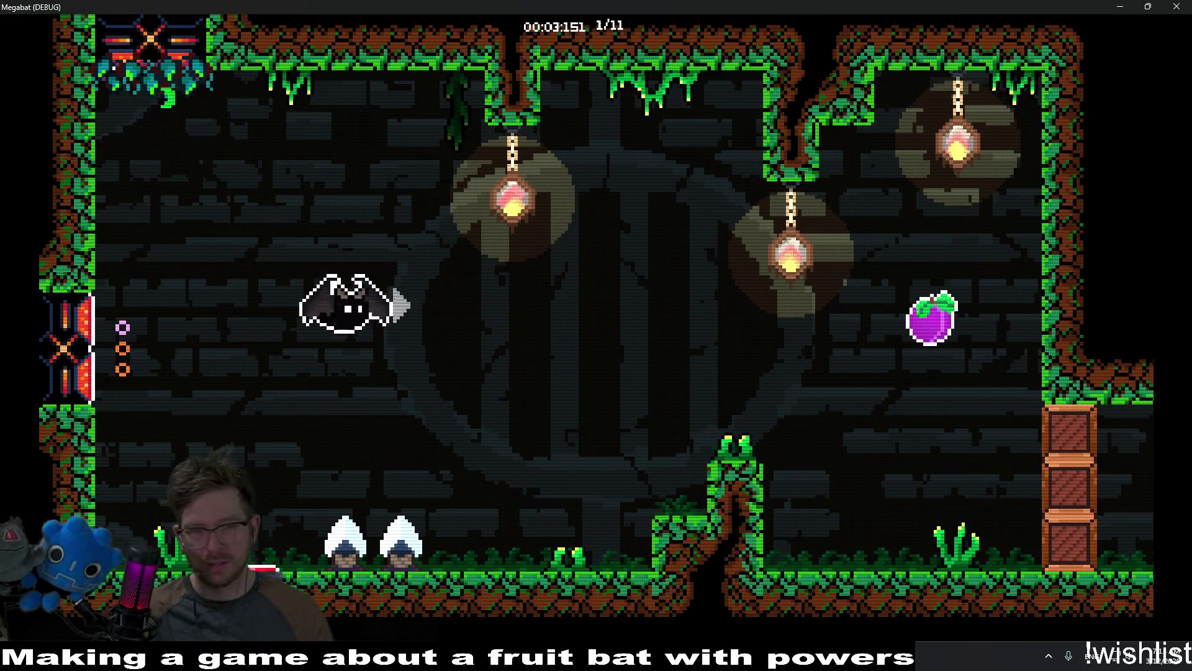
key("x")
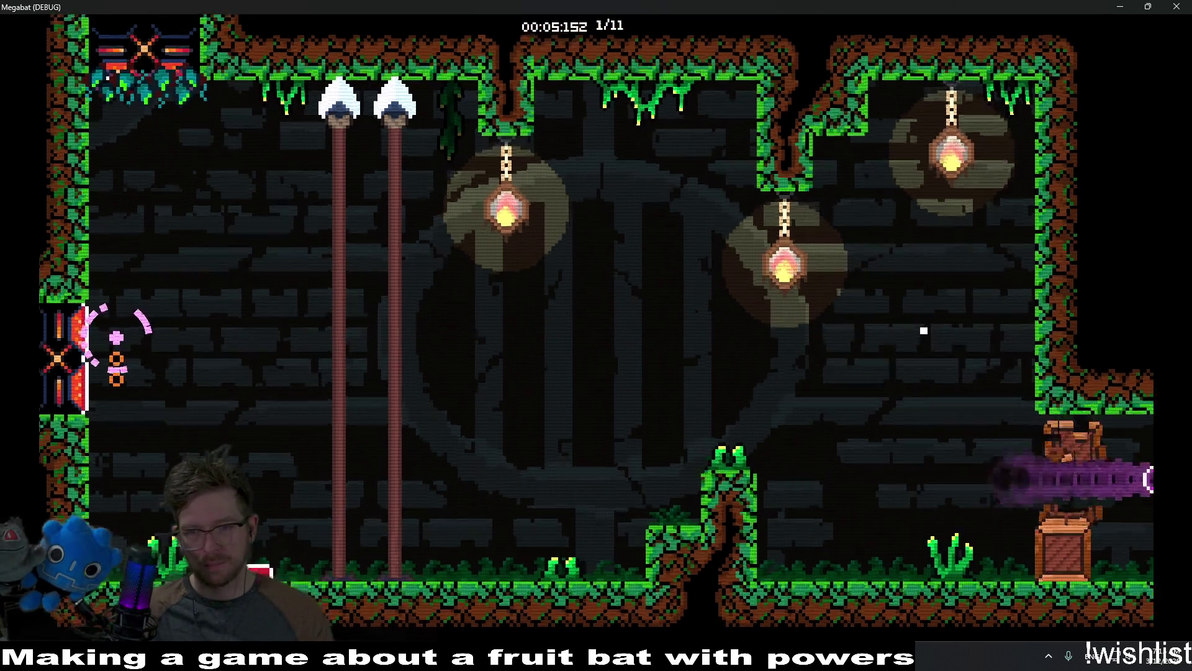
key("Up")
key("Right")
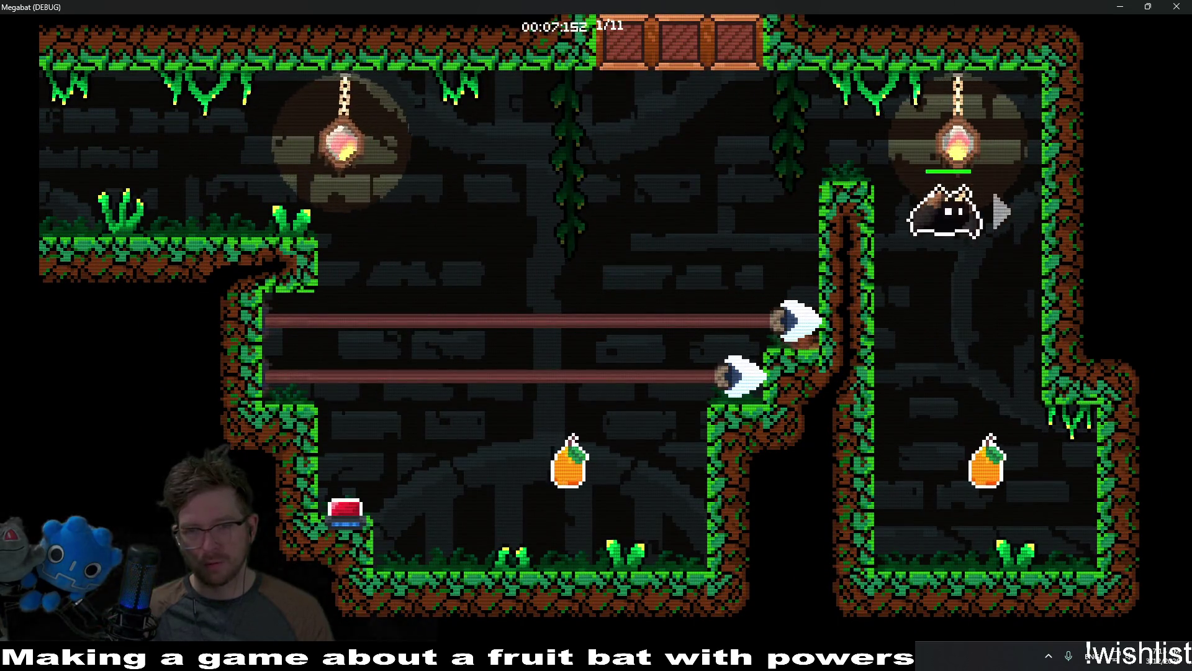
key("Left")
key("Right")
key("Up")
key("Left")
key("Left")
key("Up")
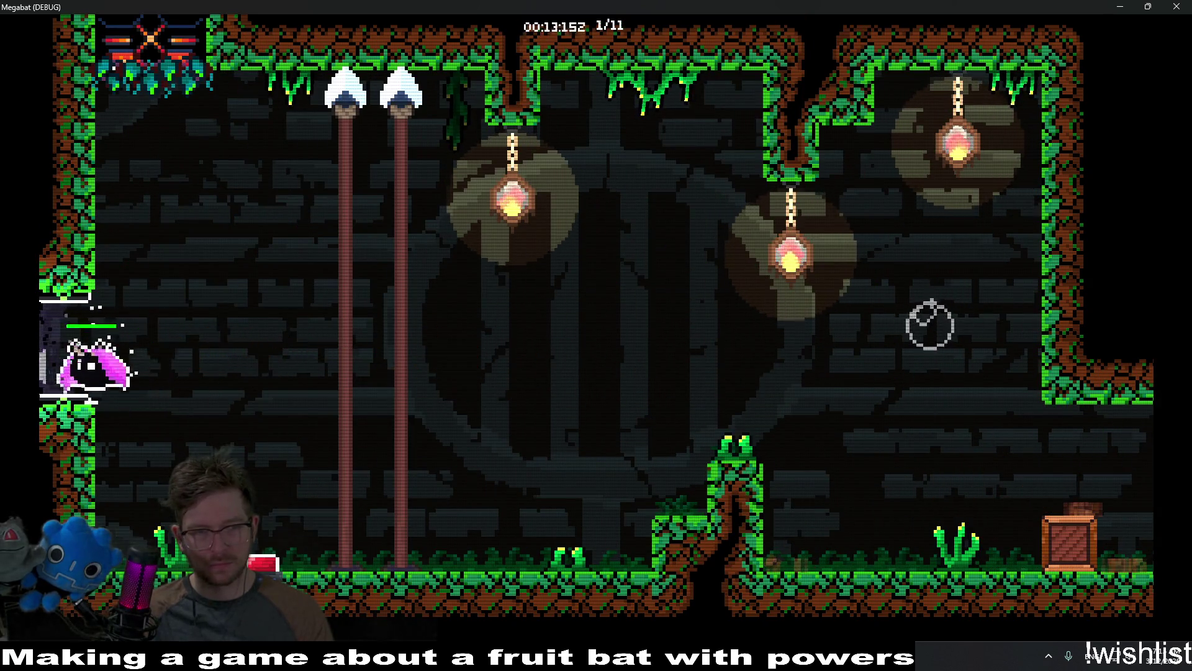
Fly along the lower corridor, grab the orange fruit, and dash across the upper room to finish the level.
key("Down")
key("Right")
key("Up")
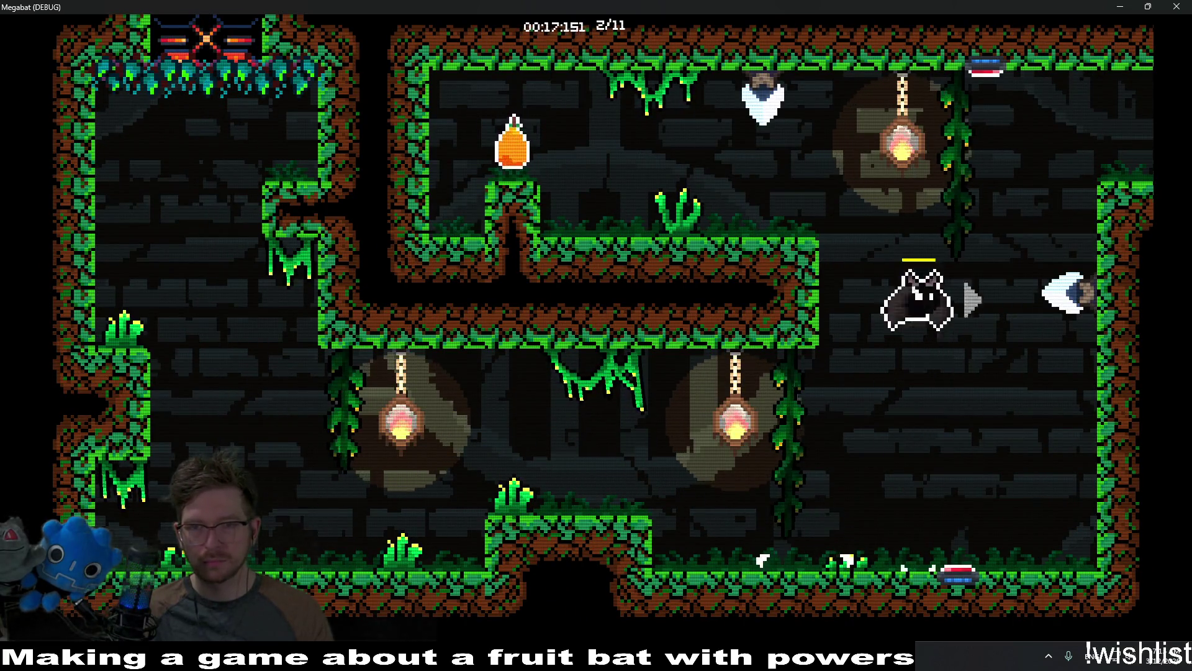
key("Left")
key("Right")
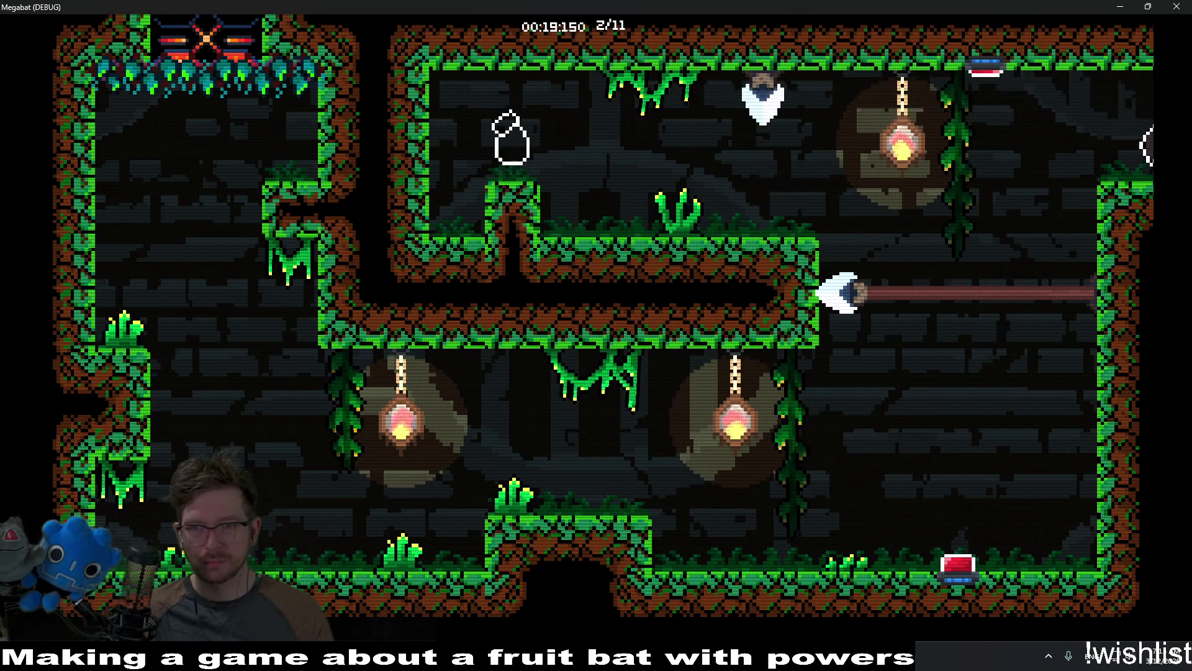
key("Right")
key("Right")
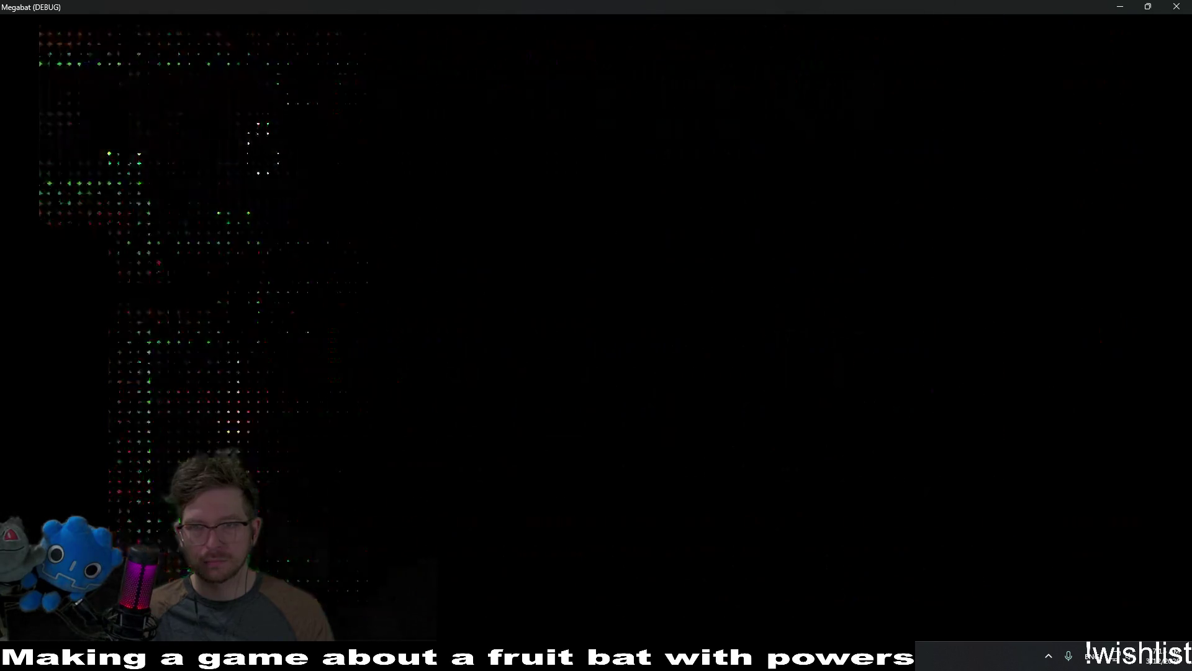
key("Right")
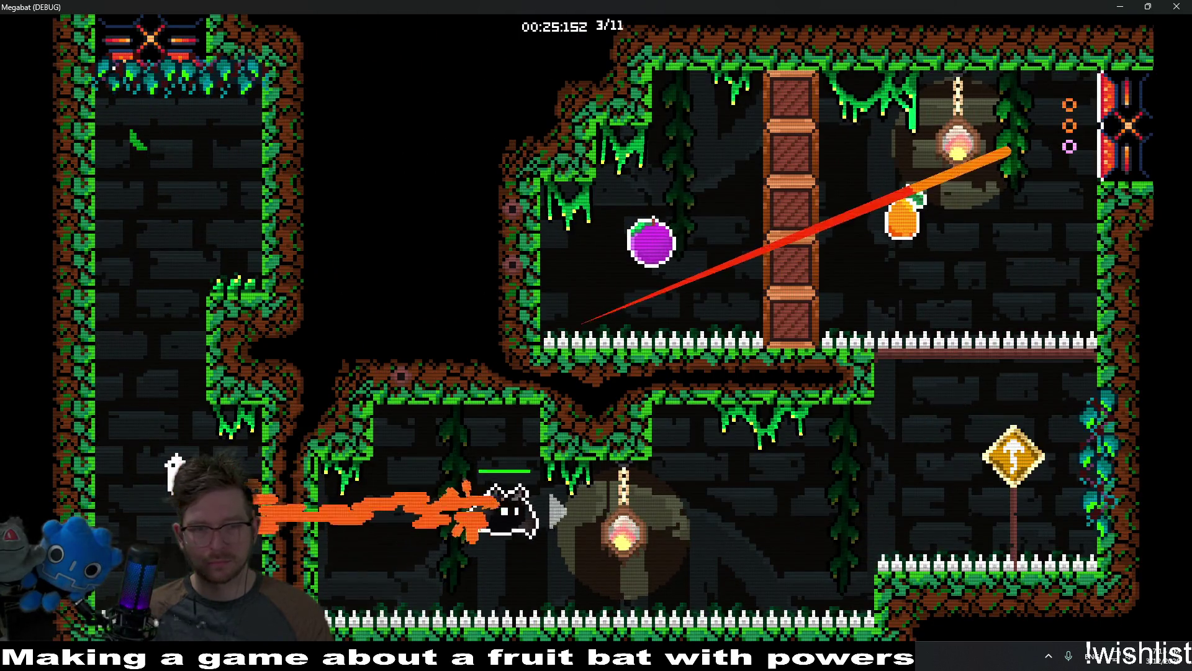
key("Left")
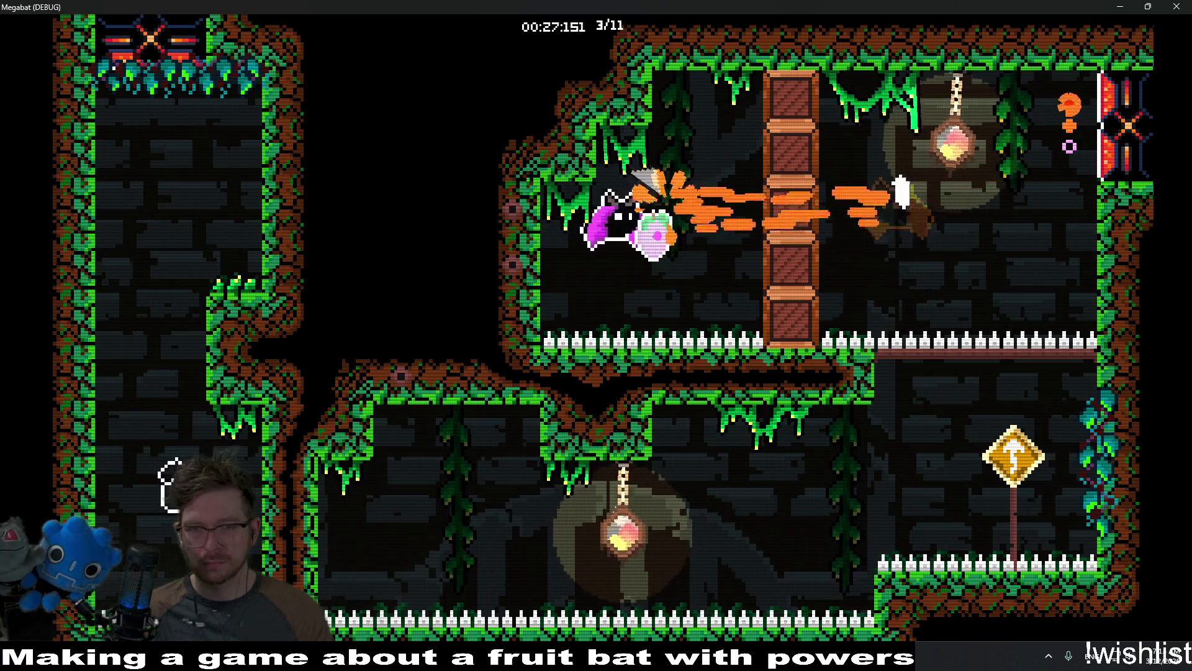
key("Right")
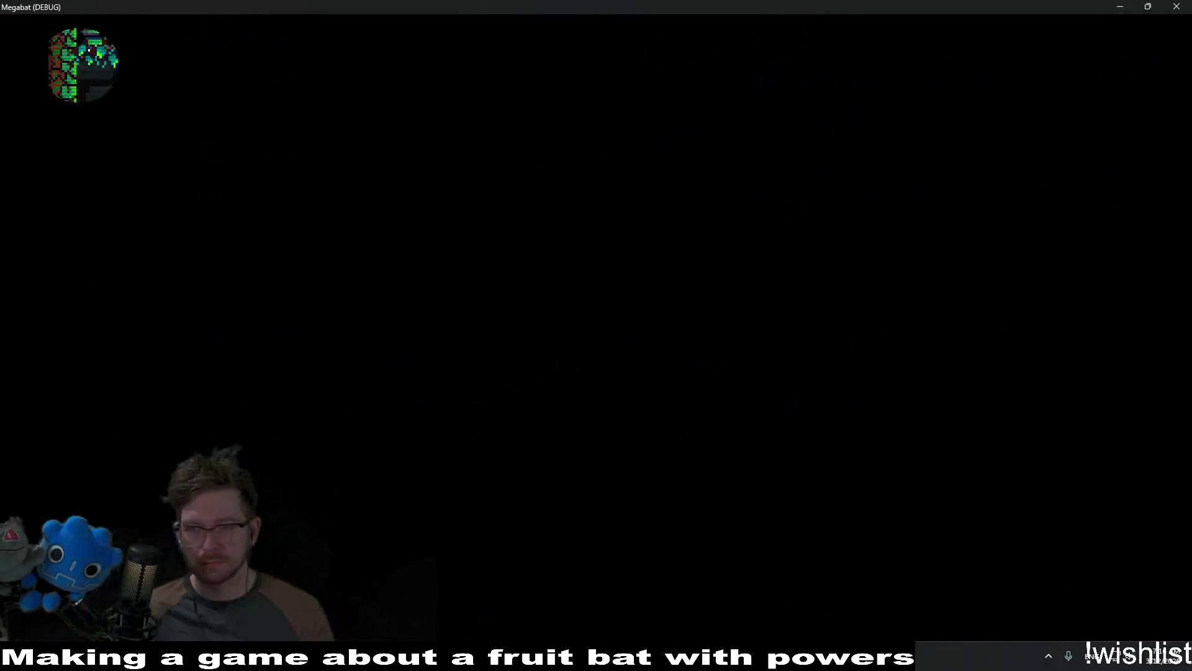
Dash through the next fruits and crates toward the red button, reaching level 5 of 11.
key("Right")
key("Left")
key("Right")
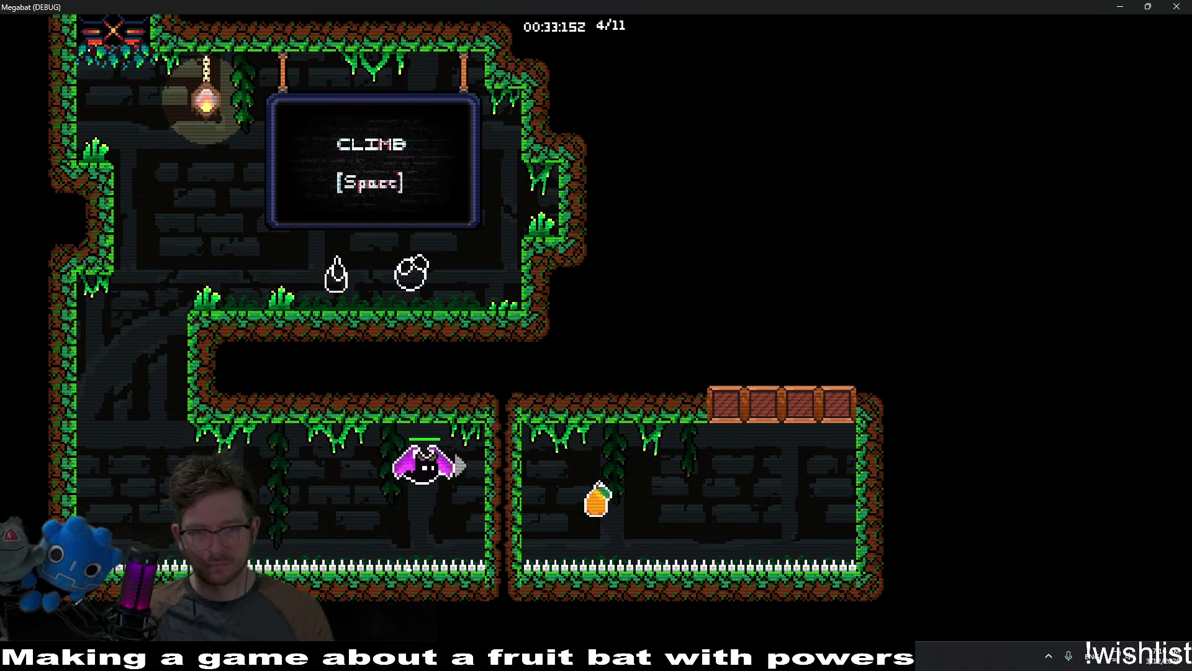
key("space")
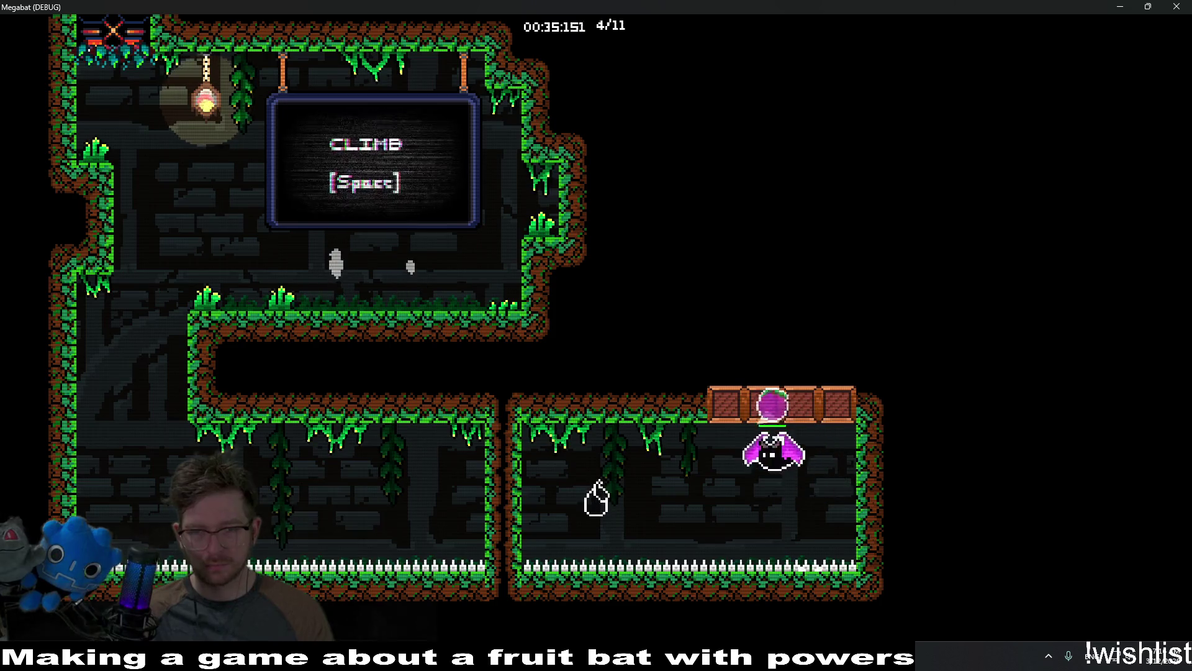
key("Right")
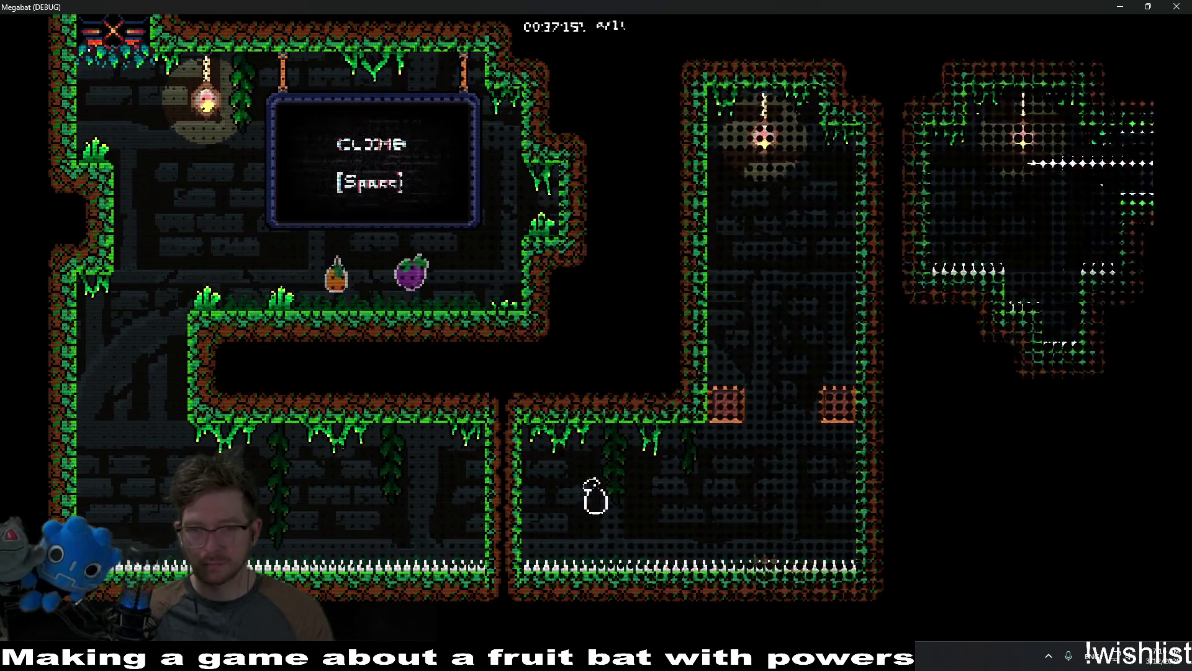
key("Right")
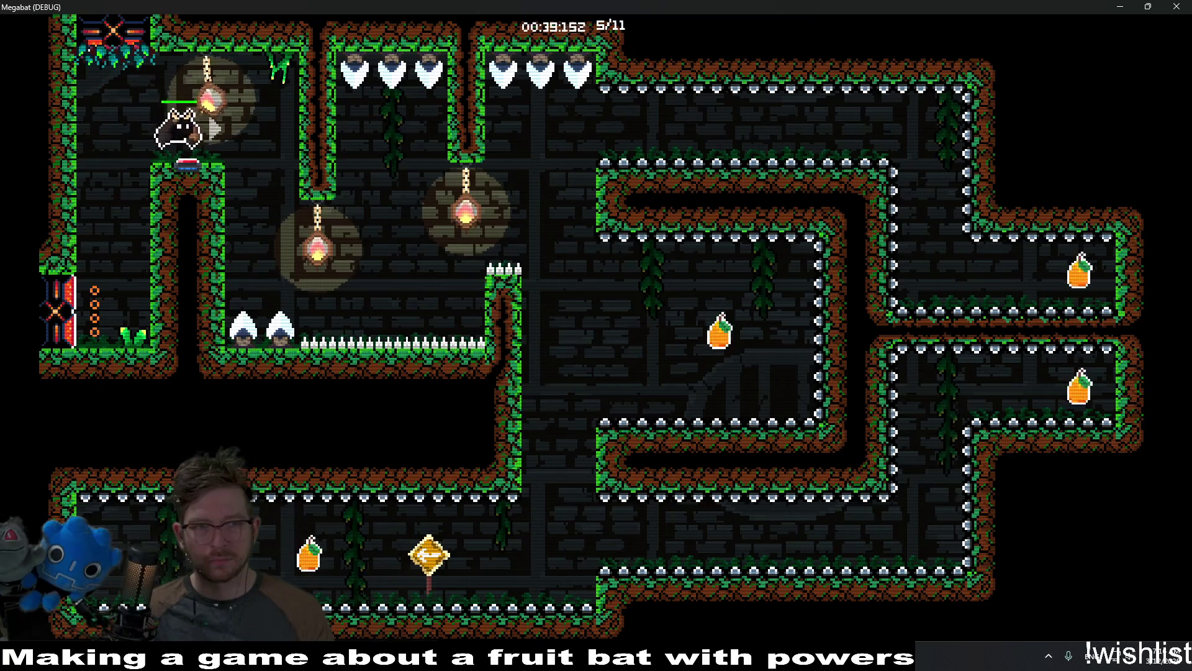
Fly along the top corridor, grab the fruit, and dash down-left into the lower corridor.
key("space")
key("Right")
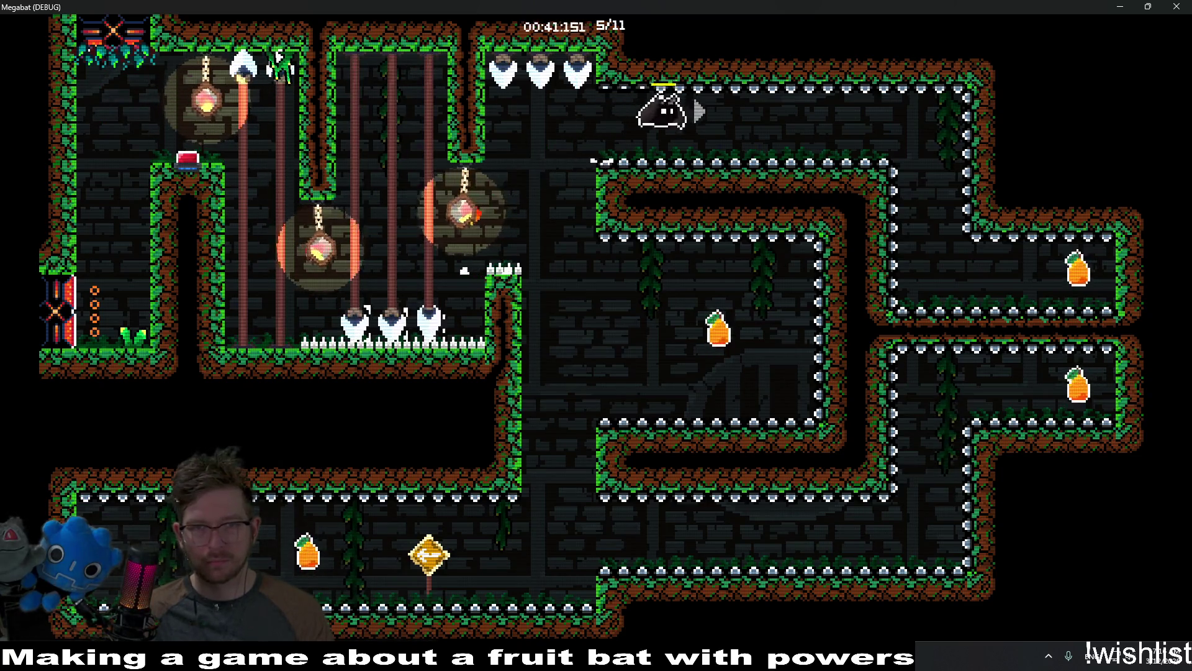
key("Right")
key("Down")
key("Left")
key("Down")
key("Left")
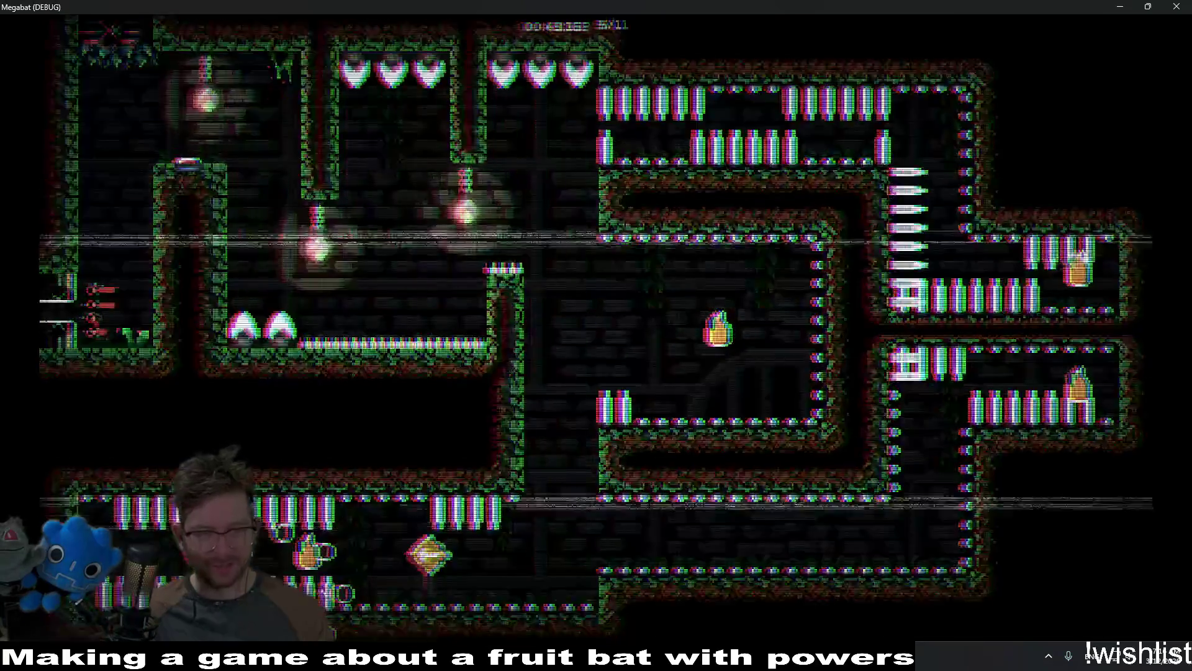
key("Right")
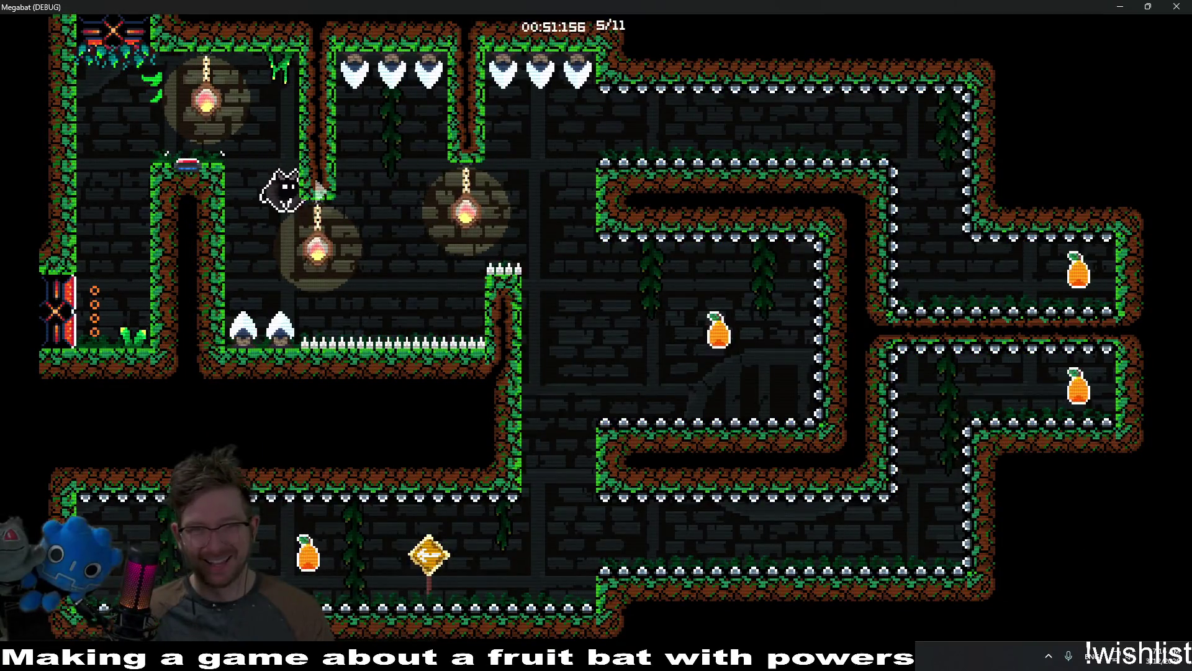
Cross the level to the right rooms, grab their fruit, and fly along the bottom corridor.
key("Right")
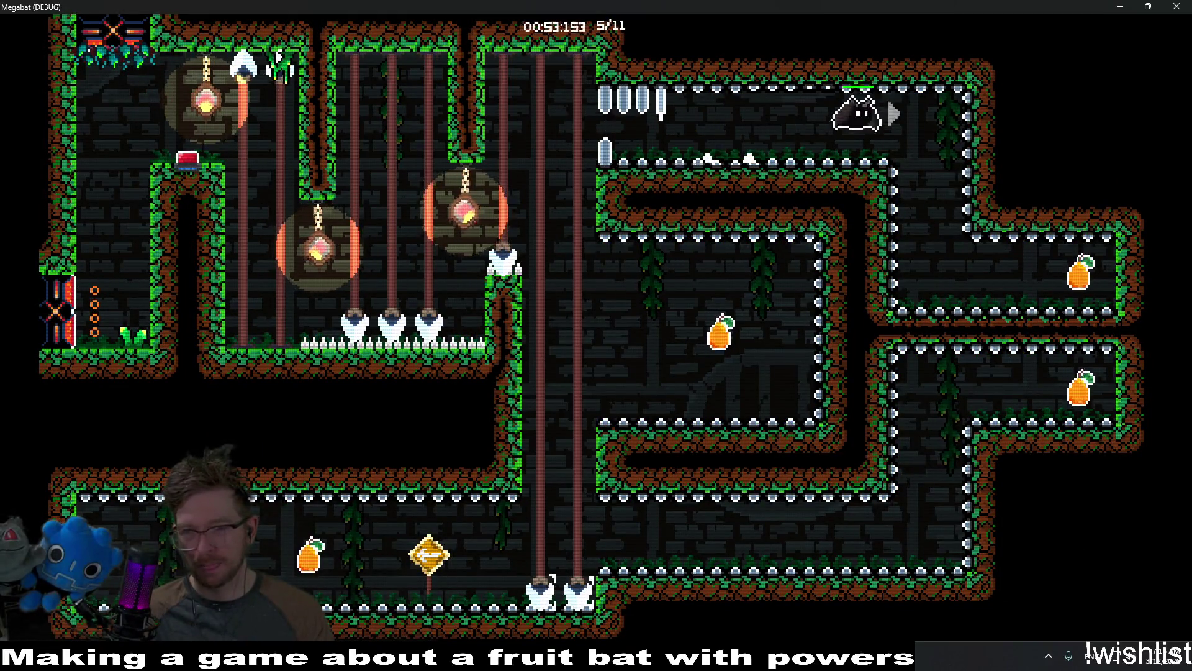
key("Down")
key("Right")
key("Down")
key("Left")
key("Up")
key("Left")
key("Down")
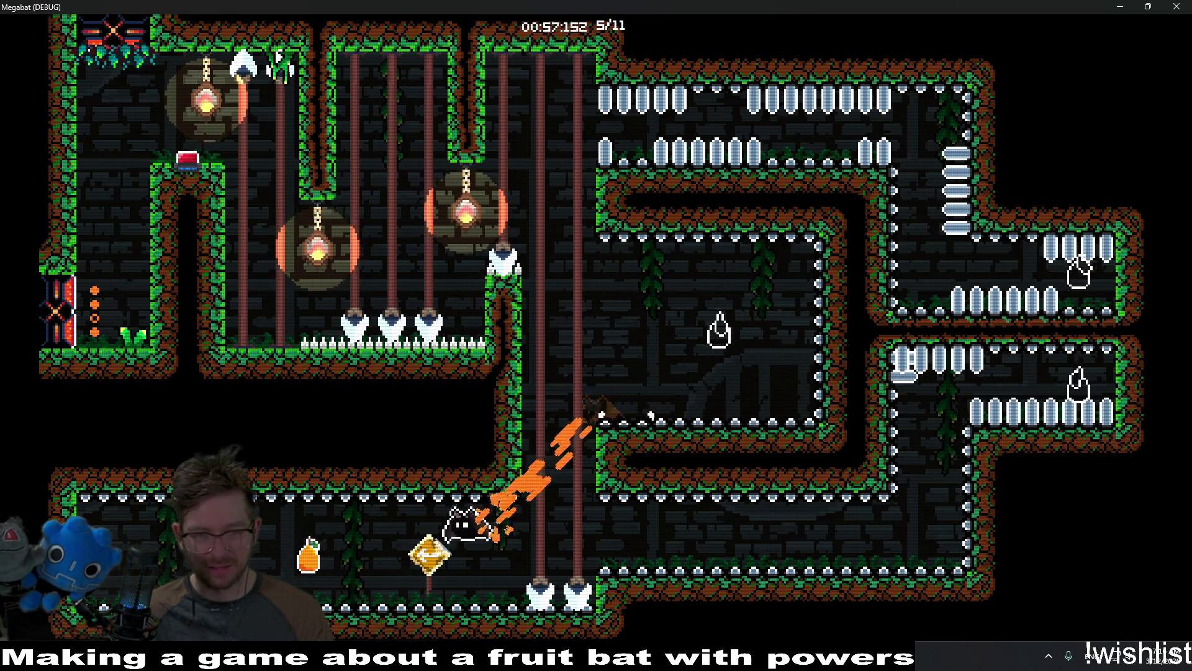
key("Left")
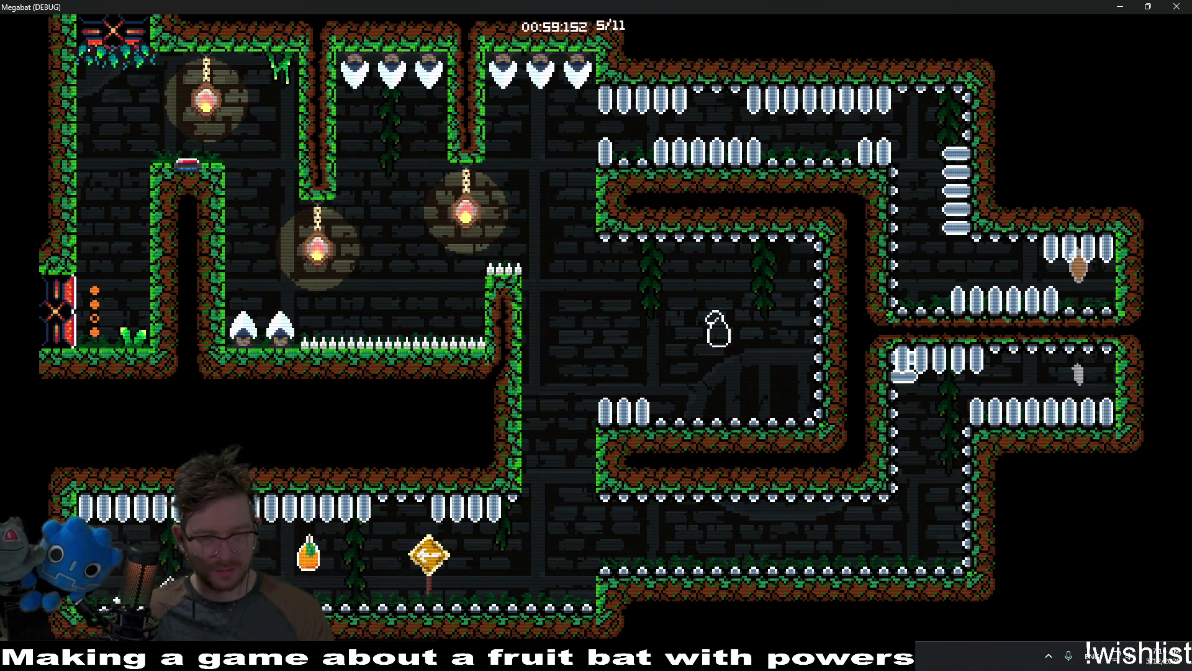
Rise up the shaft into the middle room, grab its fruit and reach the upper-left area.
key("Right")
key("Up")
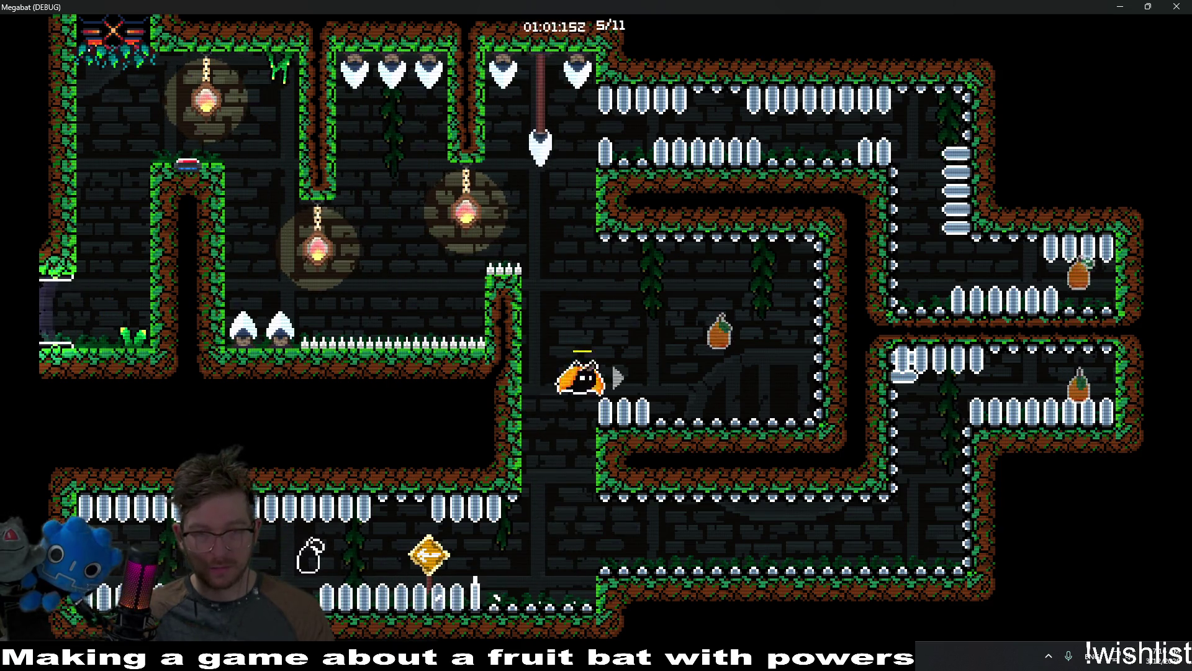
key("Right")
key("Left")
key("Left")
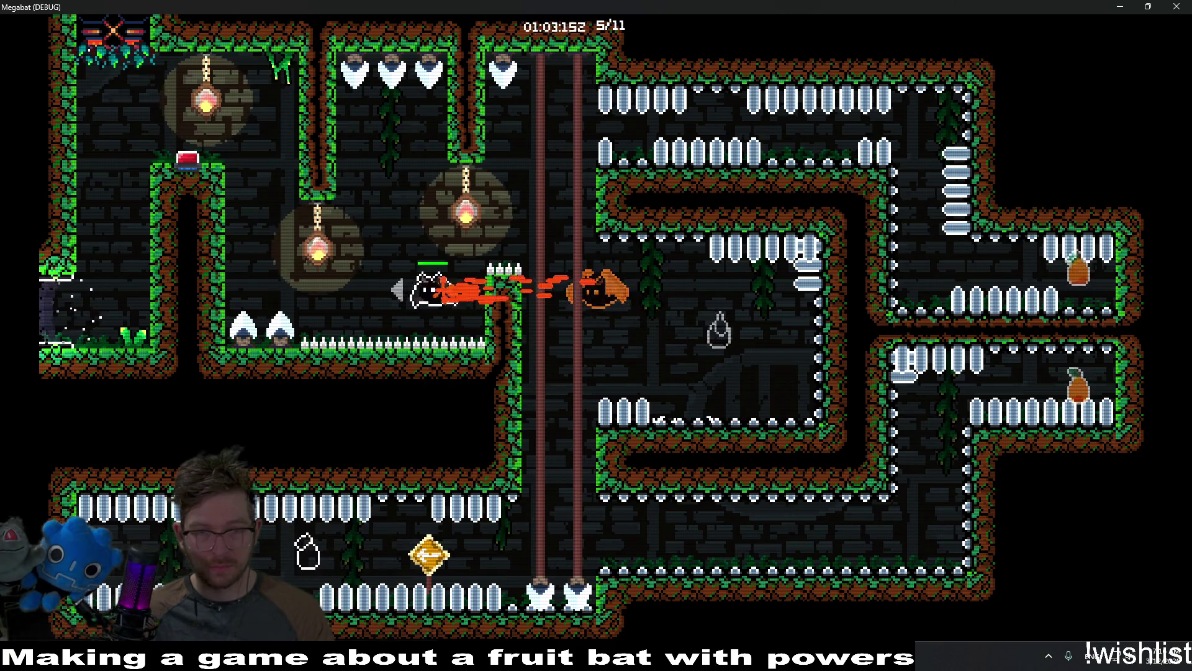
key("Up")
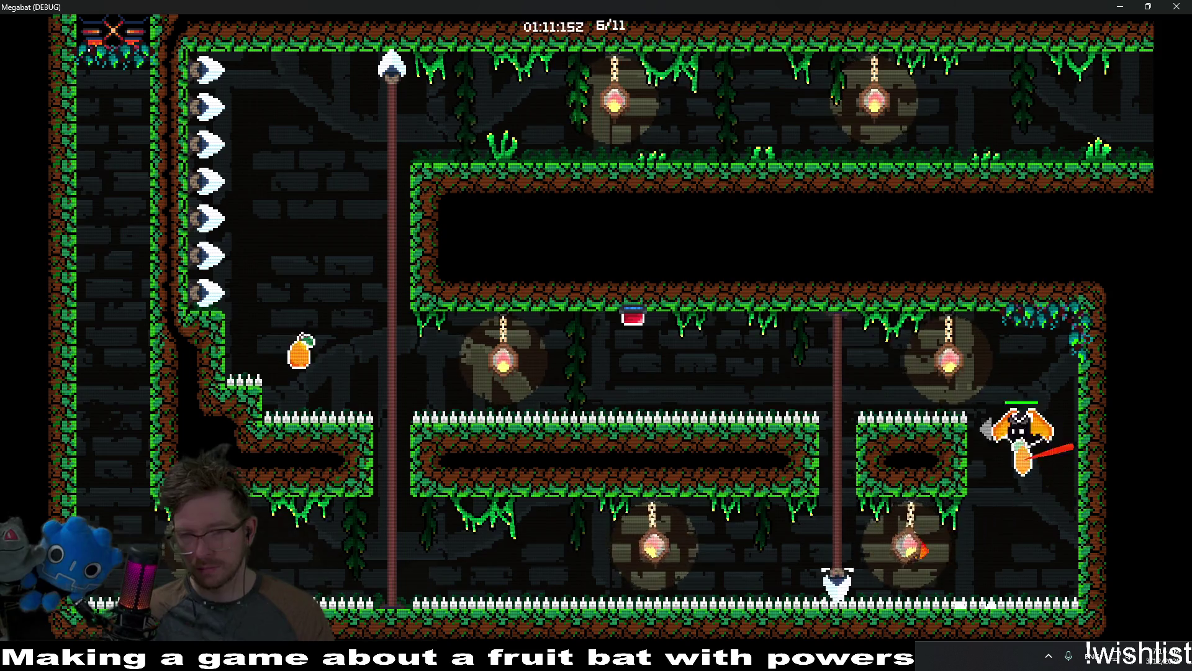
Collect the pear, exit right and fly down the lower corridor toward the laser room.
key("Left")
key("Up")
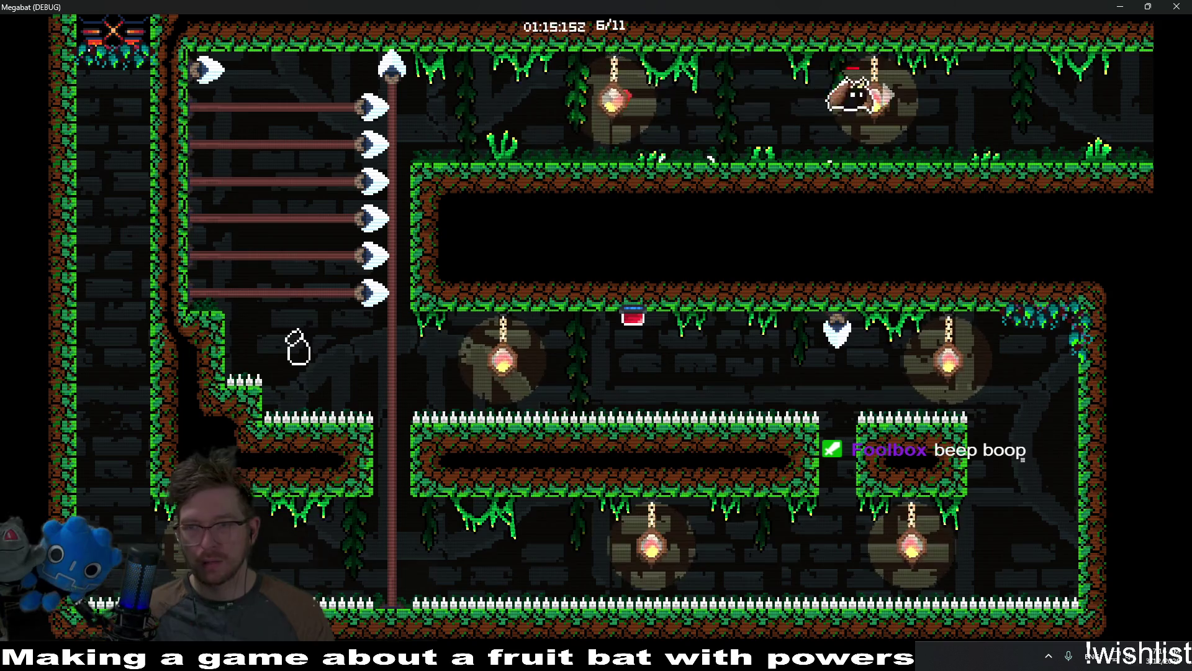
key("Right")
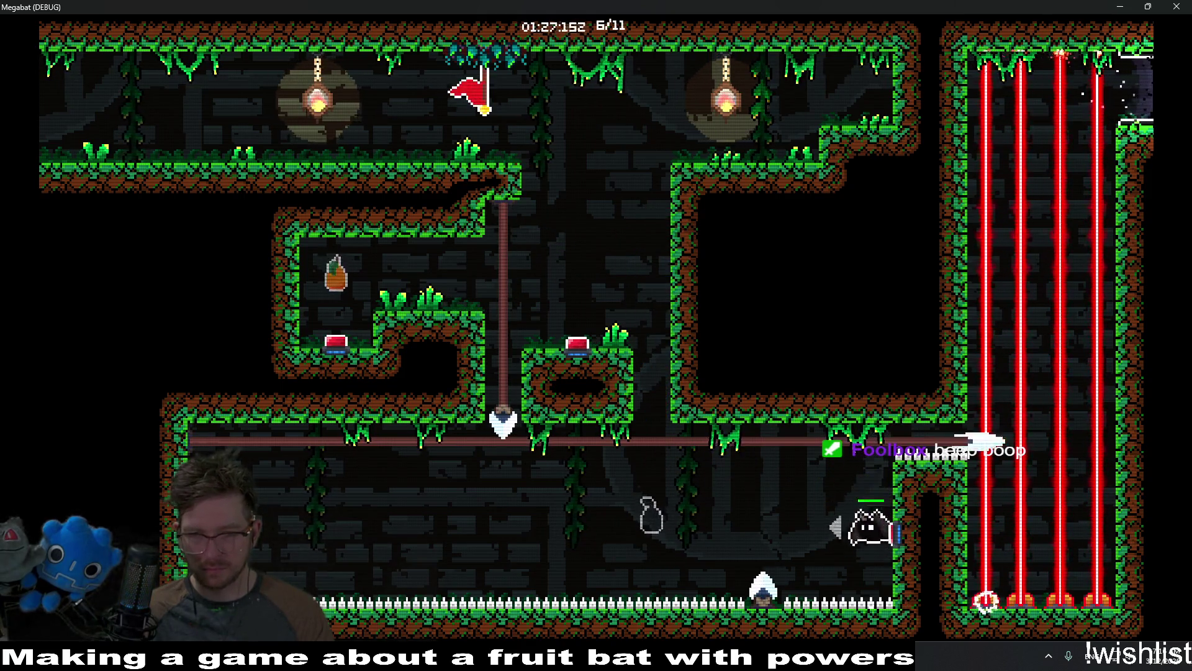
key("Left")
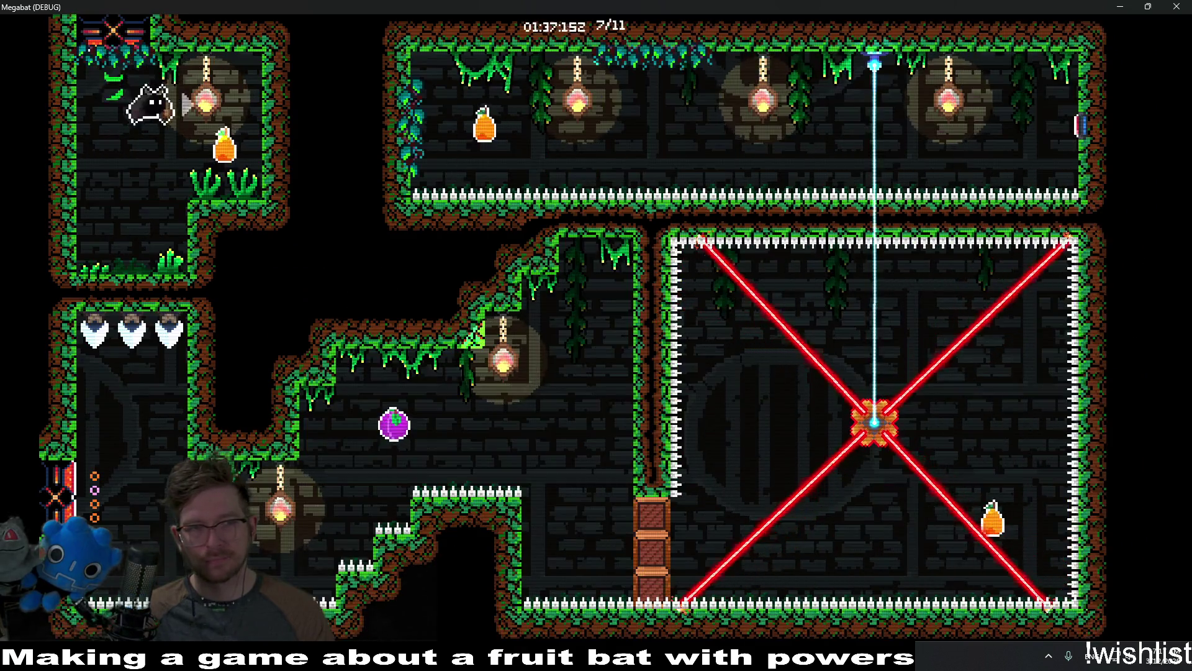
key("Right")
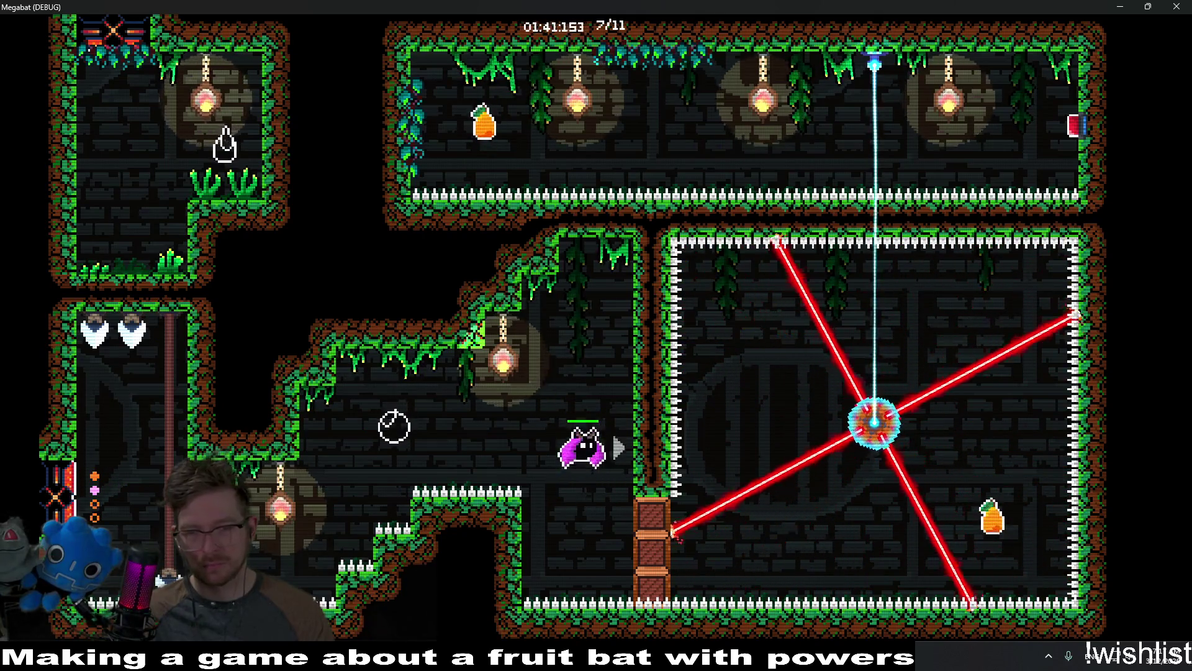
key("Right")
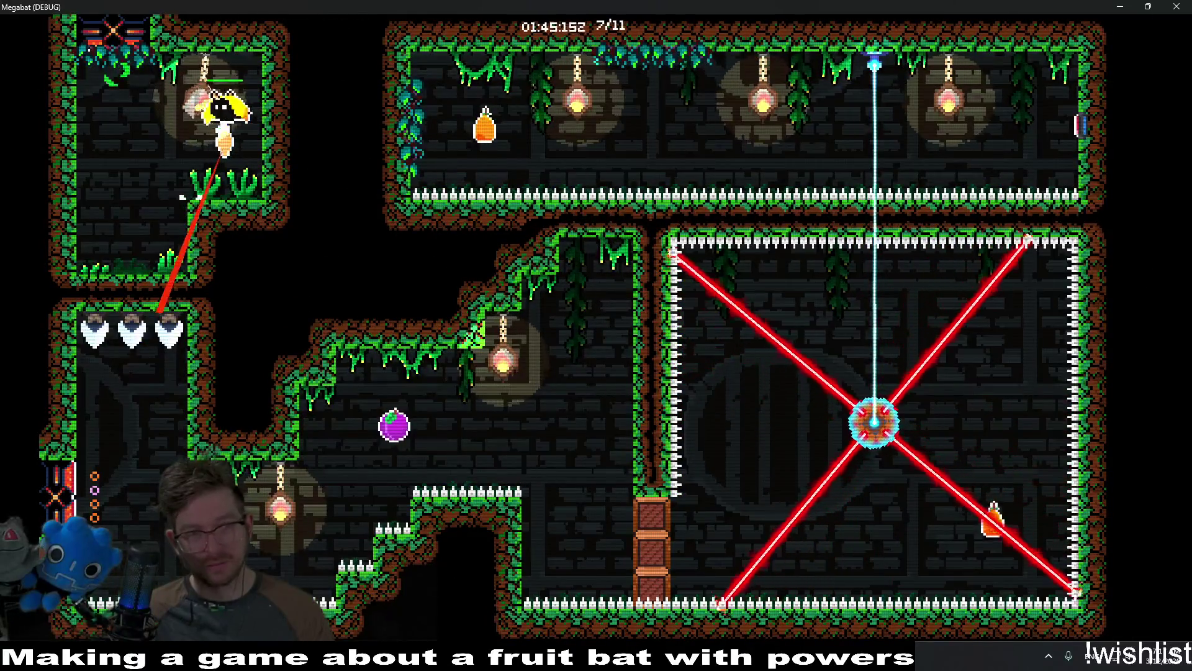
Dash through the crate pillar, grab the laser room's pear and dodge the rotating lasers.
key("Down")
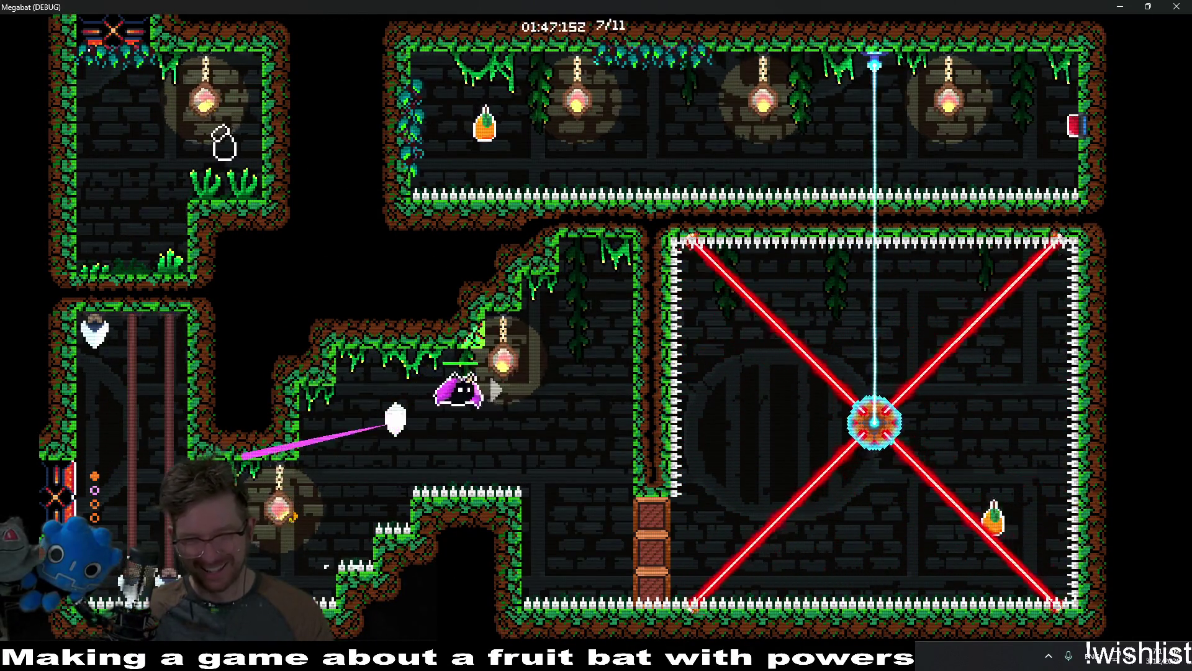
key("Right")
key("Up")
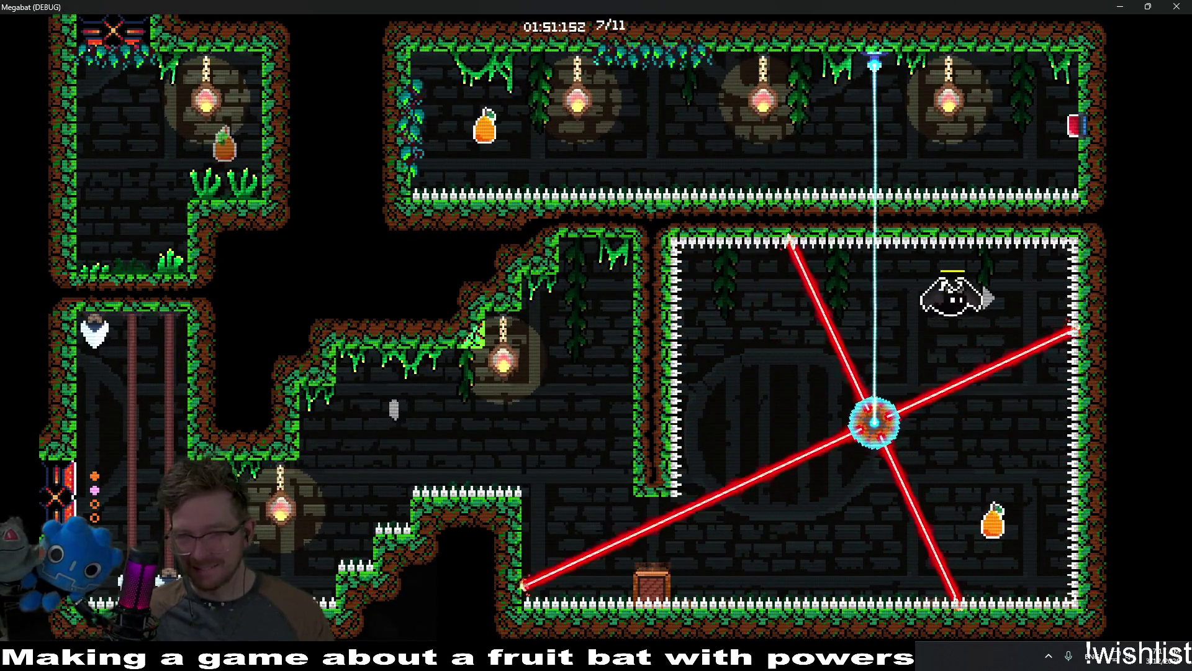
key("Left")
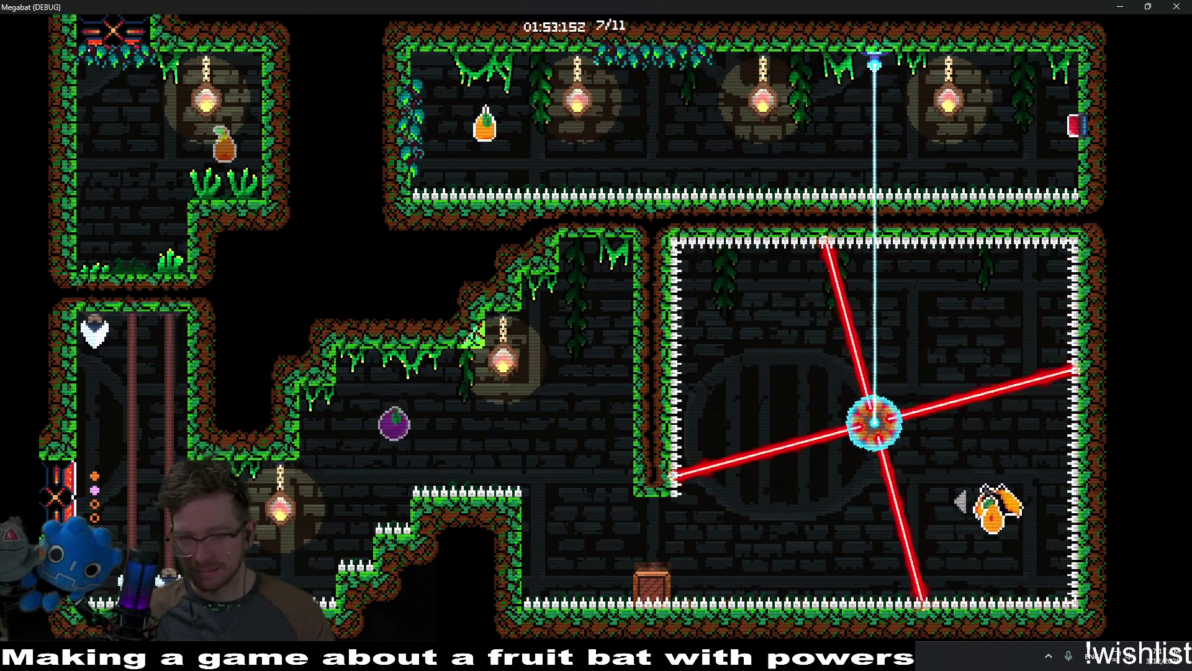
key("Left")
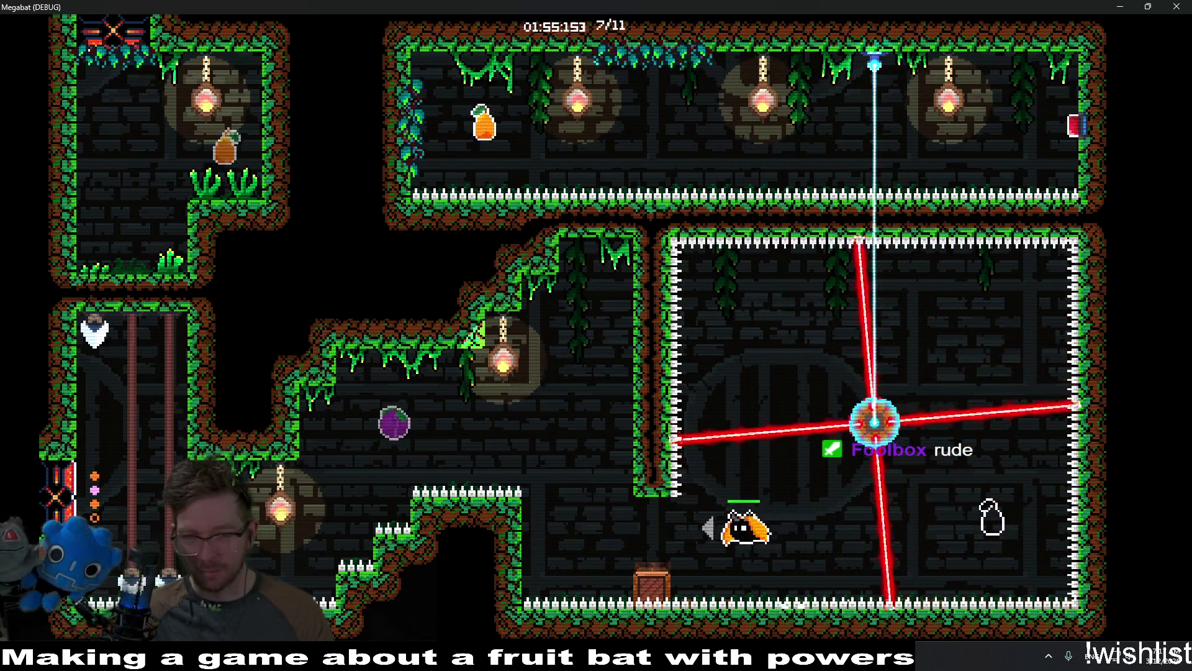
key("Up")
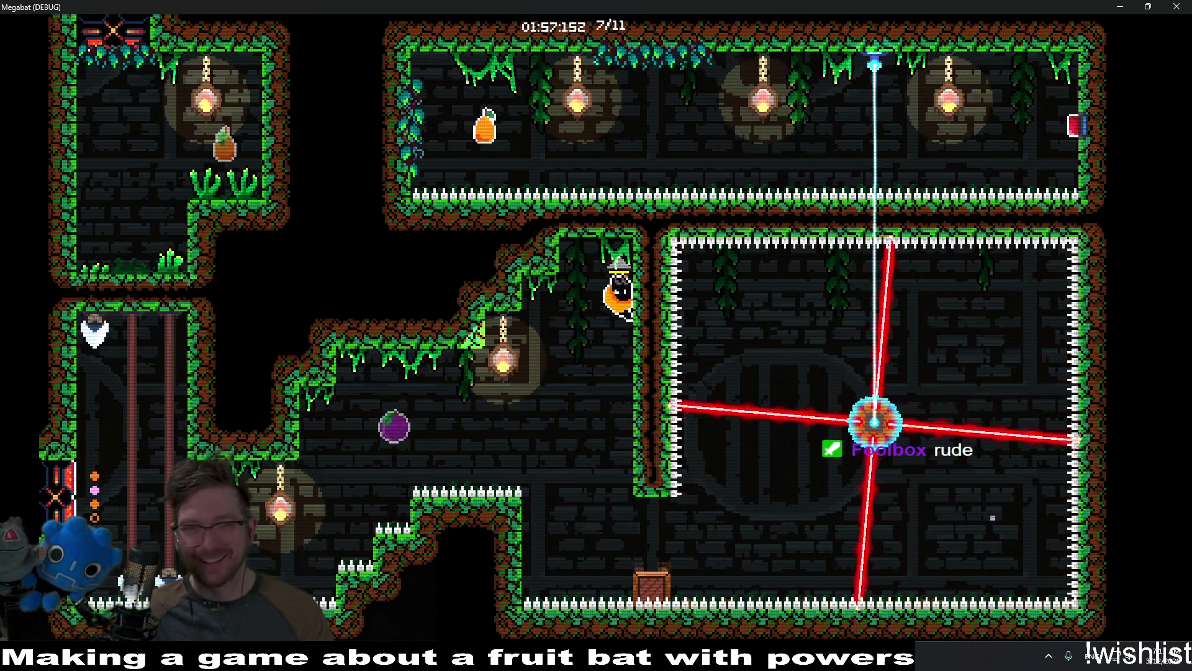
key("Right")
key("Right")
key("Left")
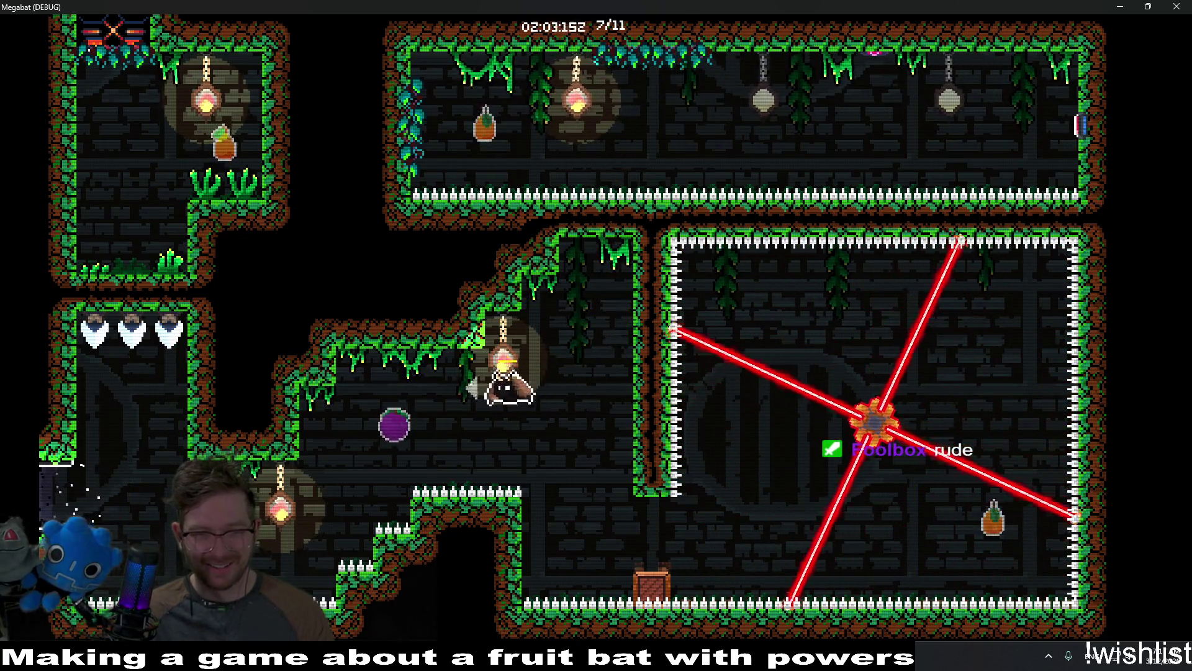
key("Left")
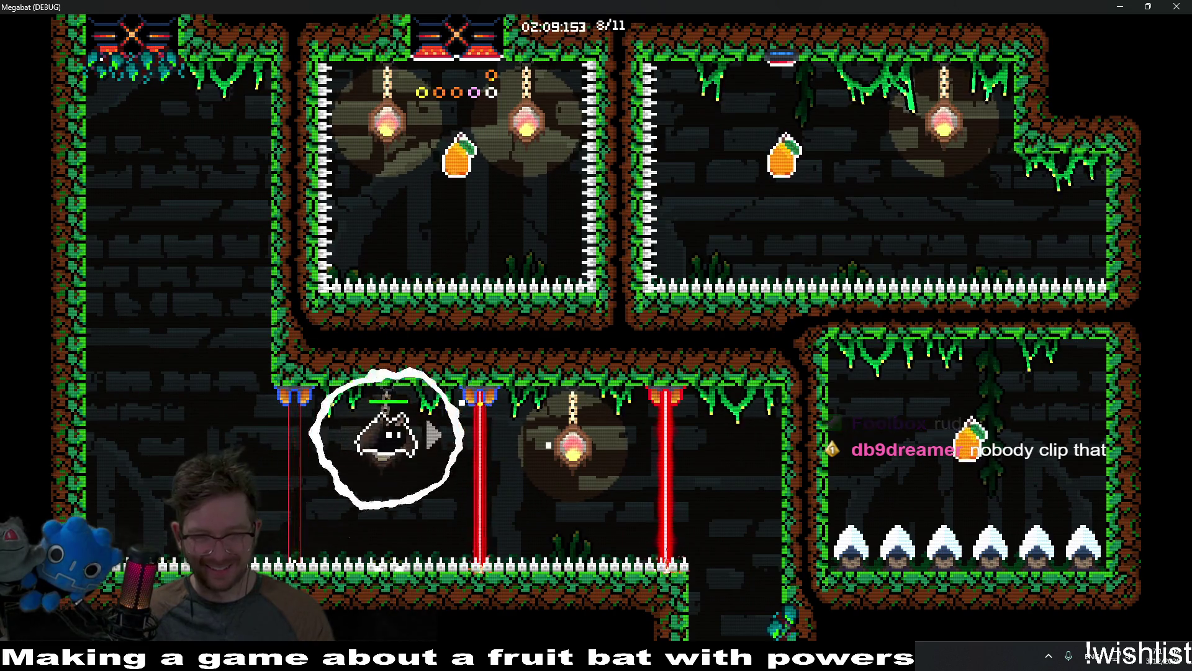
Carry the key past the red laser and down to unlock the locked door.
key("Right")
key("Right")
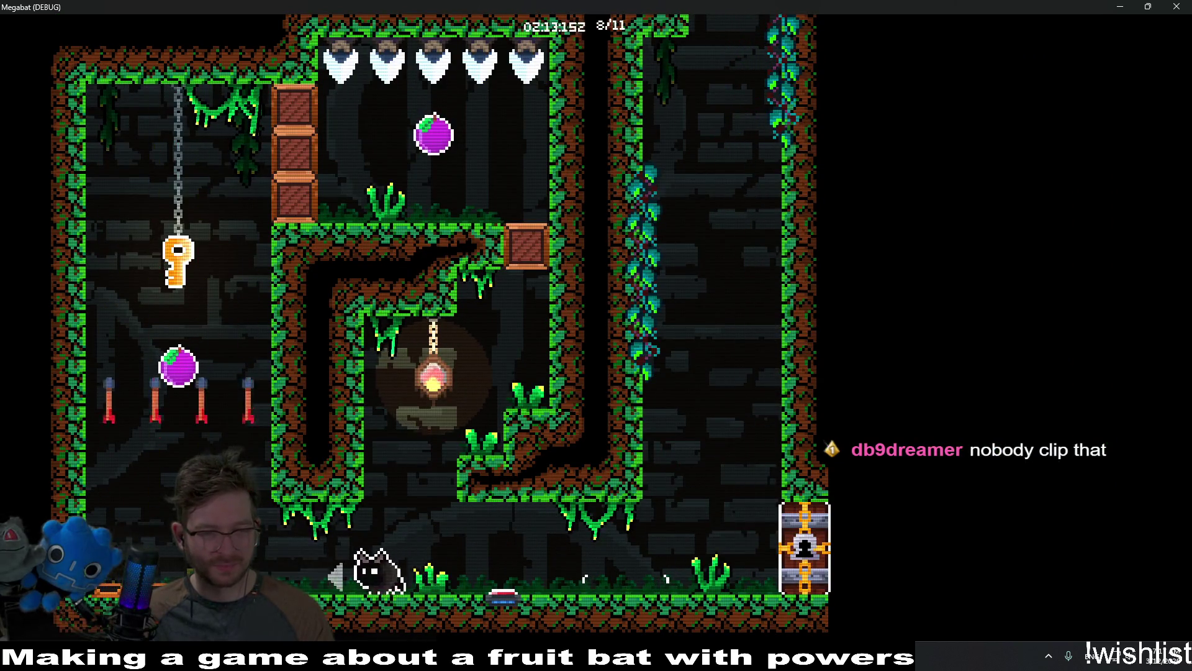
key("Right")
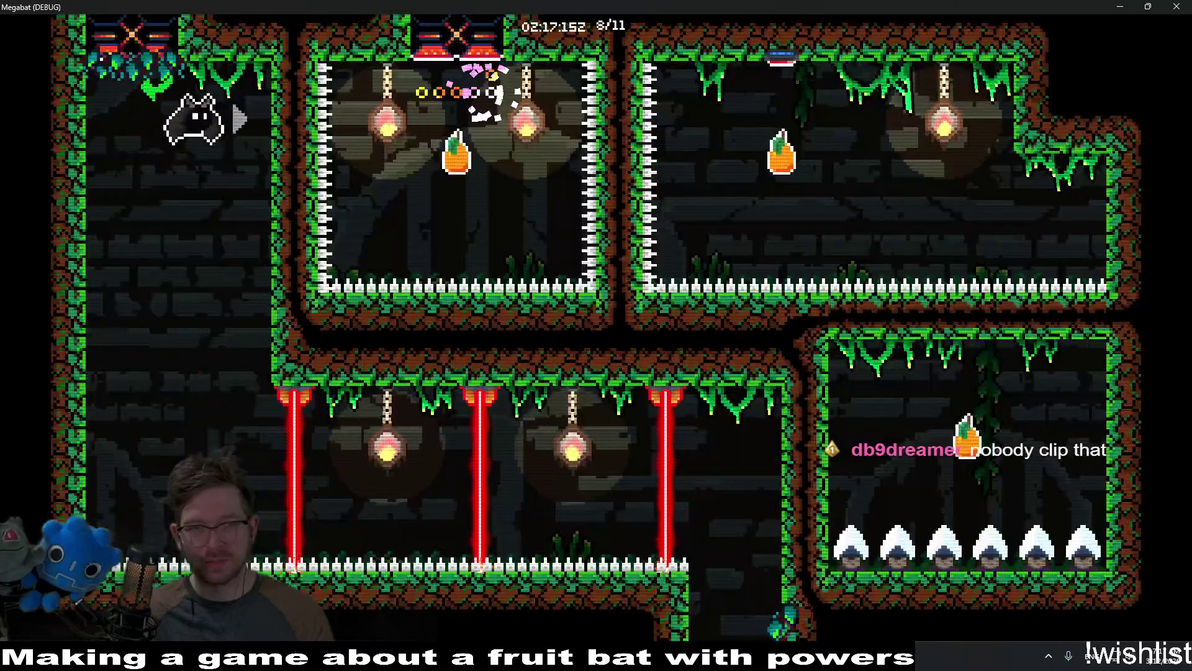
key("Right")
key("Right")
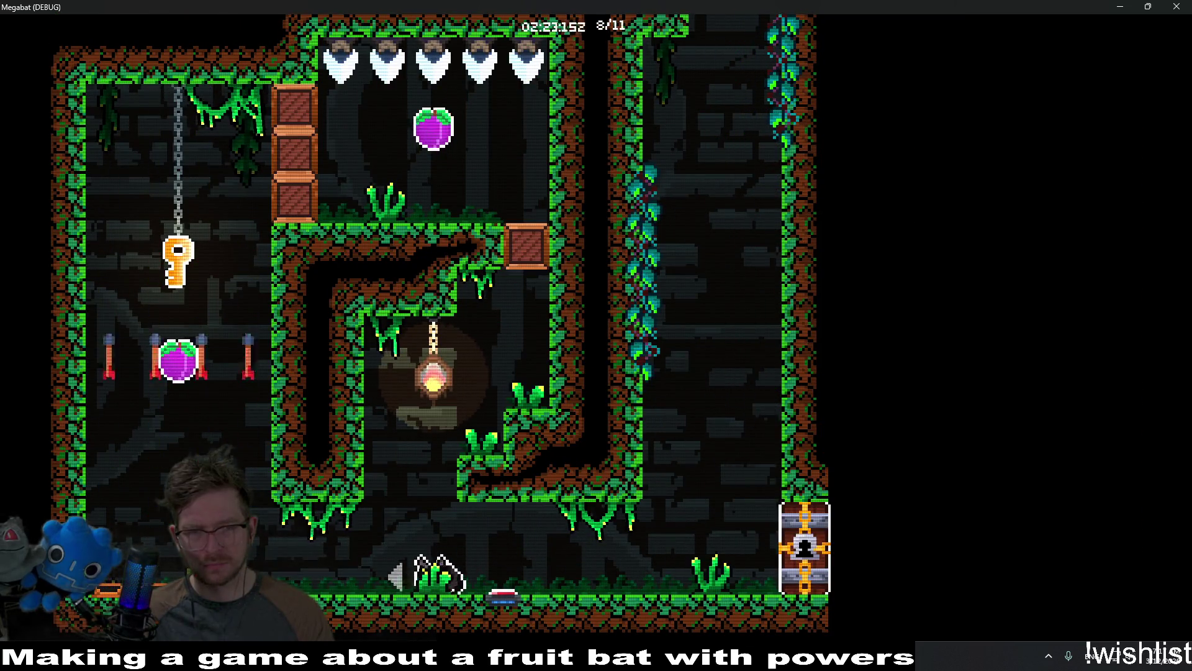
key("Right")
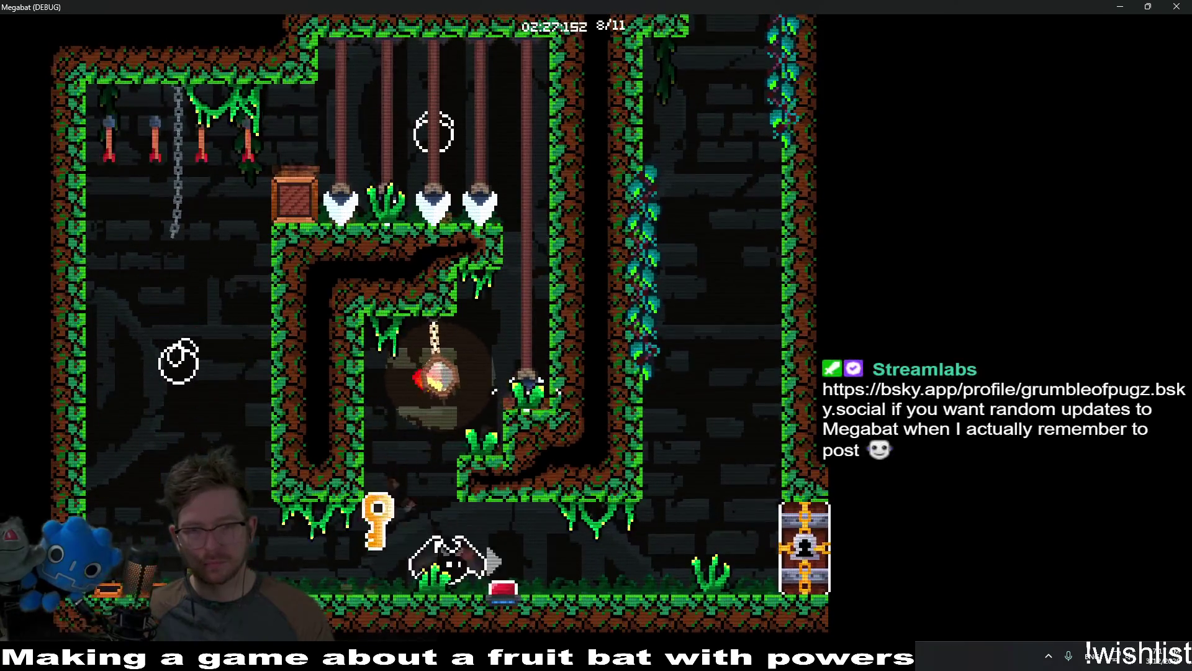
key("Right")
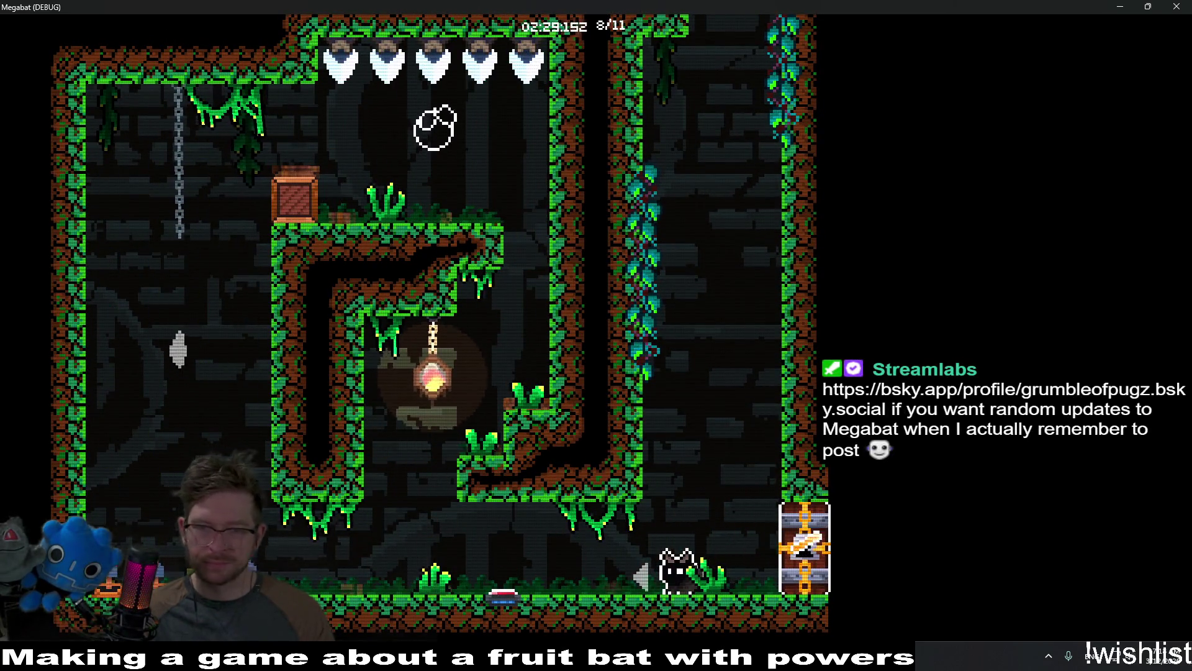
key("Right")
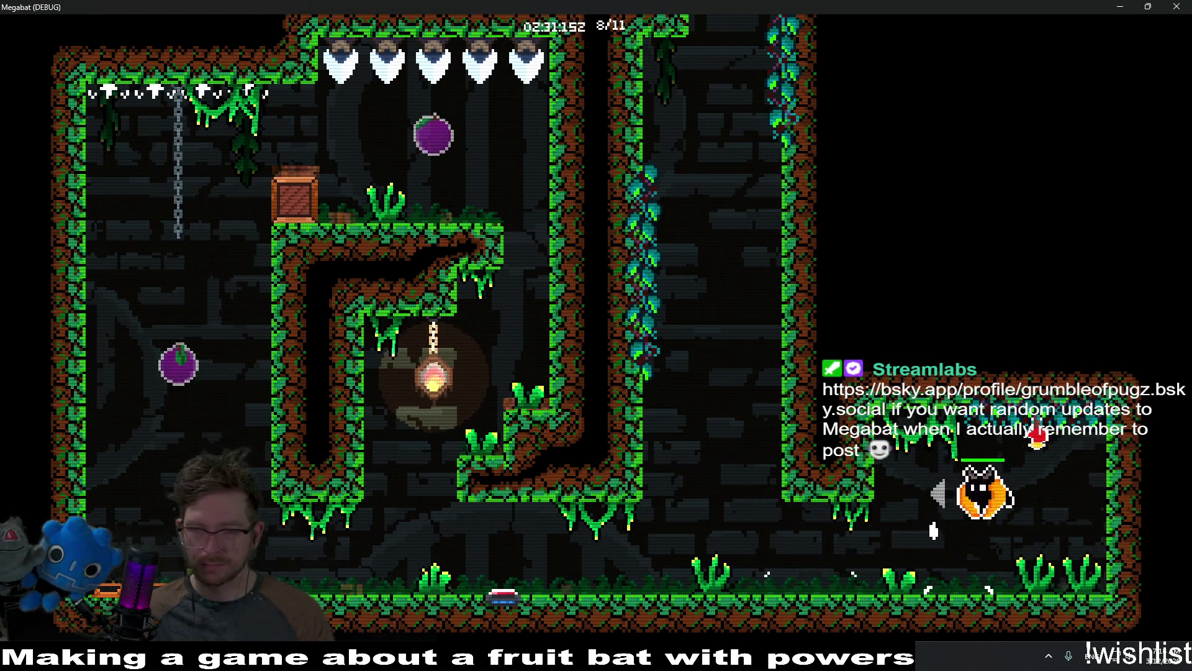
Climb through the top exit and collect the lower-right, upper-right and upper-middle rooms' fruit.
key("Left")
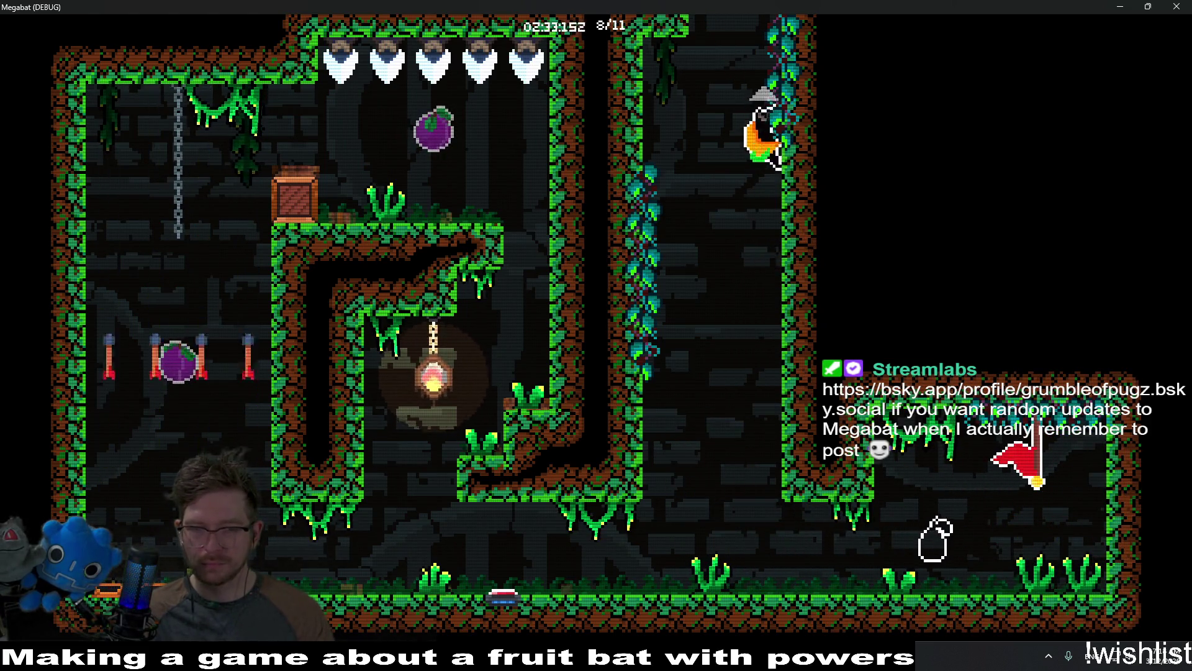
key("Up")
key("Right")
key("Up")
key("Left")
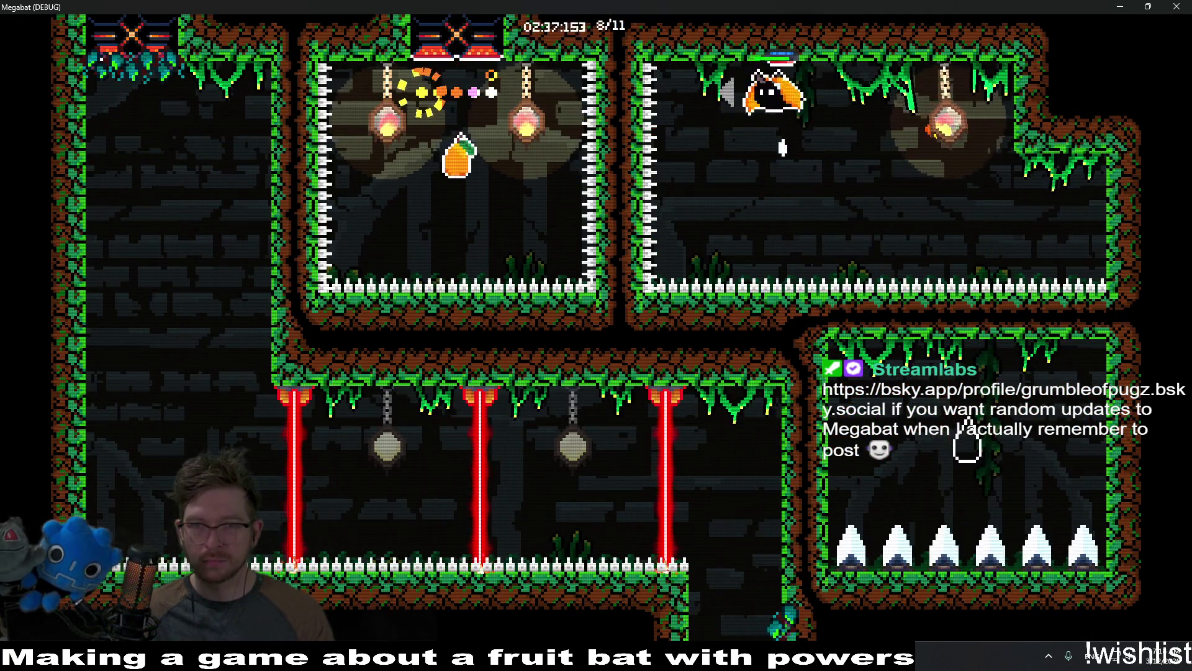
key("Left")
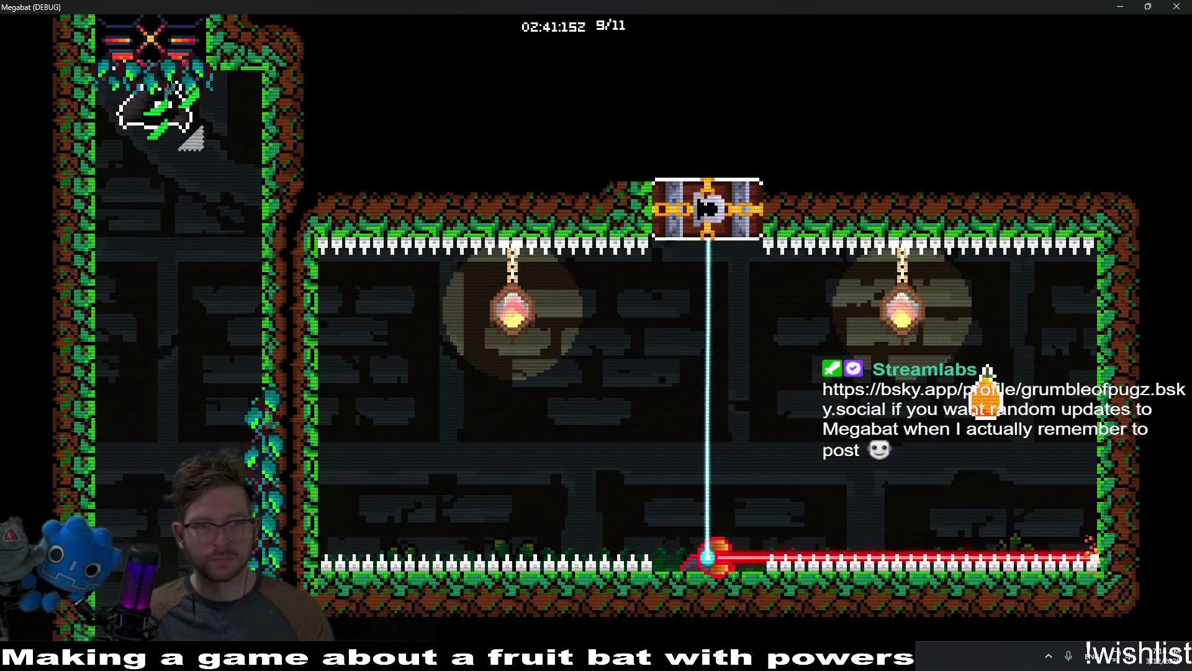
Leave the shaft, climb over the ledge with the key and dash right across the room.
key("Up")
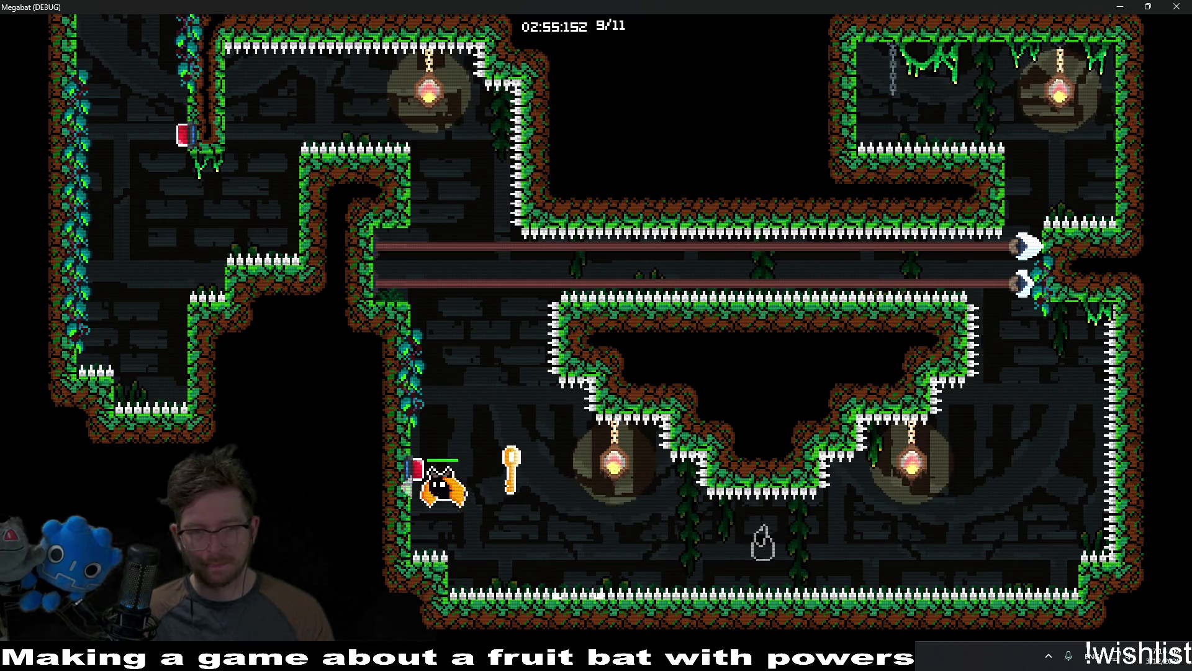
key("Up")
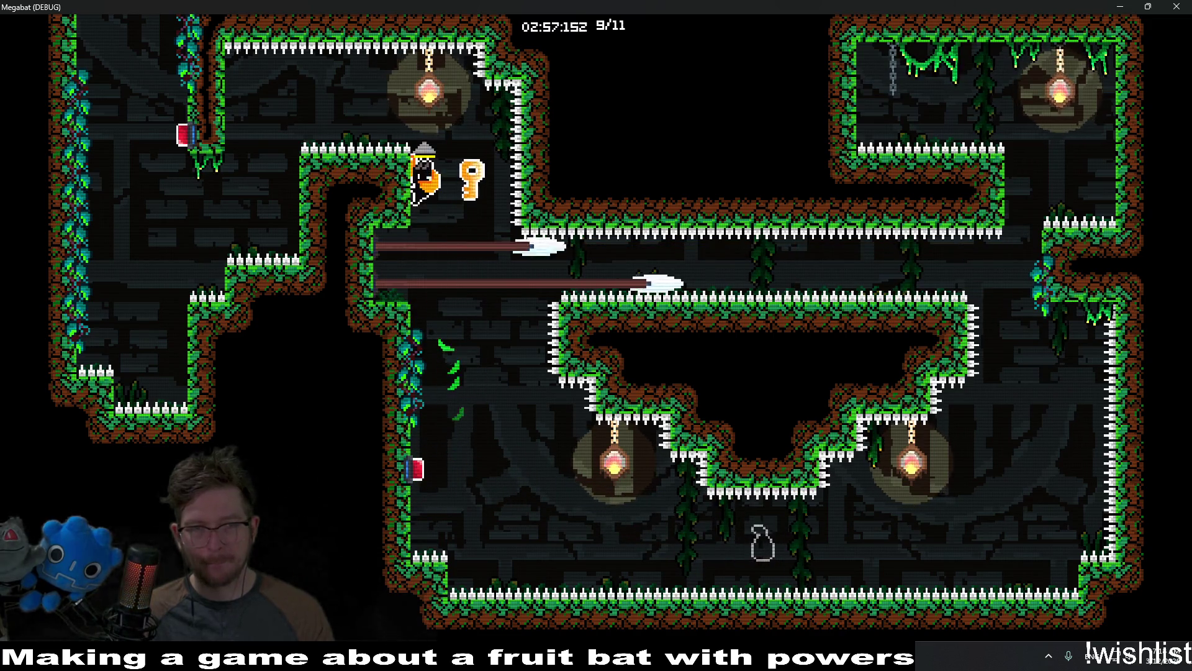
key("Left")
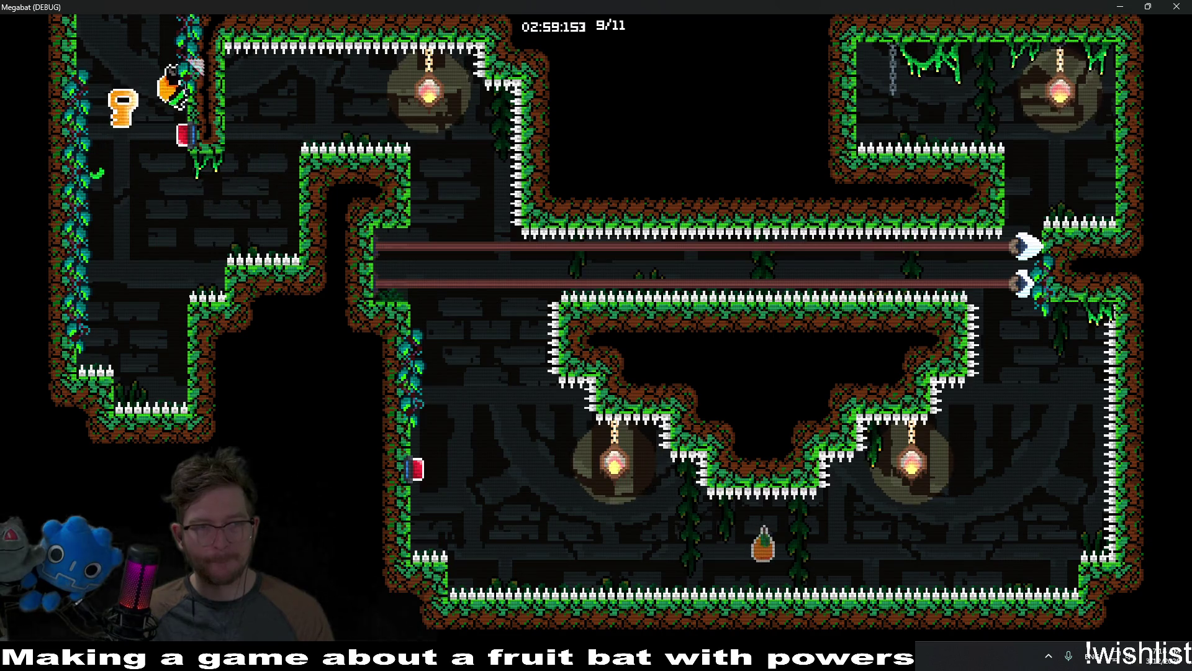
key("Up")
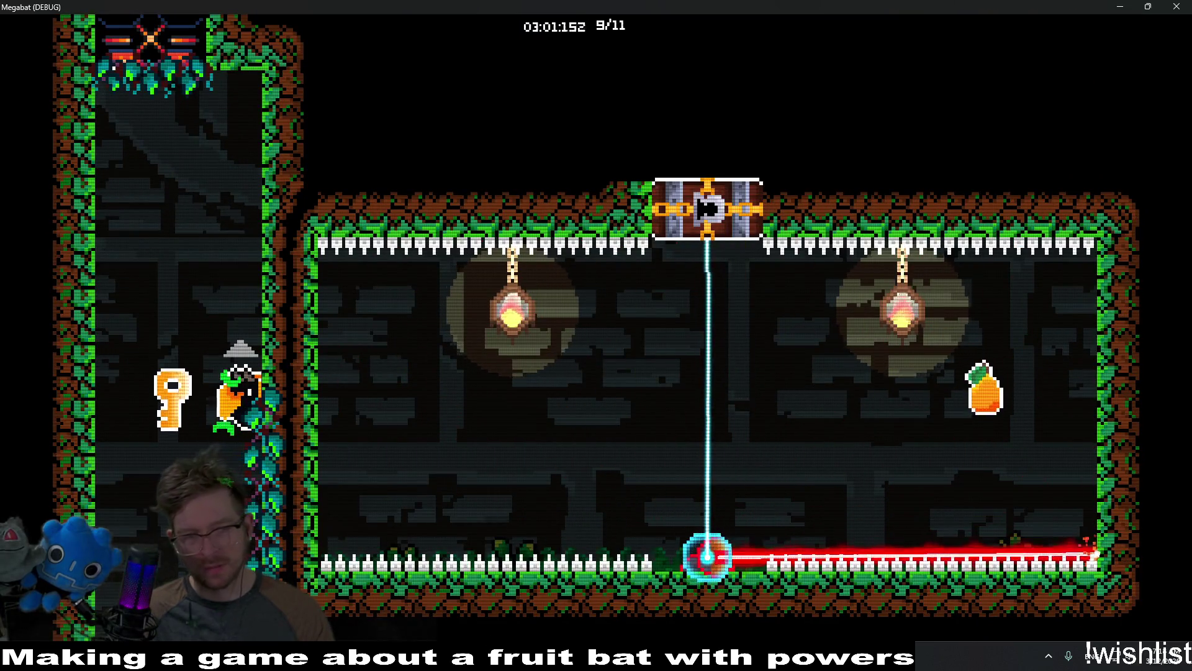
key("Right")
key("Right")
key("Up")
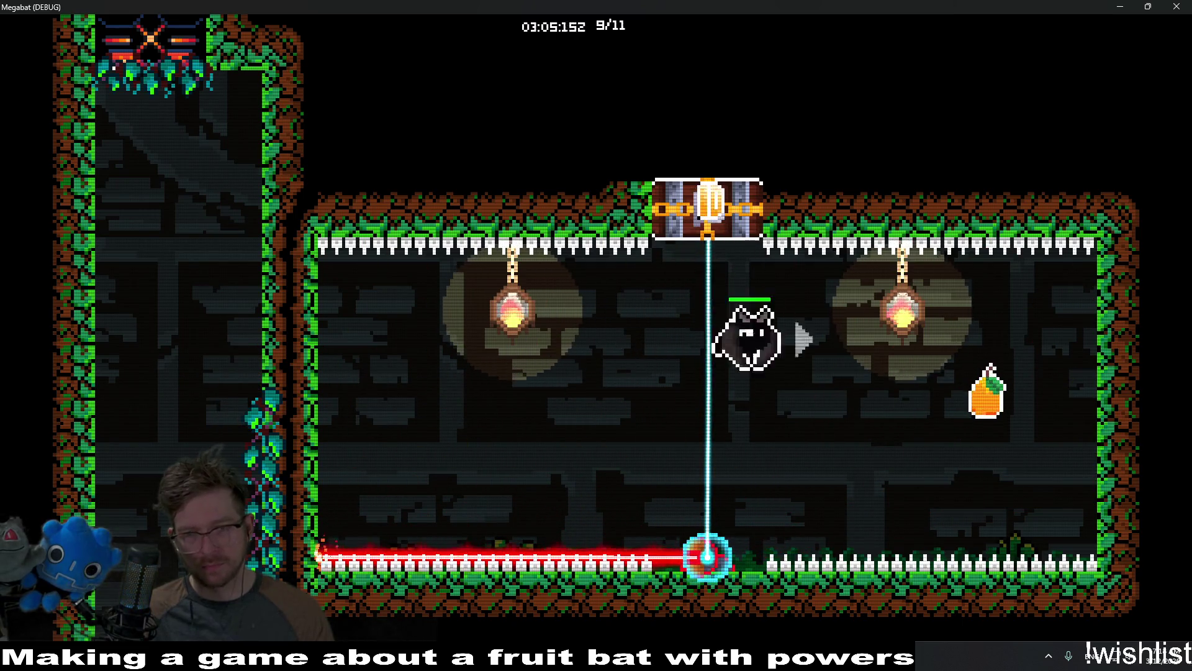
Eat the fruit, open the chest, grab the pineapple and exit right through the ceiling gap.
key("Right")
key("Left")
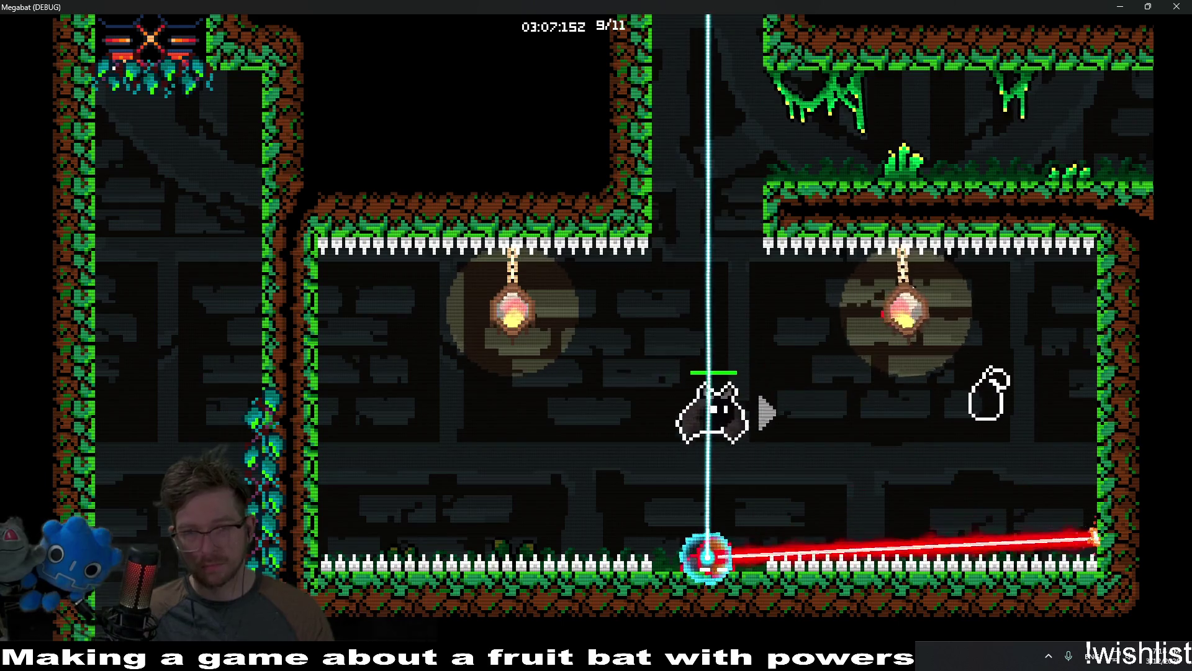
key("Up")
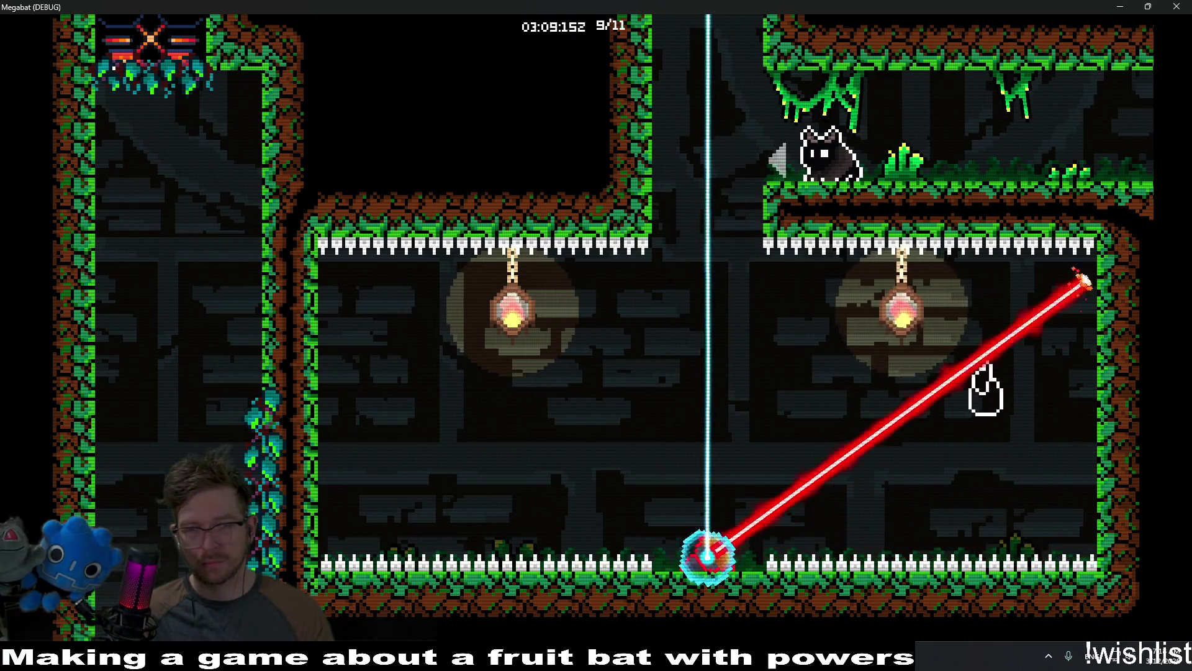
key("Left")
key("Down")
key("Right")
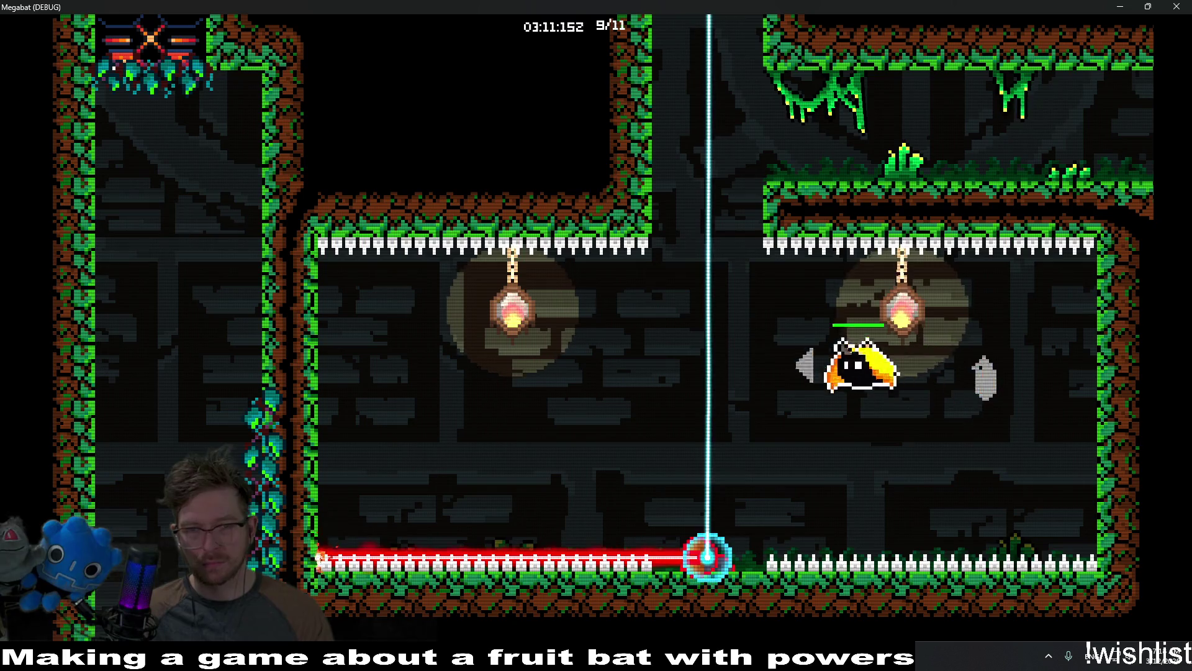
key("Up")
key("Right")
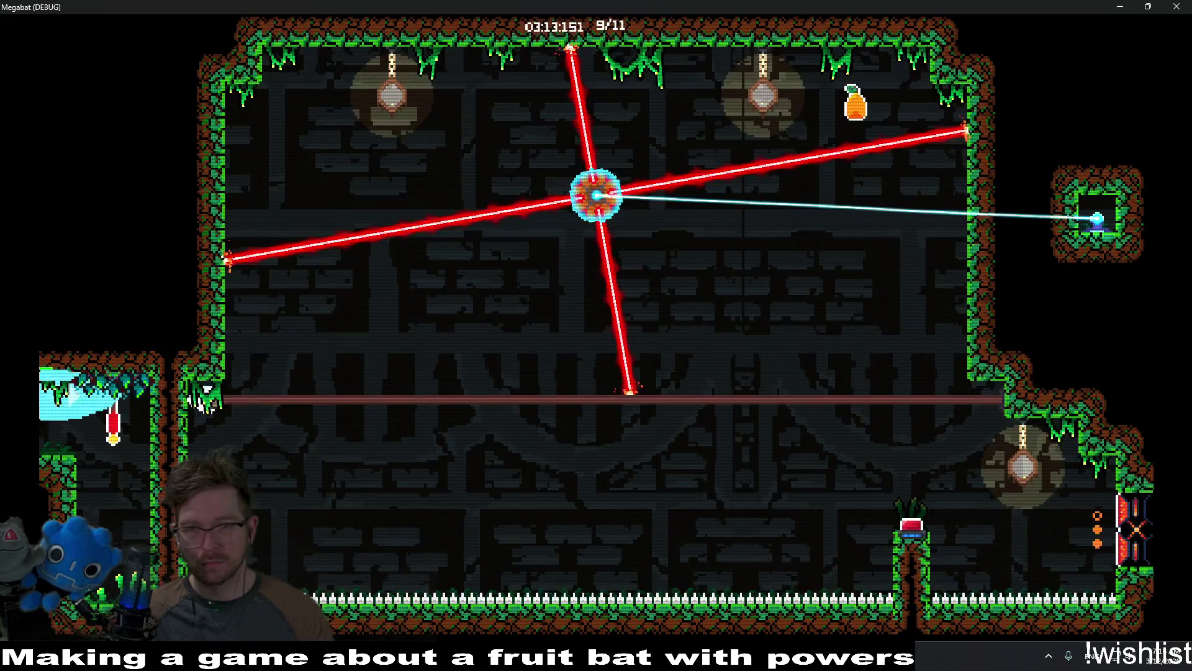
Touch the checkpoint flag, weave past the rotating lasers and dive down the right side into the exit.
key("Right")
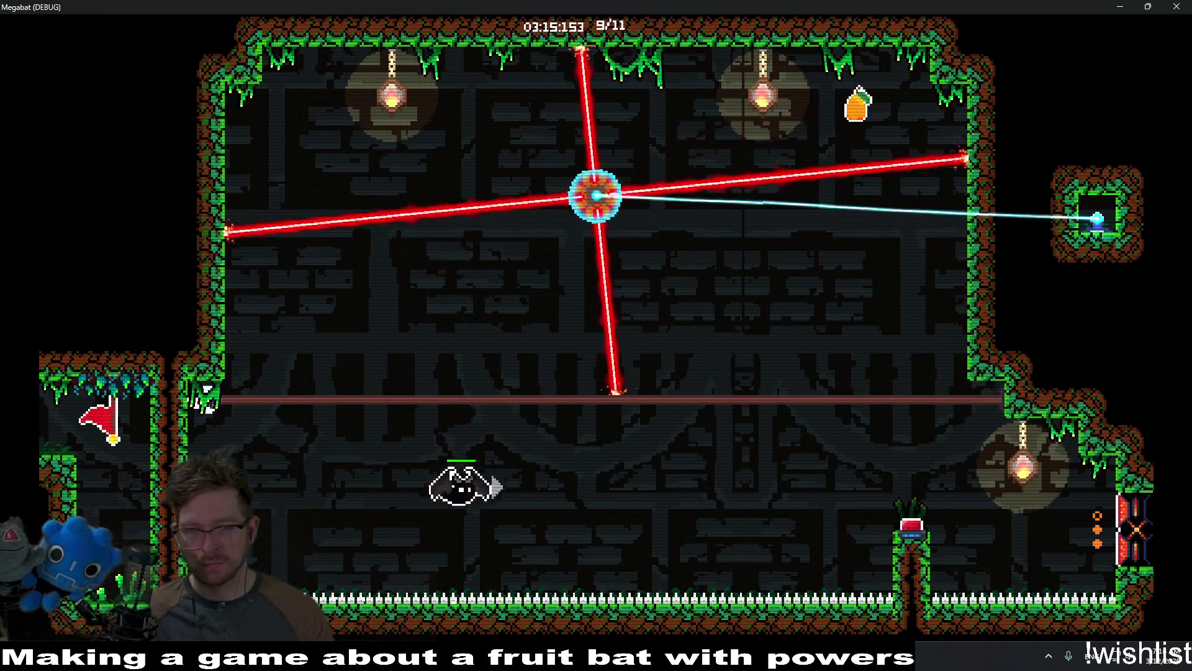
key("Left")
key("Up")
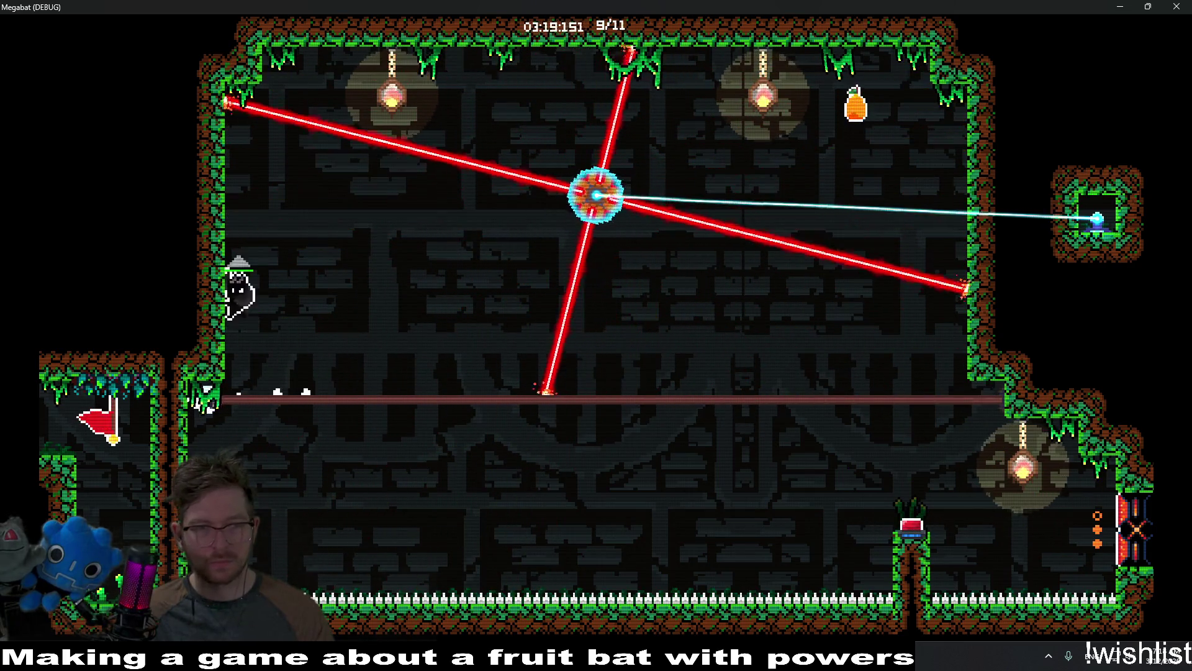
key("Right")
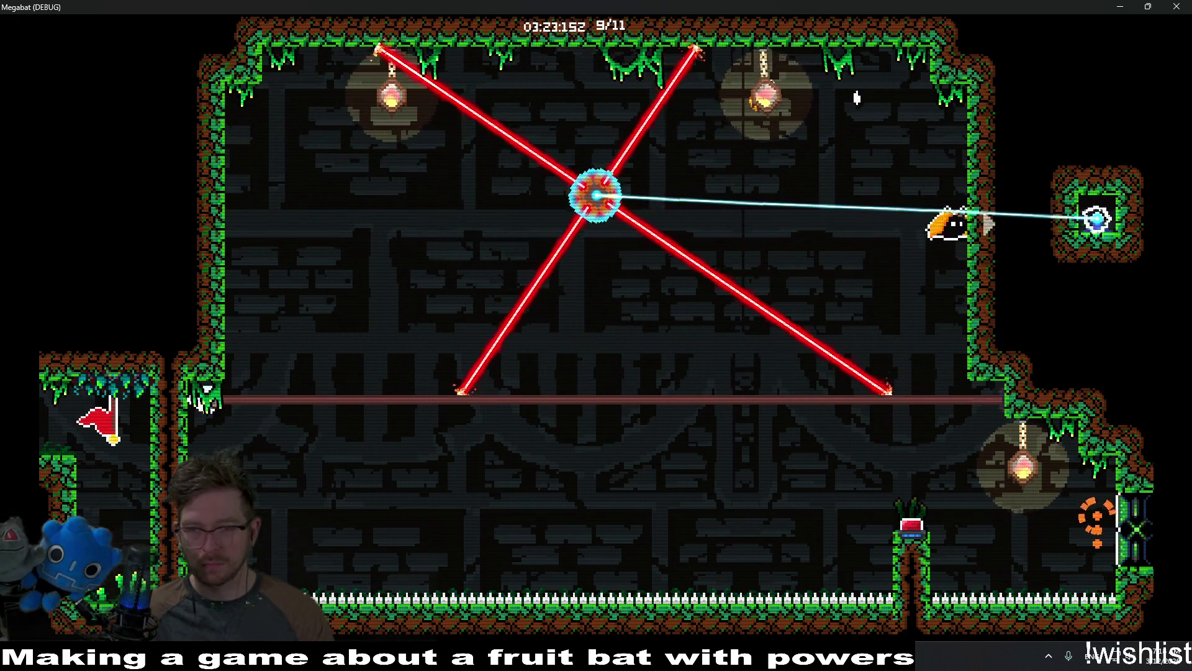
key("Down")
key("Right")
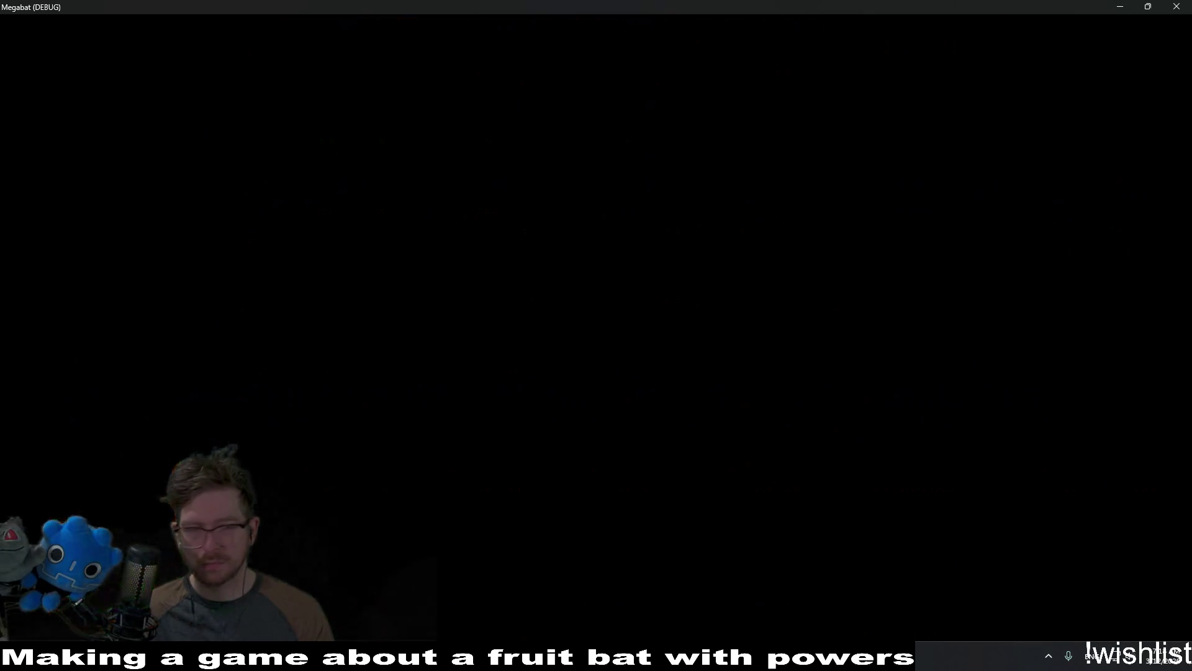
Drop down the left shaft and fly past both laser turrets to the right wall.
key("Down")
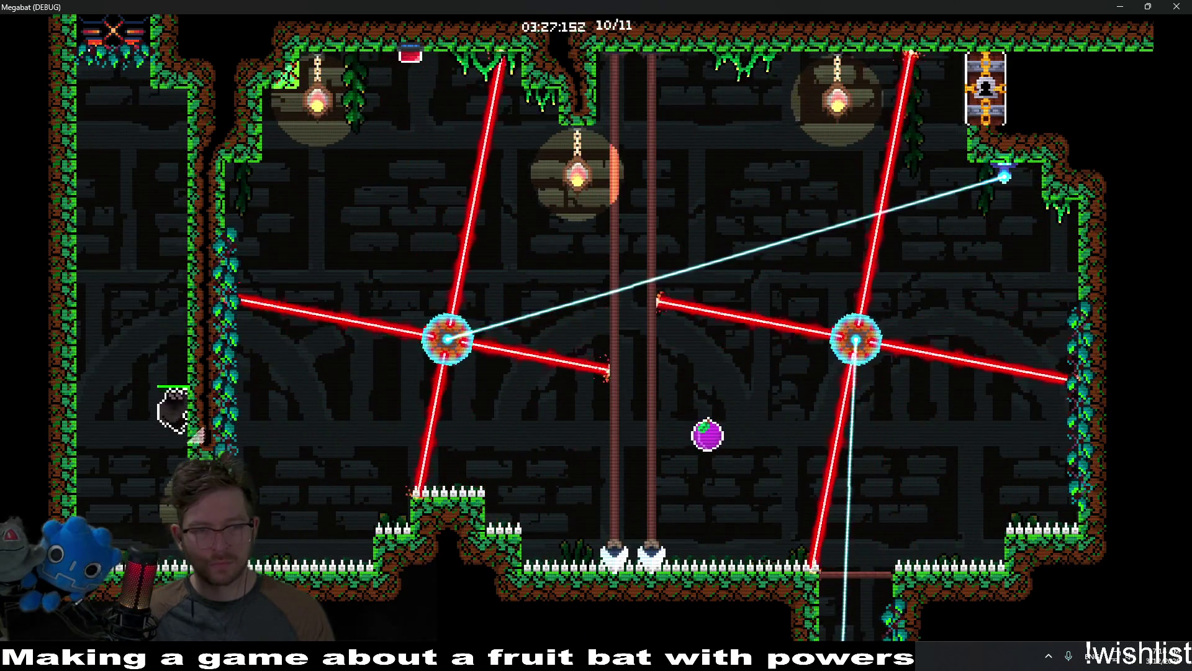
key("Up")
key("Right")
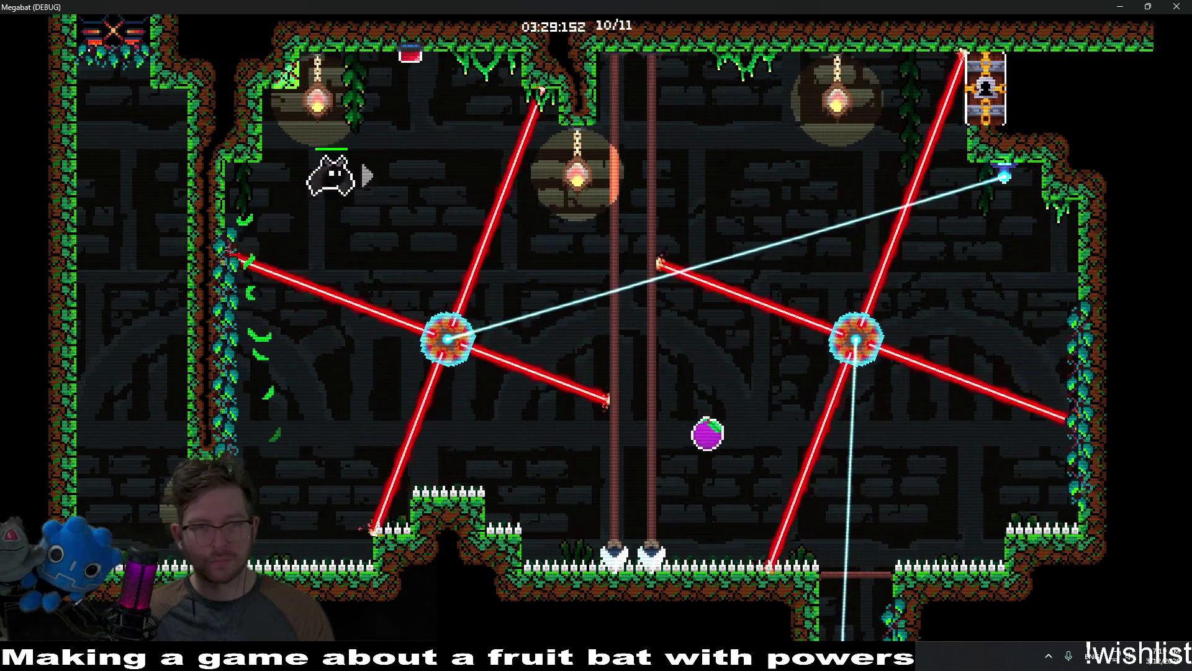
key("Up")
key("Right")
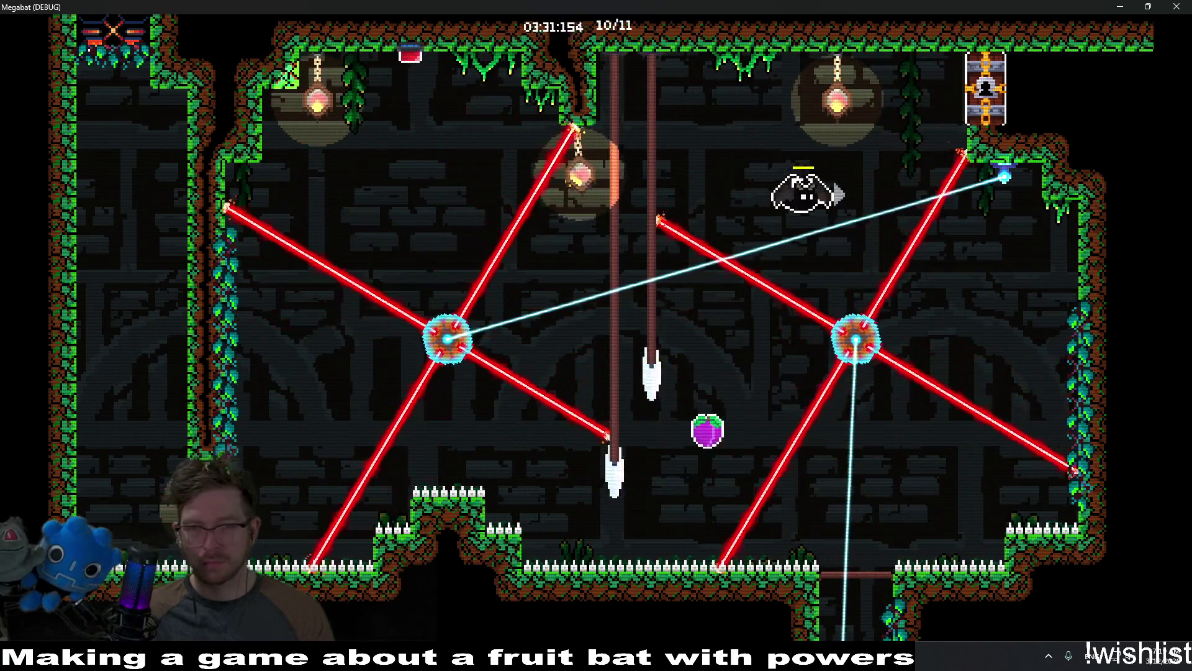
key("Right")
key("Down")
Land between the lasers, grab the plum and head down the right side.
key("Down")
key("Left")
key("Up")
key("Up")
key("Right")
key("Down")
key("Left")
key("Down")
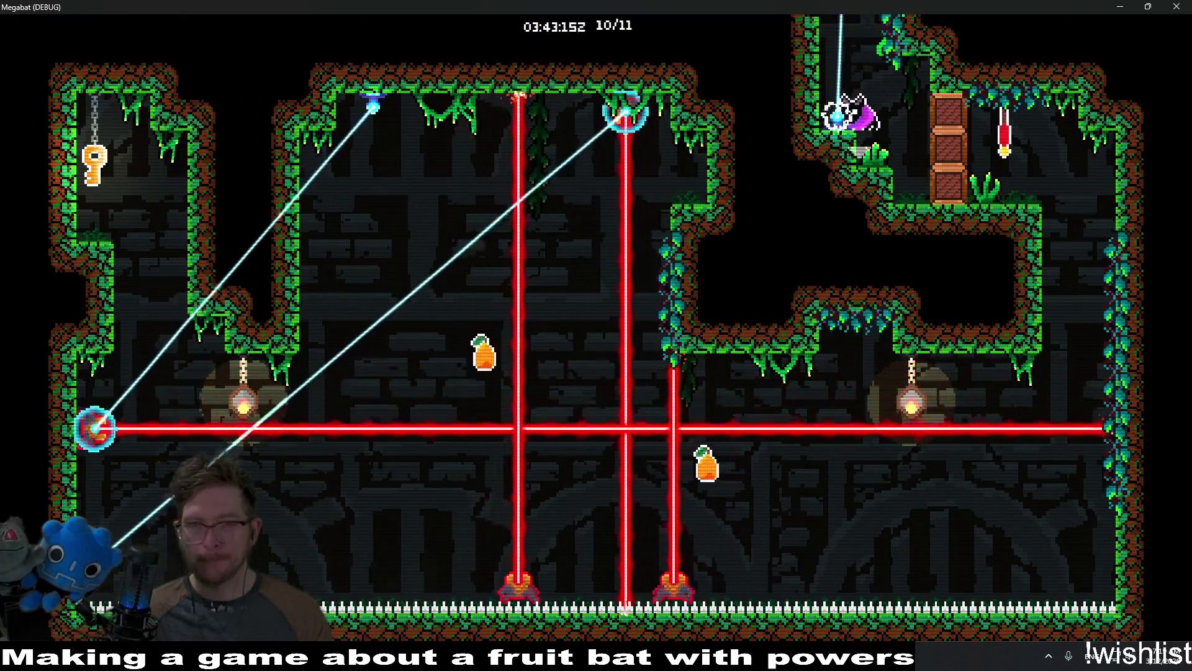
Smash through the wooden block column, swoop toward the lower pear and eat the room's fruit.
key("Right")
key("Down")
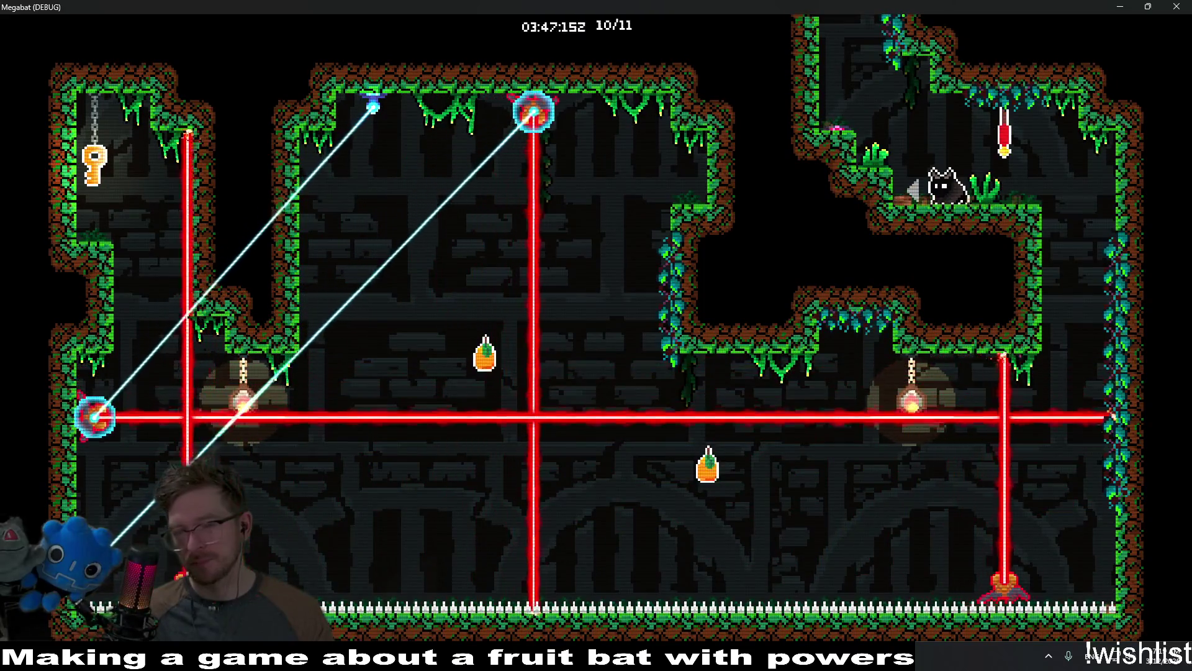
key("Right")
key("Down")
key("Left")
key("Down")
key("Right")
key("Left")
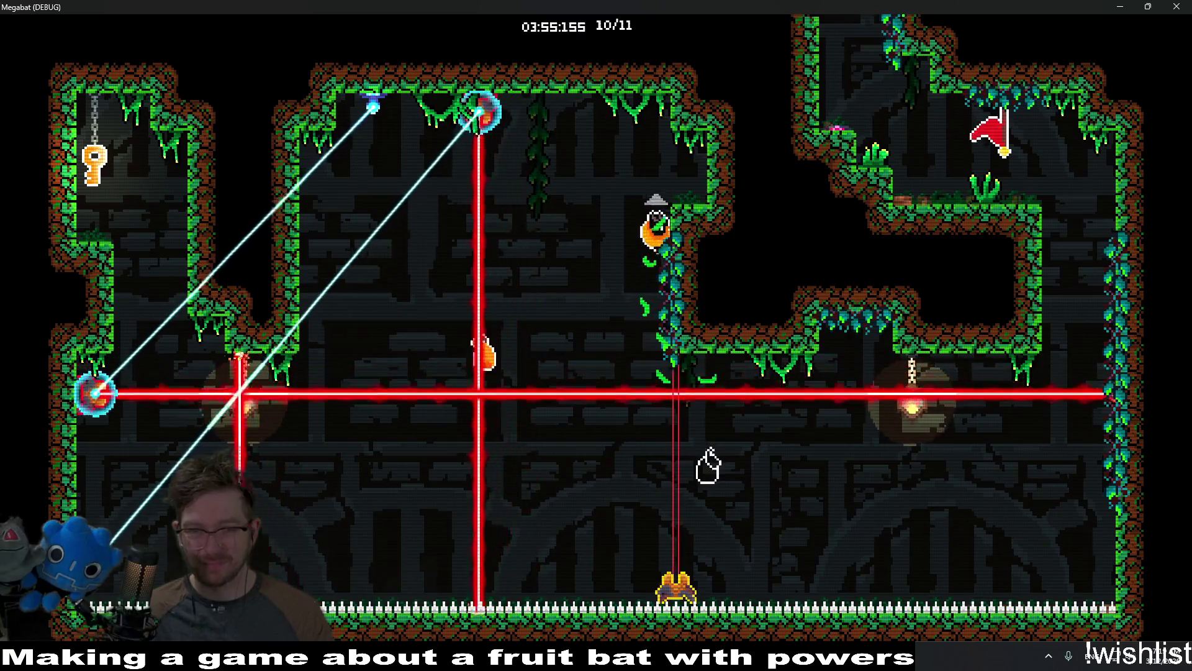
key("Left")
key("Right")
key("Up")
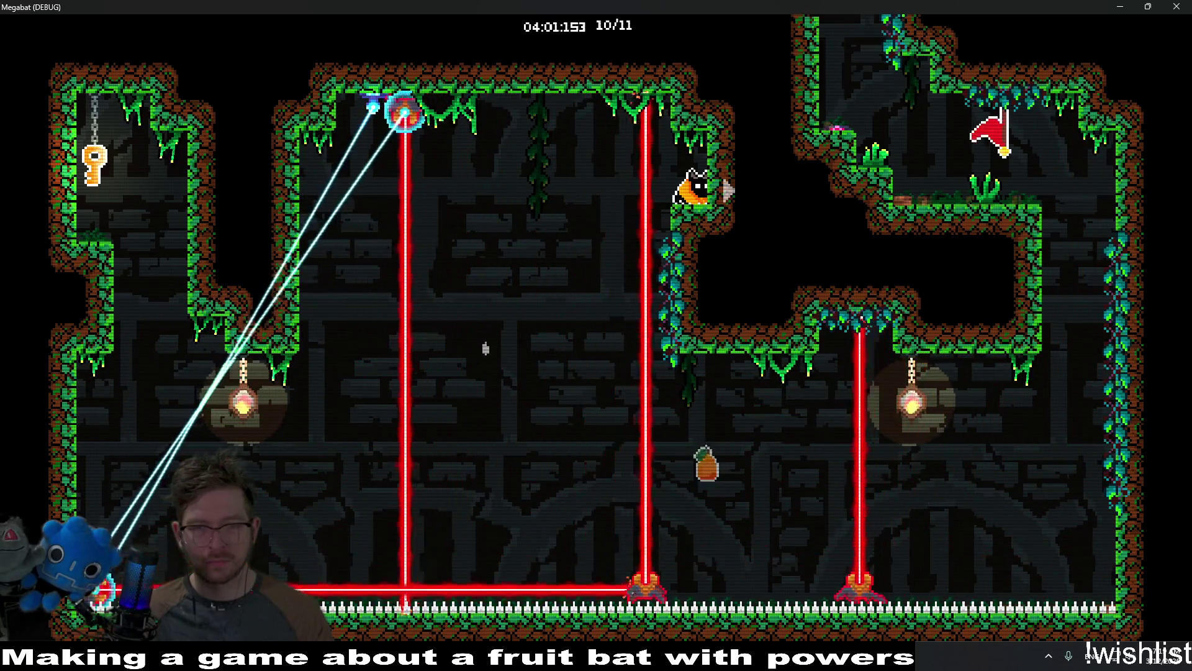
key("Left")
key("Up")
key("Down")
key("Left")
key("Left")
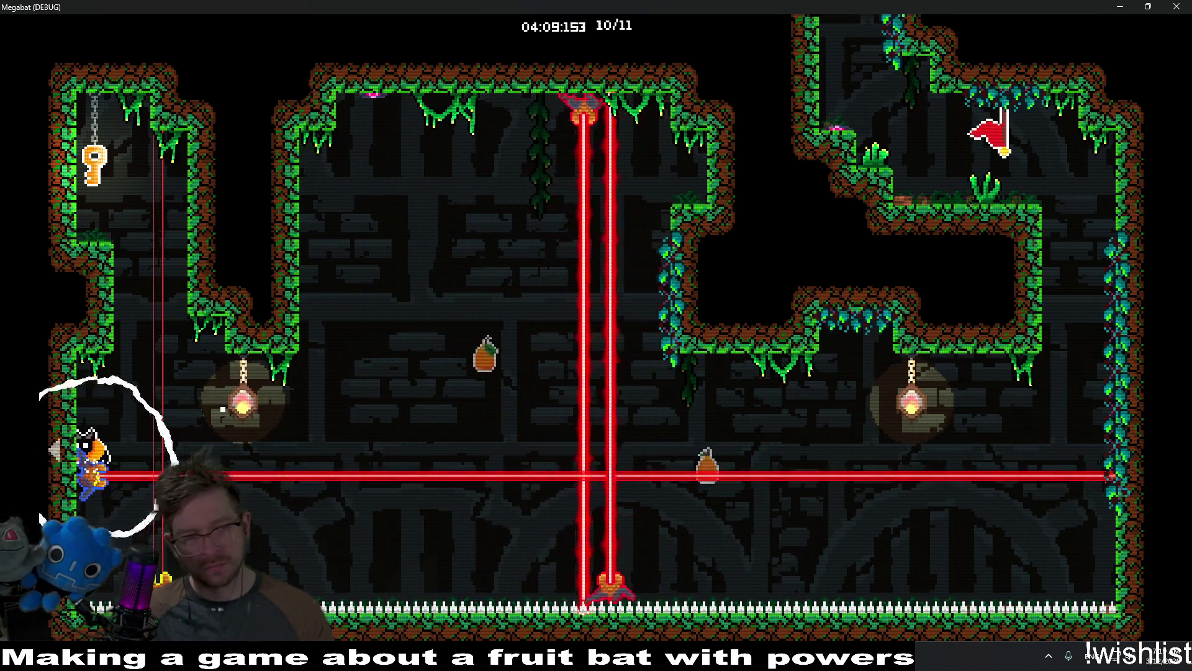
Grab the key on the upper-left wall and carry it along the bottom, dodging lasers.
key("Up")
key("Right")
key("Up")
key("Left")
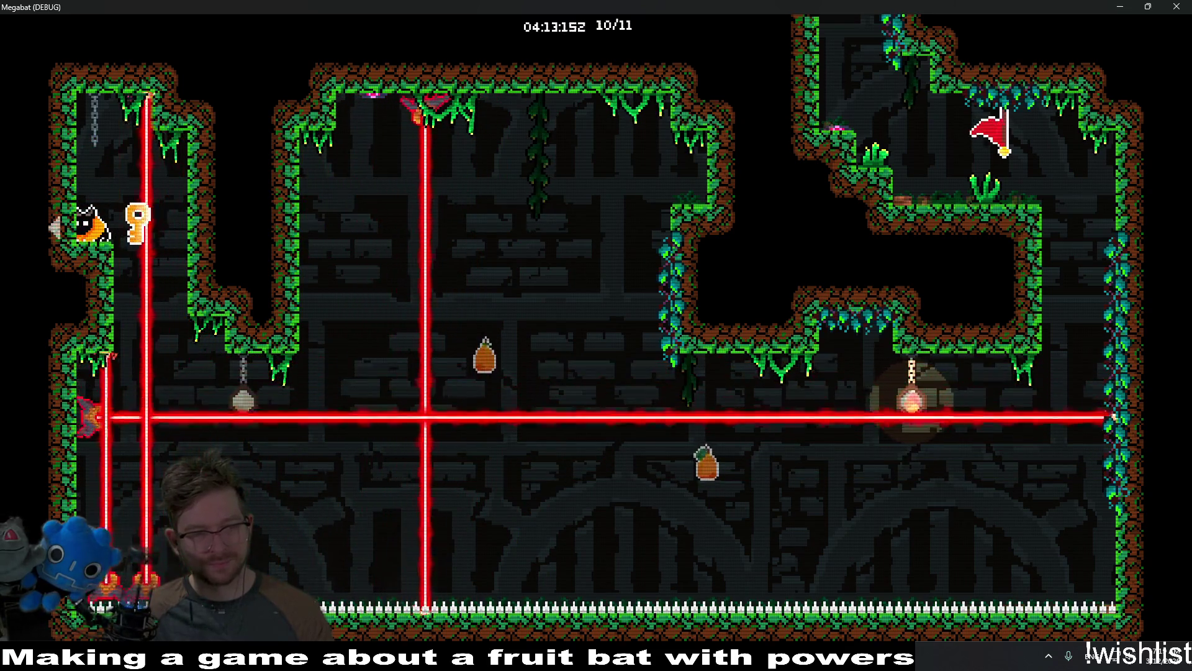
key("Right")
key("Down")
key("Left")
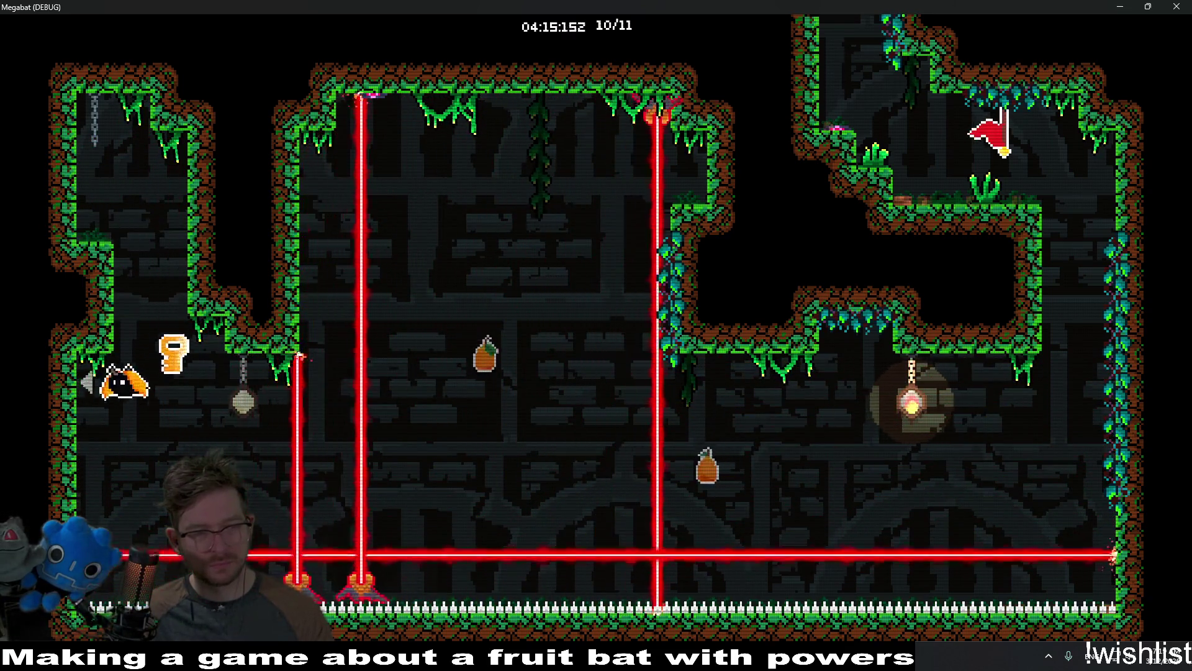
key("Right")
Carry the key past the lasers to the right wall and back down-left.
key("Left")
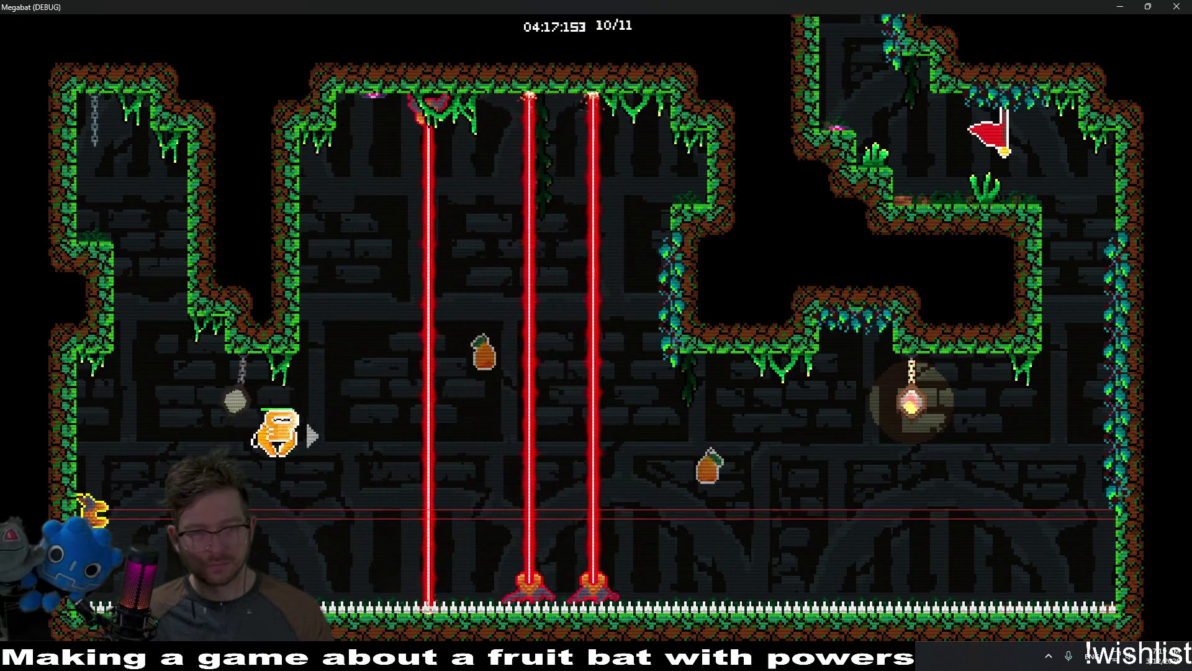
key("Right")
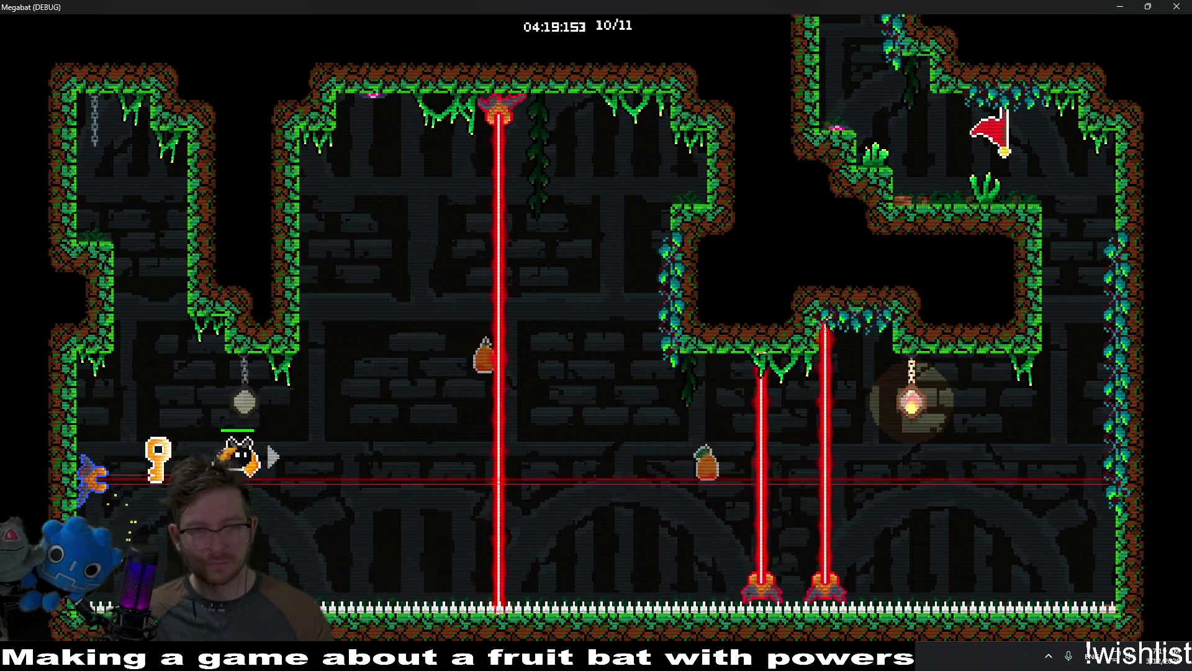
key("Up")
key("Down")
key("Right")
key("Up")
key("Down")
key("Right")
key("Left")
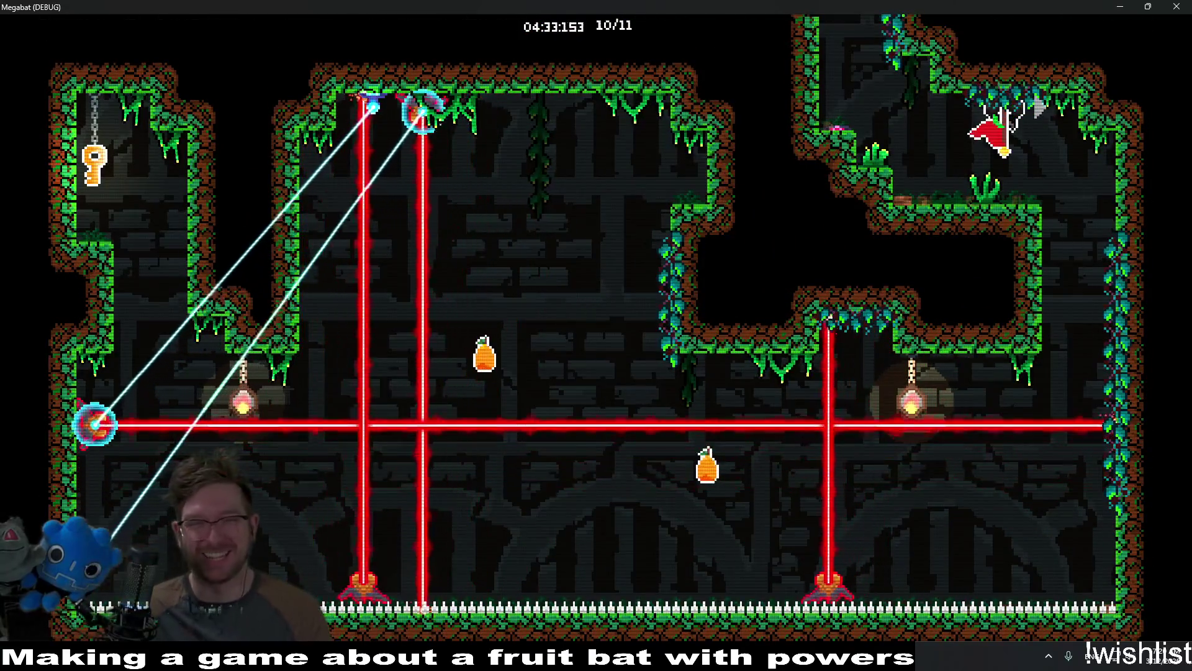
Fly to the red flag and drop down past the ledges, where the bat dies.
key("Left")
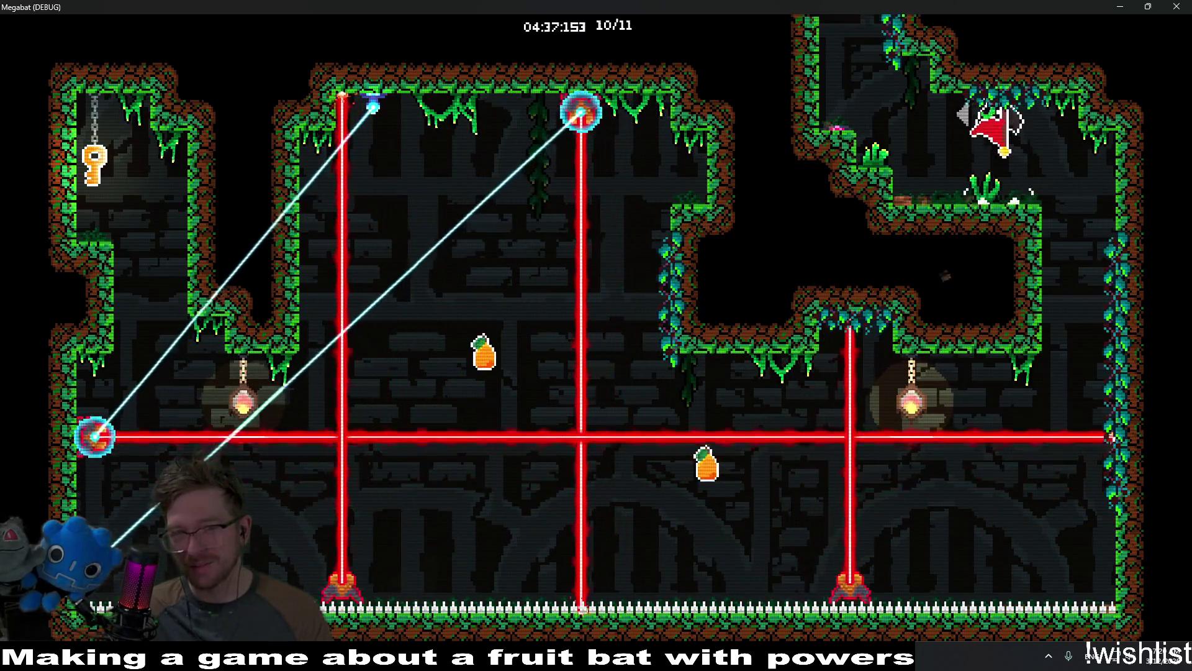
key("Right")
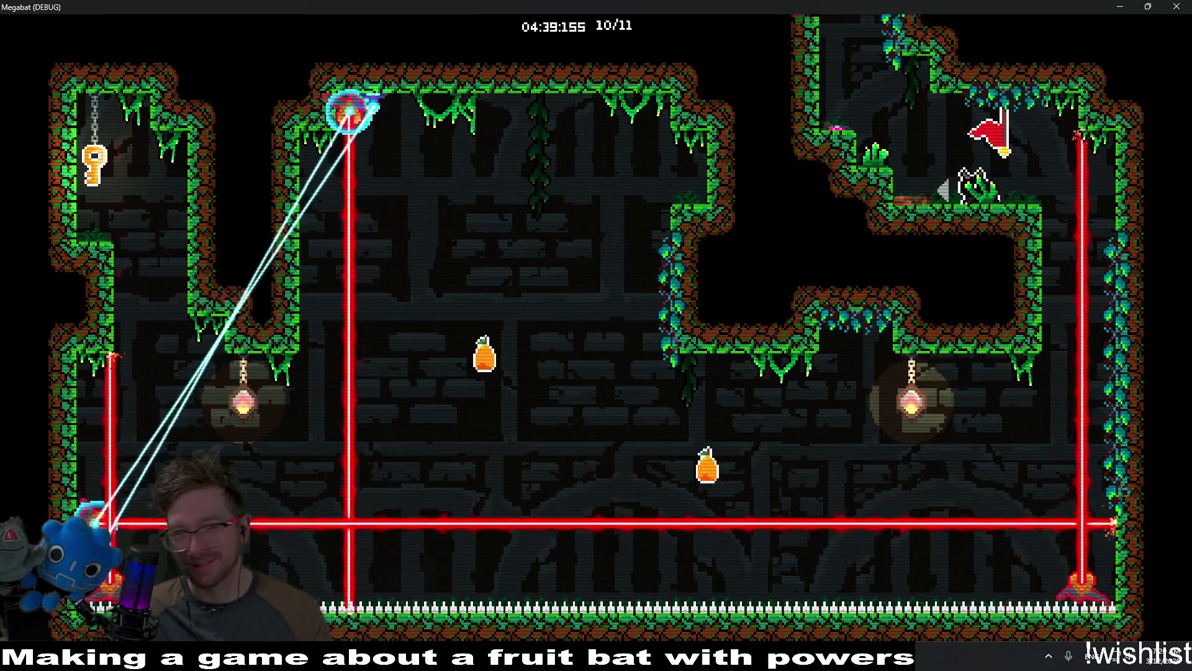
key("Right")
key("Left")
key("Left")
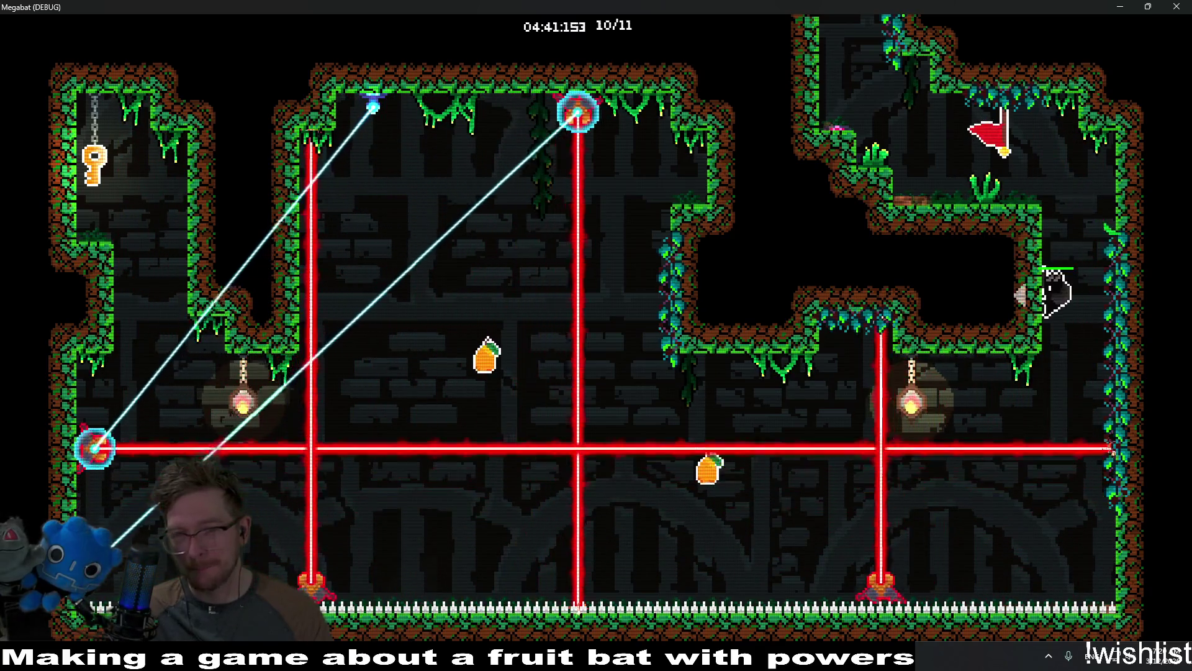
key("Left")
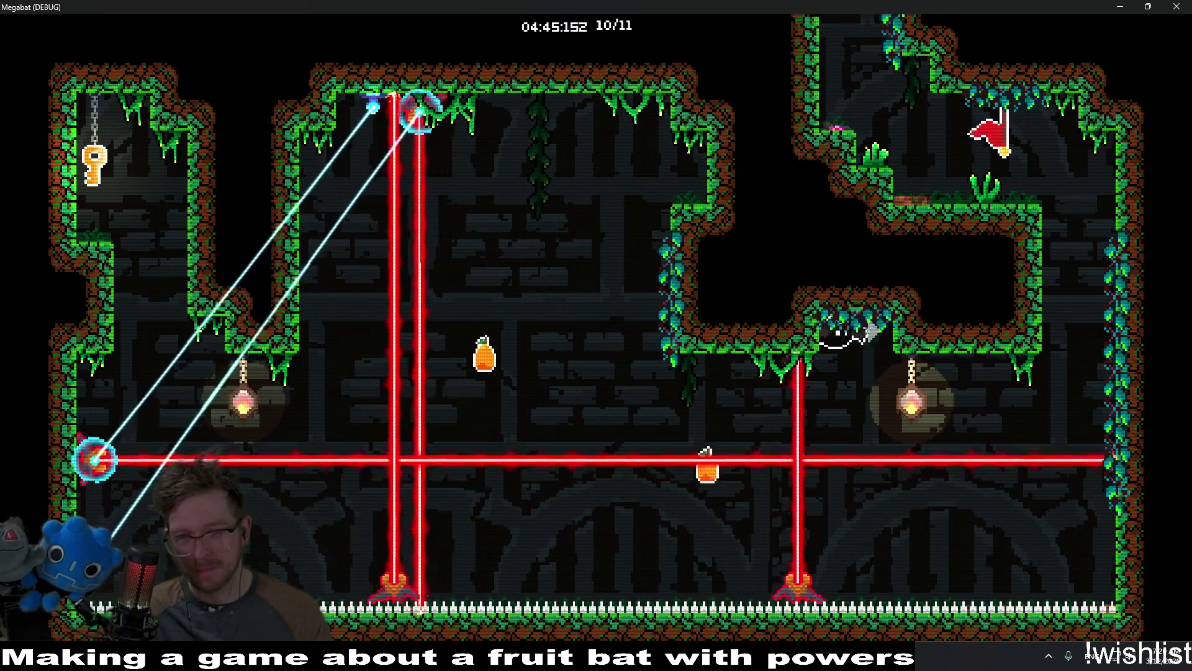
Pause the game and choose RESTART TRIAL to restart the time trial.
key("Escape")
key("Down")
key("Down")
key("Down")
key("Down")
key("Down")
key("Up")
key("Up")
key("Up")
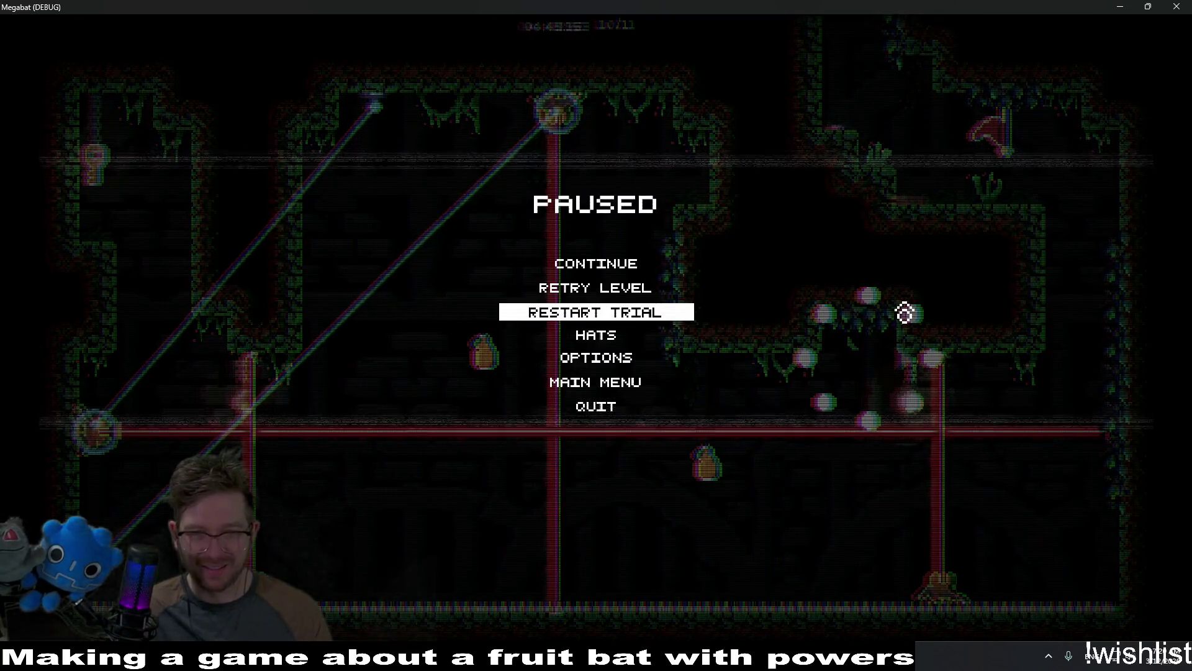
key("Return")
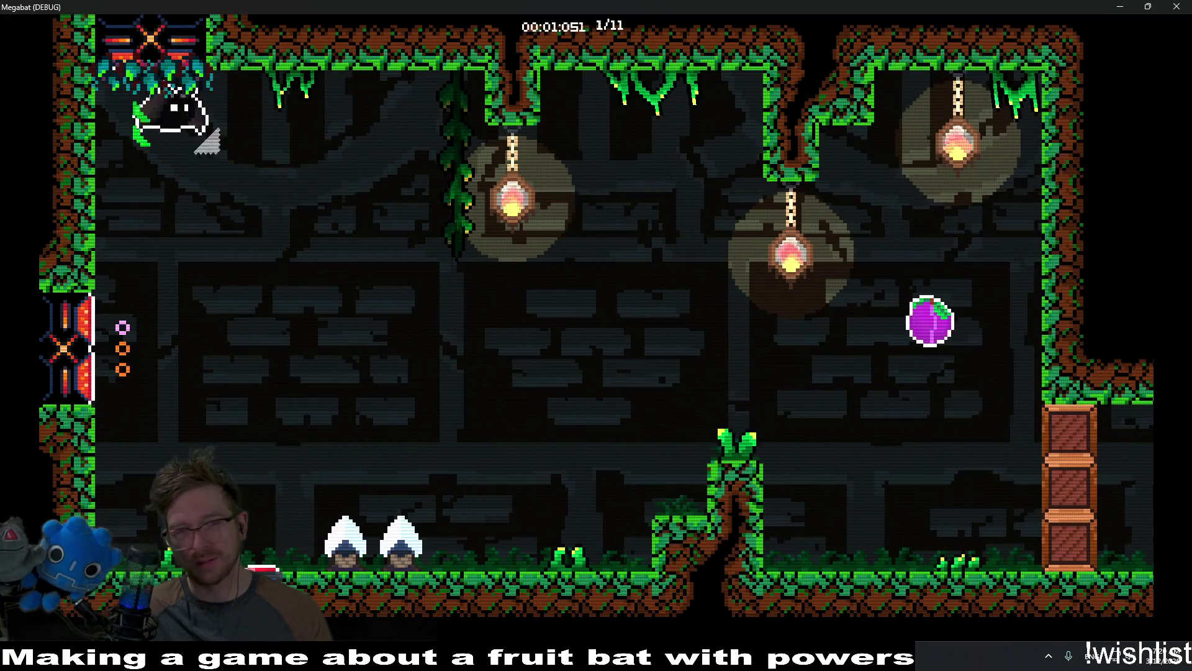
Pause the restarted trial and select MAIN MENU to return to the title screen.
key("Escape")
key("Down")
key("Down")
key("Down")
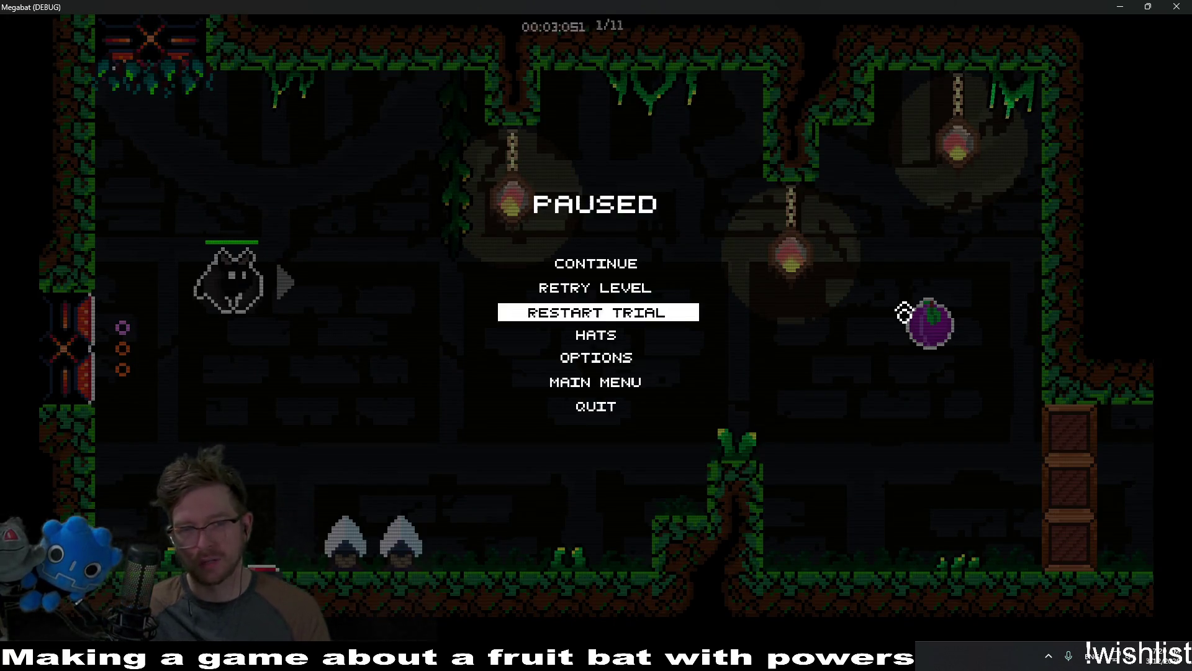
key("Return")
key("Down")
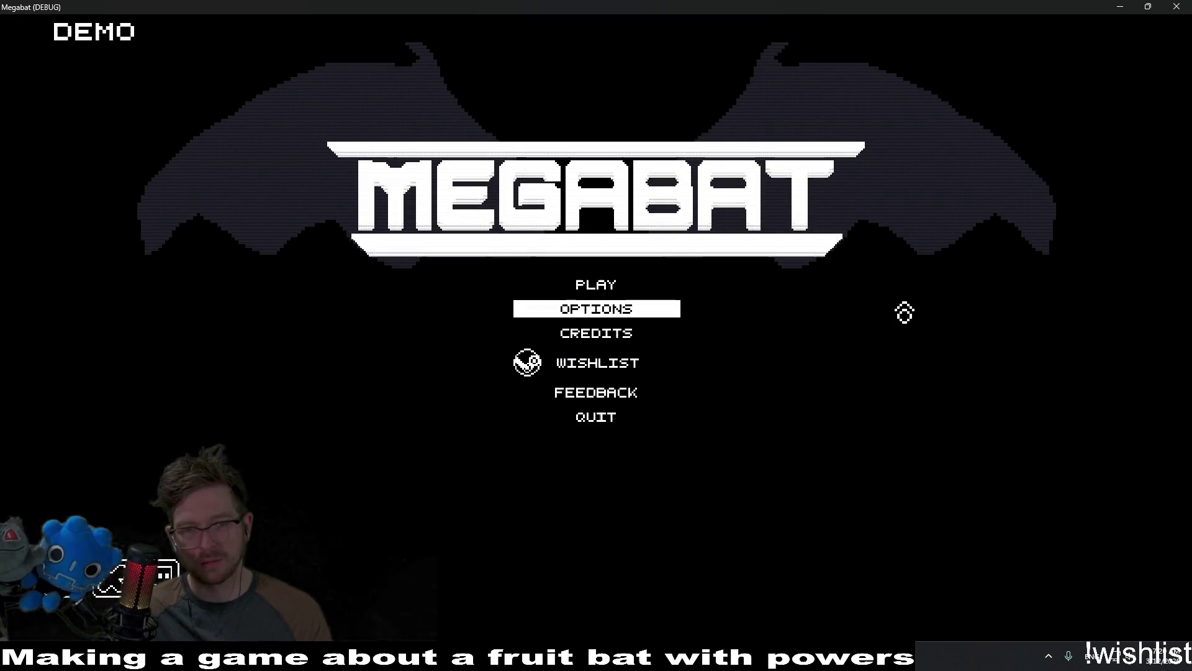
key("Up")
key("Return")
key("Down")
key("Up")
key("Return")
key("Right")
key("Right")
key("Right")
key("Right")
key("Right")
key("Right")
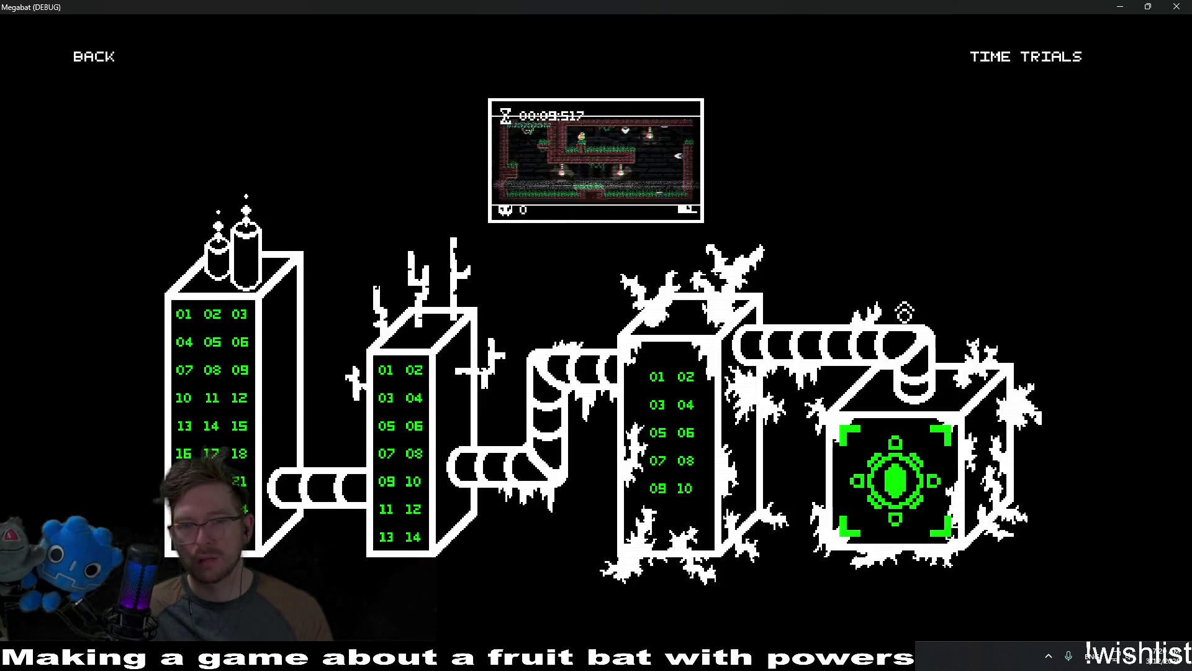
key("Up")
key("Return")
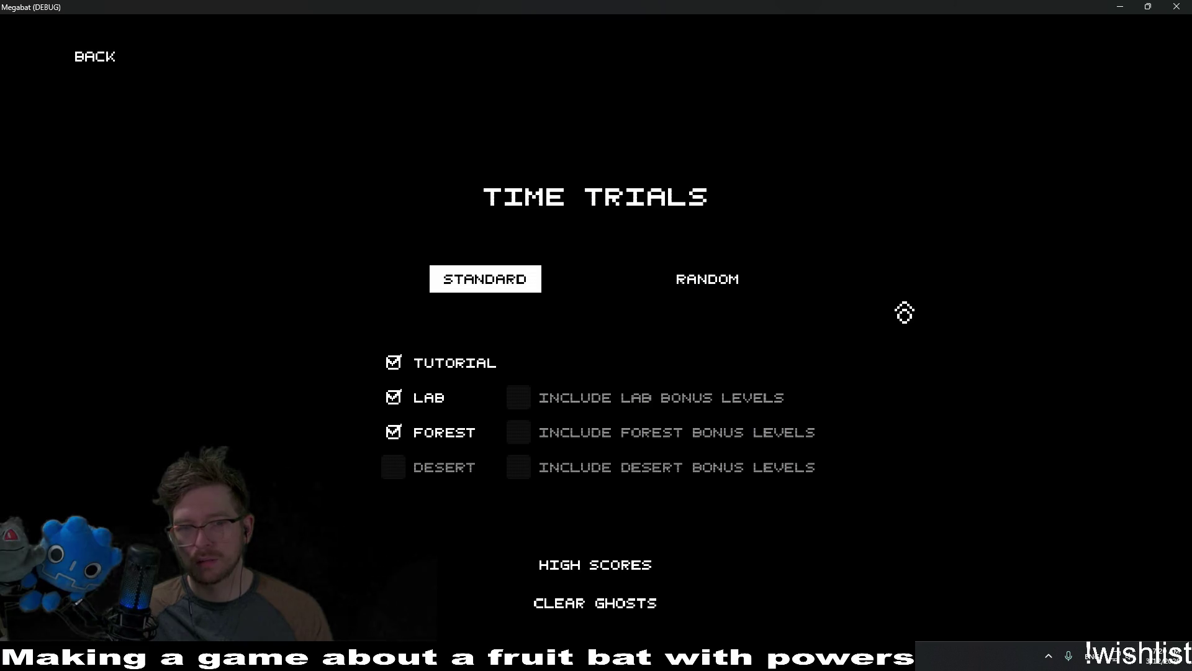
key("Down")
key("Down")
key("Down")
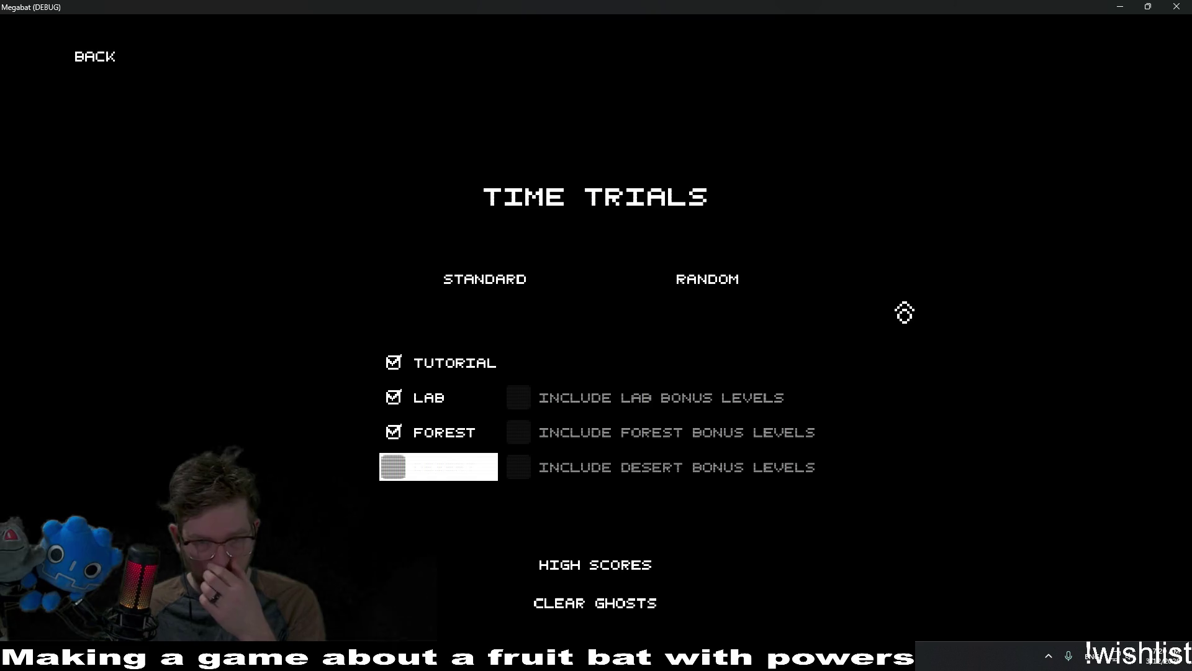
key("Down")
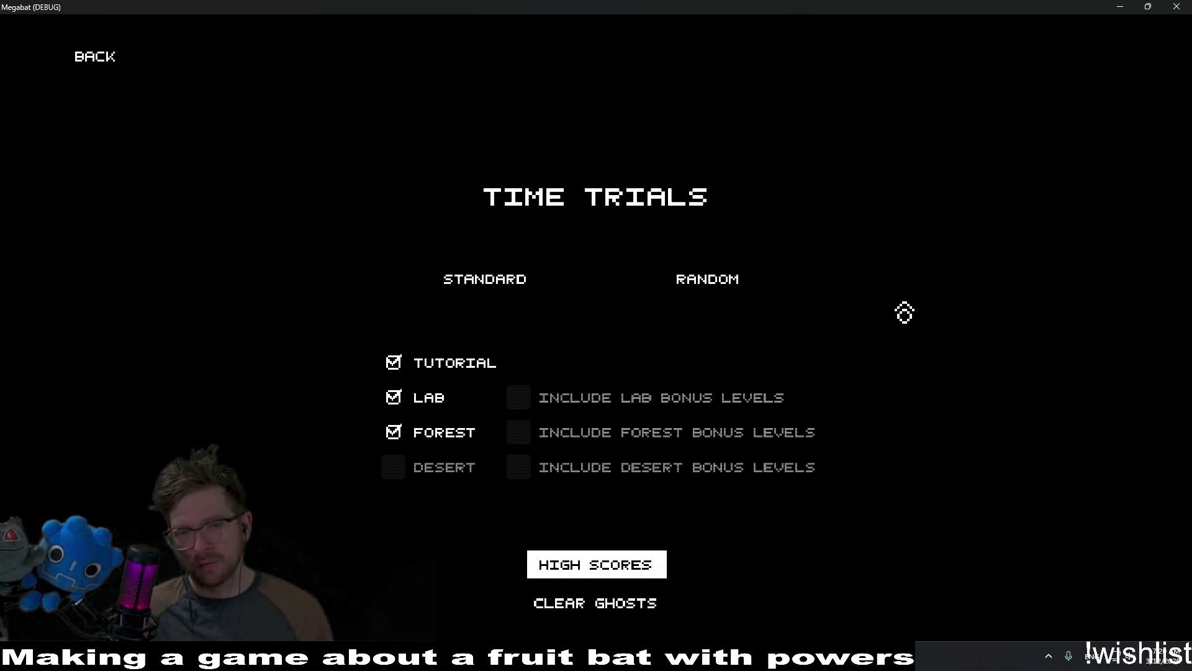
key("Down")
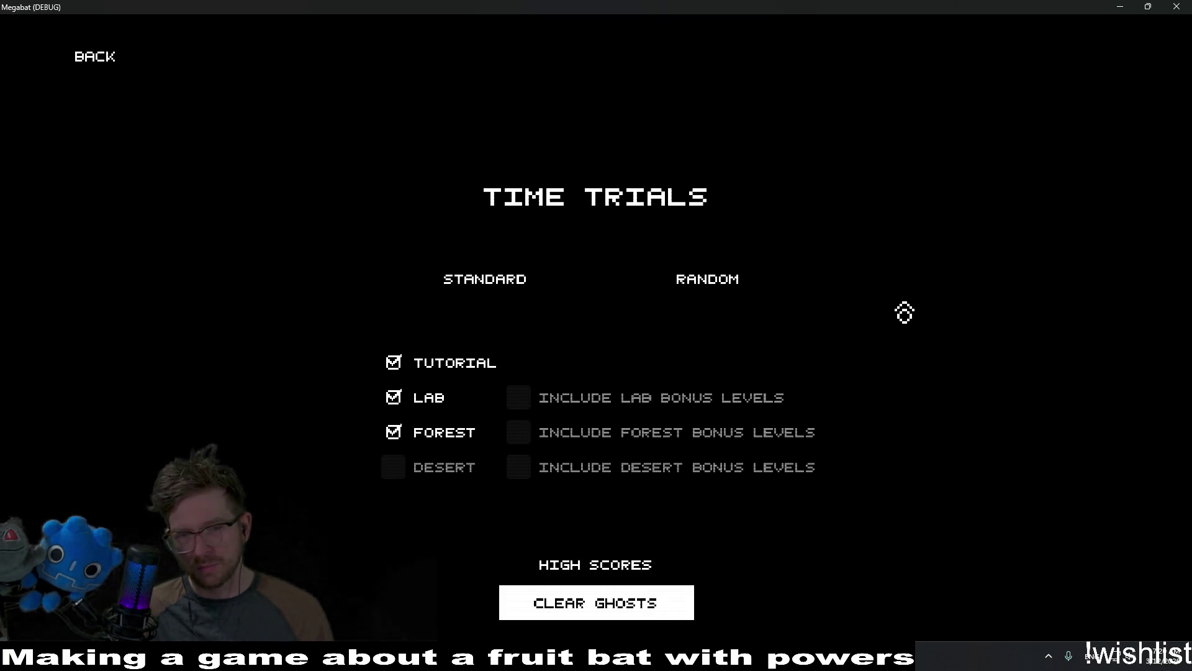
key("Up")
key("Up")
key("Up")
key("Down")
key("Down")
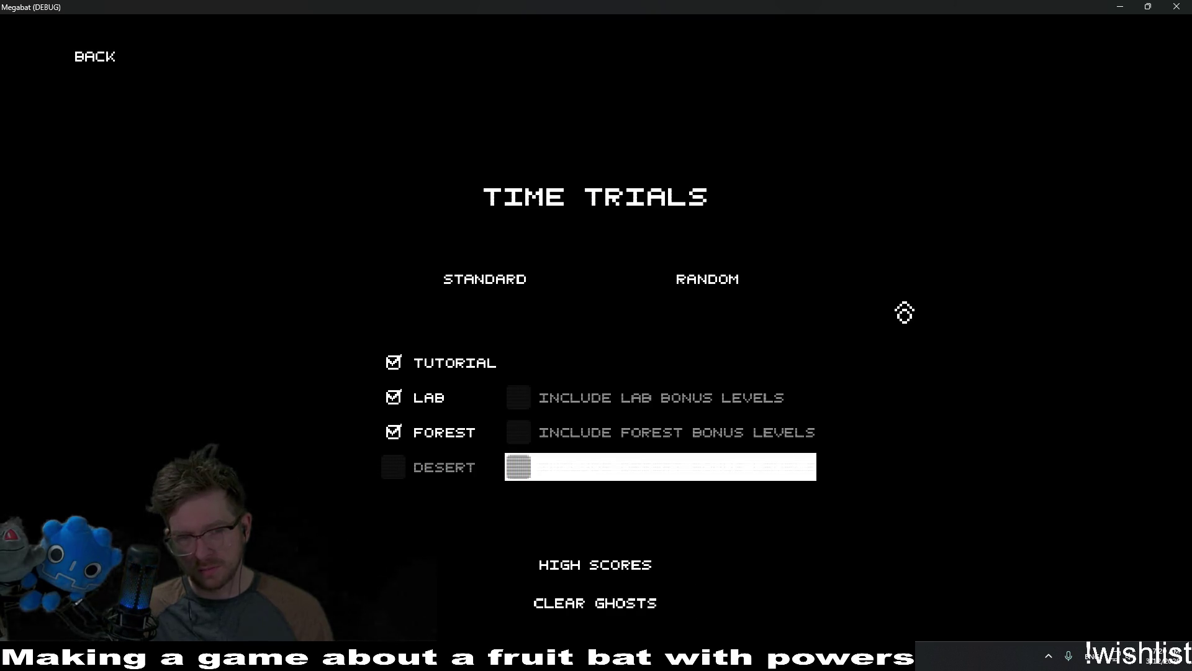
key("Down")
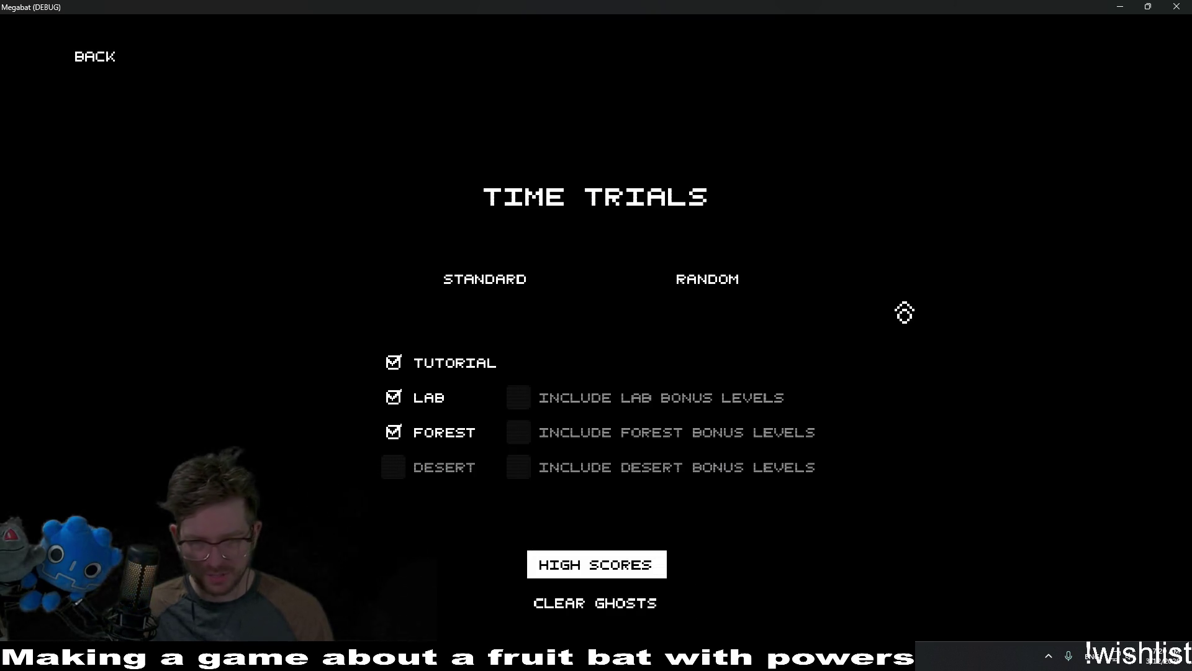
key("Up")
key("Up")
key("Down")
key("Down")
key("Down")
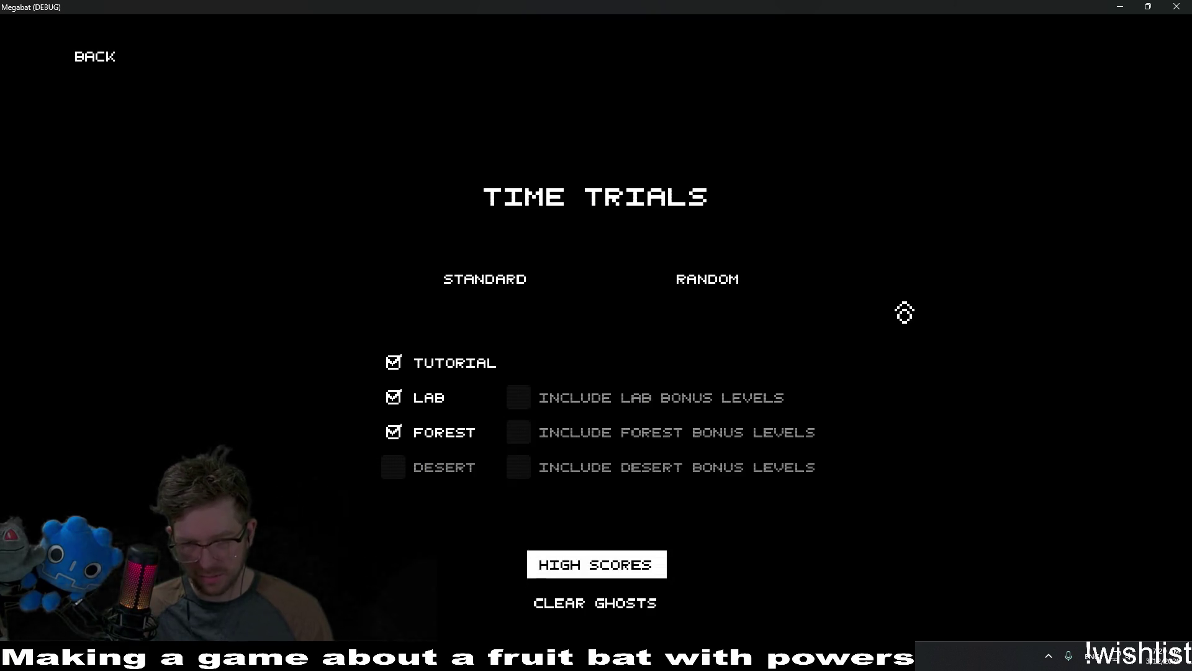
key("Return")
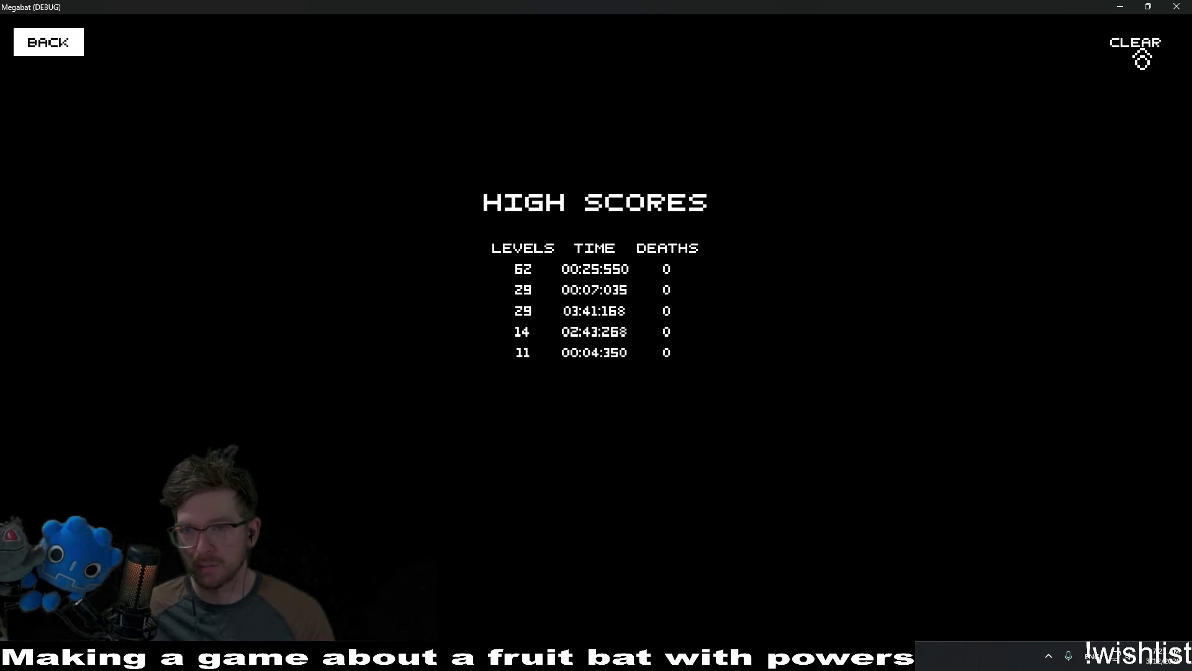
Close the Megabat debug window to return to the Godot editor.
left_click(1176, 6)
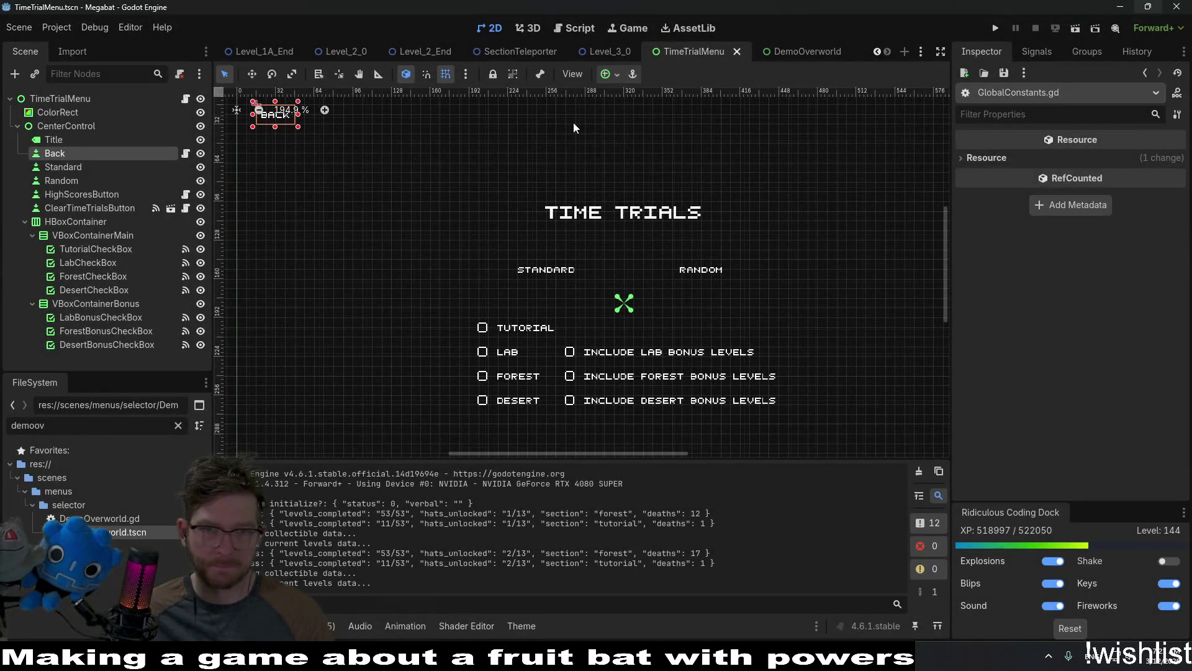
Open the HighScoreScreen.tscn scene through quick open with 'highscore'.
key("alt+shift+o")
type("highscore")
key("Down")
key("Return")
Nudge the BackButton 8 units right and 8 units down, and save the scene.
scroll(628, 155, "up", 5)
scroll(559, 257, "left", 8)
left_click(463, 223)
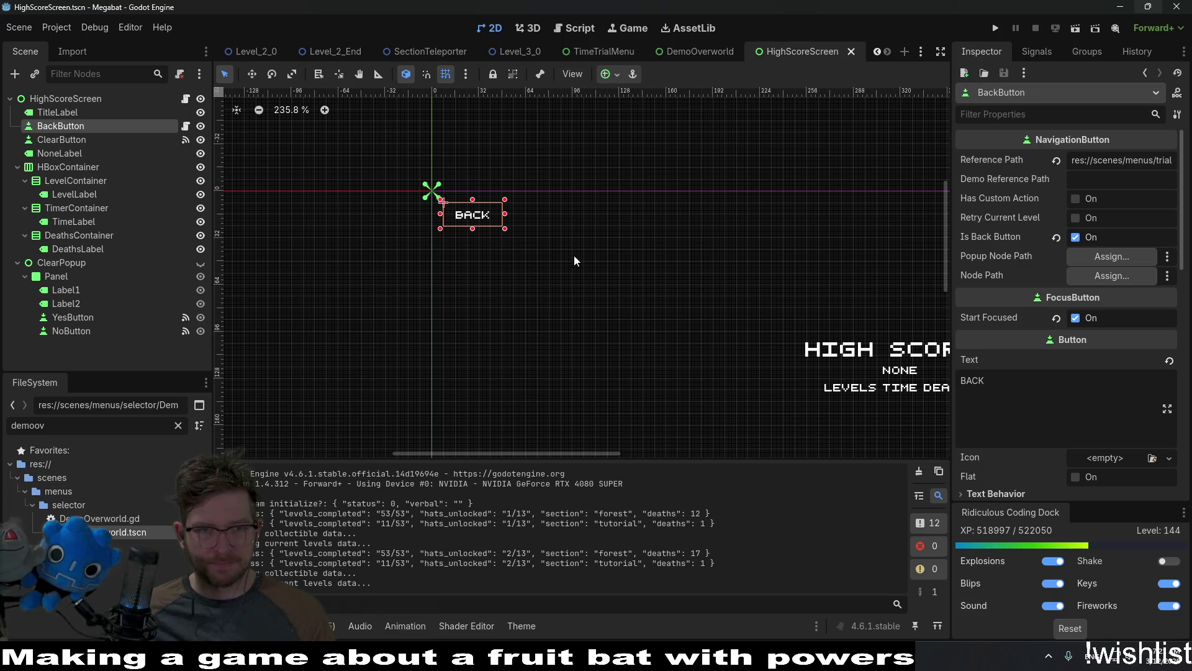
scroll(511, 241, "up", 4)
key("w")
key("Right")
key("Right")
key("Right")
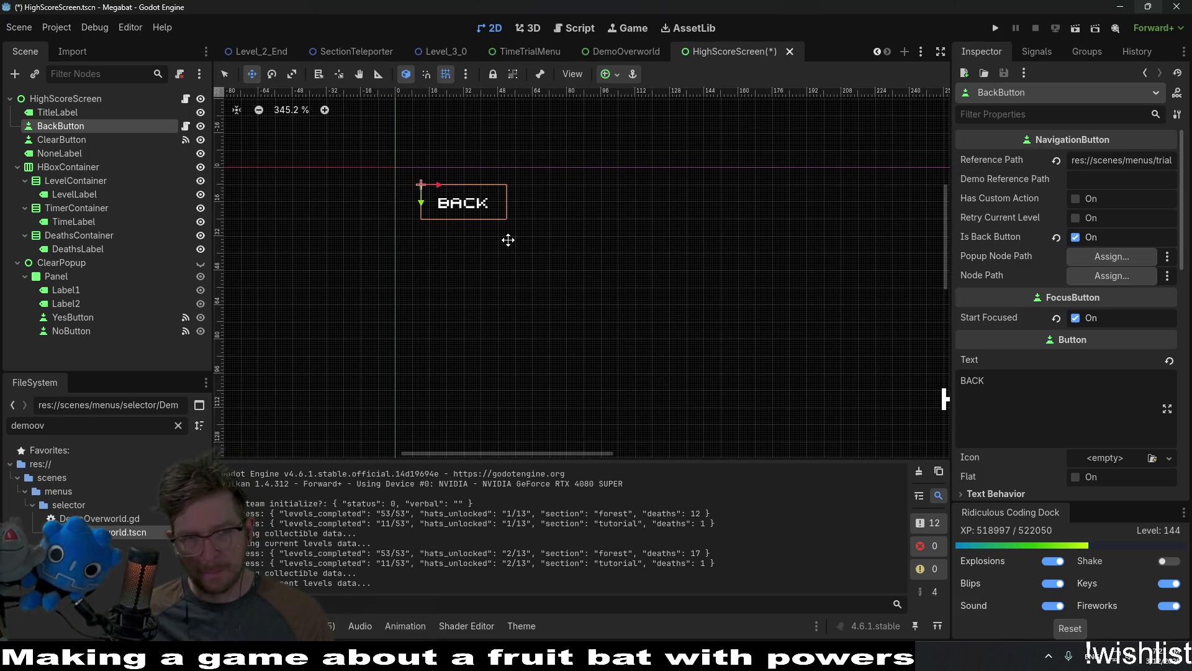
key("Down")
key("Down")
key("Down")
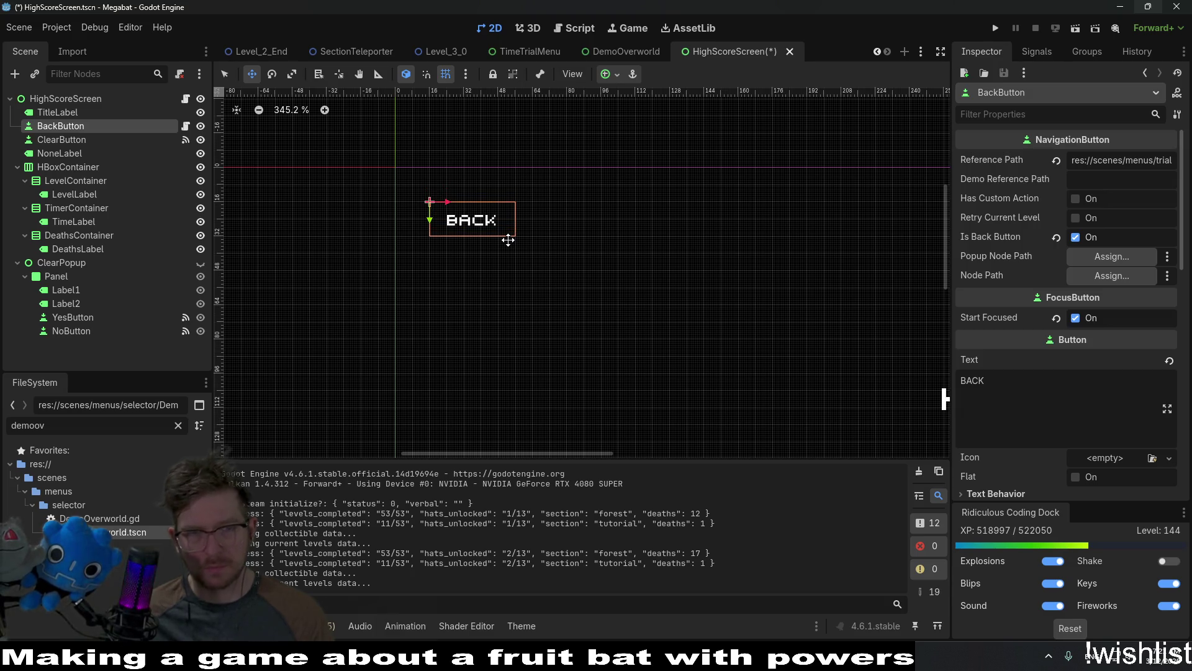
key("ctrl+s")
Compare against the DemoOverworld scene's back button, then open the HighScoreScreen.gd script.
left_click(696, 52)
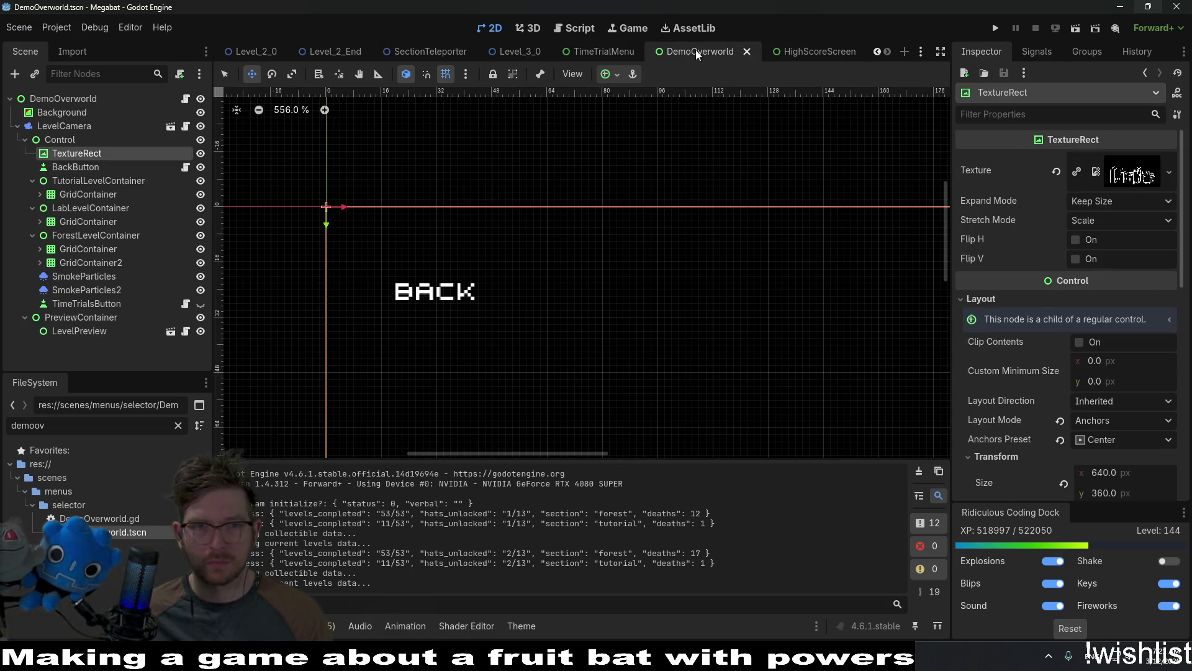
left_click(815, 53)
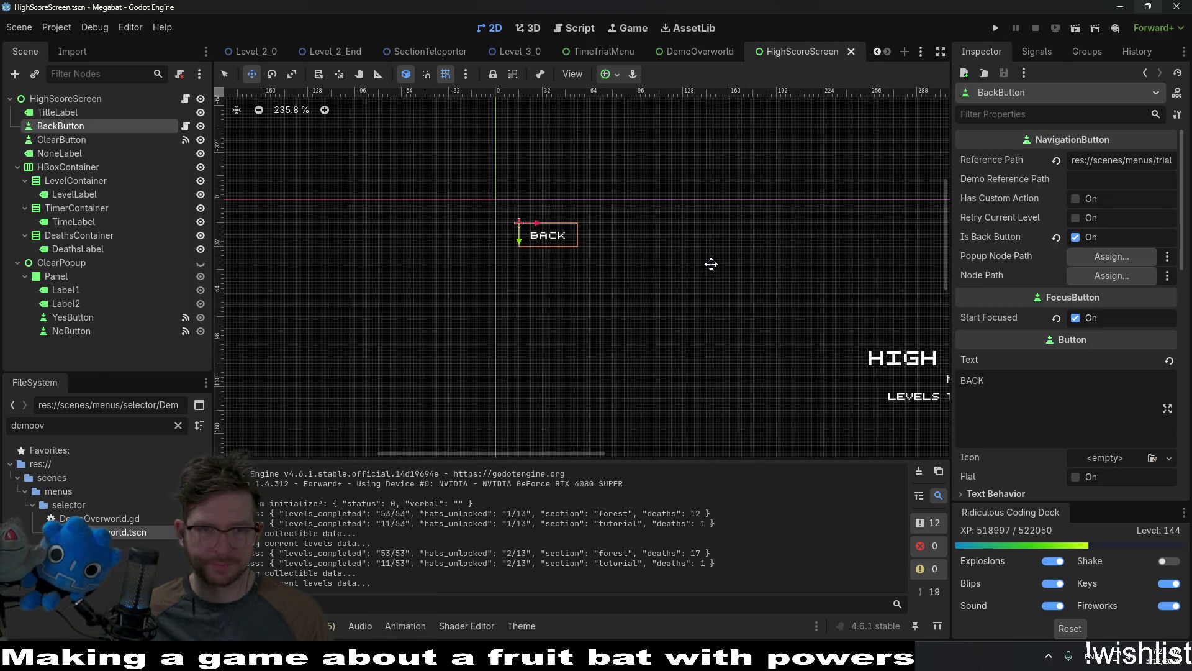
scroll(566, 243, "up", 5)
key("q")
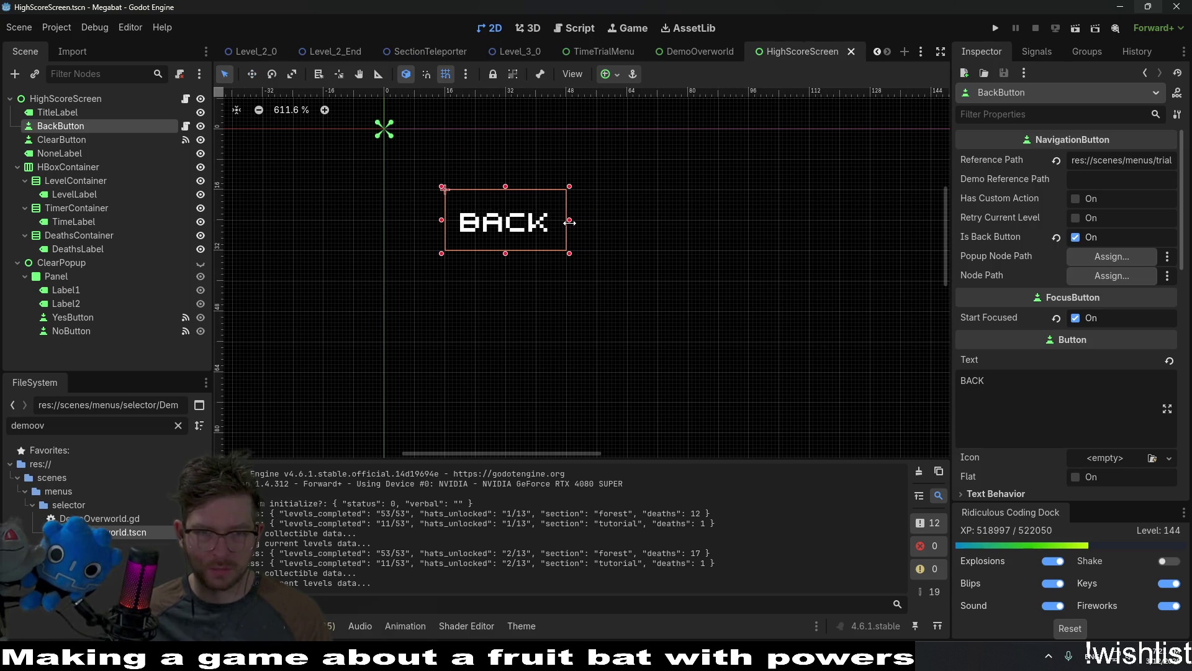
scroll(709, 232, "down", 1)
scroll(709, 233, "down", 8)
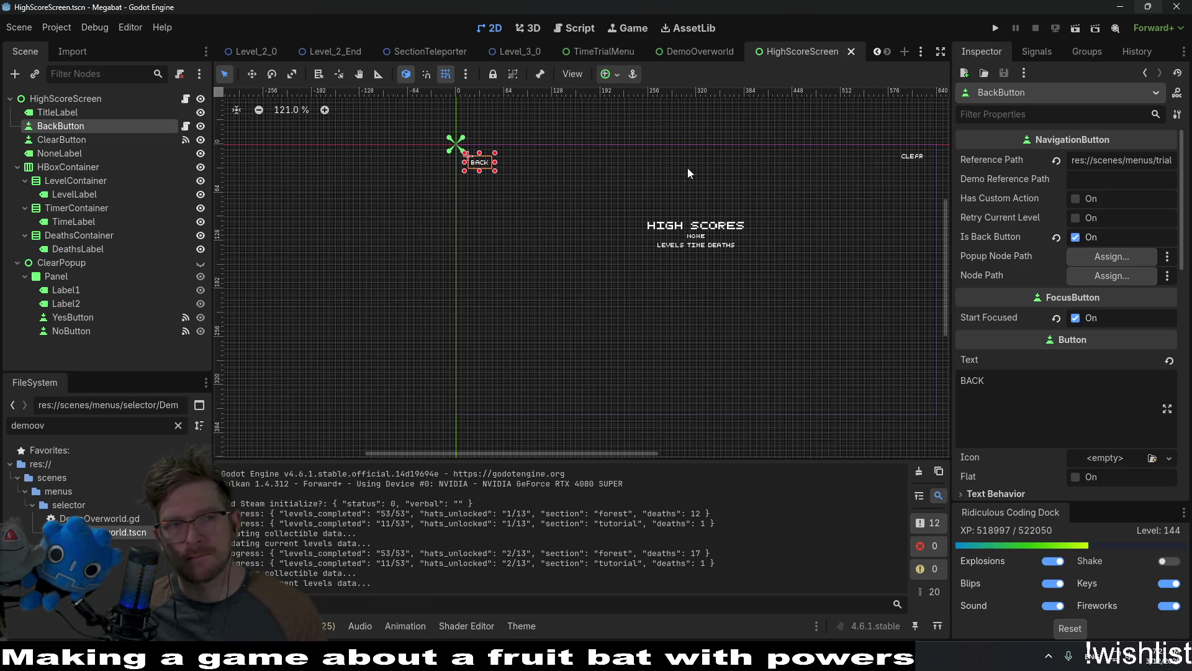
left_click(185, 100)
scroll(704, 247, "up", 9)
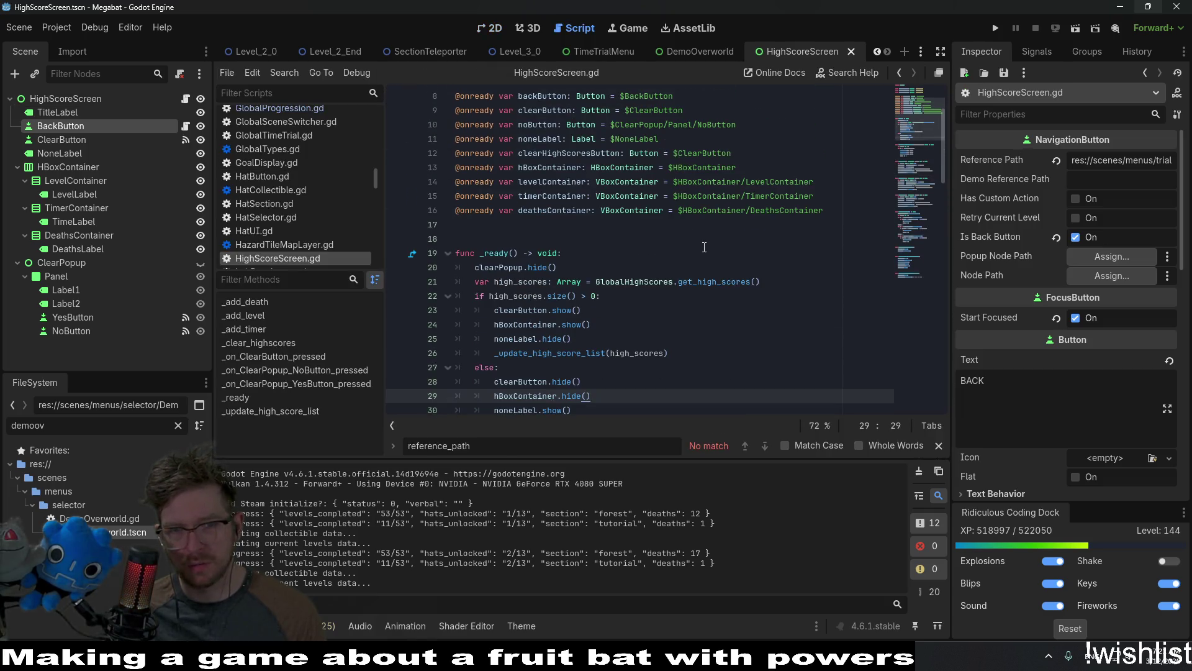
Jump to get_high_scores' definition in GlobalHighScores.gd and review it from the top.
left_click(698, 282)
left_click(698, 282, "ctrl")
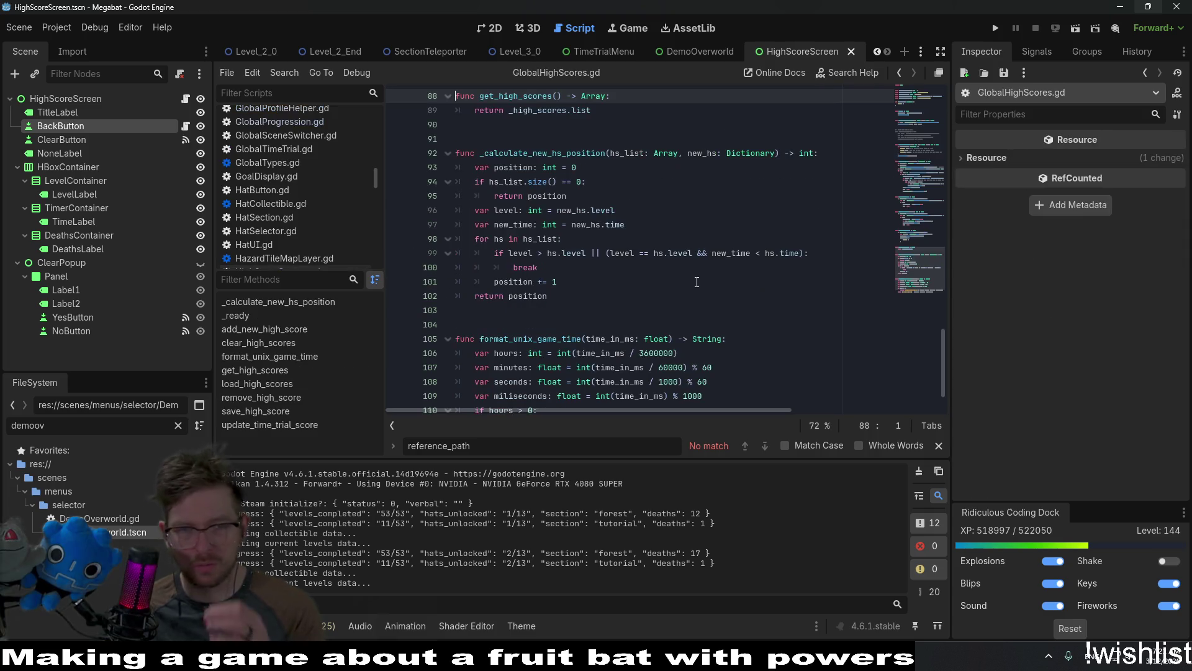
scroll(592, 214, "up", 2)
scroll(591, 213, "up", 10)
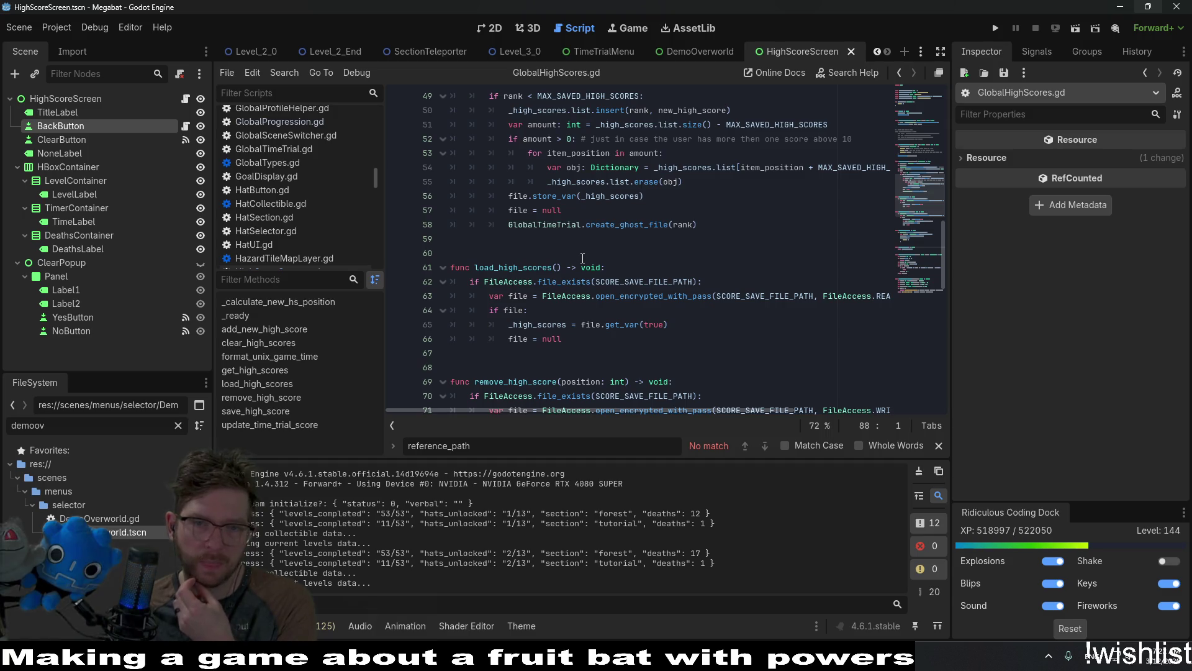
scroll(582, 257, "up", 3)
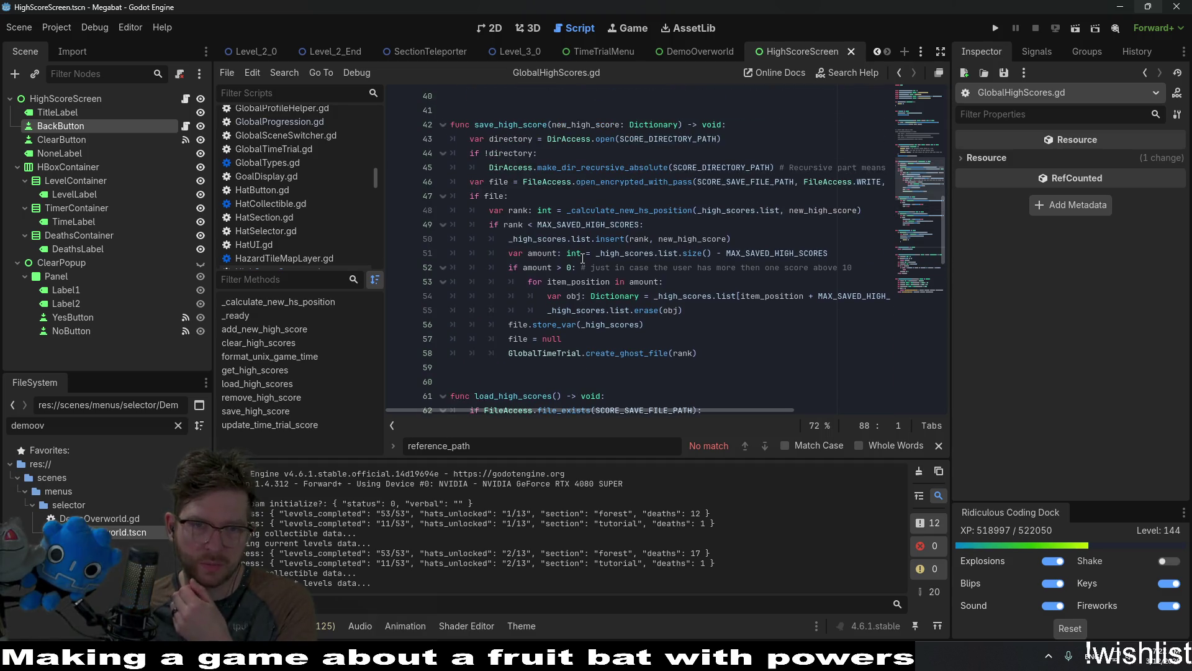
scroll(582, 260, "up", 8)
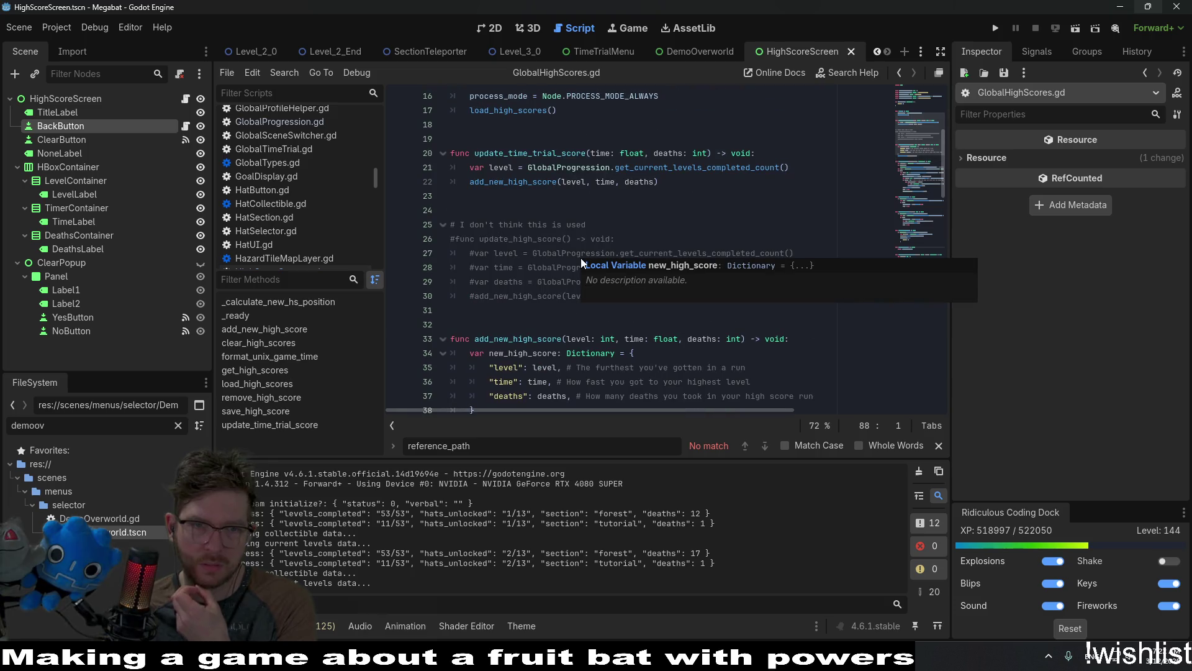
scroll(582, 264, "up", 3)
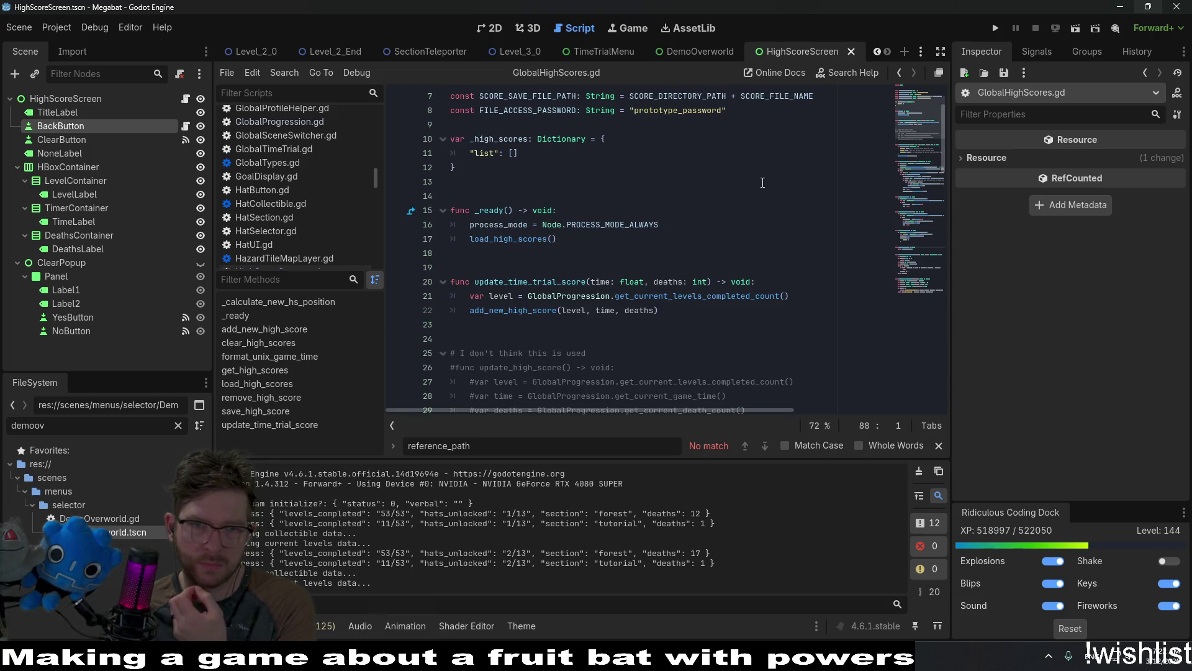
scroll(763, 182, "up", 2)
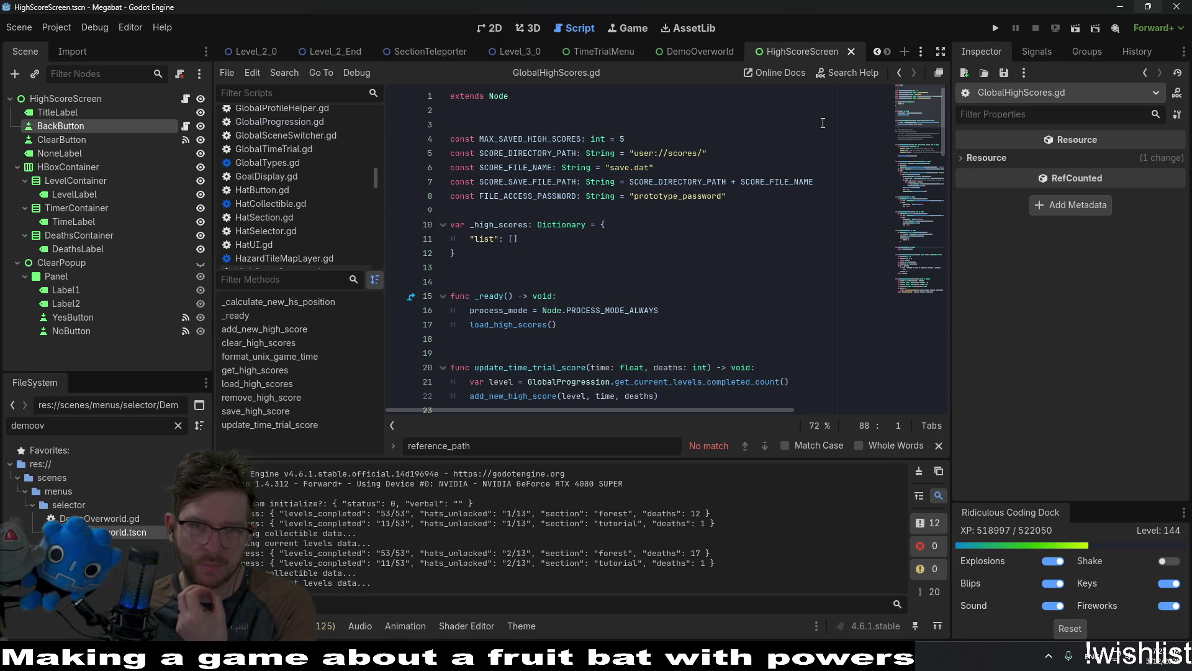
scroll(822, 123, "down", 2)
Search GlobalHighScores.gd for 'profil', then clear the search.
left_click(765, 210)
key("ctrl+f")
type("profil")
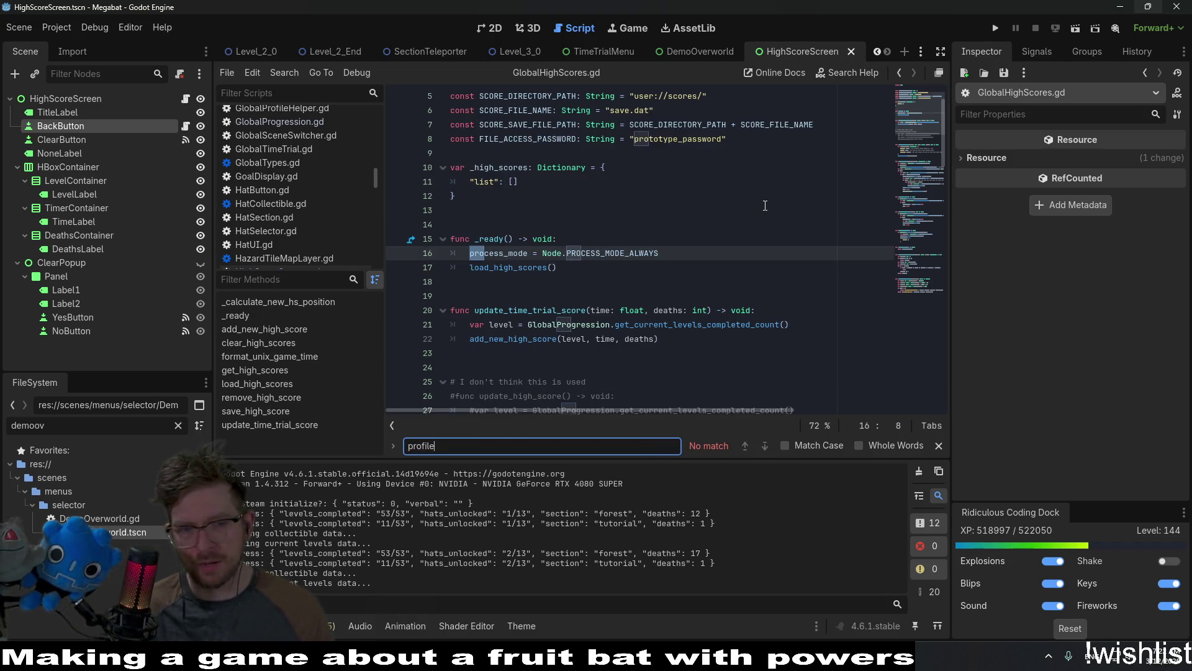
key("ctrl+BackSpace")
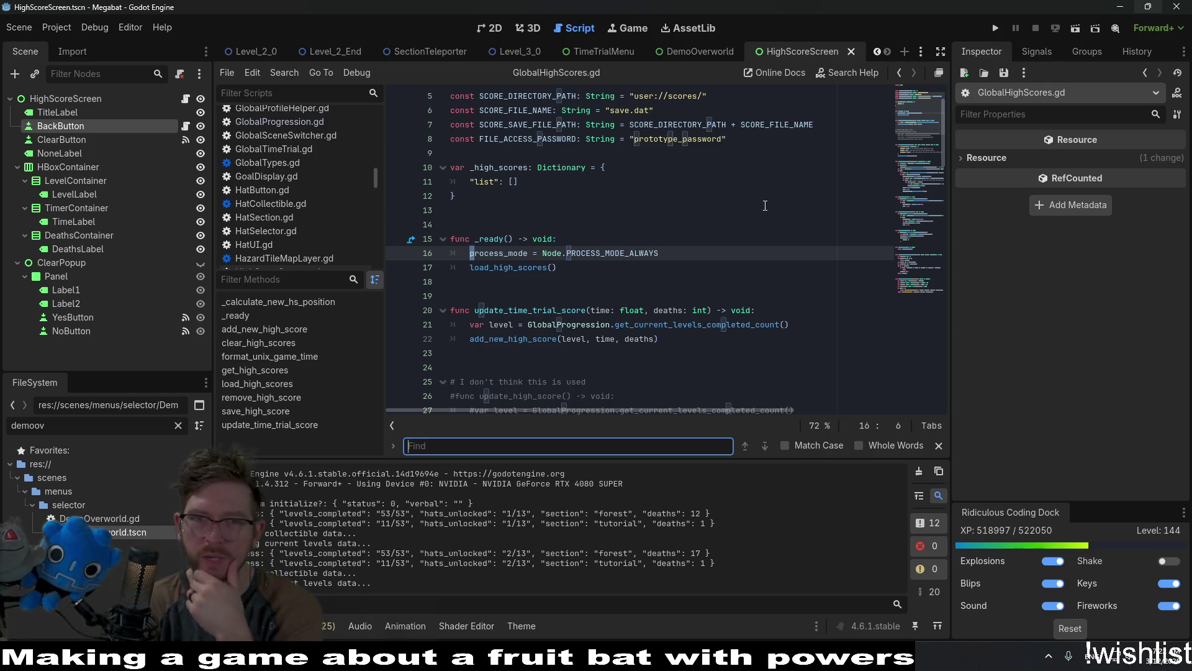
key("shift+alt+o")
Search files for 'timetrials' and open the GlobalTimeTrial.gd script.
type("time")
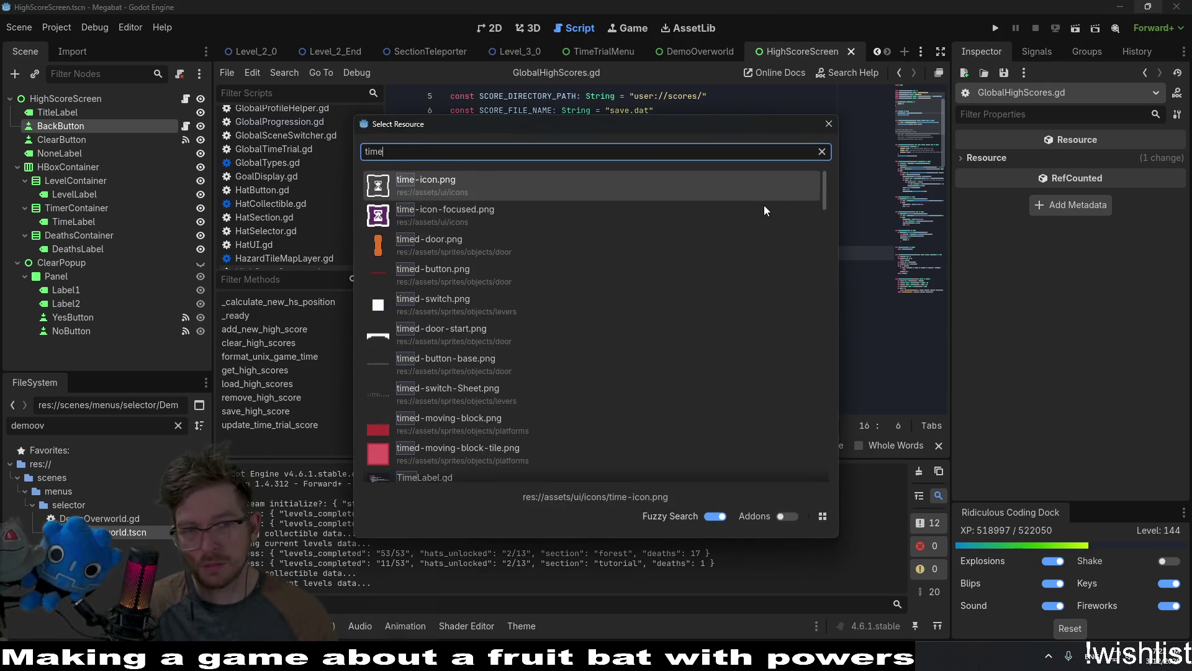
type("trails")
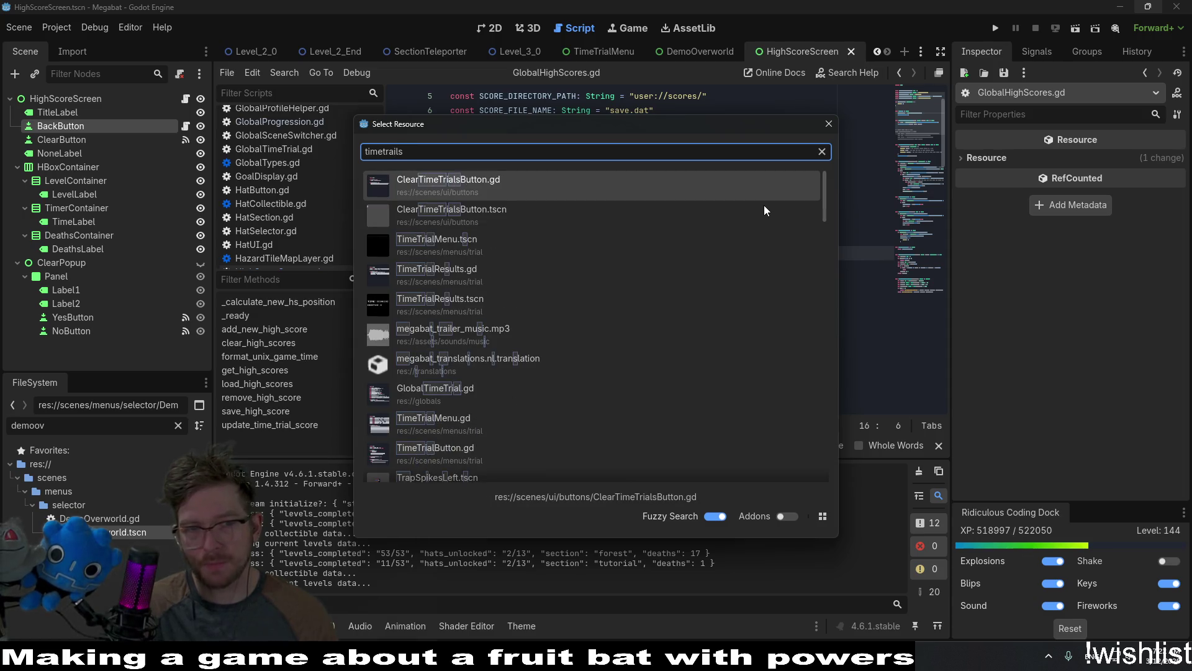
key("BackSpace")
key("BackSpace")
key("BackSpace")
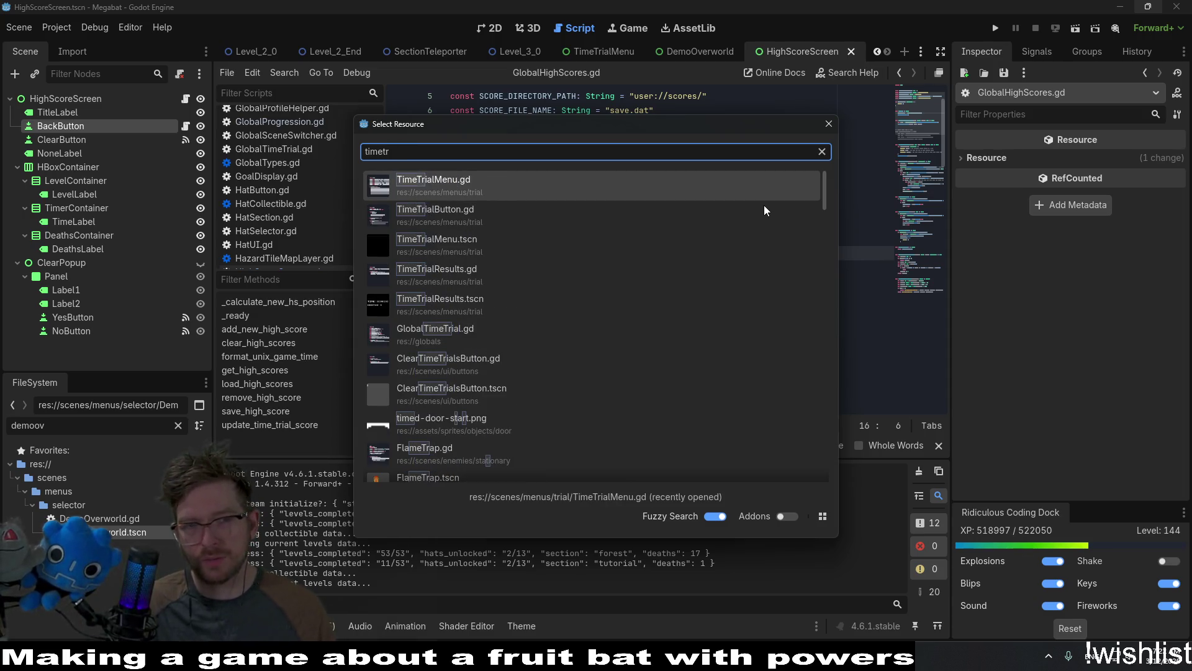
type("ials")
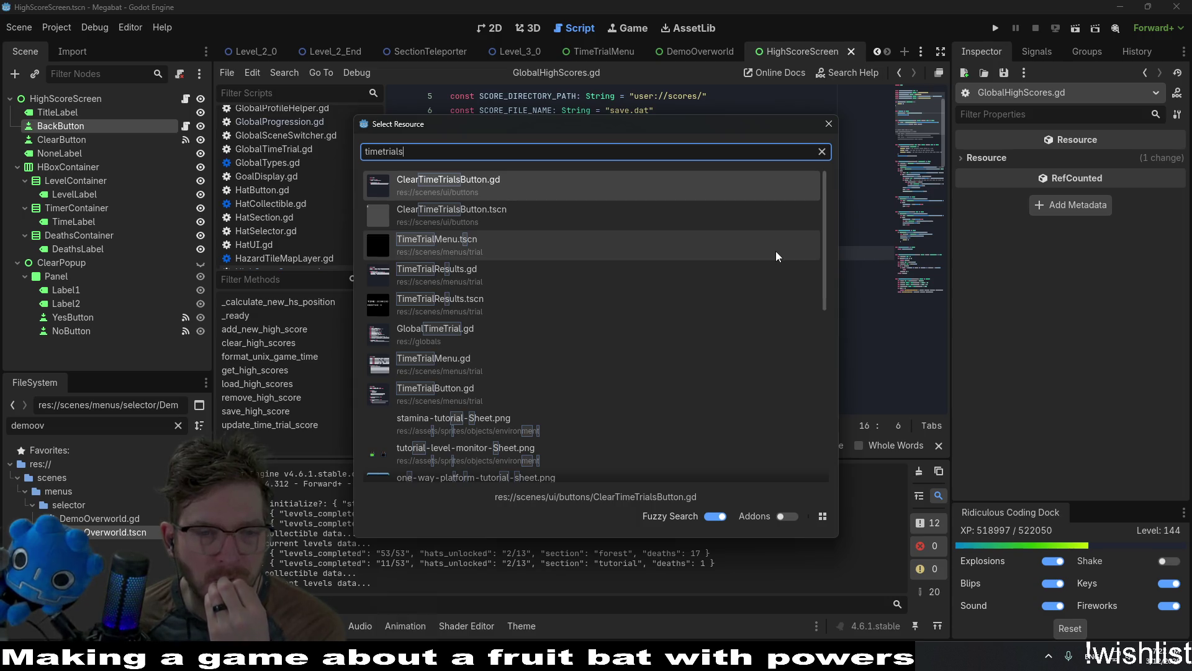
left_click(683, 333)
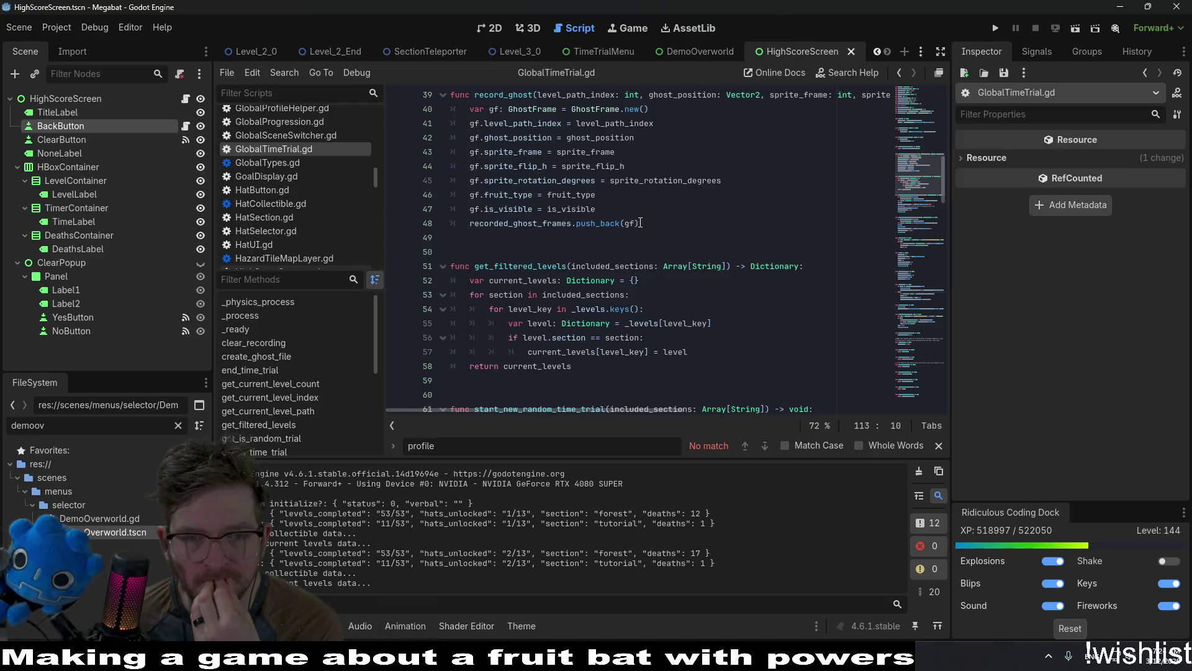
scroll(640, 223, "down", 2)
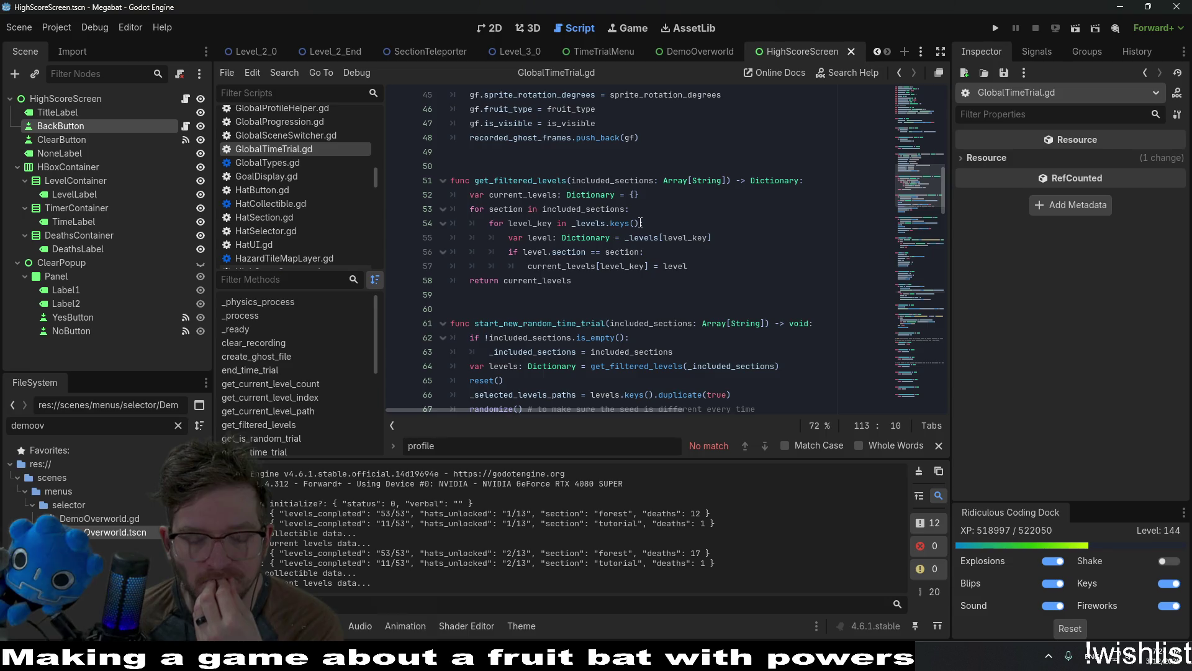
Open the TimeTrialMenu scene in the 2D editor and select LabBonusCheckBox.
key("shift+alt+o")
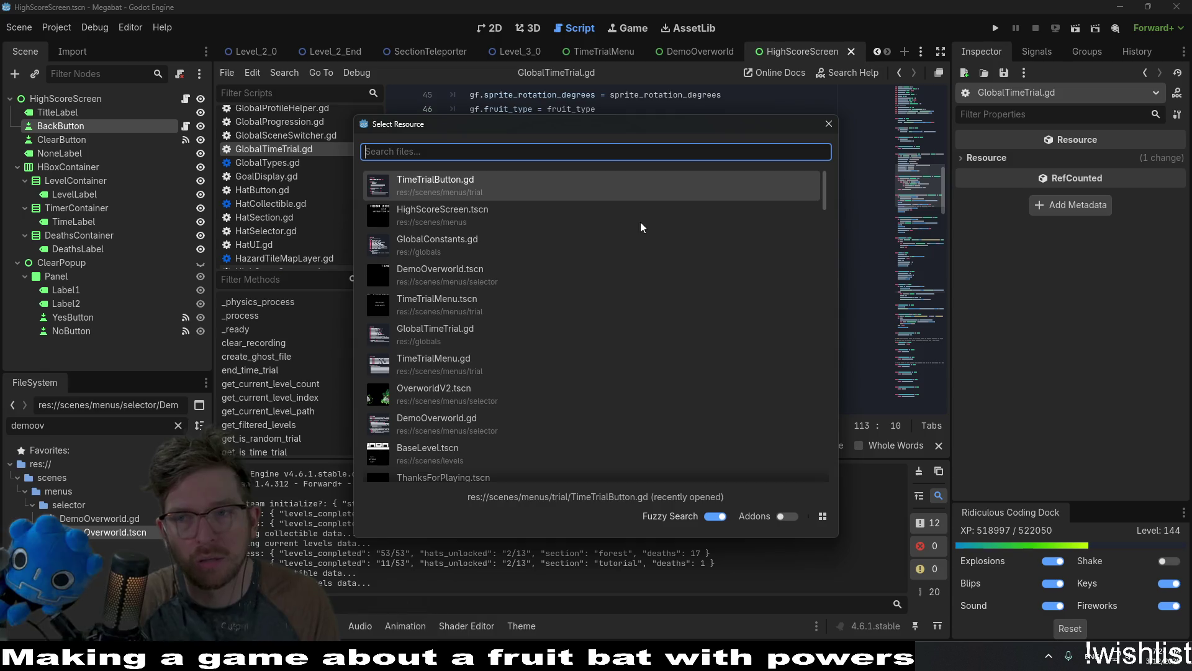
type("timetra")
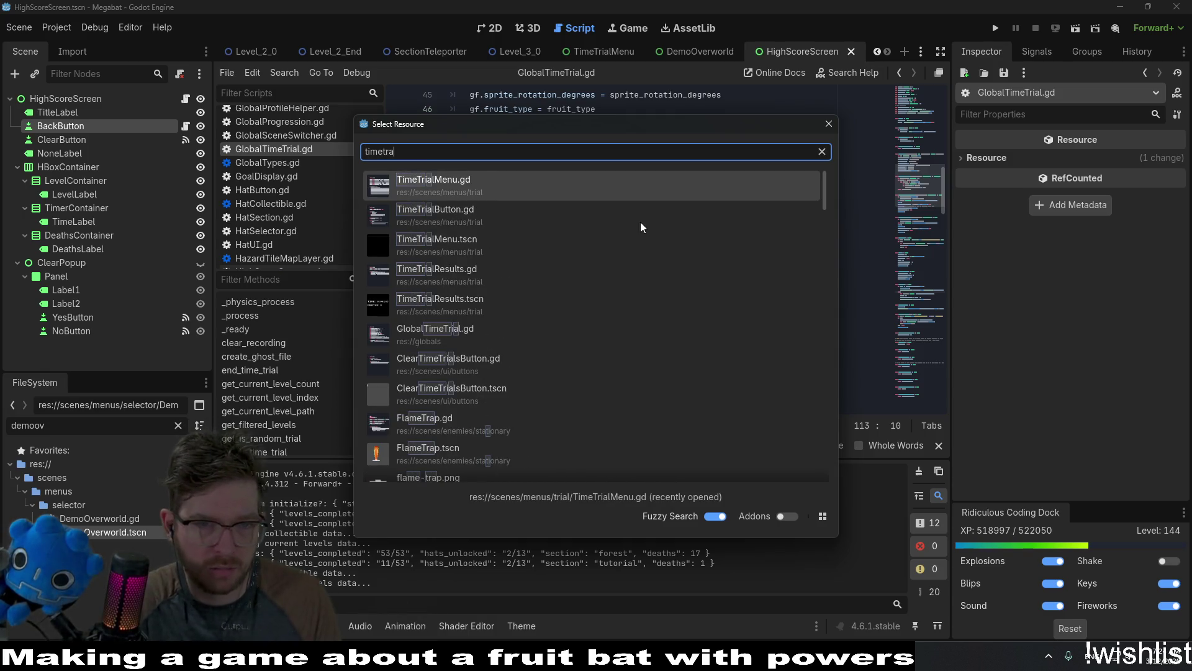
key("BackSpace")
type("ial")
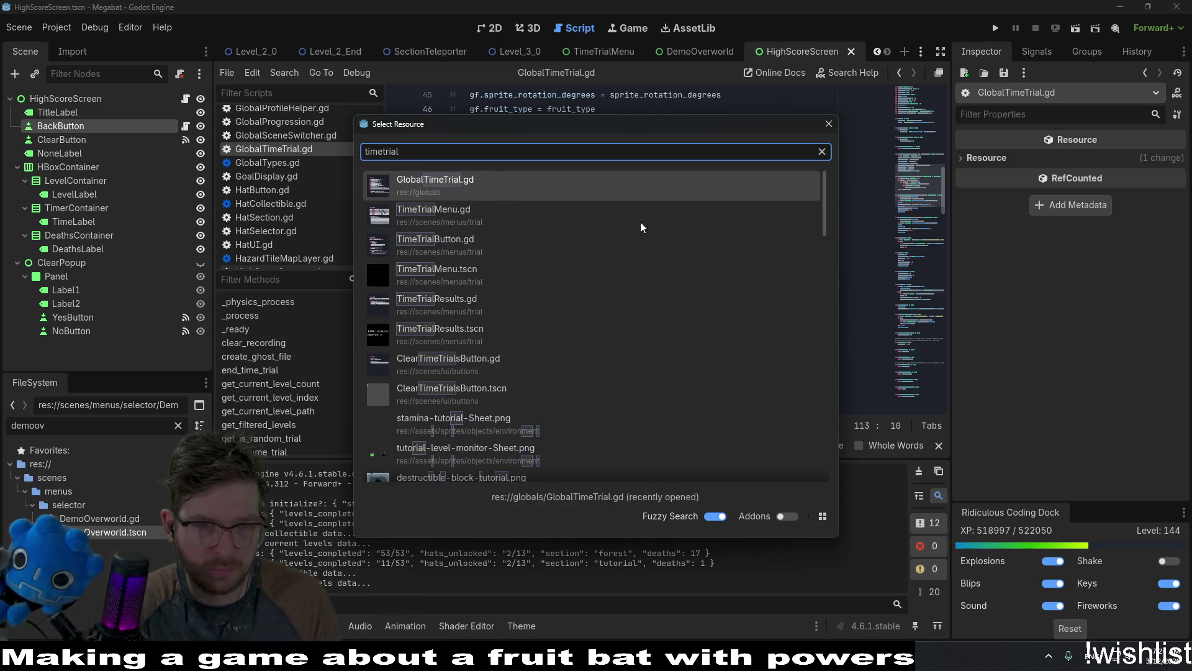
type("menu")
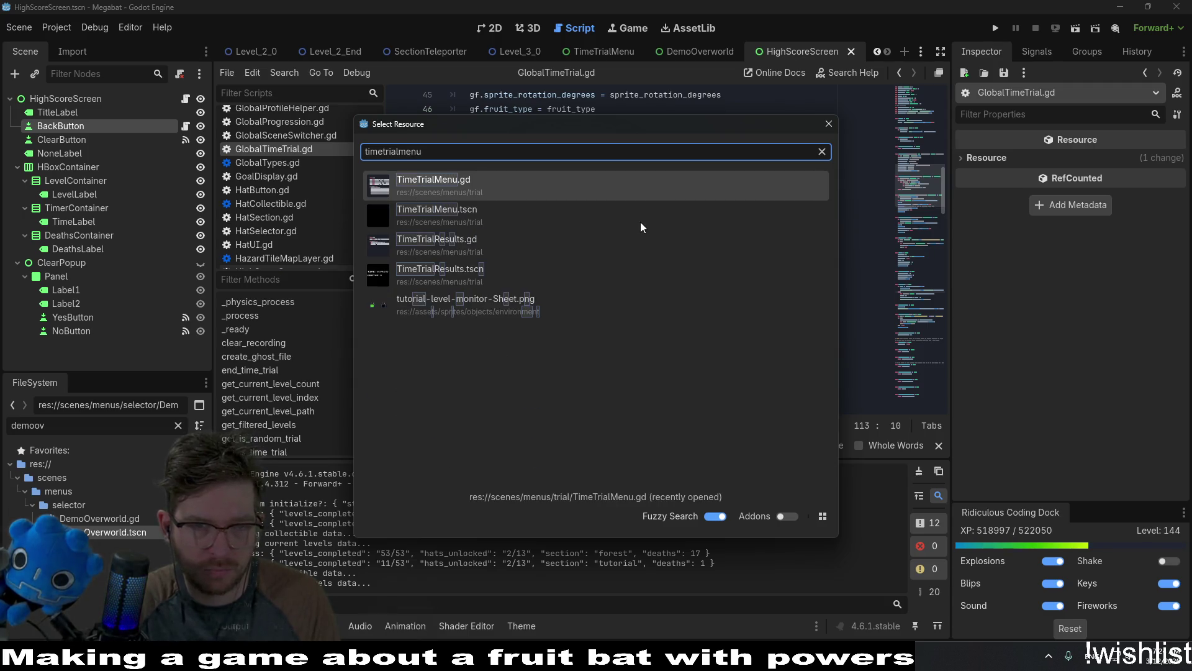
double_click(641, 227)
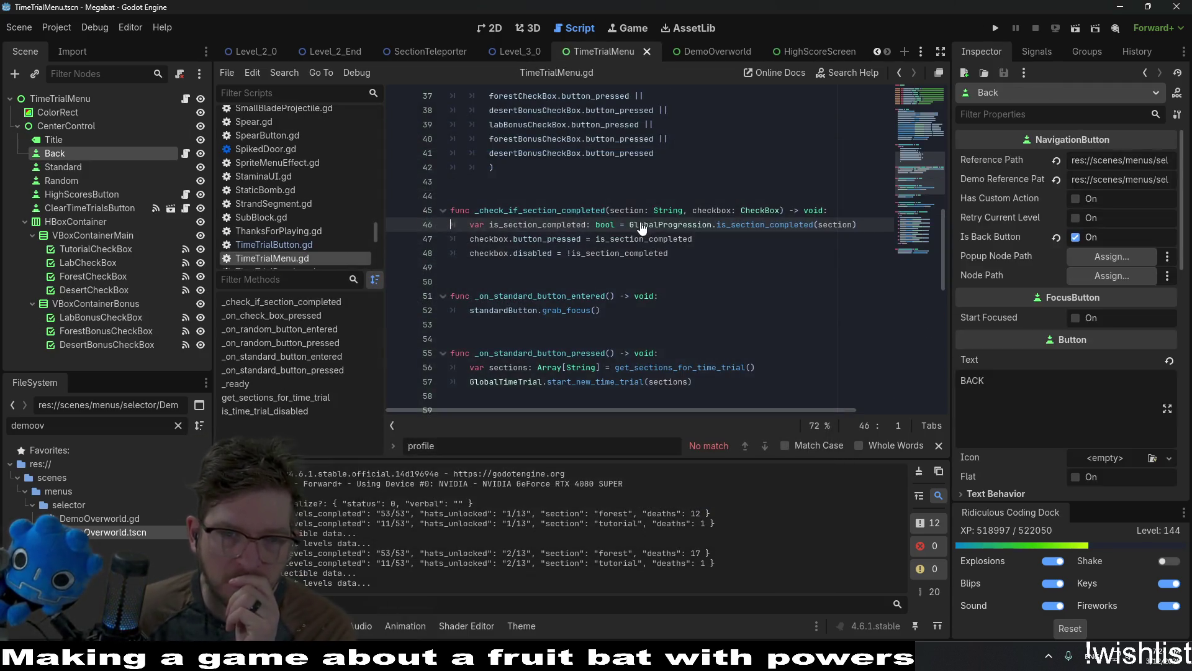
left_click(497, 31)
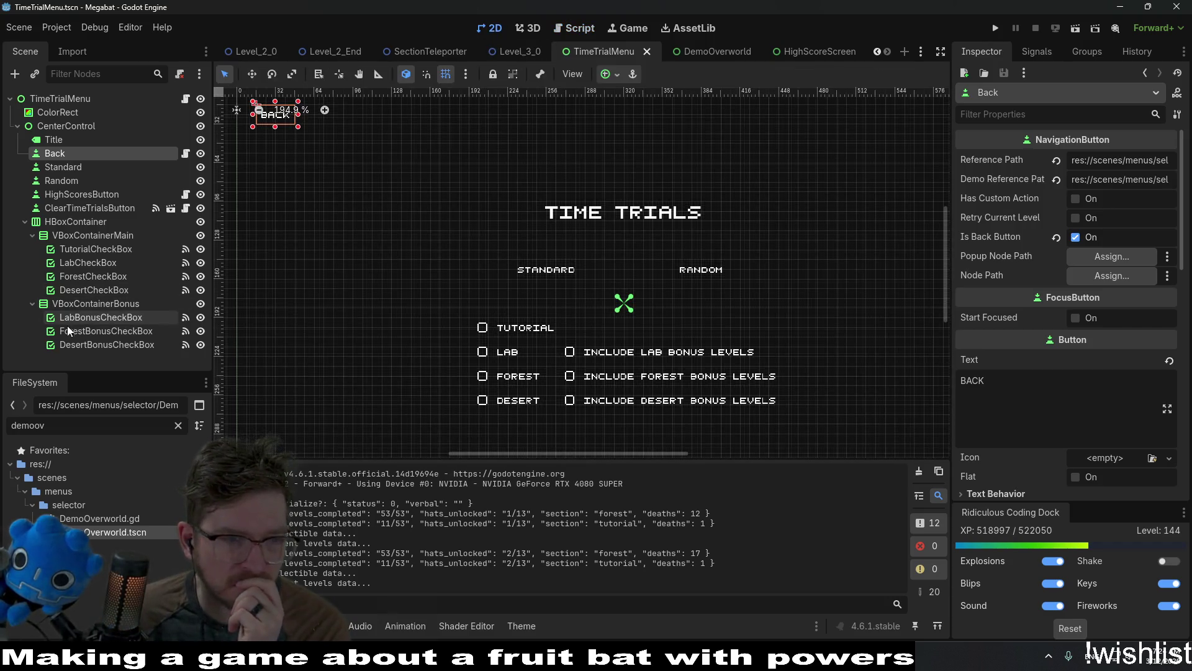
left_click(90, 320)
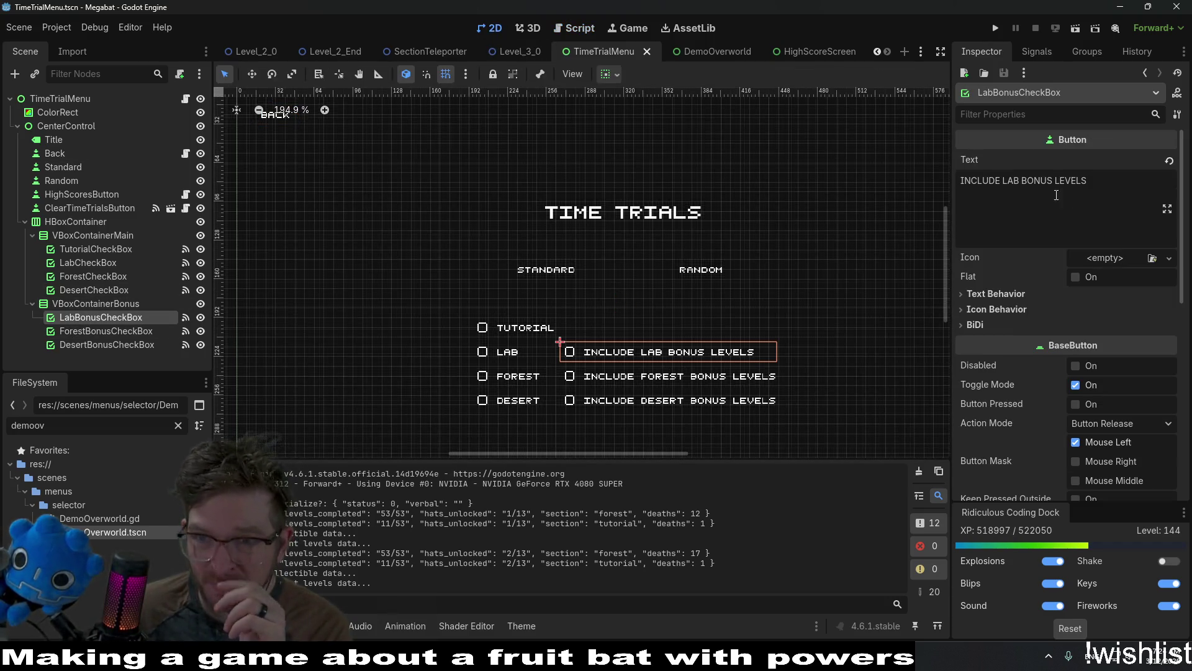
Delete the 'INCLUDE LAB', 'INCLUDE FOREST' and 'INCLUDE DESERT' prefixes from the bonus checkbox labels and save.
left_click_drag(1021, 184, 961, 181)
key("BackSpace")
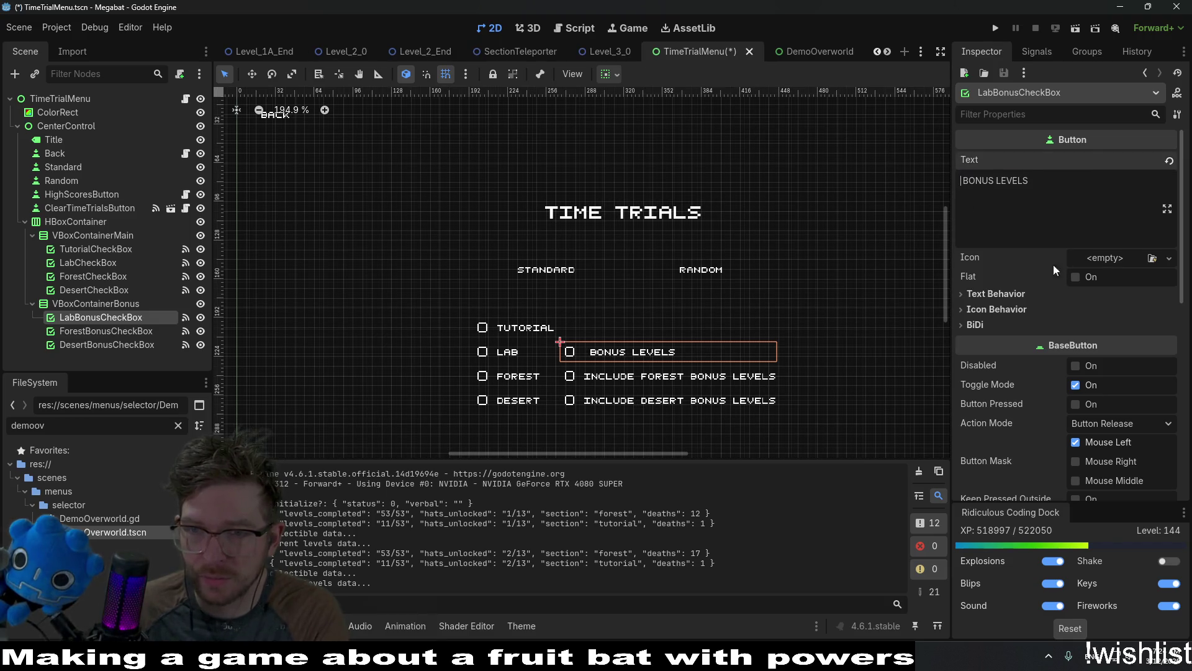
left_click(92, 332)
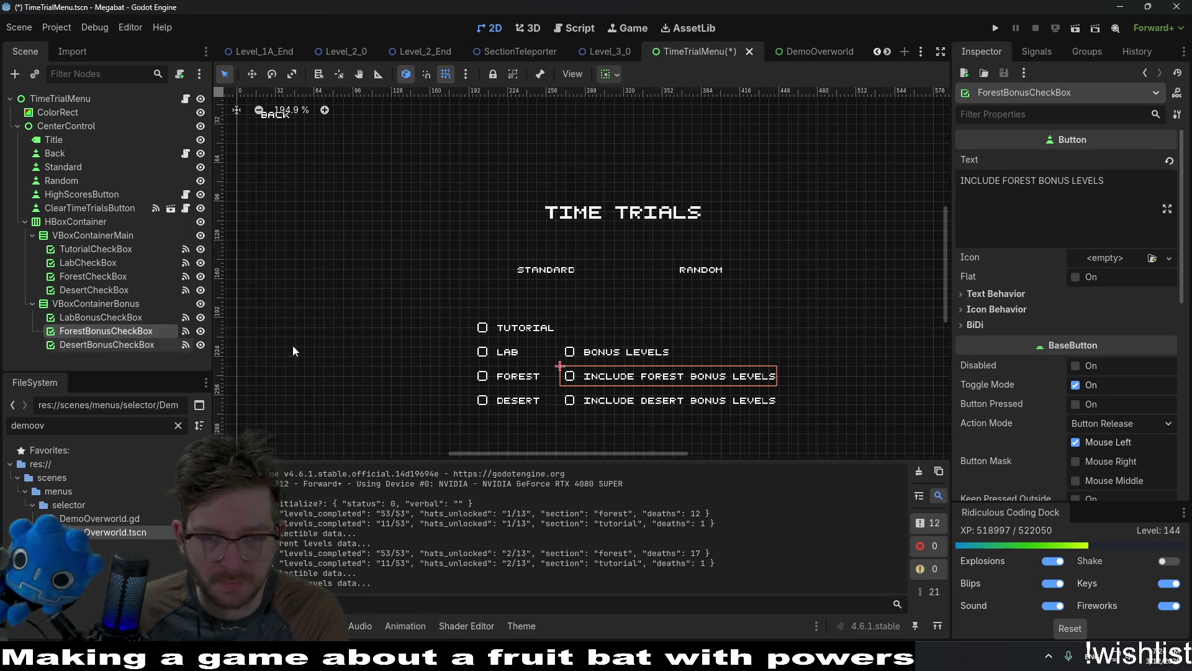
left_click_drag(1041, 180, 961, 181)
key("BackSpace")
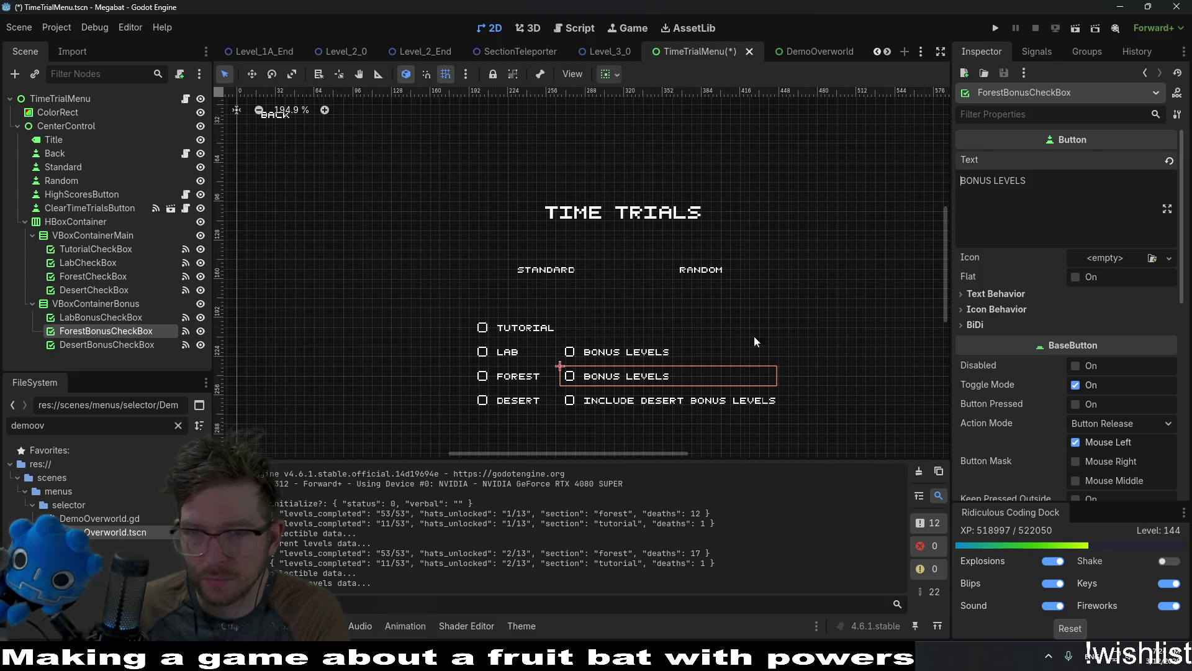
left_click(107, 344)
left_click_drag(1041, 180, 960, 180)
key("BackSpace")
key("ctrl+s")
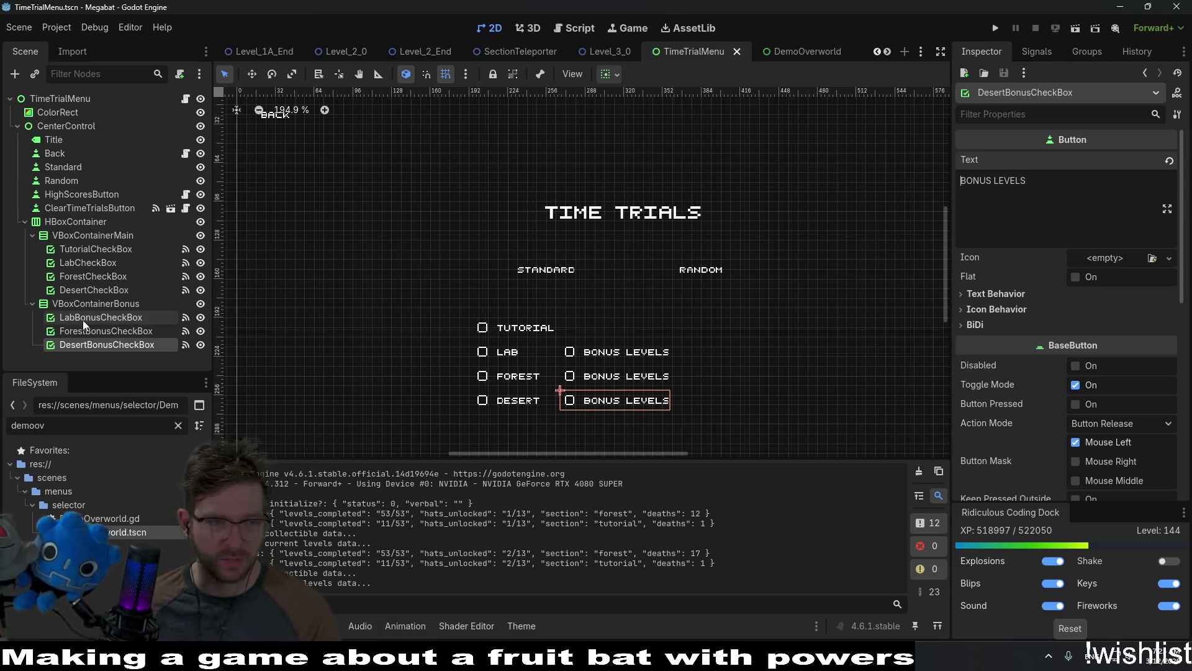
left_click(81, 221)
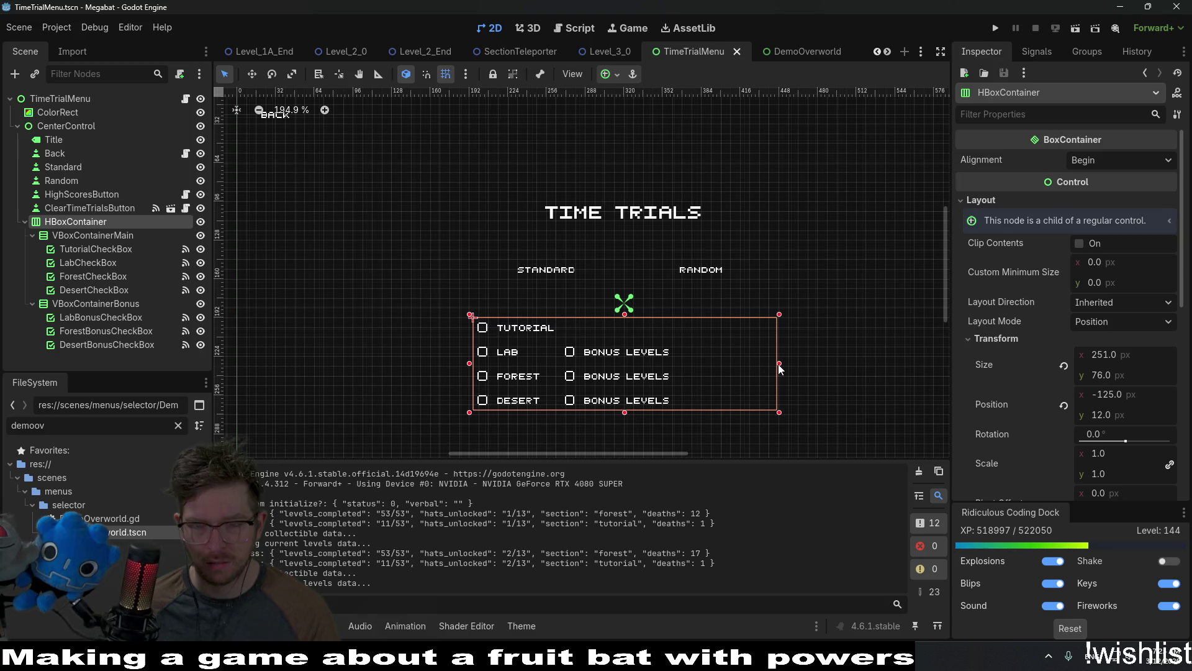
Narrow the checkbox HBoxContainer to 167 px and begin instantiating a child scene under CenterControl.
left_click_drag(779, 364, 678, 362)
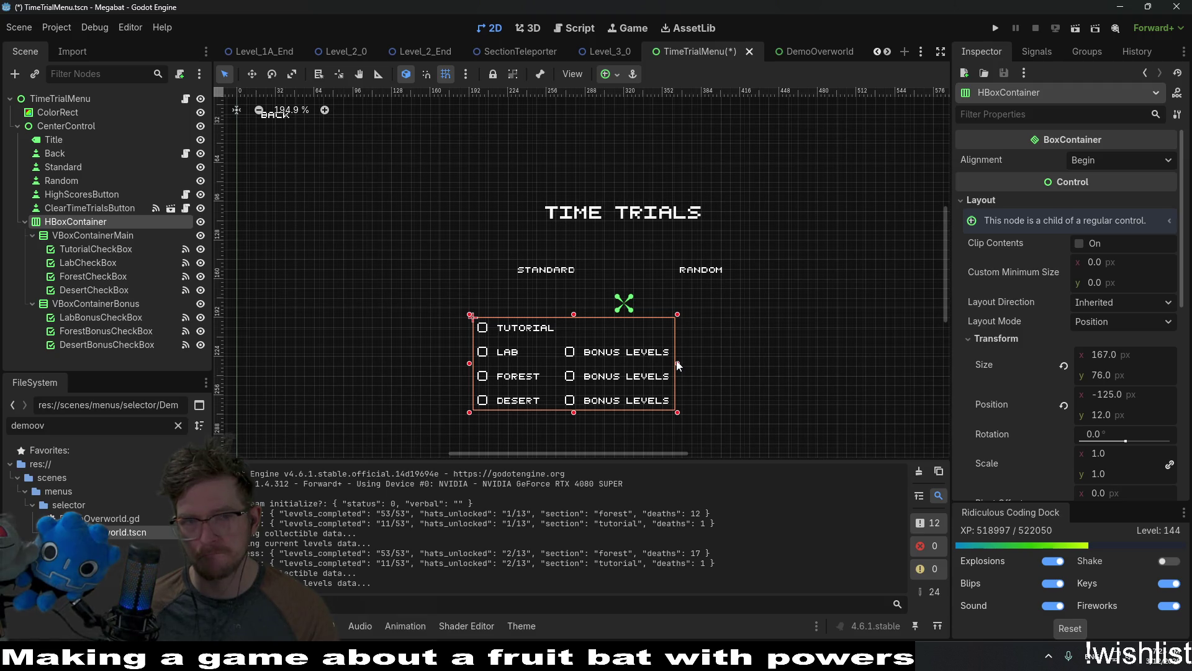
right_click(48, 124)
left_click(95, 149)
type("center")
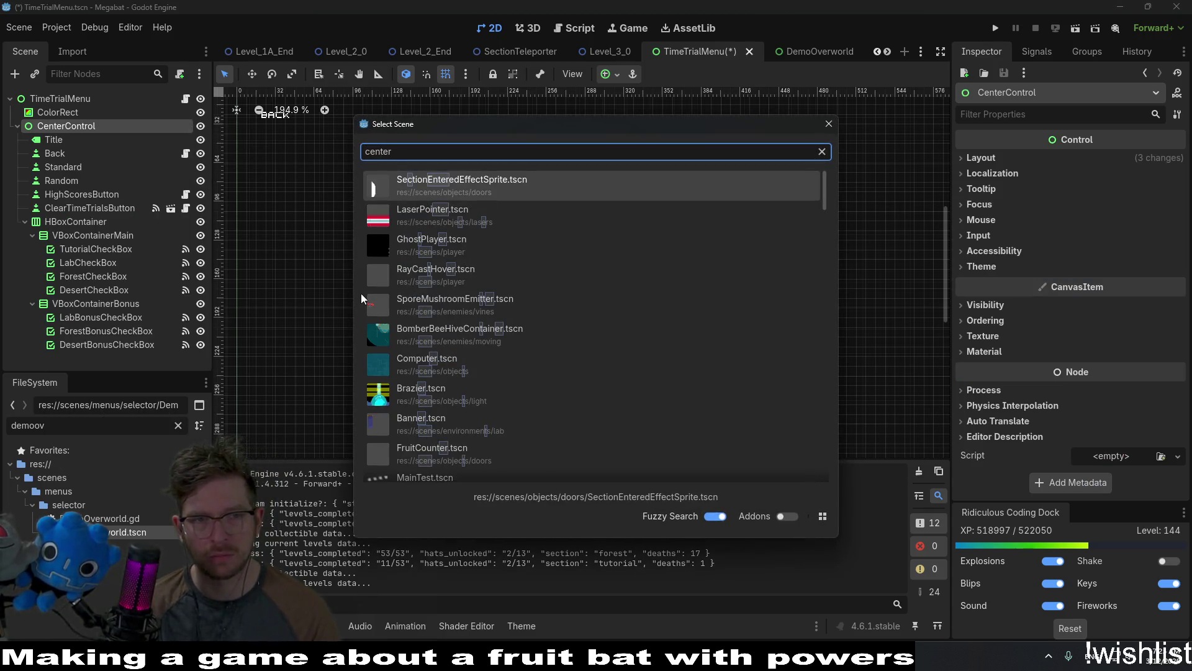
type("control")
Dismiss the scene picker and create a CenterContainer node under CenterControl.
key("BackSpace")
key("BackSpace")
key("BackSpace")
key("Escape")
key("ctrl+shift+a")
type("centerco")
key("Escape")
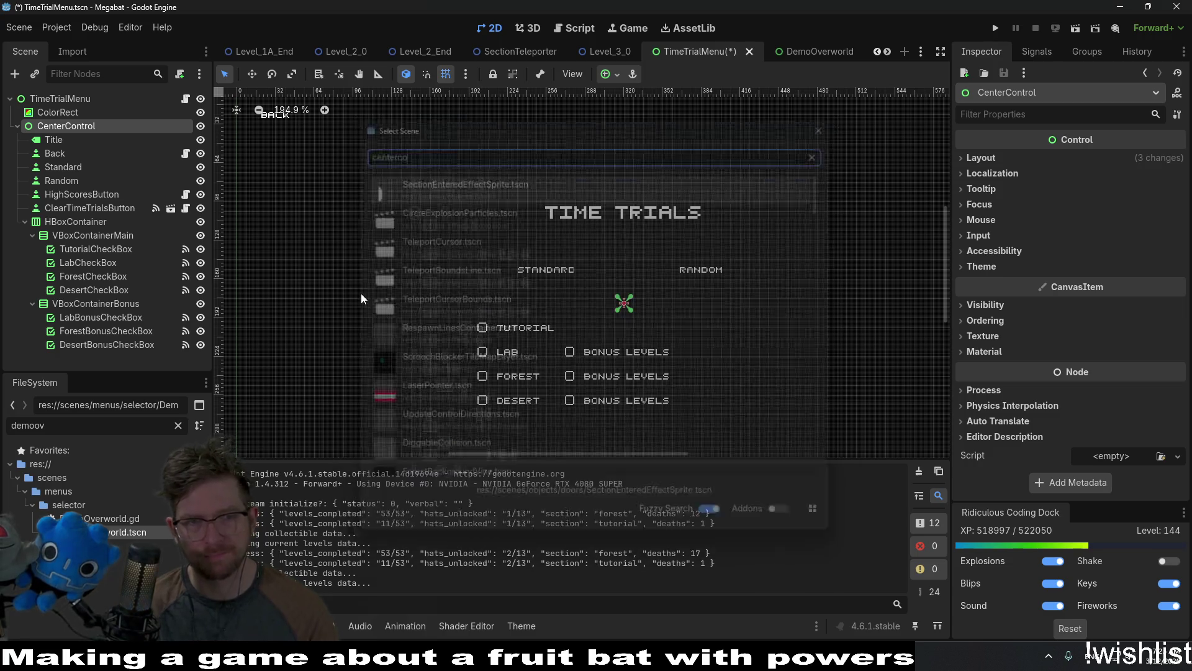
key("ctrl+a")
type("ce")
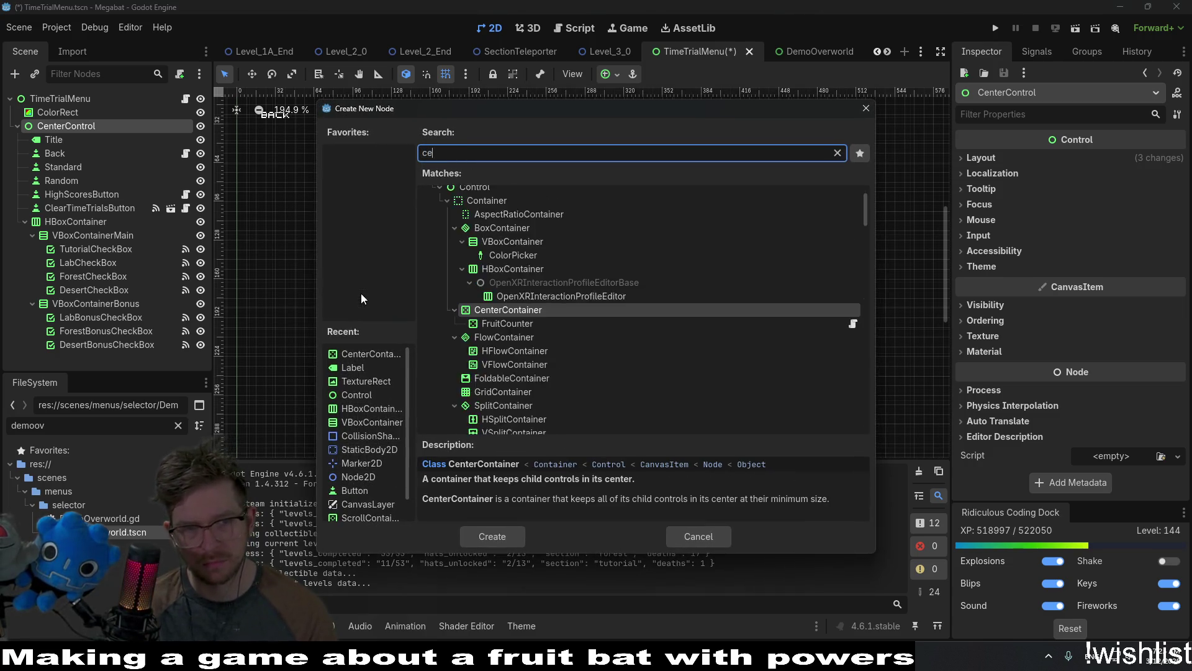
type("nterco")
key("Return")
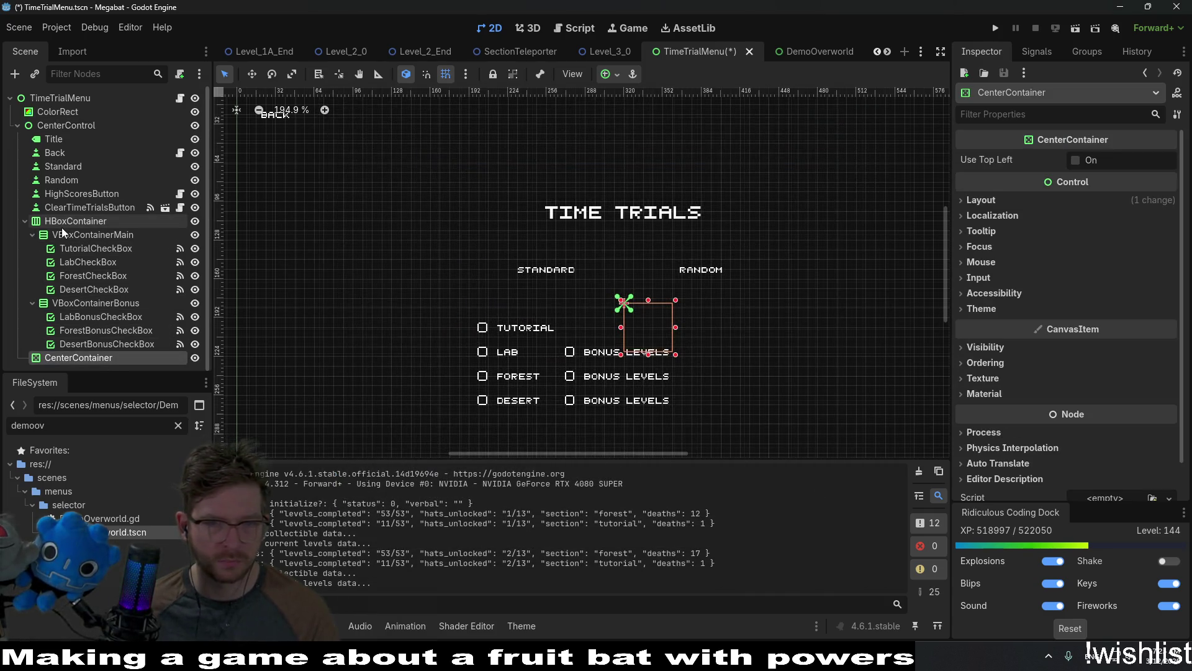
Set the CenterContainer's Layout Mode to Anchors with the Center anchor preset.
left_click(982, 200)
left_click(1139, 327)
left_click(1119, 356)
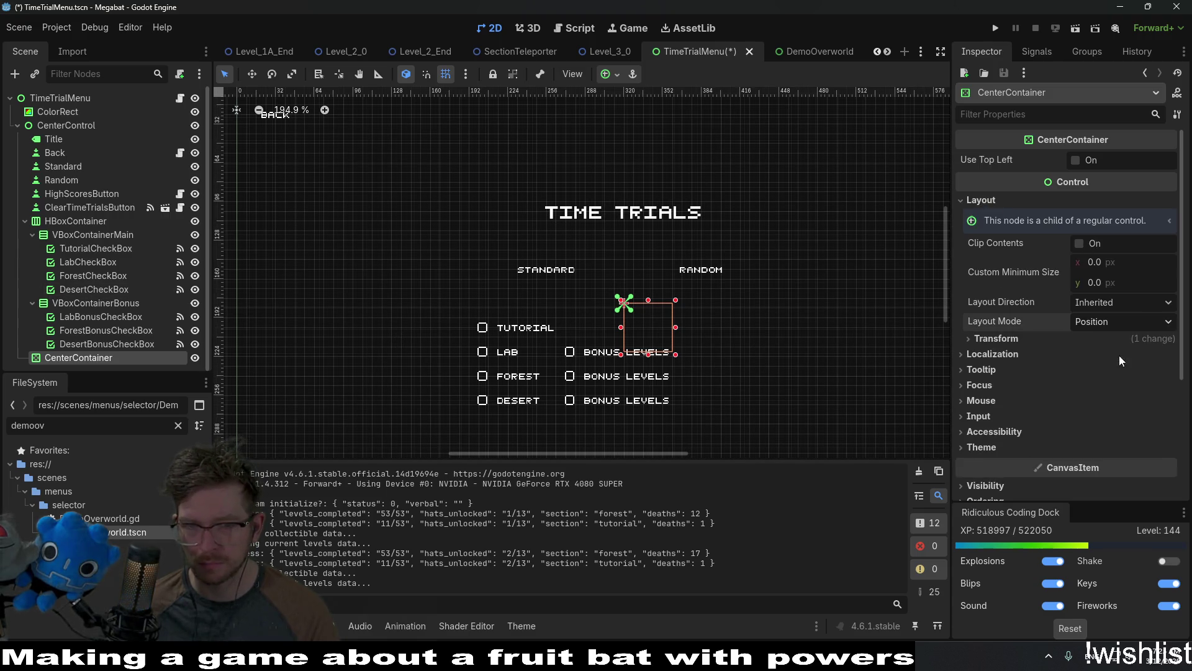
left_click(1116, 340)
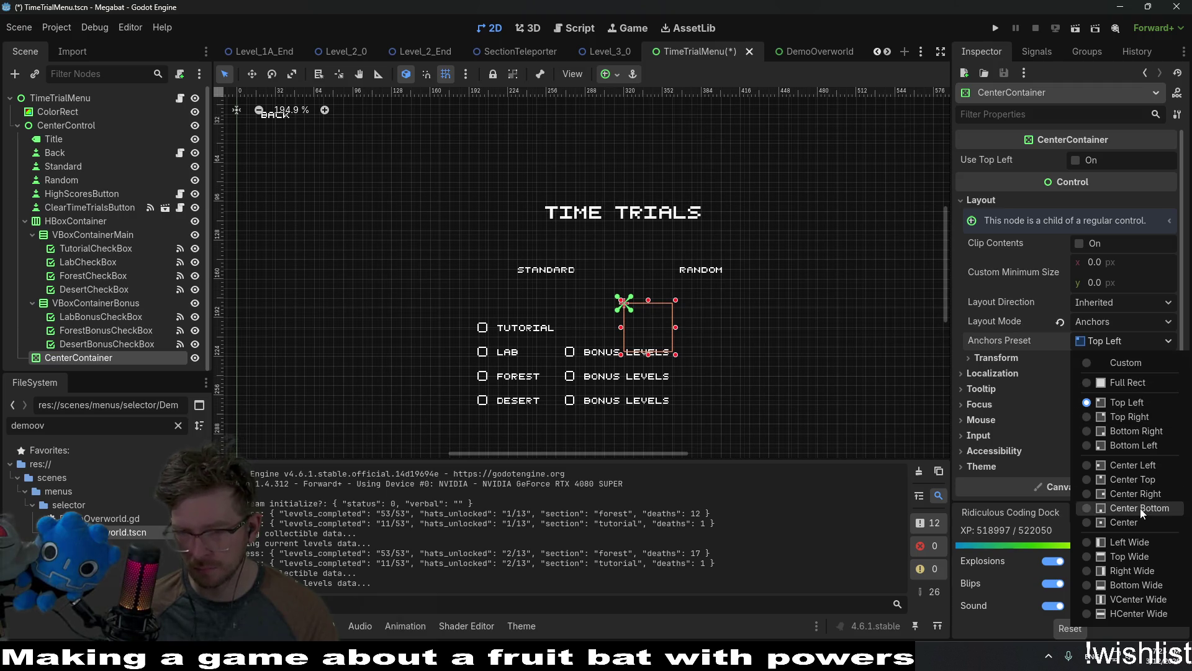
left_click(1136, 524)
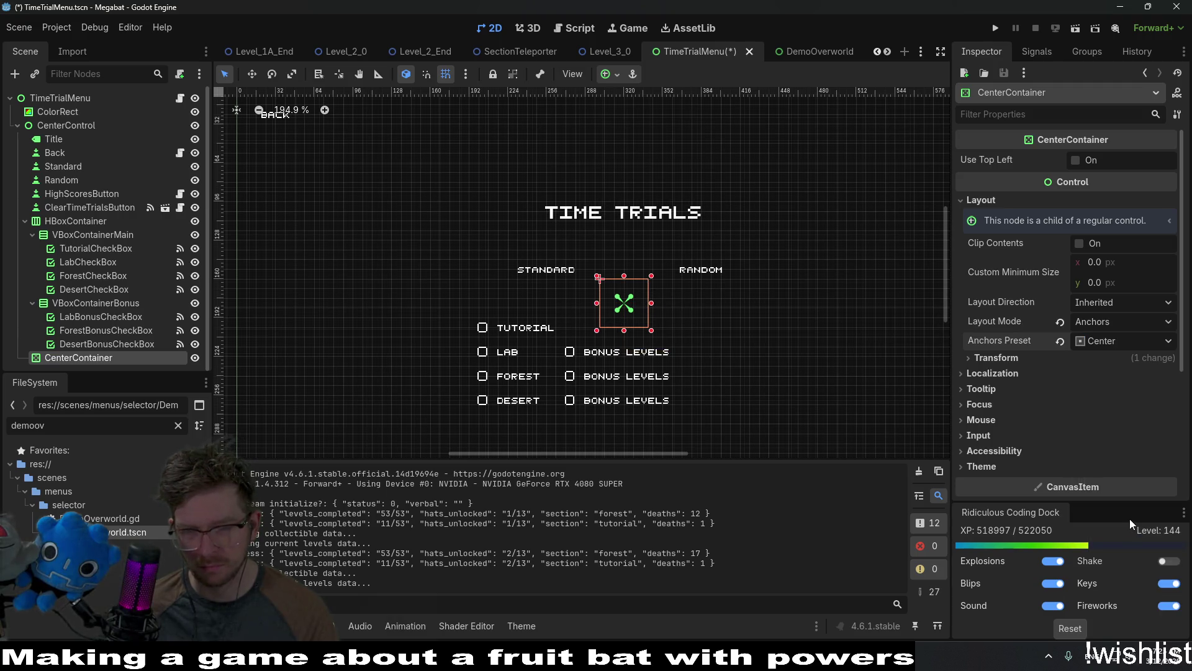
left_click(69, 303)
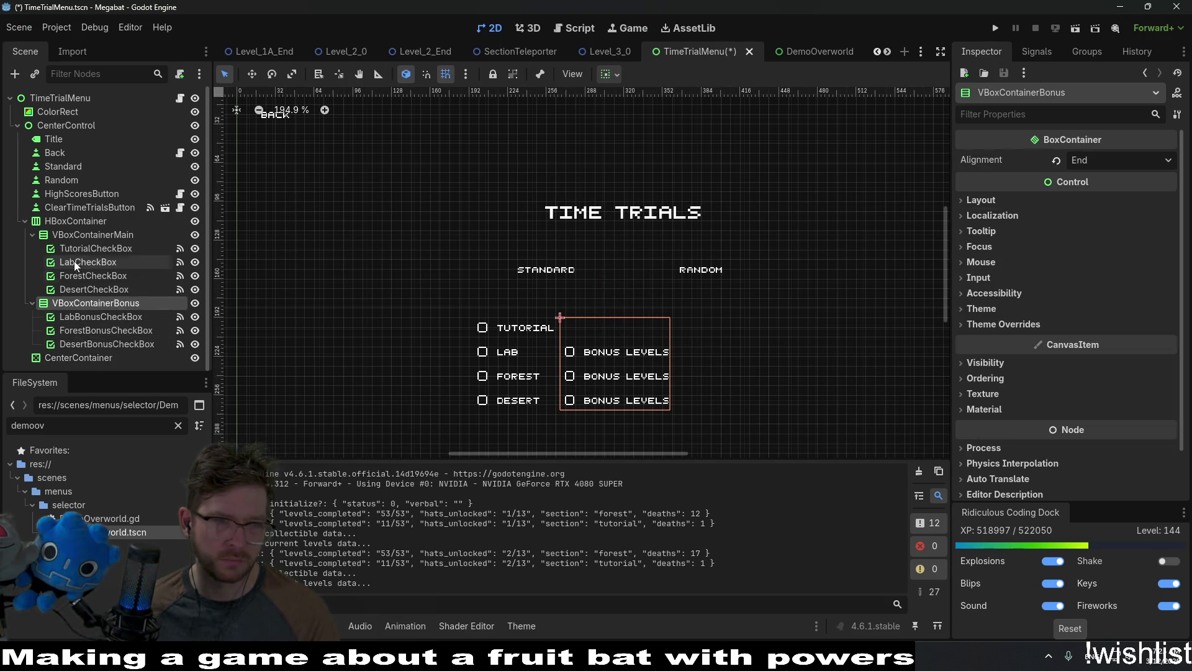
Reparent the HBoxContainer into the CenterContainer in the Scene dock.
left_click(62, 225)
left_click_drag(62, 231, 71, 358)
key("w")
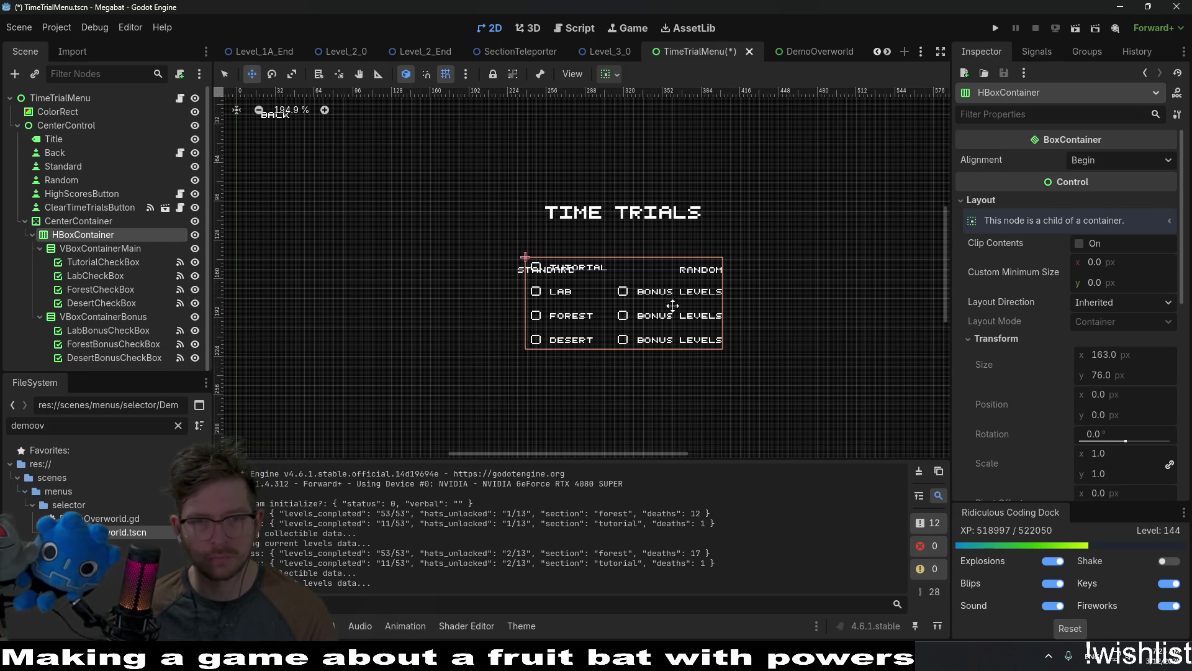
left_click_drag(645, 296, 641, 355)
Drag the CenterContainer down so the grid sits beneath the Standard and Random headings.
left_click(78, 221)
mouse_move(648, 292)
left_mouse_down()
mouse_move(646, 340)
mouse_move(634, 341)
left_mouse_up()
scroll(677, 344, "up", 5)
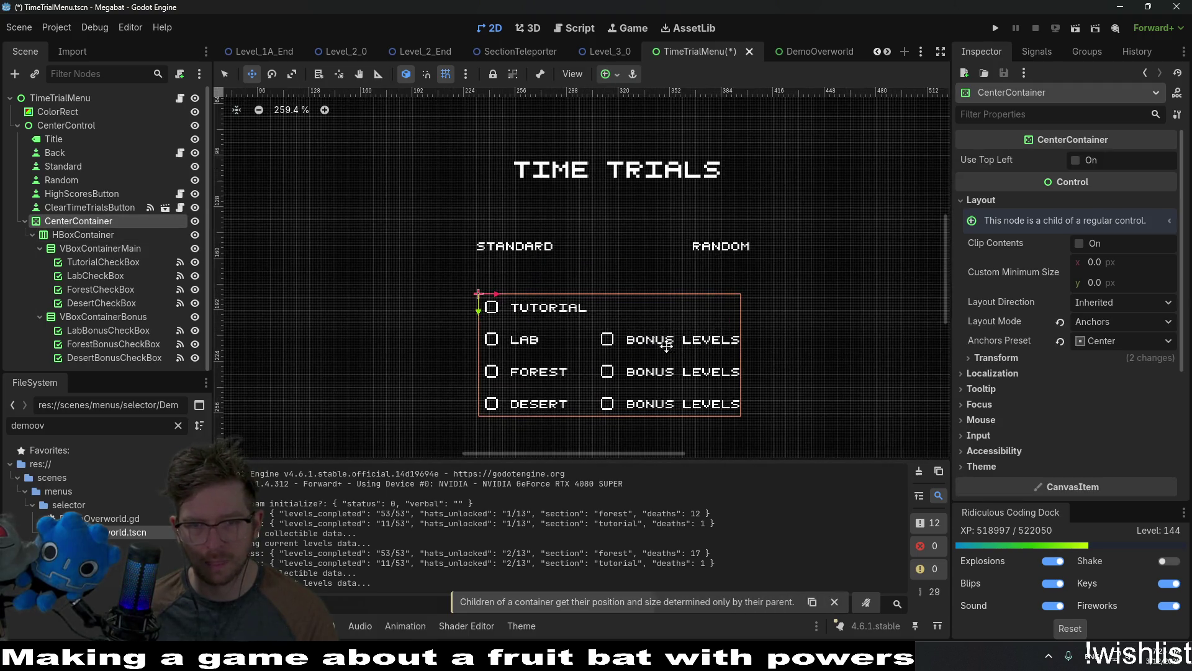
scroll(682, 350, "down", 1)
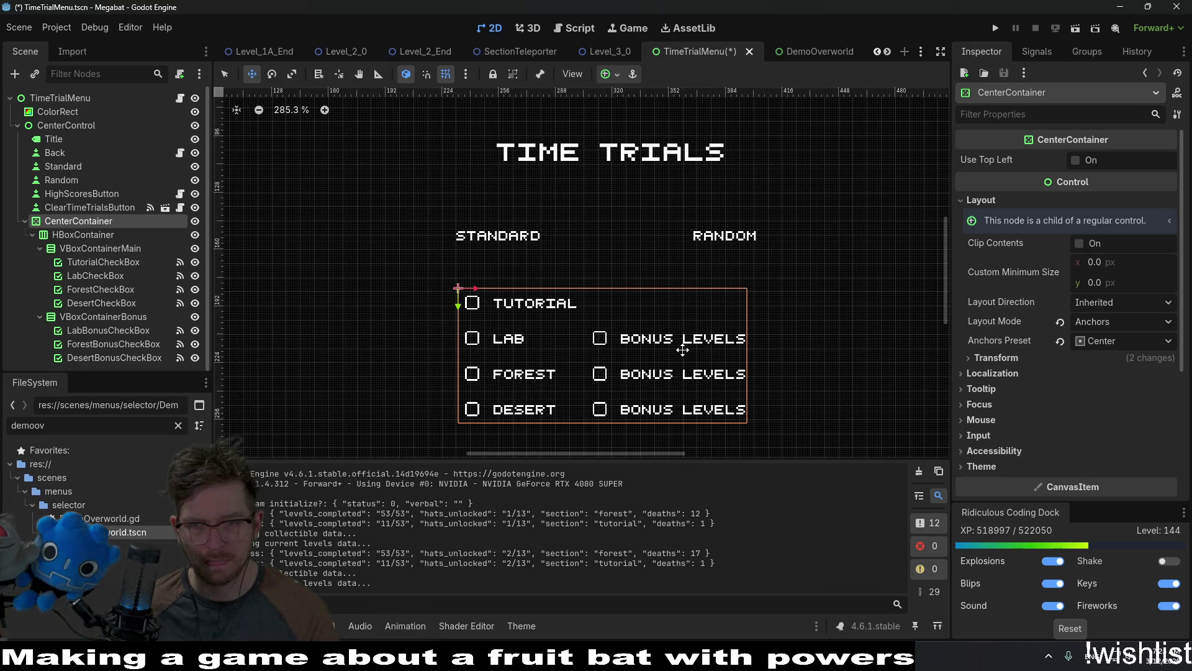
scroll(682, 350, "up", 1)
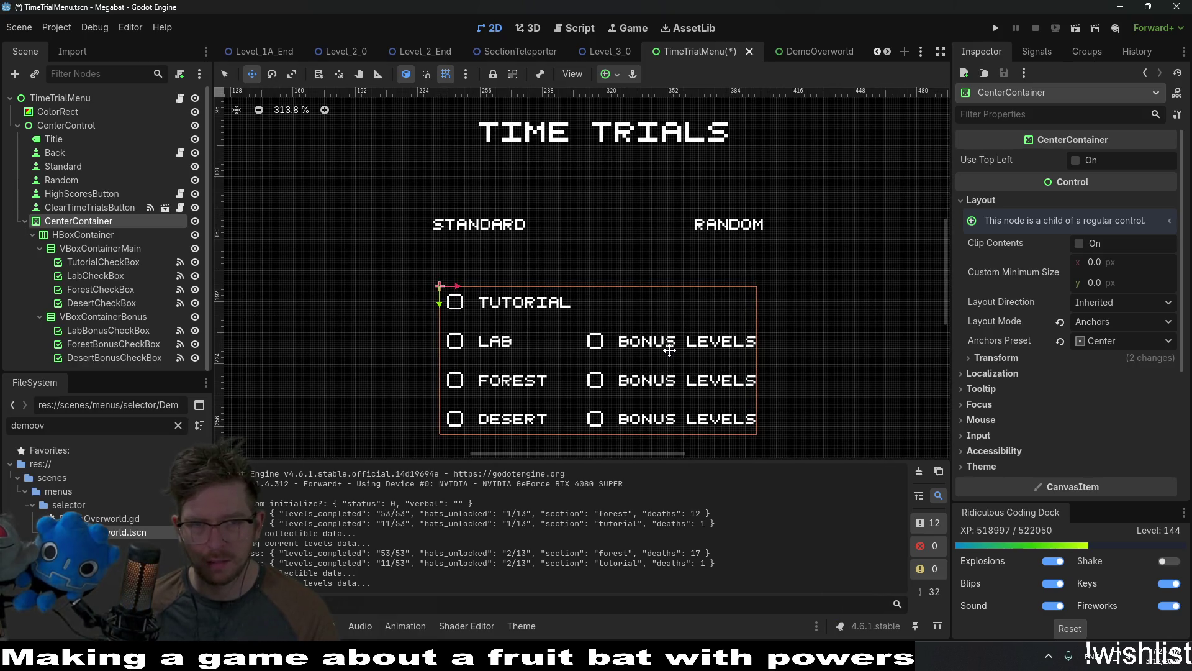
left_click_drag(669, 351, 669, 351)
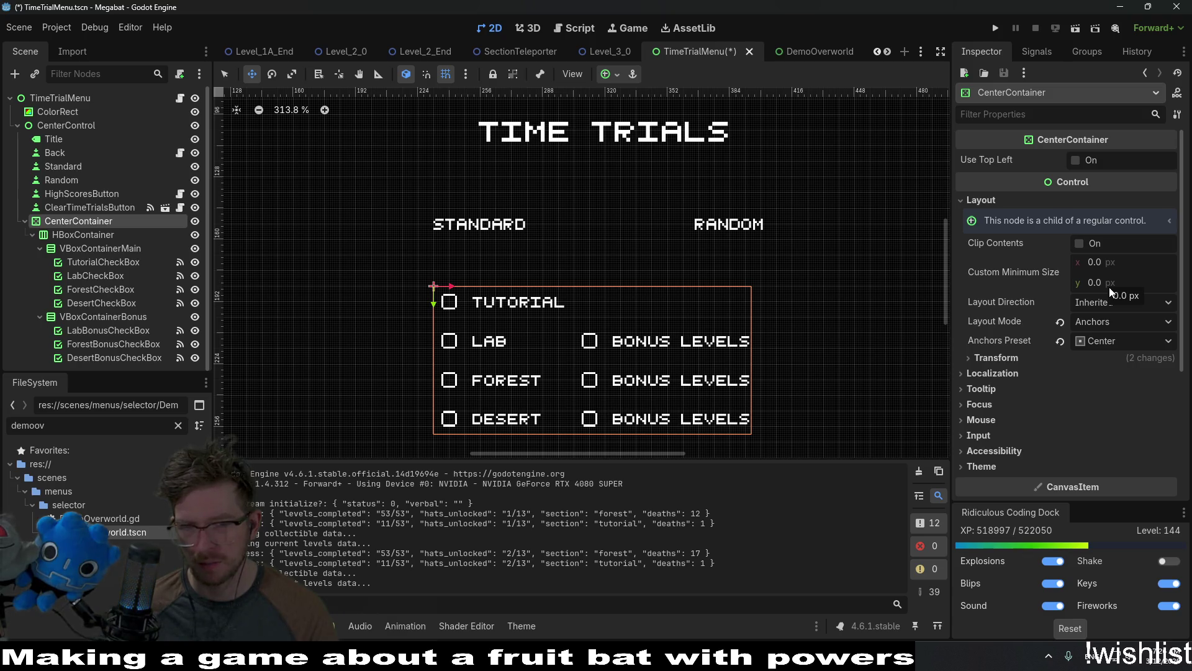
left_click(1017, 359)
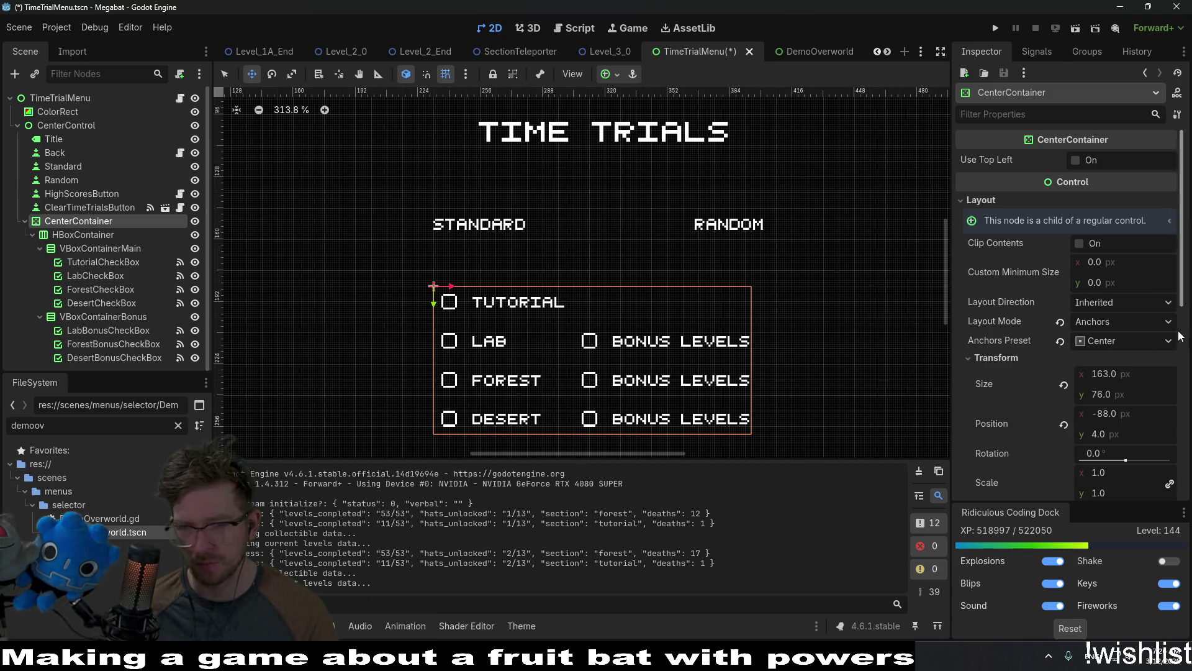
left_click(1138, 376)
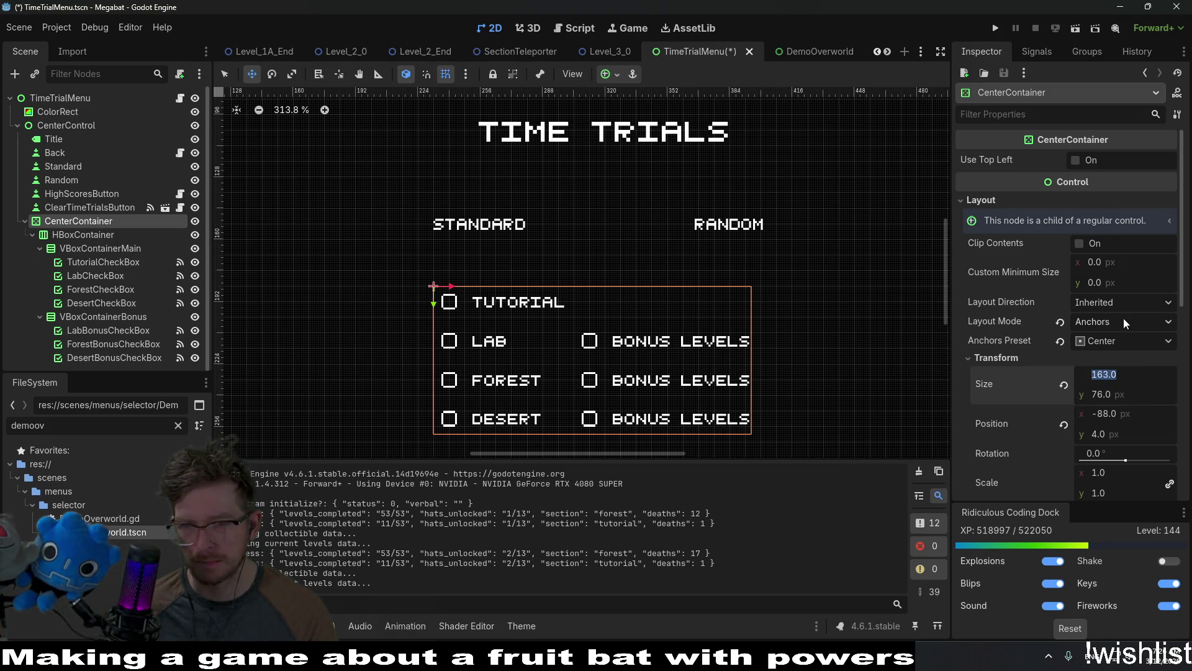
Set the CenterContainer's custom minimum width to 163, raise it a few pixels, and nudge the grid right.
left_click(1117, 264)
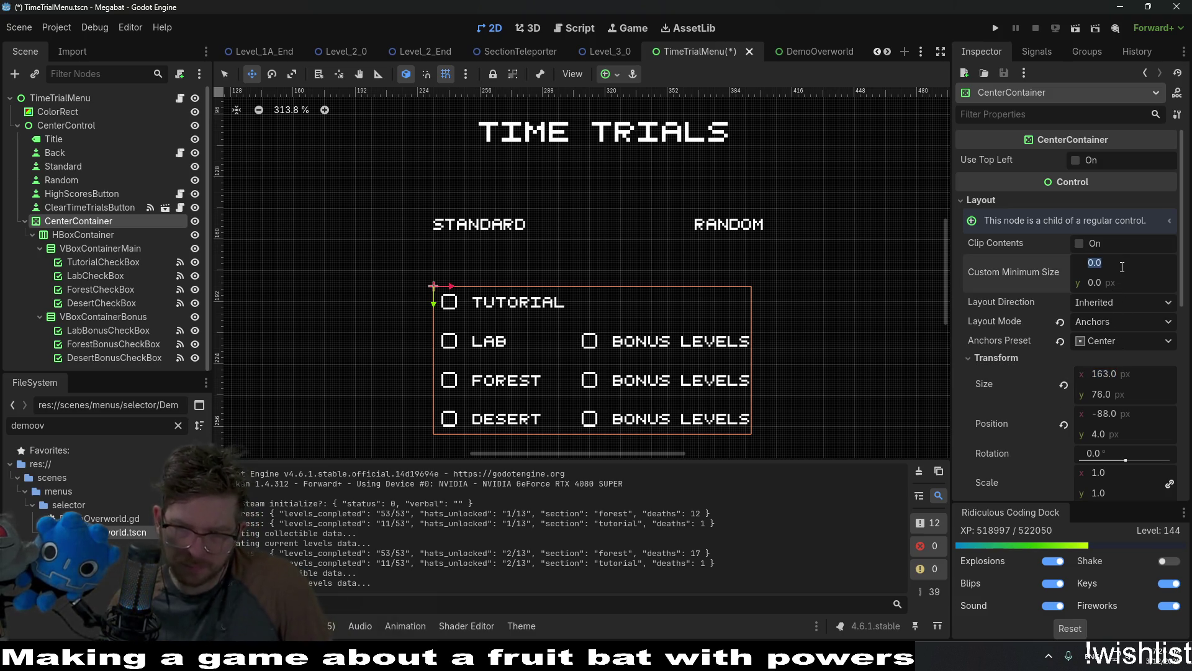
type("163.0")
key("Up")
key("Up")
key("Up")
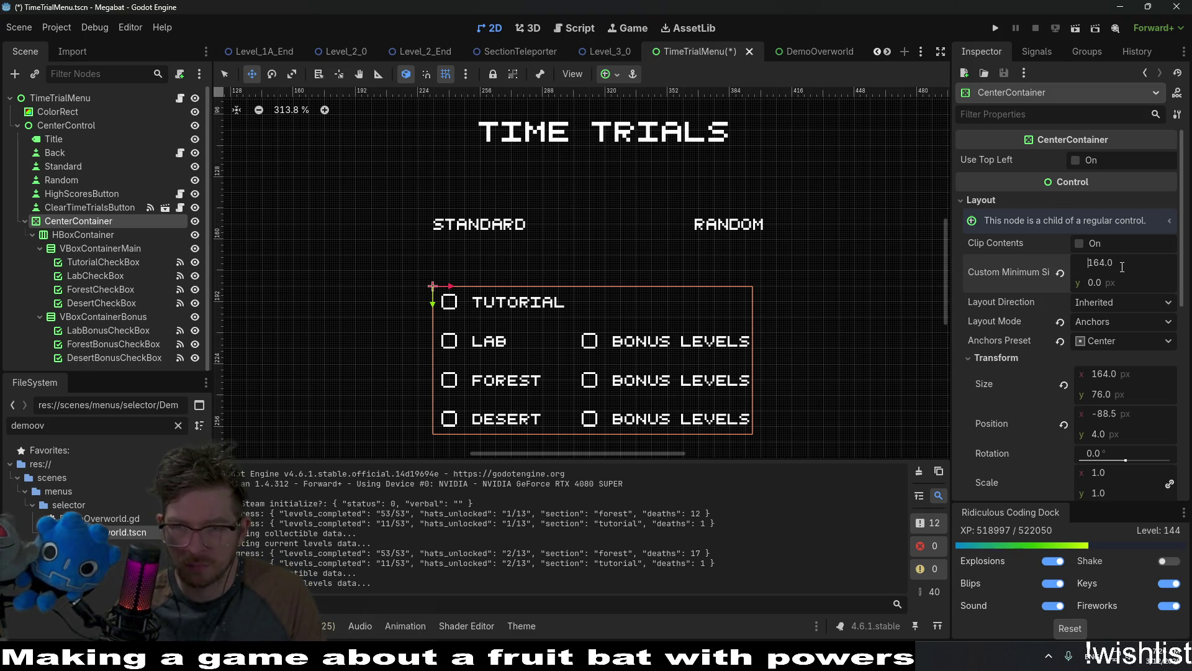
key("Up")
key("Up")
key("Up")
key("Up")
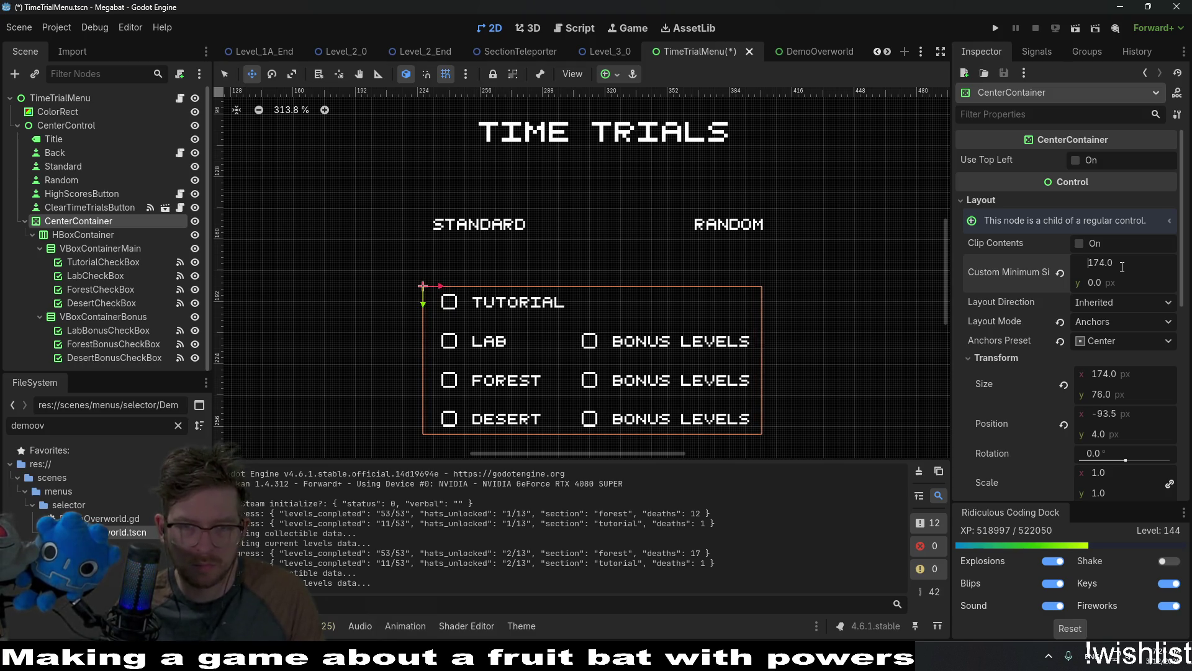
key("Up")
key("Up")
key("Up")
key("Return")
key("Right")
key("Right")
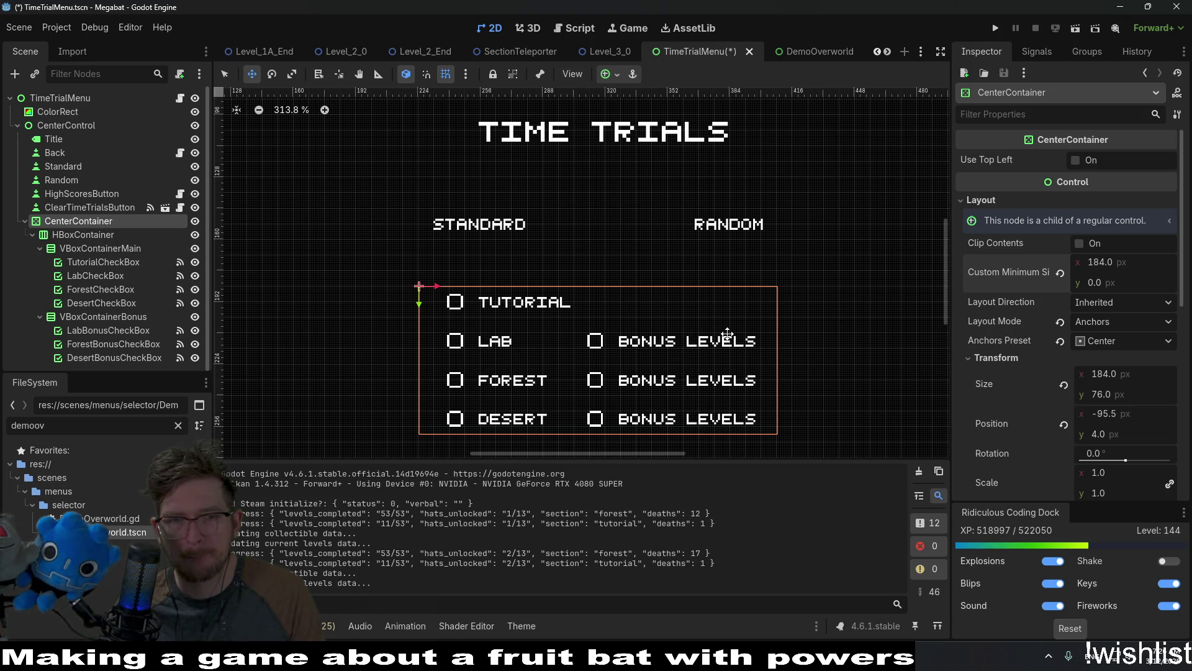
Reset the CenterContainer's custom minimum width to 0 and its size to default.
left_click(94, 234)
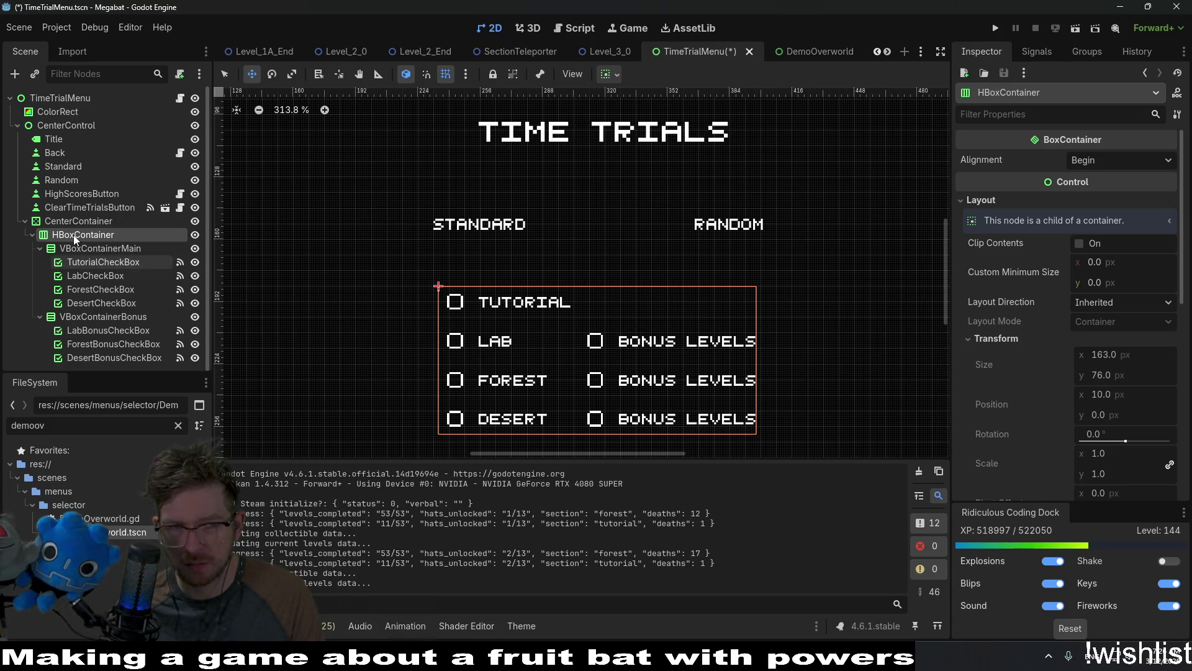
left_click(85, 223)
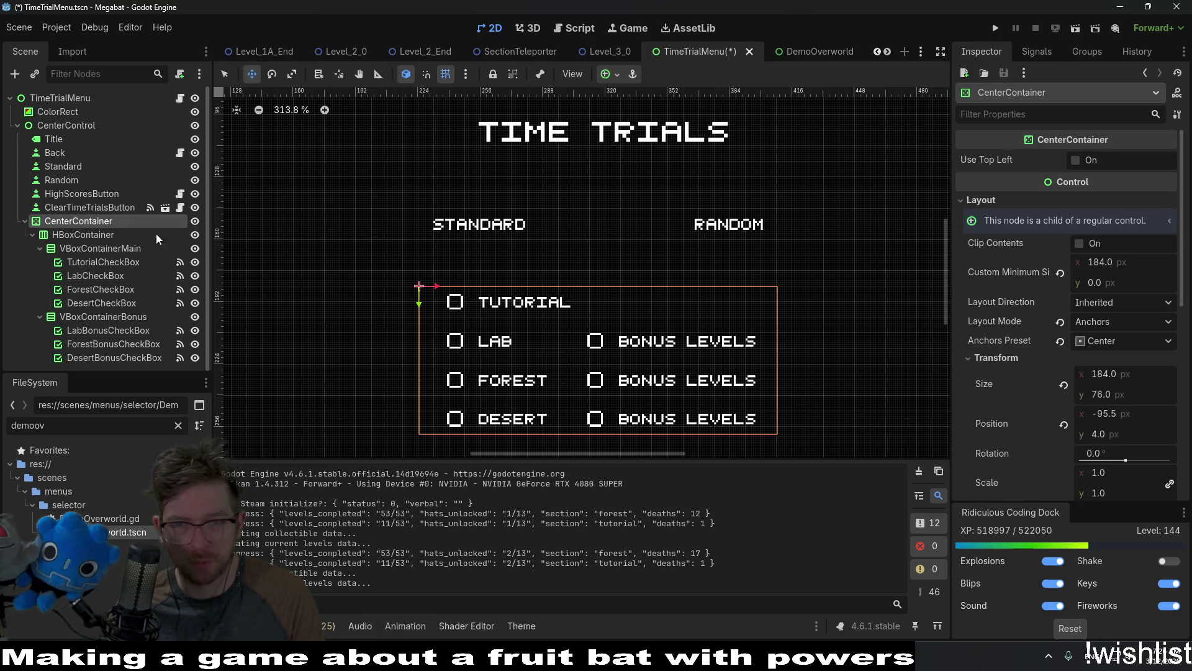
left_click(1133, 375)
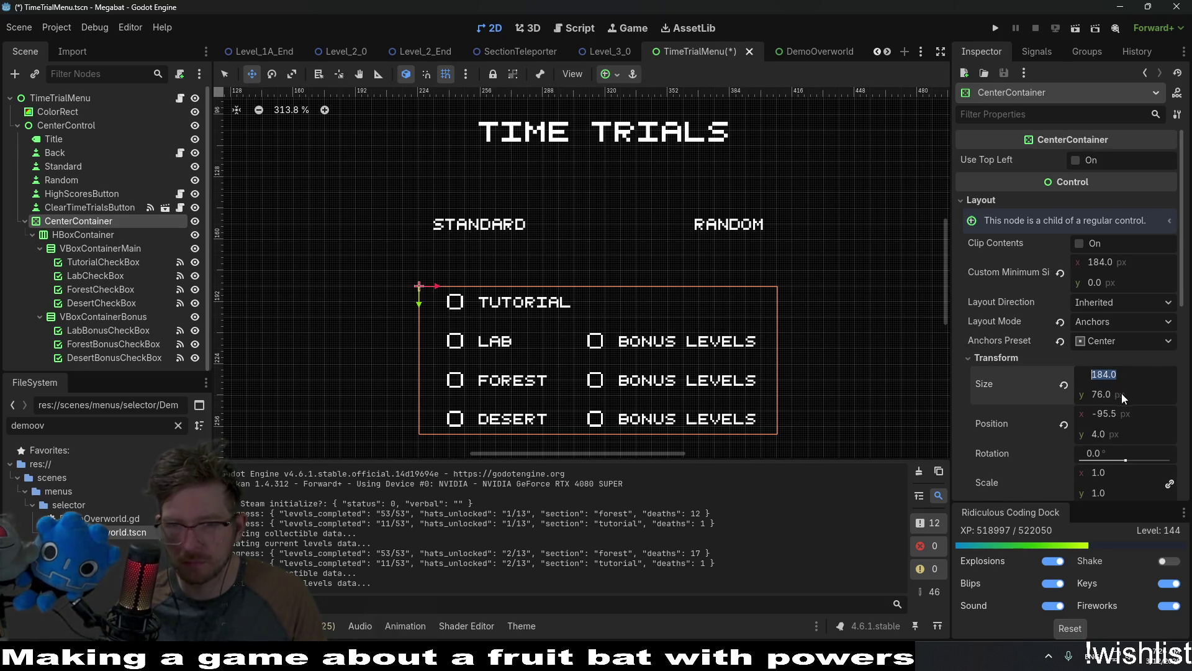
left_click(1060, 272)
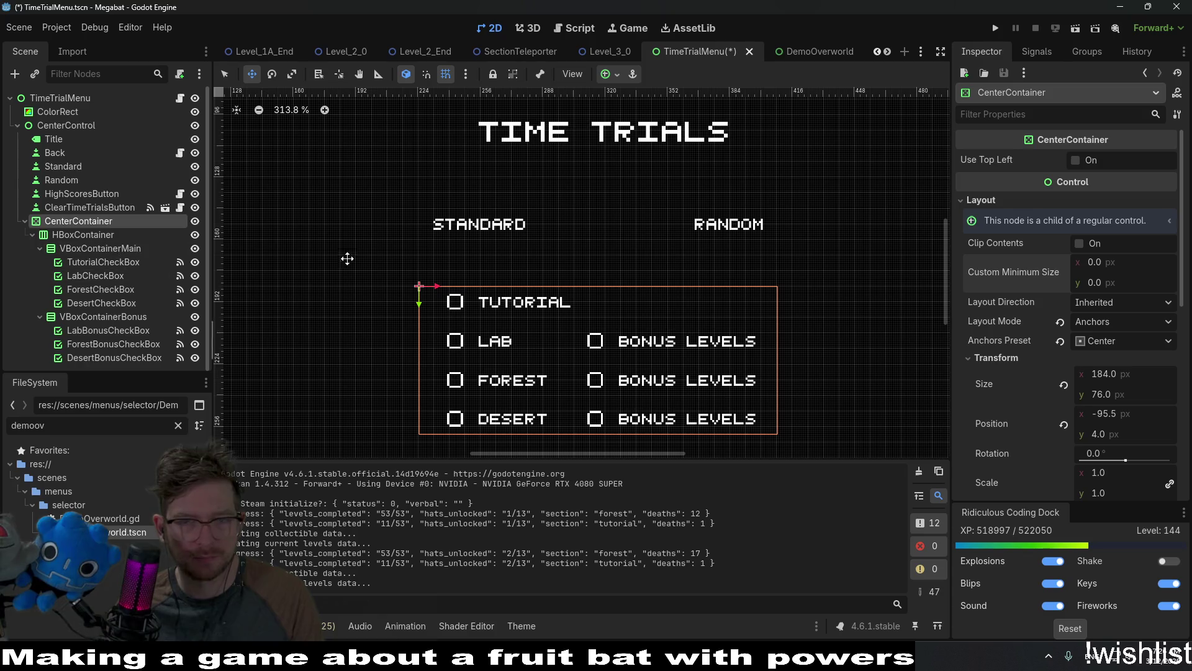
left_click(1064, 385)
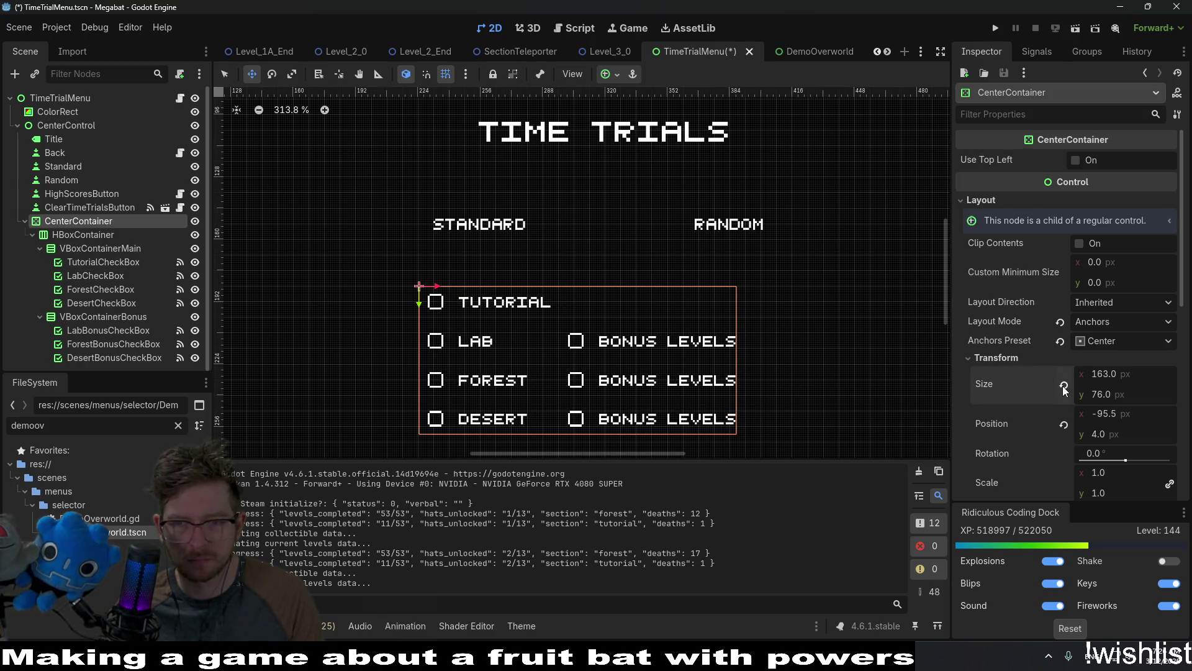
Give the HBoxContainer a custom minimum width of 184 px.
left_click(121, 235)
left_click(1144, 262)
type("184")
key("Return")
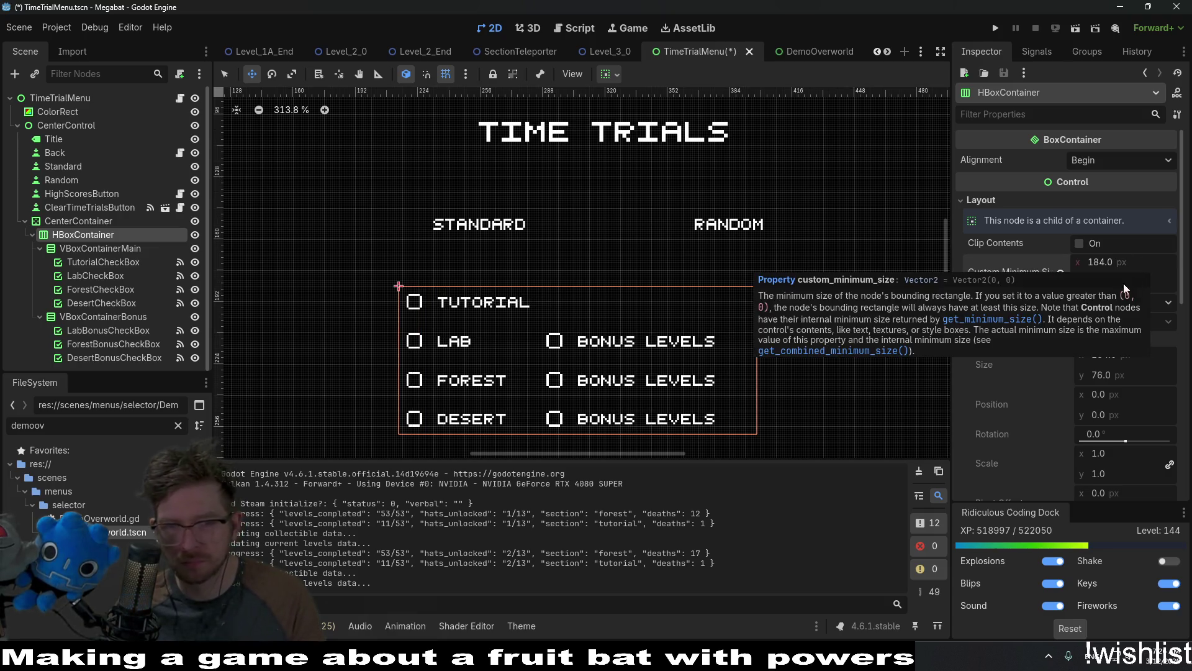
Set the HBoxContainer's alignment to Center and check the VBoxContainers' alignment settings.
left_click(1104, 166)
left_click(1118, 196)
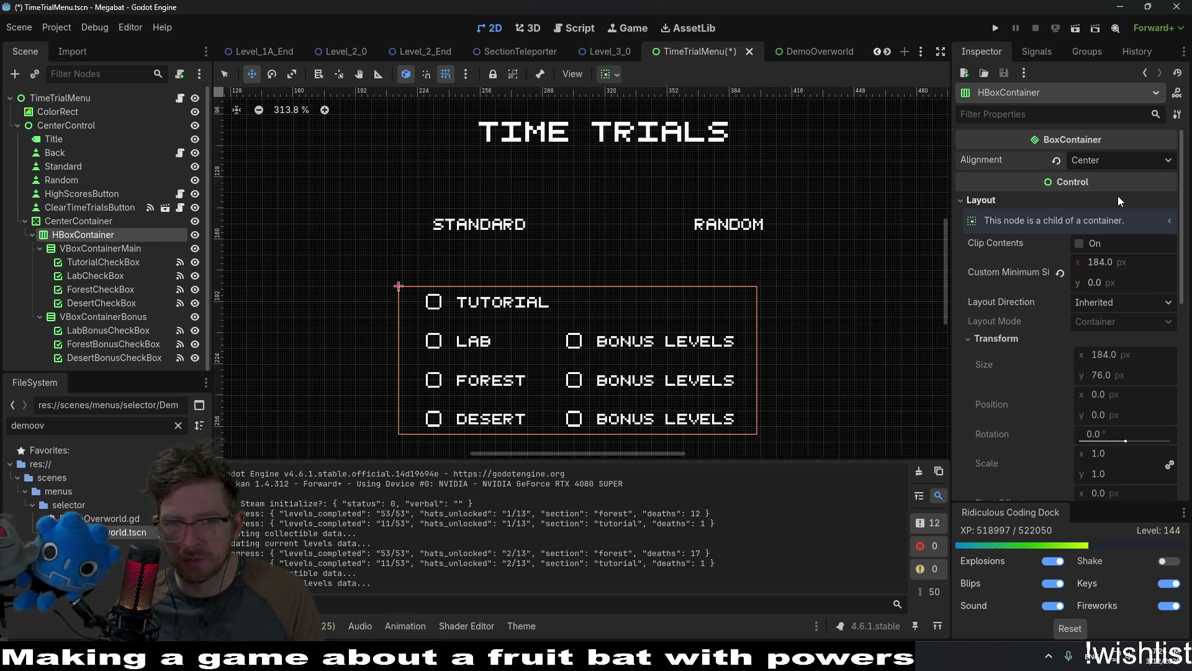
left_click(1104, 162)
left_click(1116, 210)
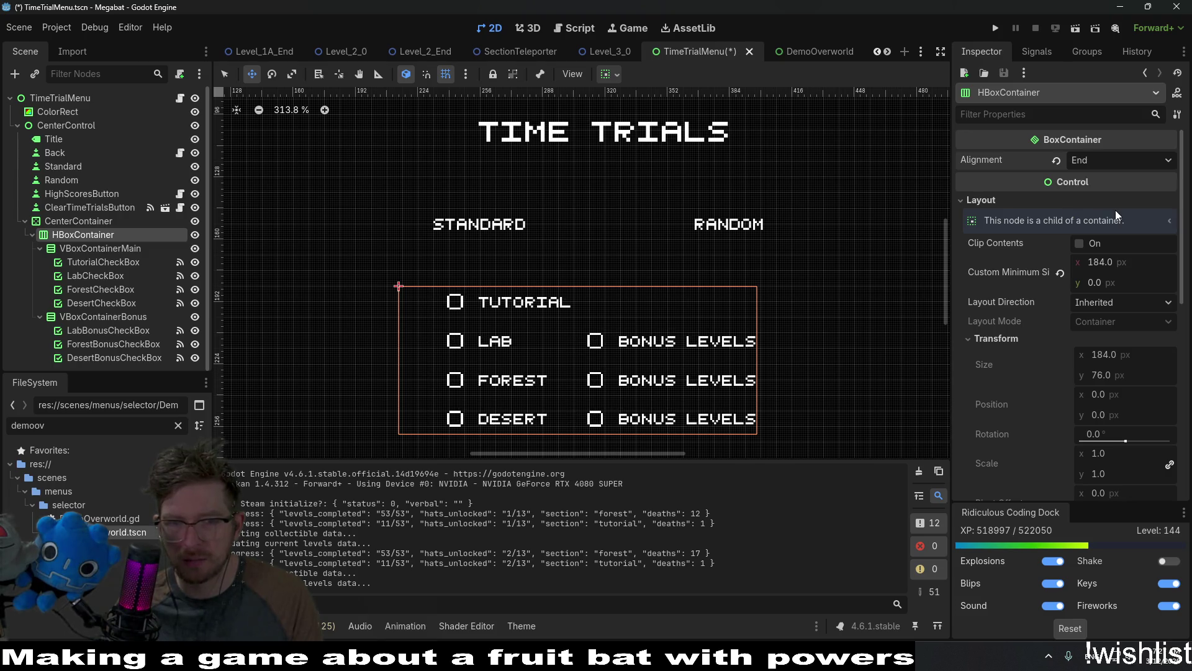
left_click(1106, 161)
left_click(1118, 196)
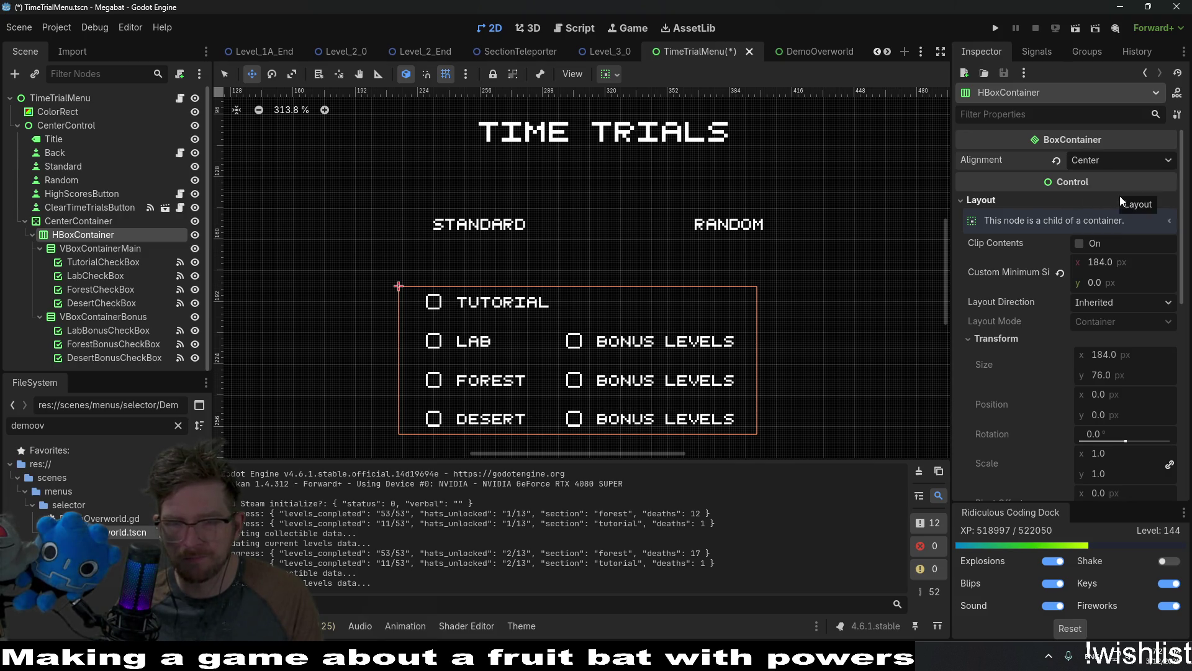
left_click(108, 247)
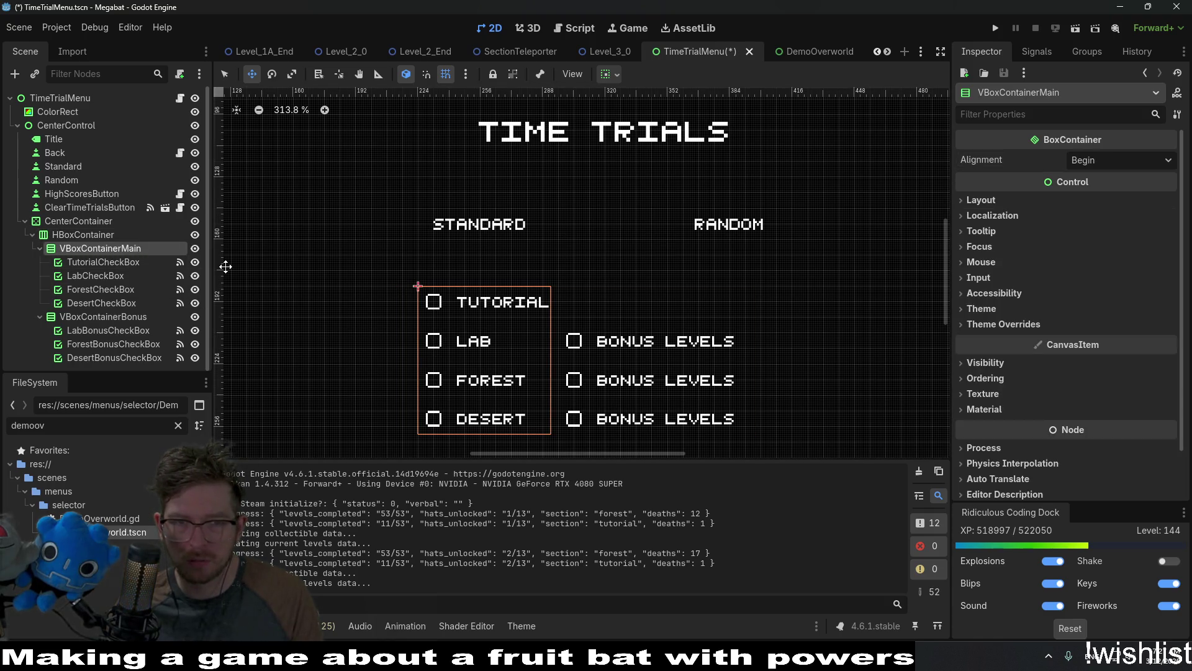
left_click(1087, 162)
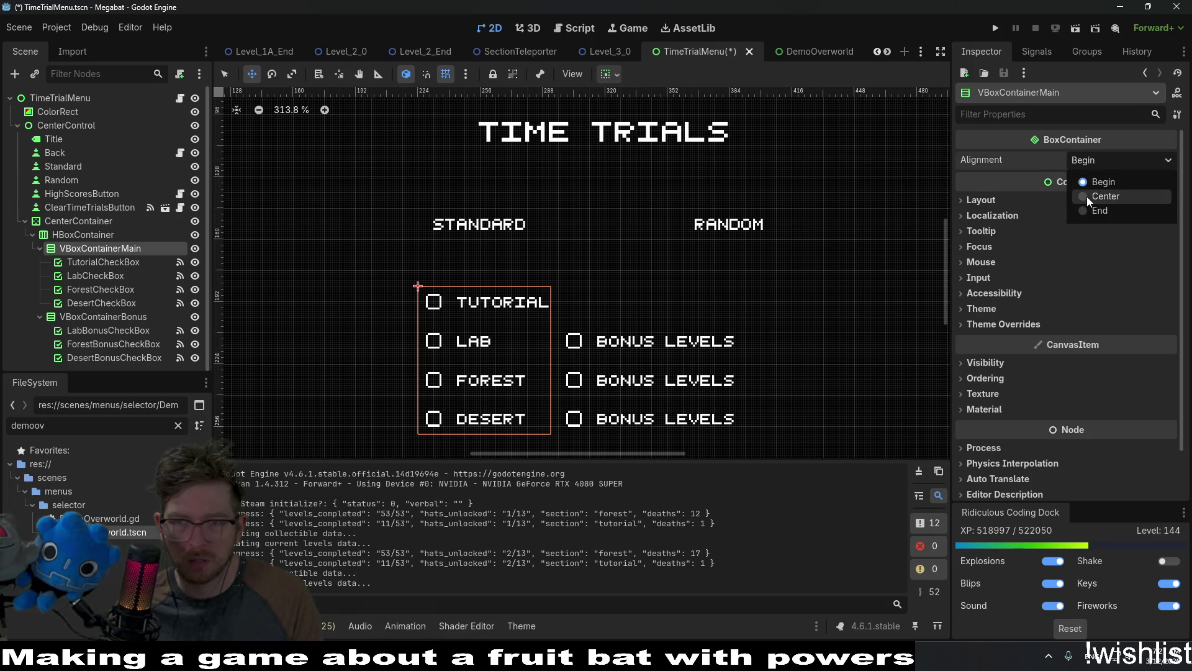
left_click(95, 313)
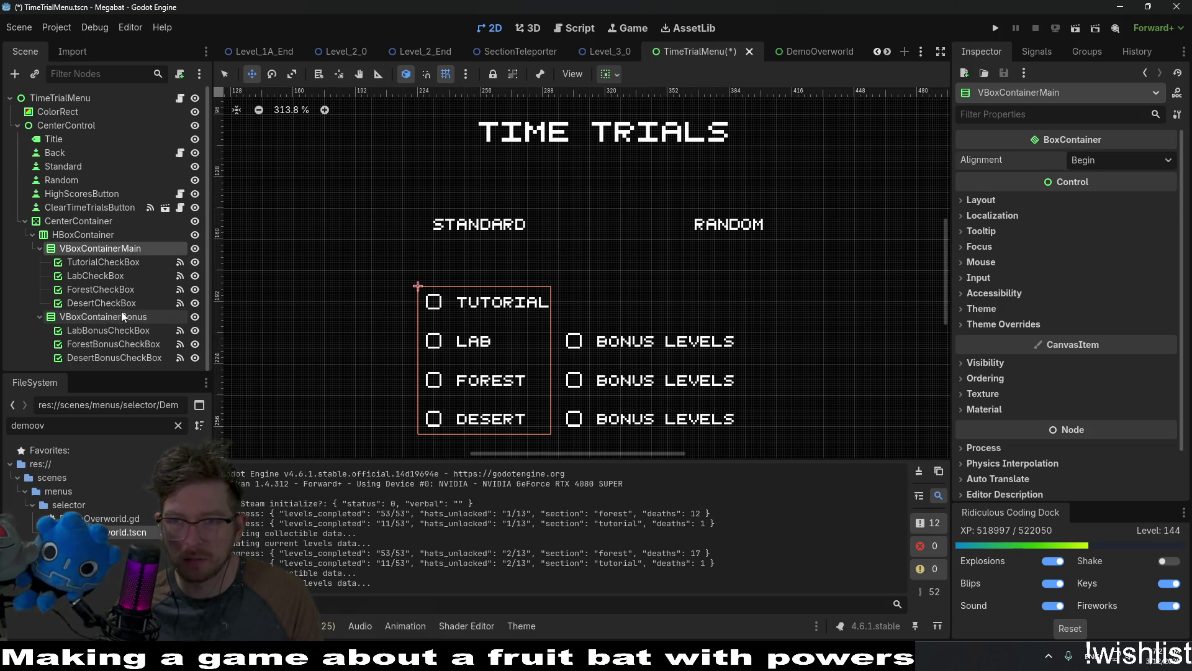
left_click(121, 314)
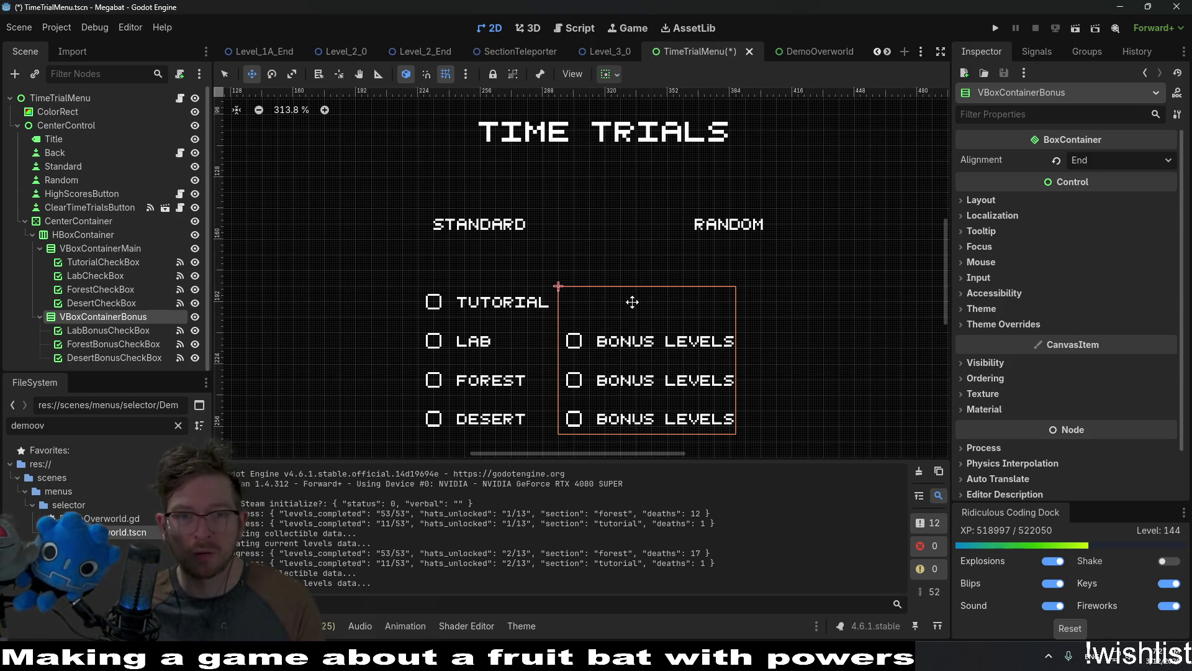
Nudge the CenterContainer right with the arrow key and save the scene.
left_click(73, 225)
left_click(70, 237)
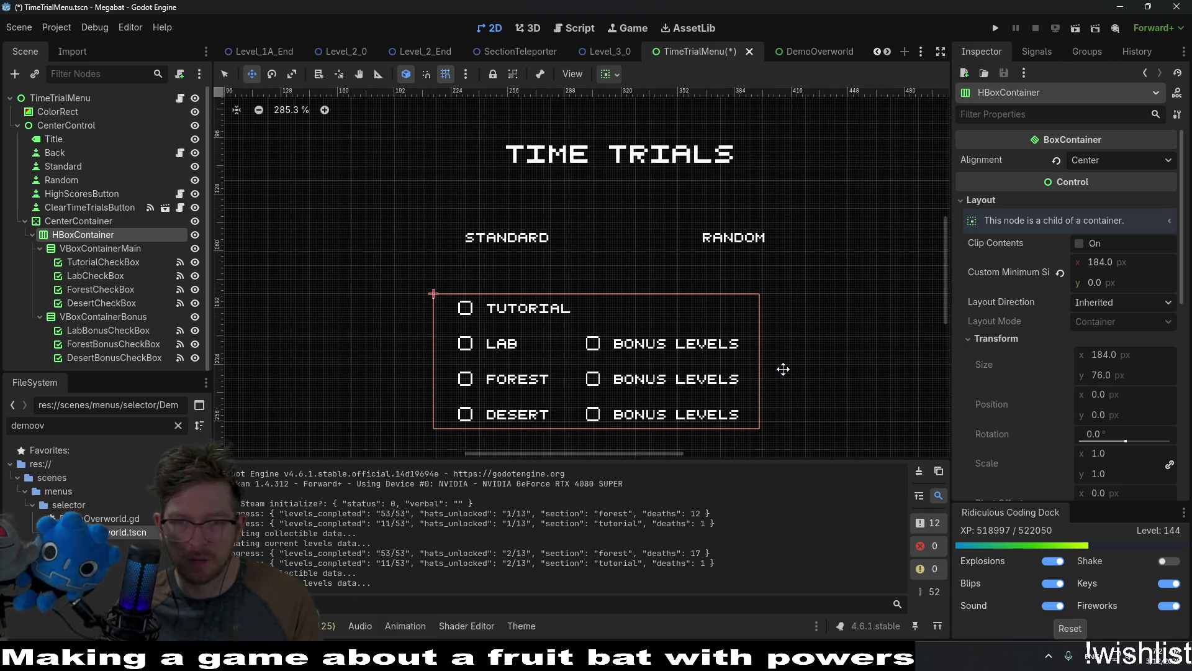
left_click_drag(646, 344, 633, 337)
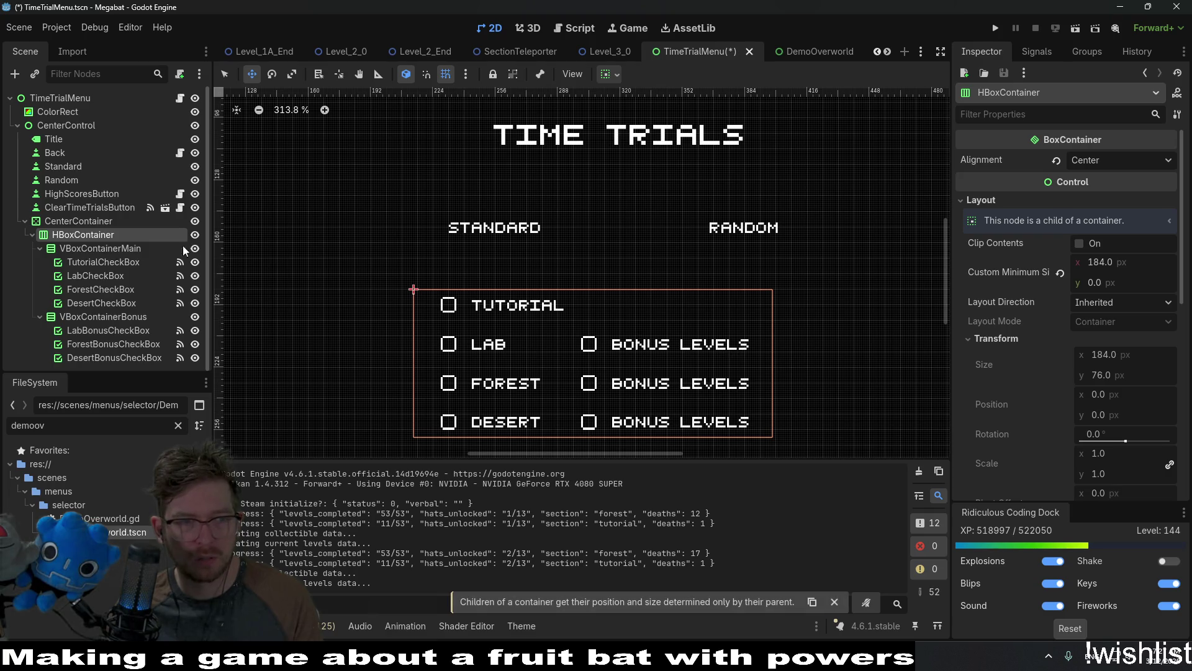
left_click(87, 221)
key("Right")
key("Right")
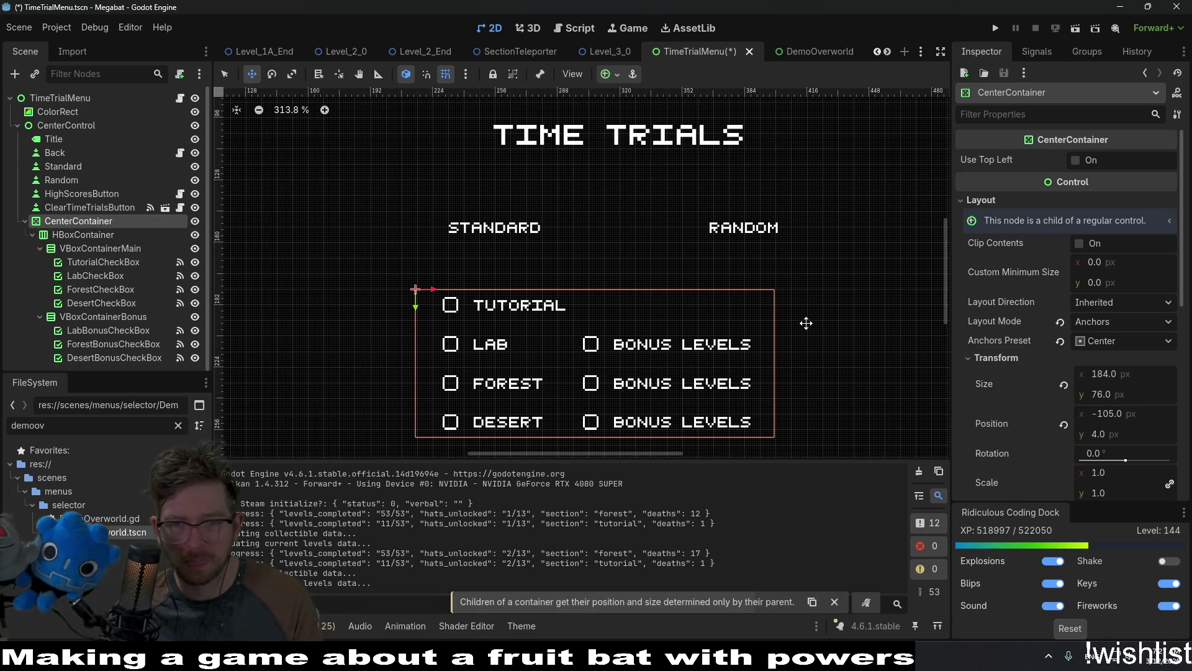
key("ctrl+s")
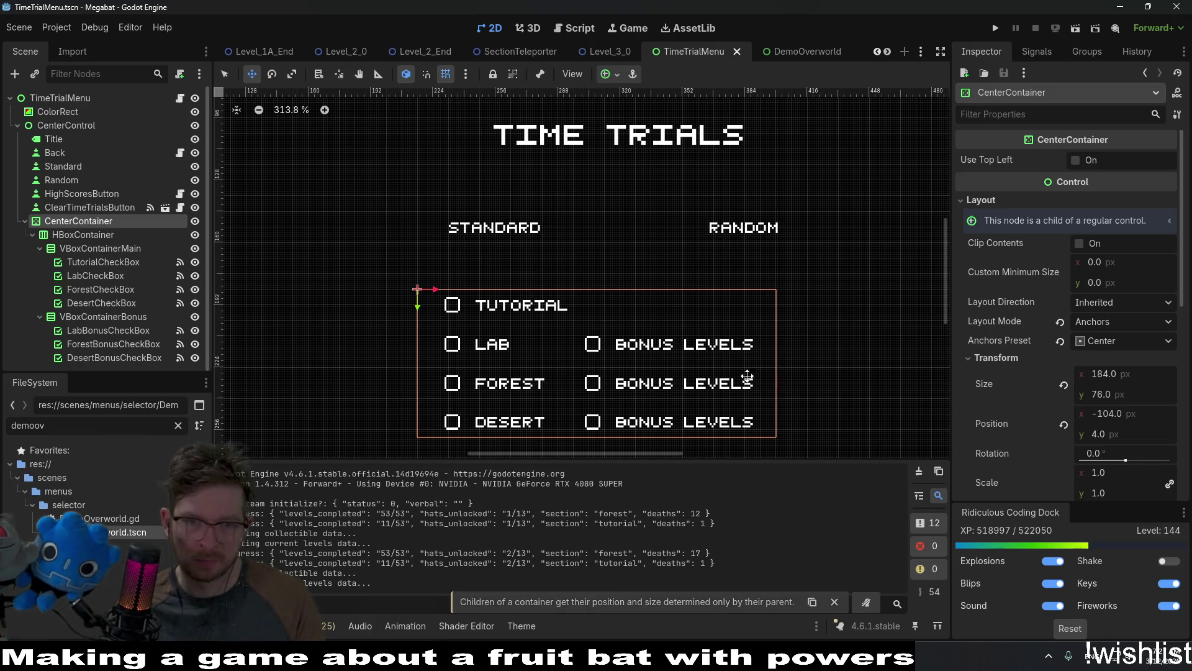
Nudge the CenterContainer further right to x −96 and bring the whole menu into view.
scroll(755, 358, "down", 3)
scroll(754, 358, "up", 3)
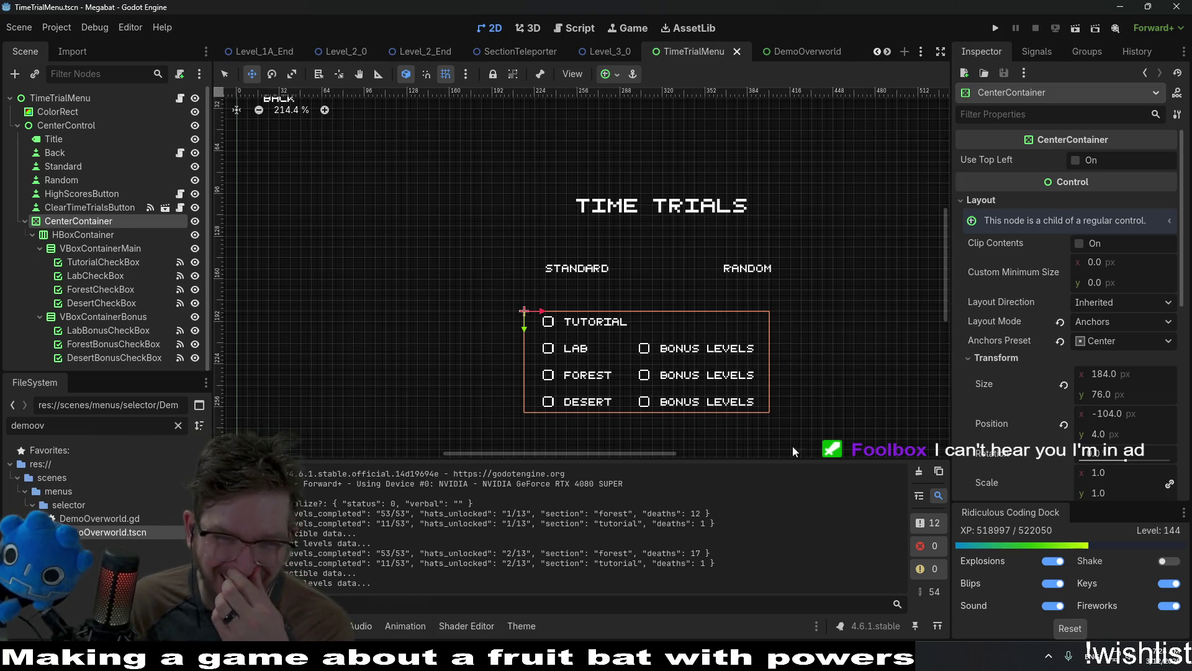
key("Right")
key("Right")
key("Right")
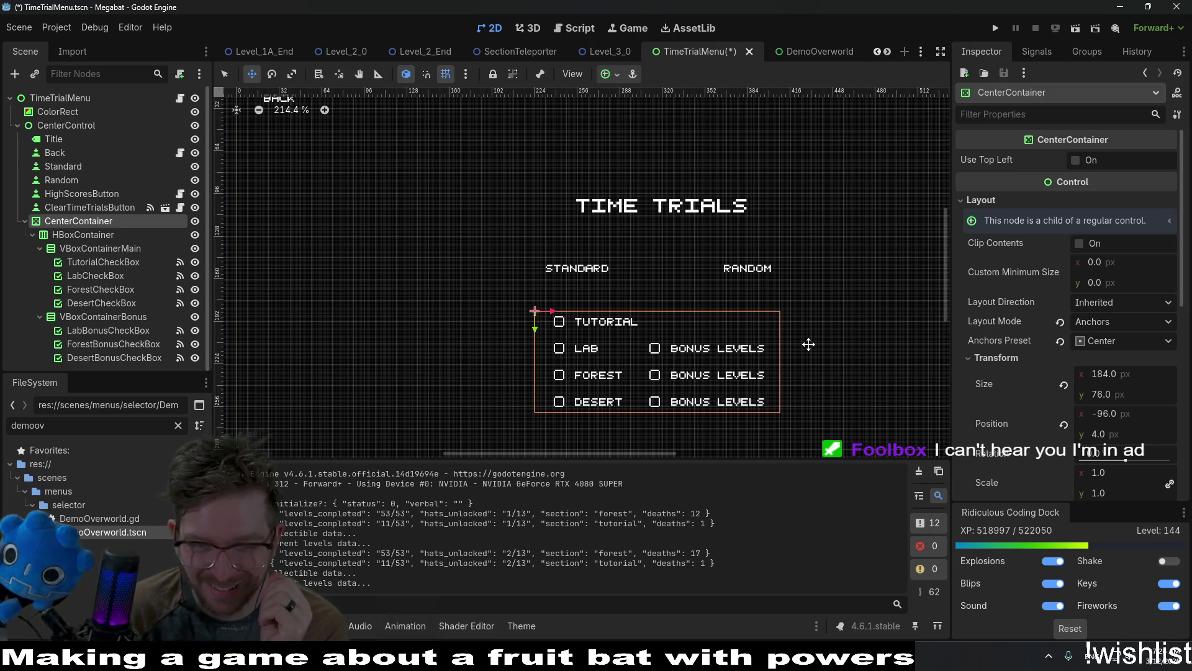
scroll(740, 298, "up", 4)
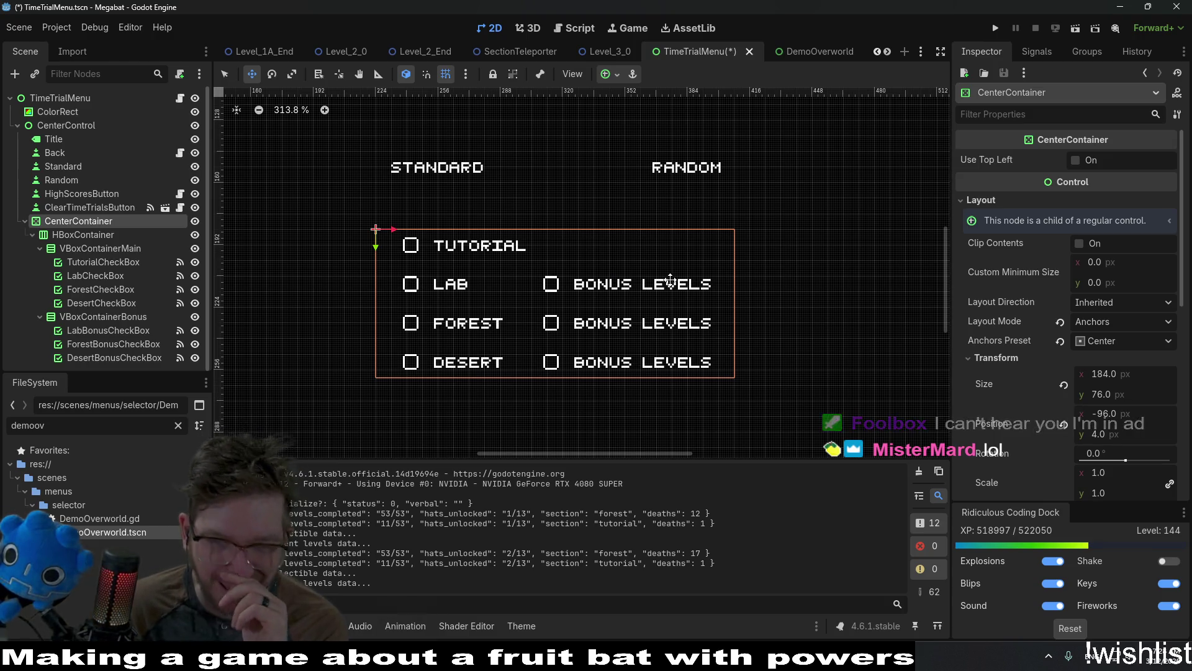
scroll(673, 280, "down", 2)
scroll(671, 279, "down", 1)
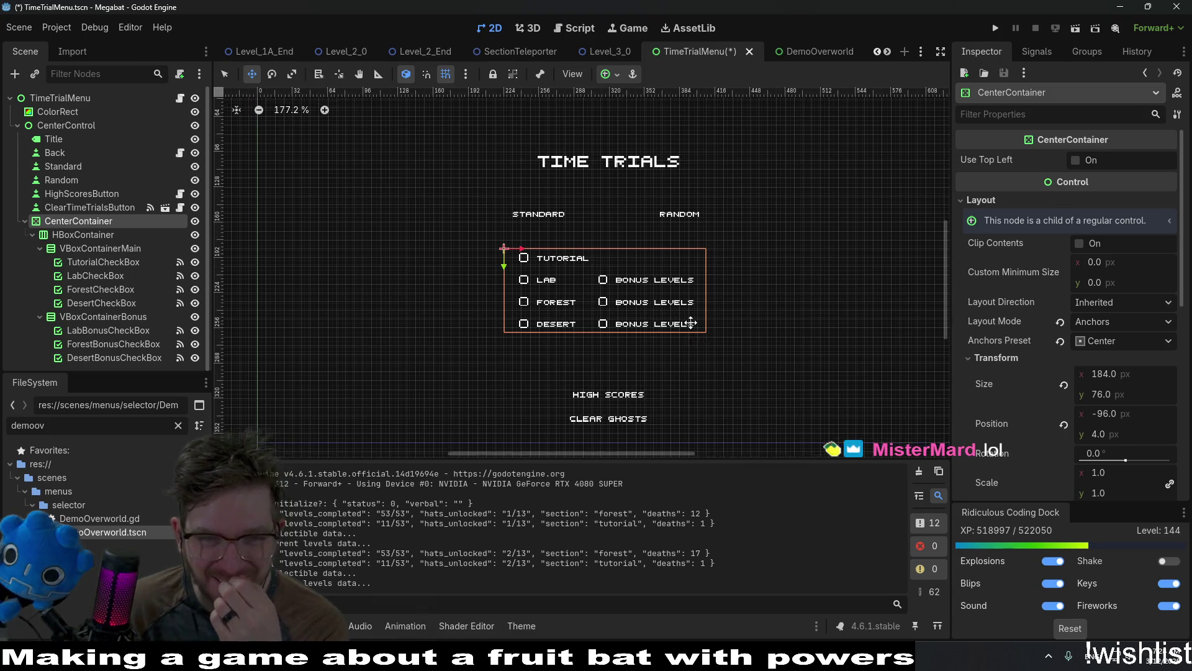
left_click_drag(670, 279, 648, 246)
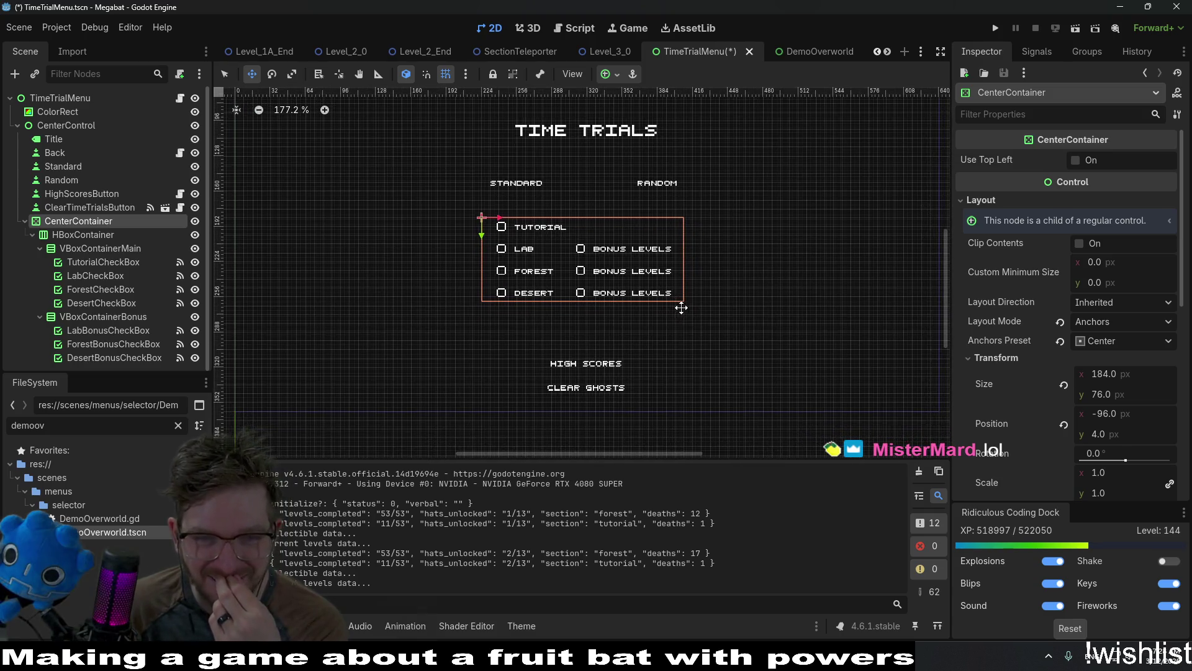
Select HighScoresButton and ClearTimeTrialsButton, save the menu scene, then switch to DemoOverworld.
left_click(71, 234)
left_click(77, 205)
left_click(77, 192)
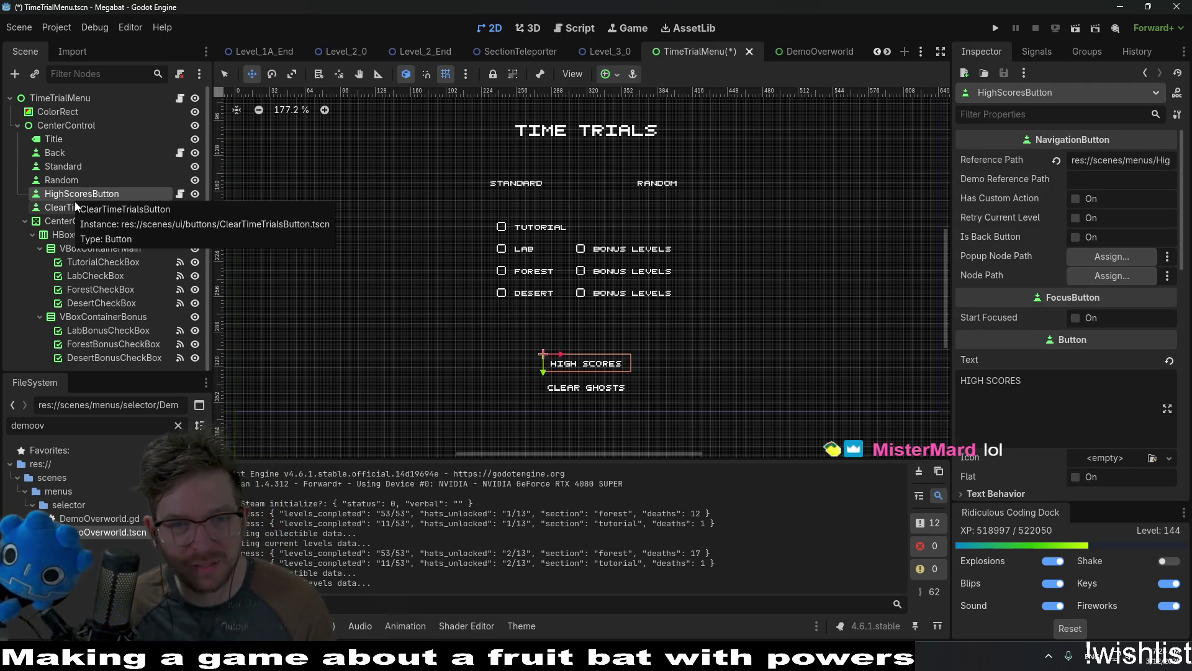
left_click(75, 205, "ctrl")
scroll(684, 371, "up", 4)
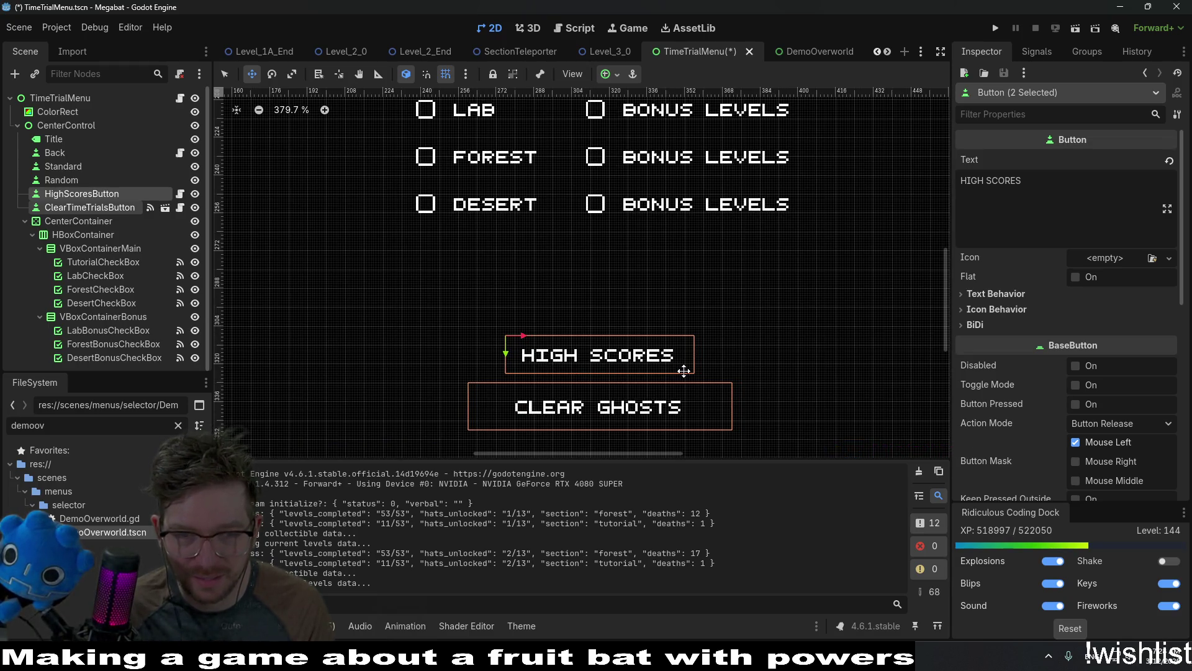
scroll(693, 371, "down", 4)
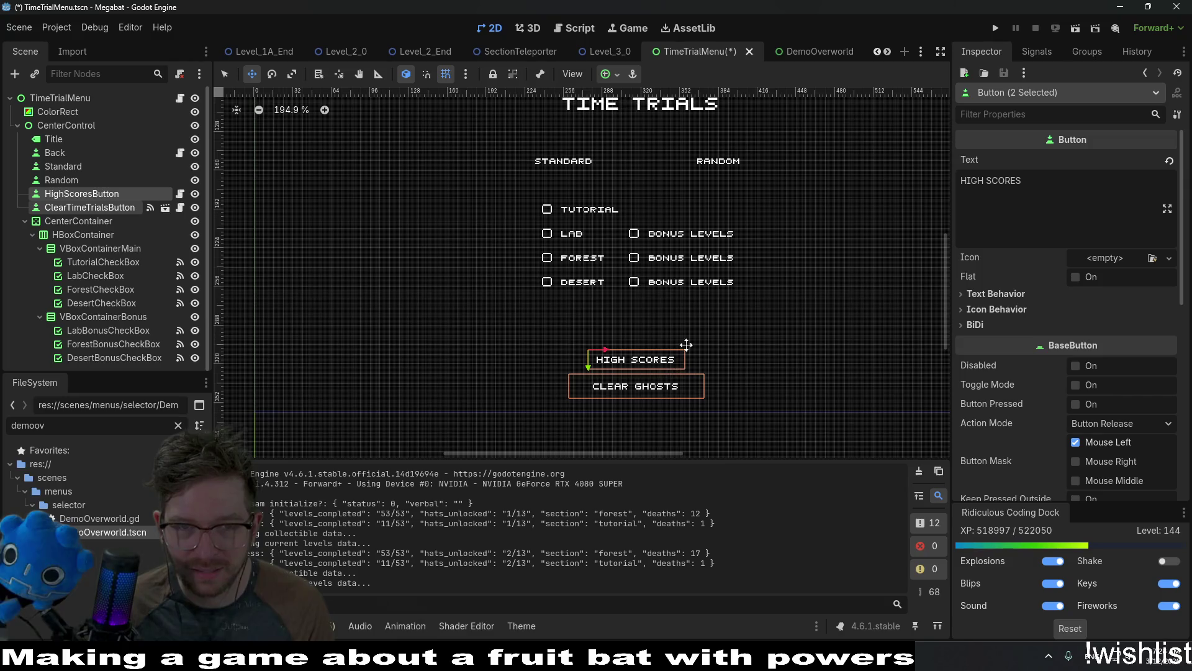
key("ctrl+s")
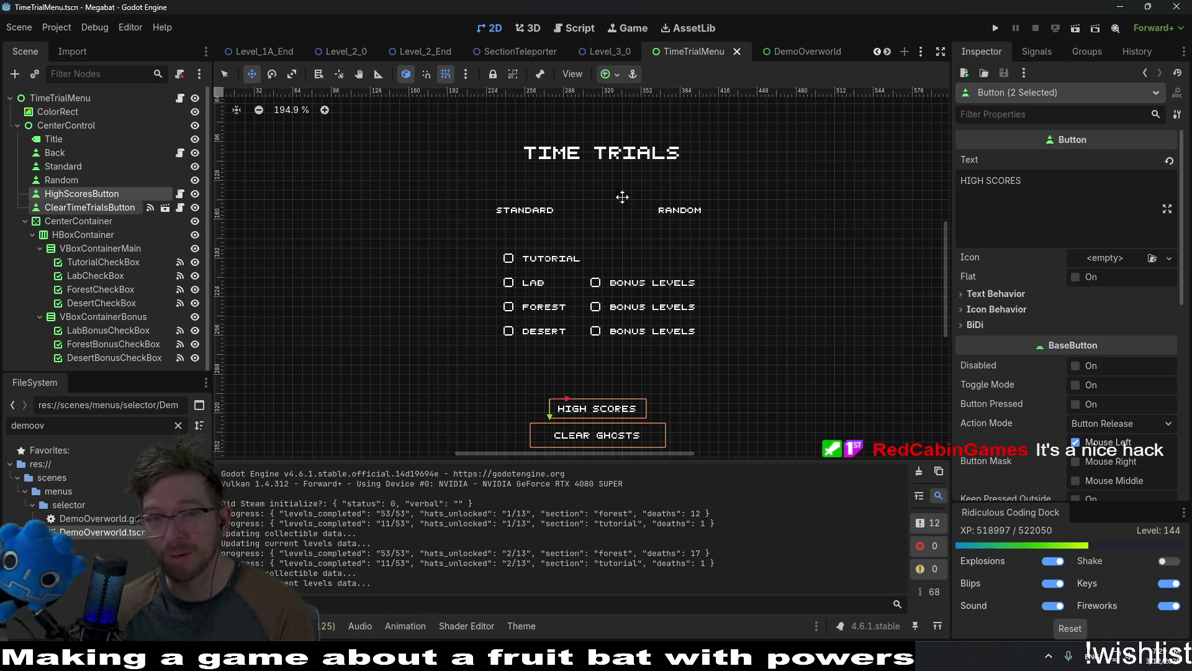
left_click(807, 52)
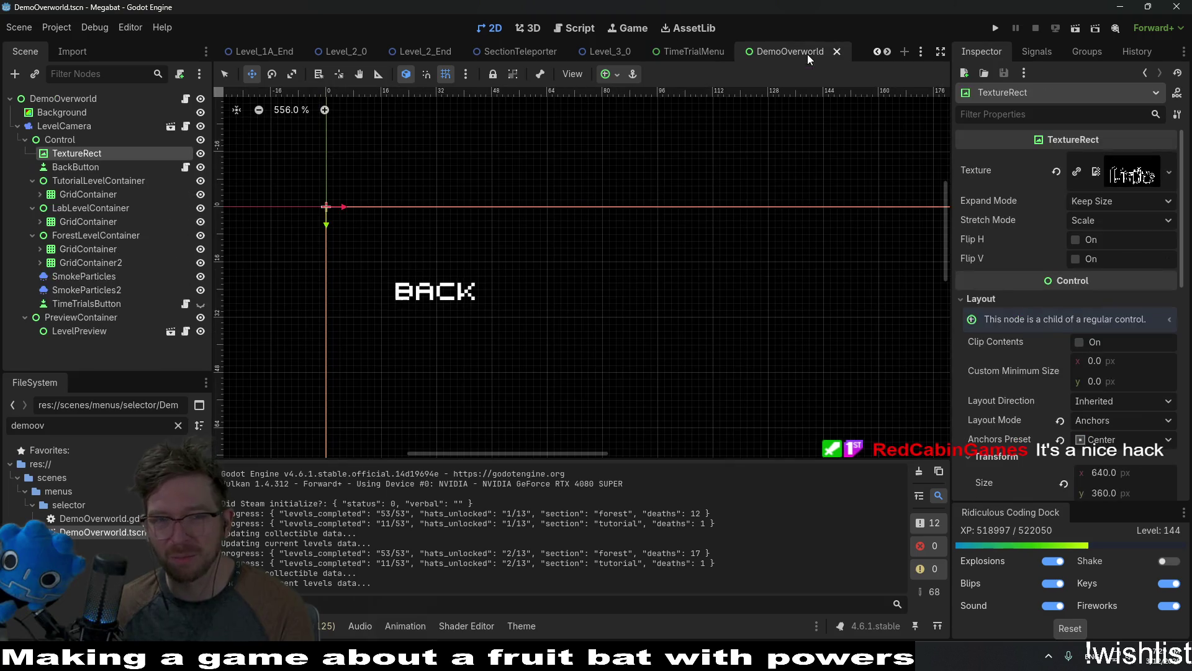
Return to TimeTrialMenu, open TimeTrialMenu.gd at line 49, and run the project.
mouse_move(797, 262)
left_mouse_down()
mouse_move(614, 248)
mouse_move(607, 213)
left_mouse_up()
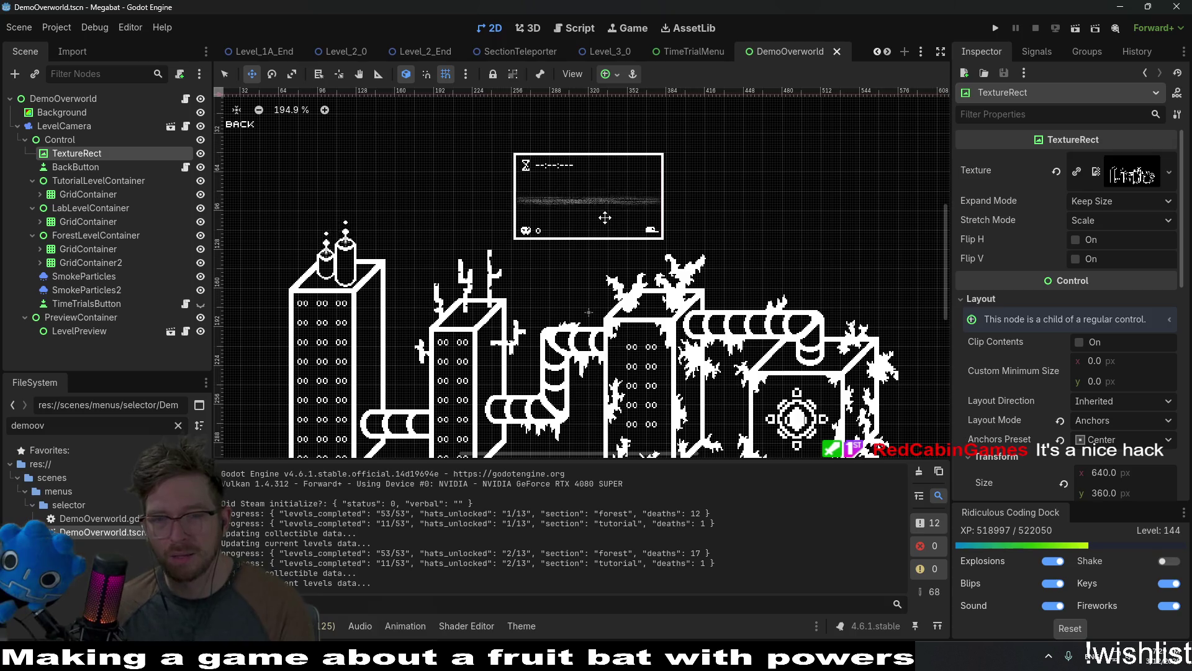
left_click(677, 51)
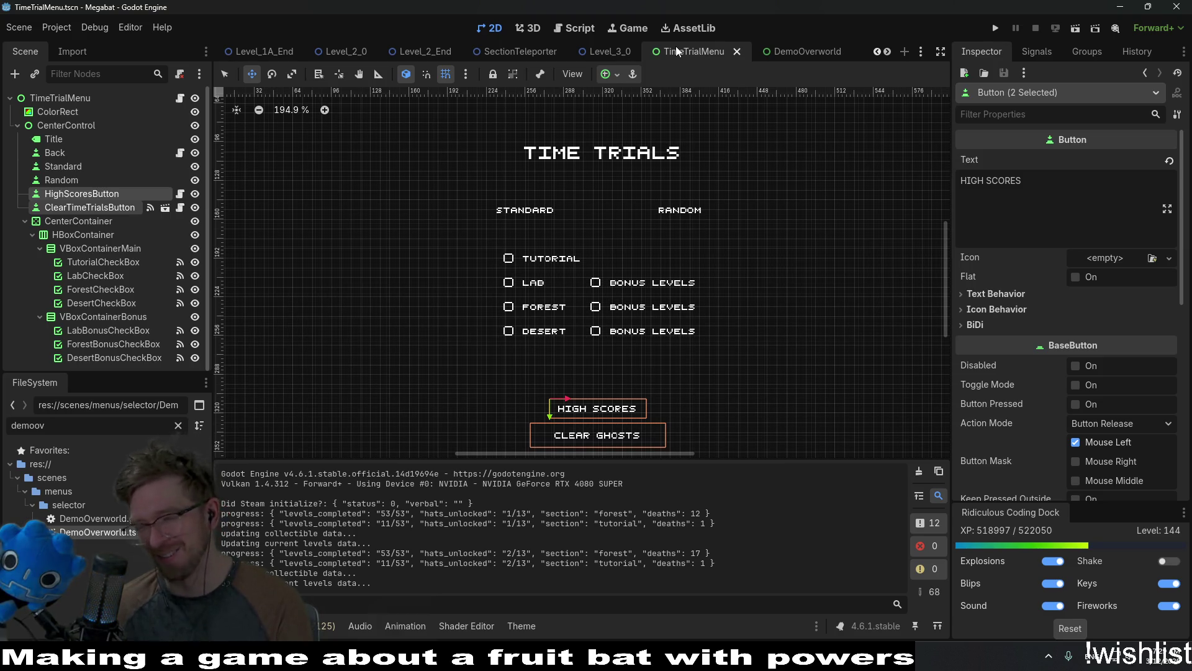
left_click(559, 28)
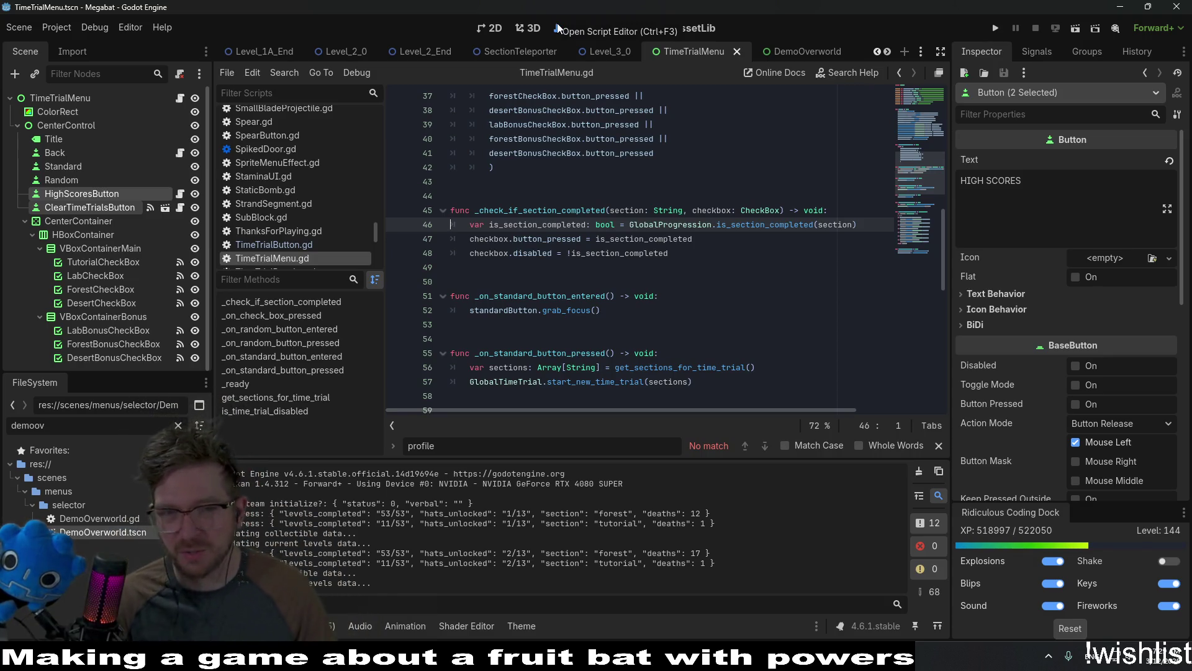
left_click(797, 264)
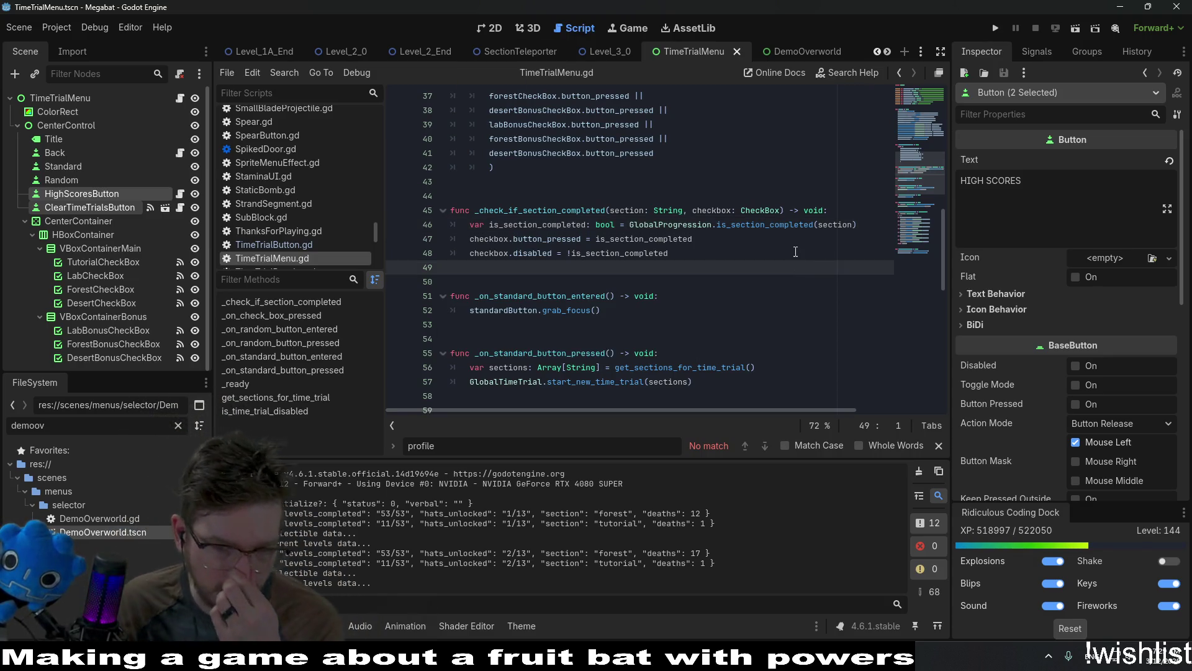
left_click(997, 28)
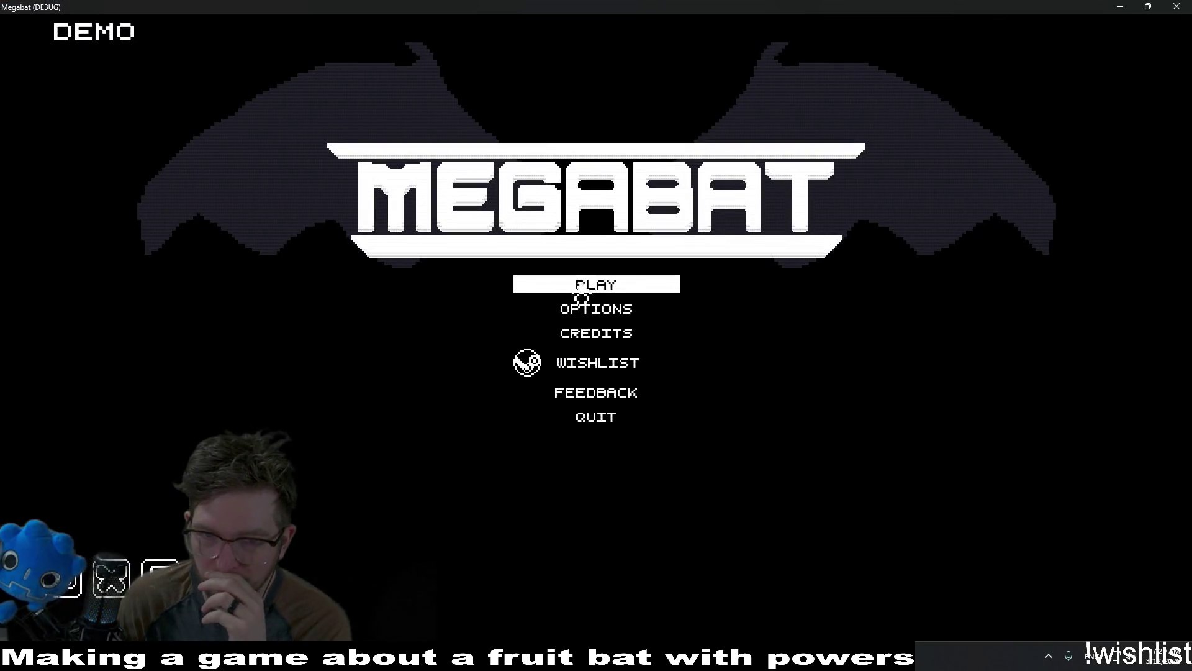
In the game, start with the first profile and choose TIME TRIALS from the level map.
left_click(586, 292)
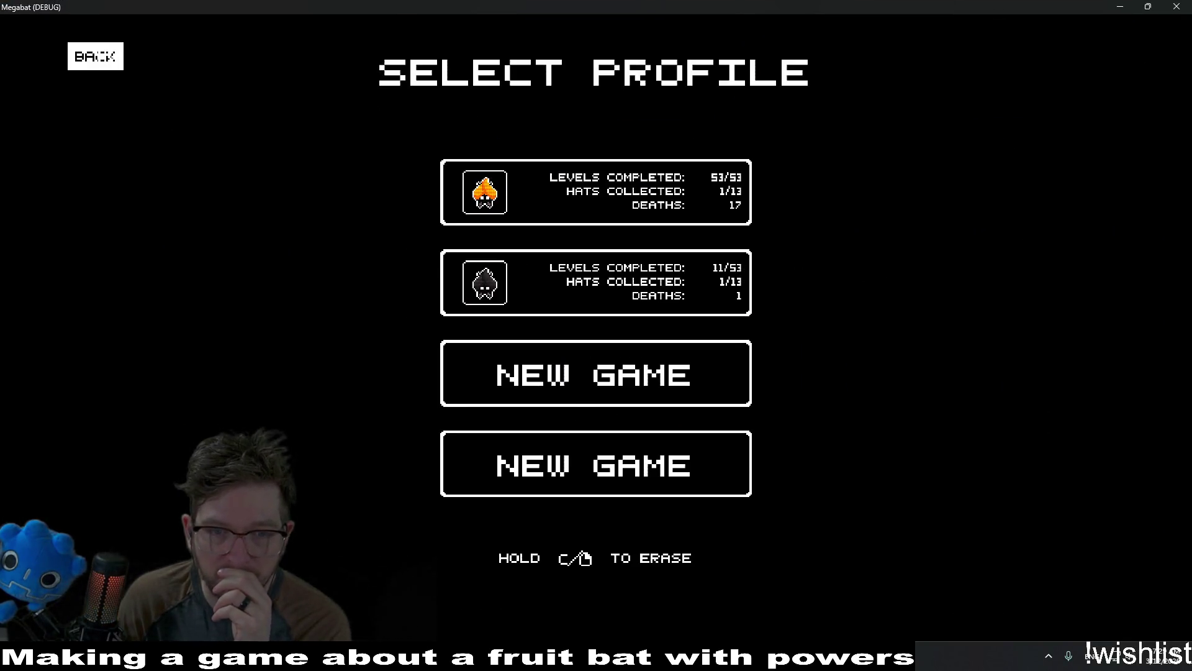
left_click(97, 56)
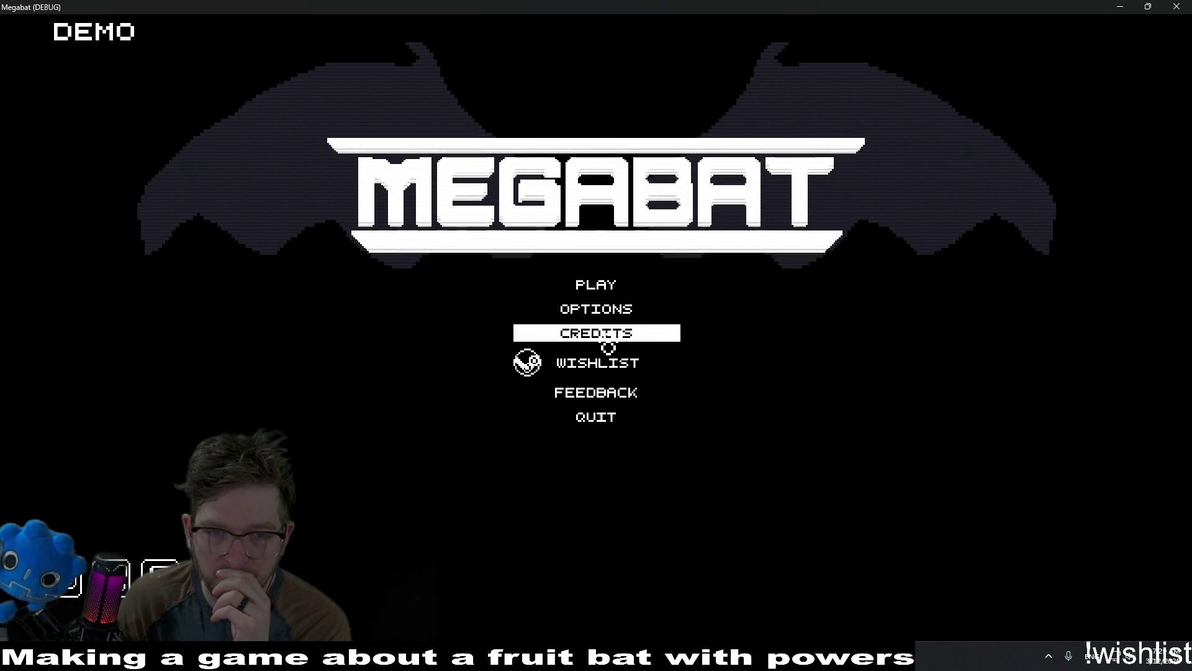
left_click(607, 340)
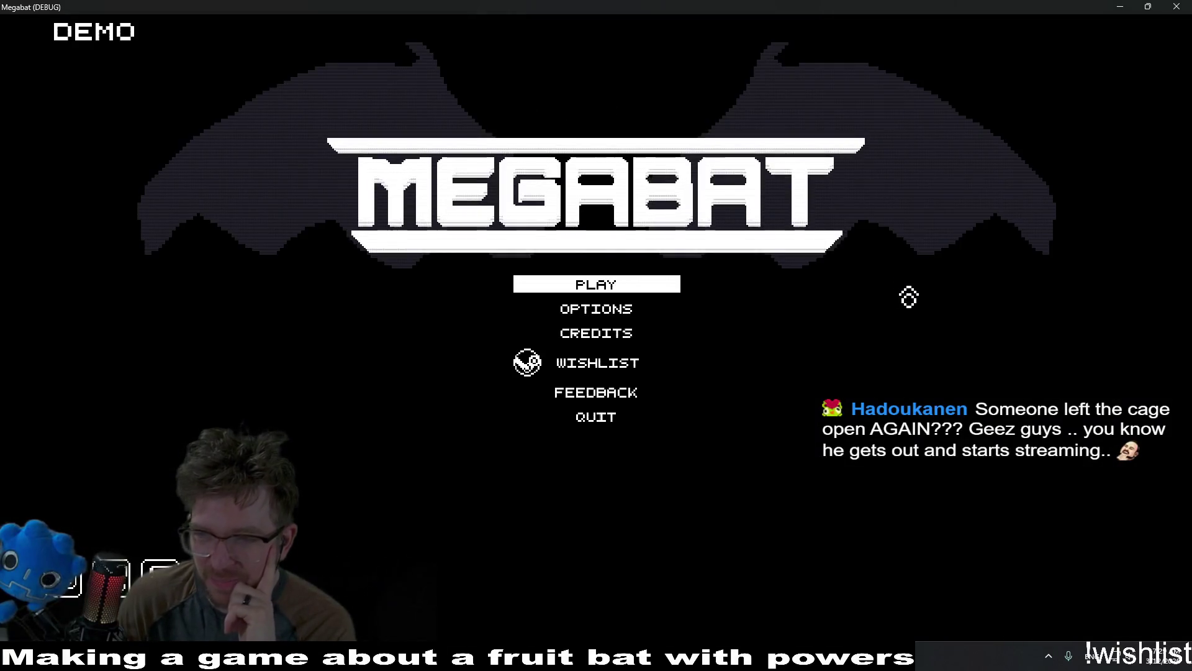
left_click(629, 297)
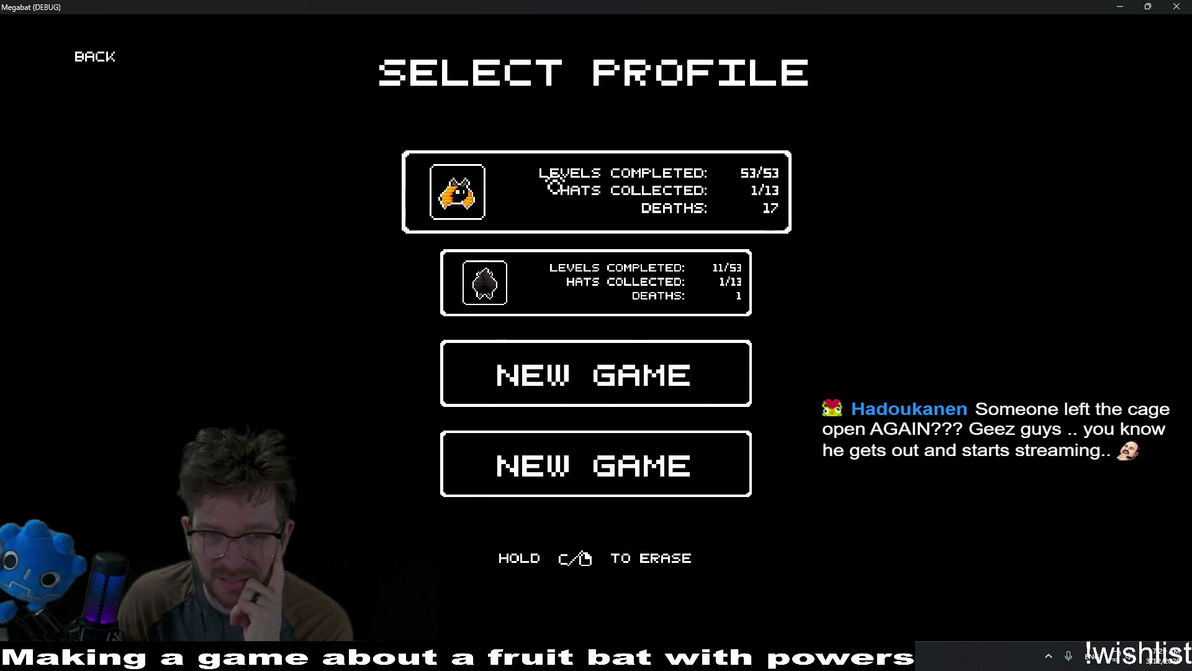
left_click(551, 181)
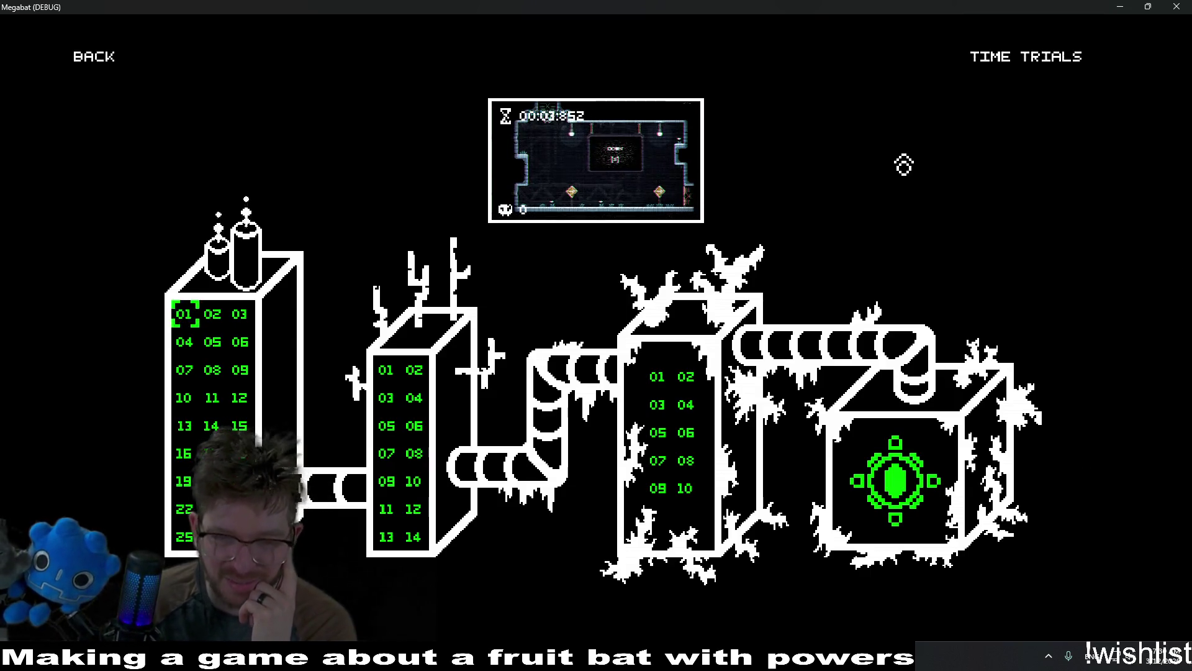
left_click(1028, 66)
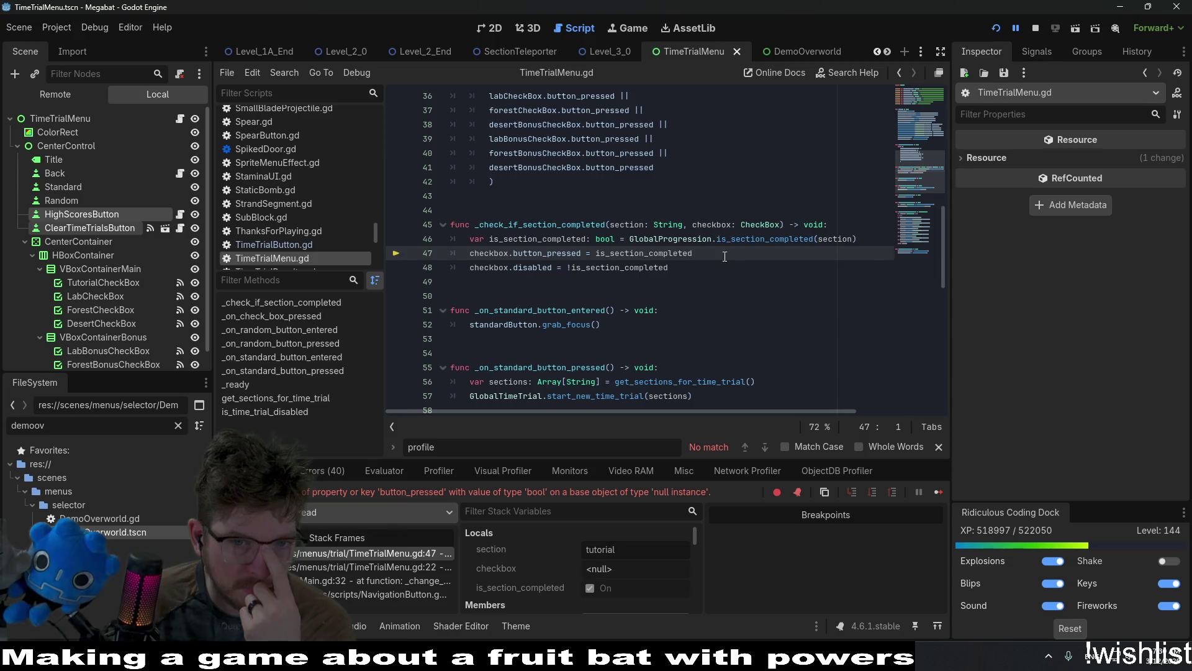
Stop the crashed game and select the CenterContainer node in the scene tree.
scroll(725, 257, "up", 5)
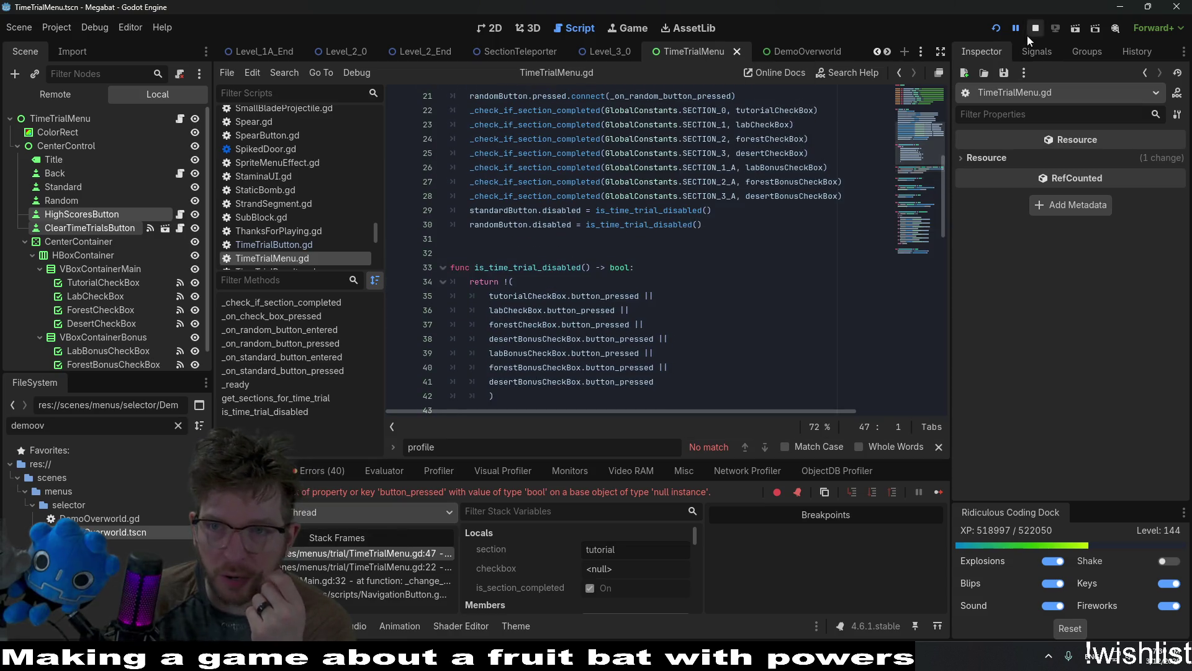
left_click(1033, 29)
scroll(683, 249, "up", 7)
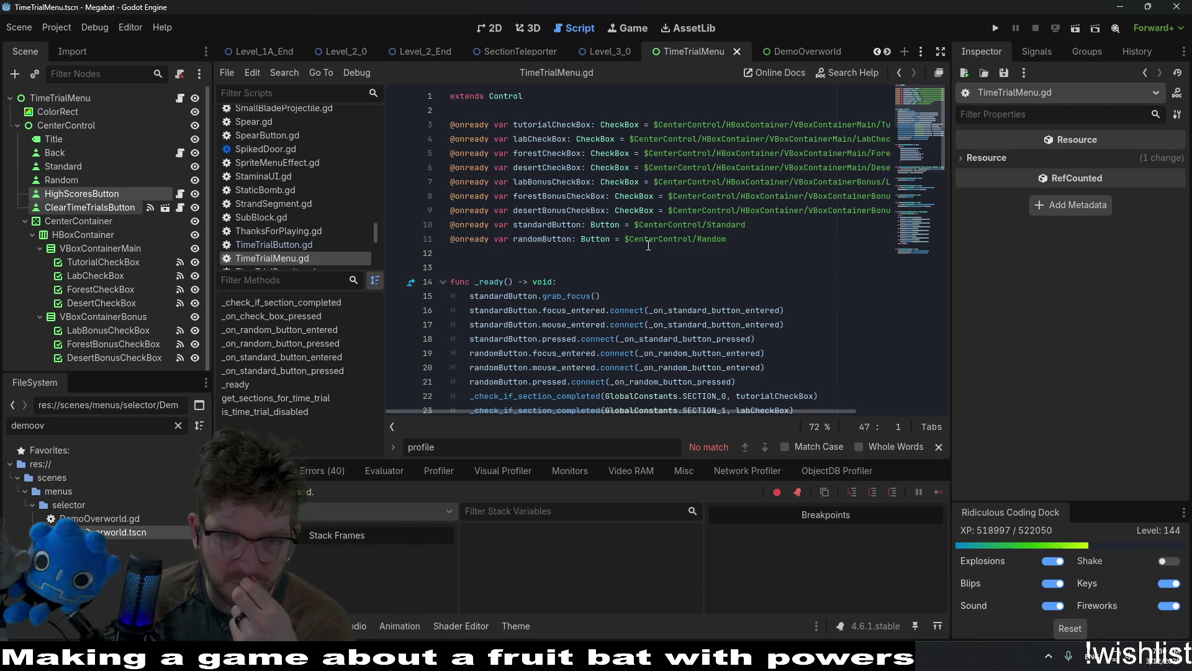
left_click(73, 219)
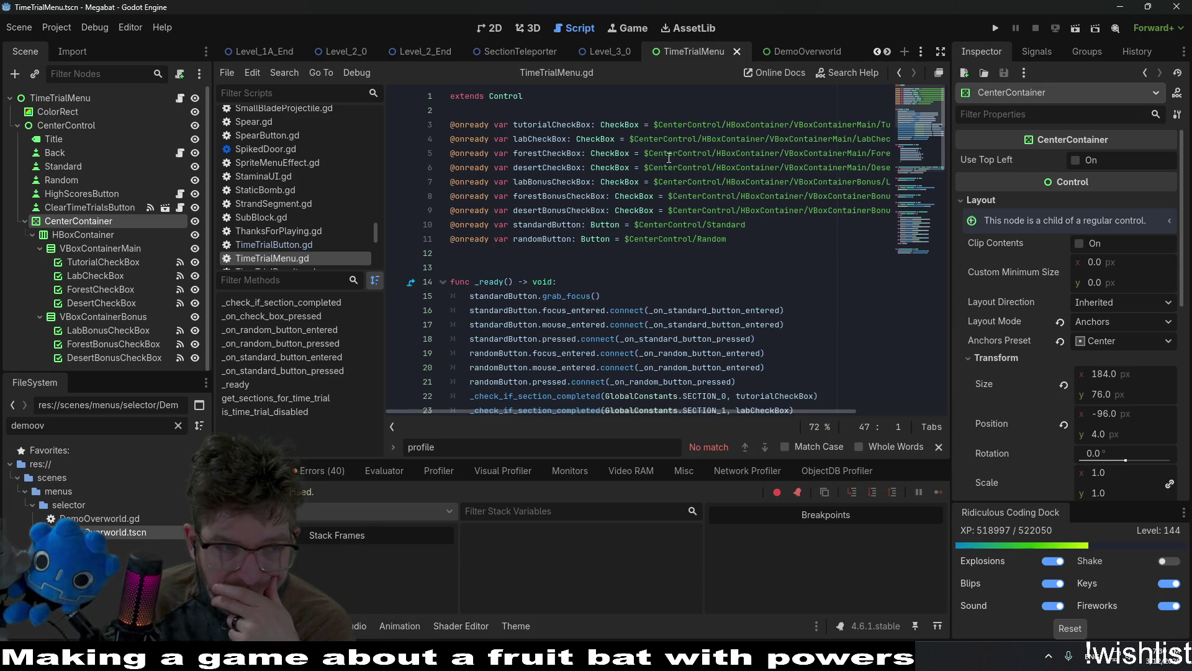
Insert 'CenterContainer/' into line 3's tutorial checkbox path and copy that segment.
left_click(715, 169)
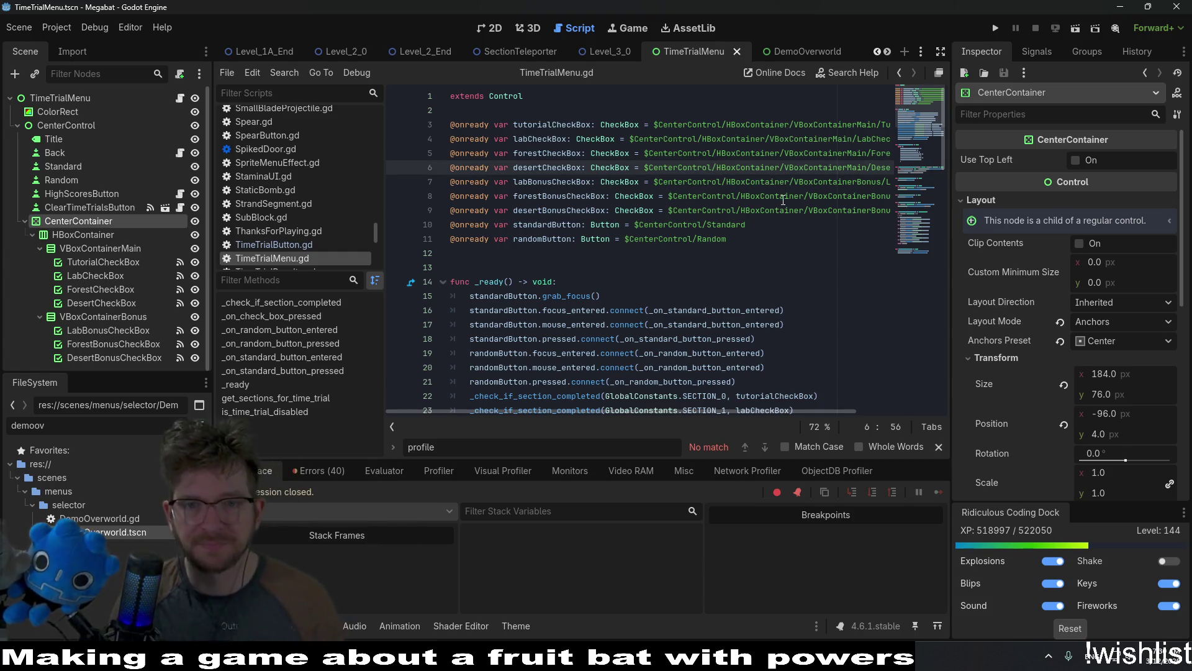
key("Up")
key("Up")
key("Up")
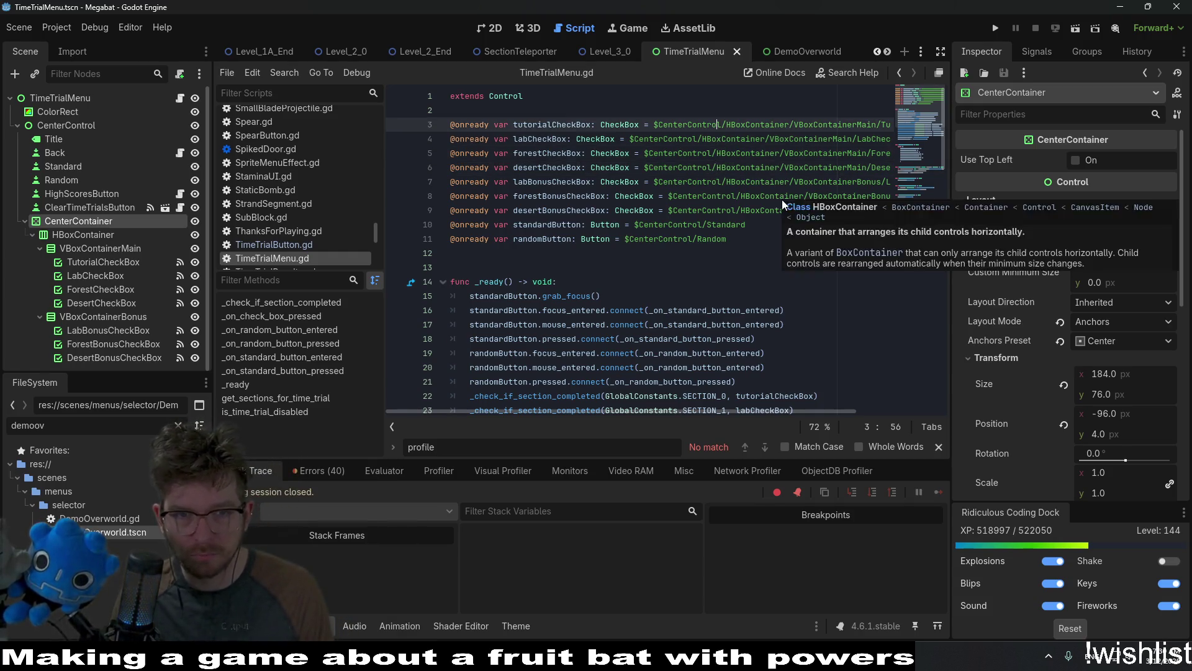
type("Center")
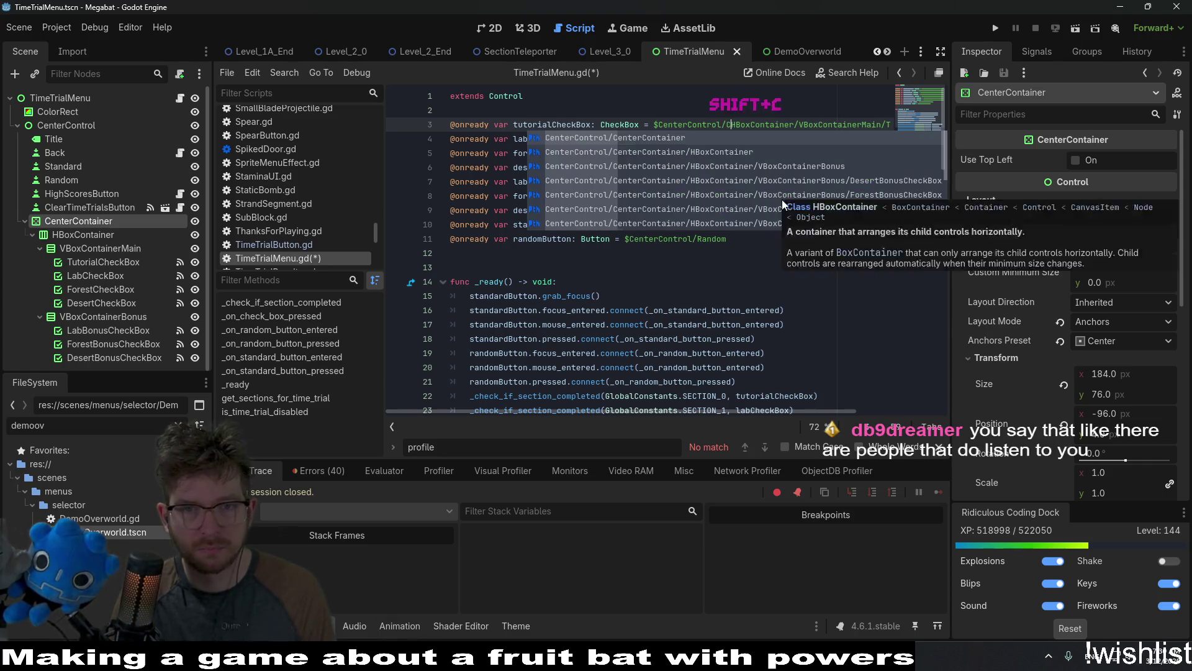
type("Container/")
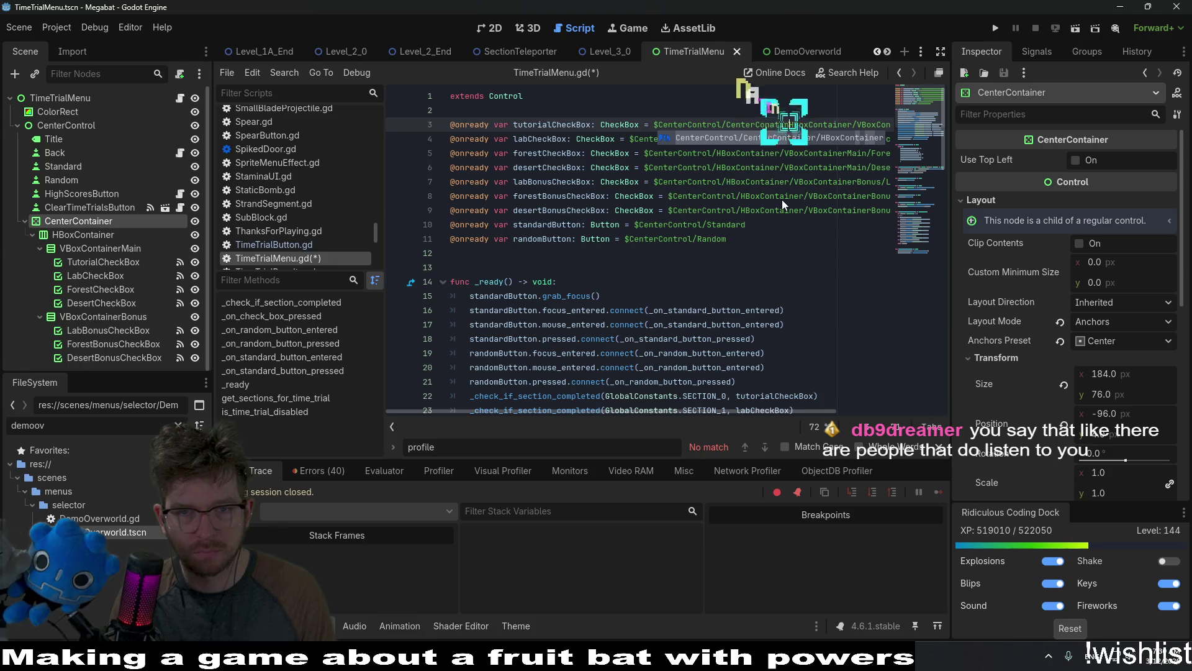
key("BackSpace")
type("ner")
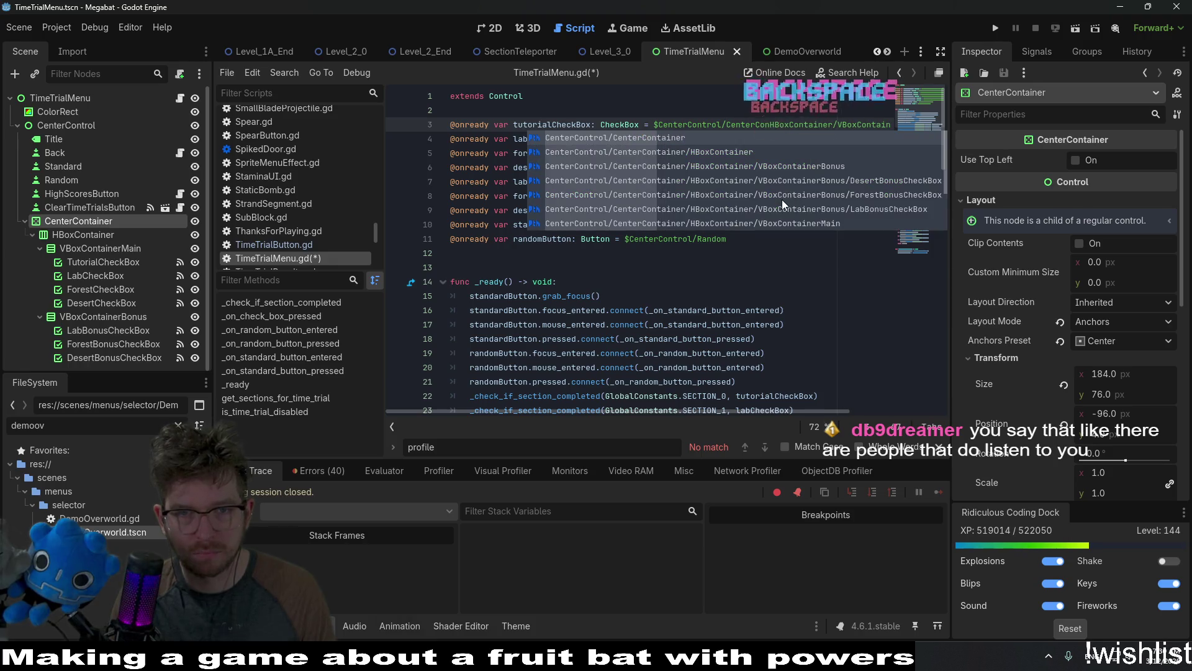
type("/")
key("shift+Left")
key("shift+Left")
key("shift+Left")
key("ctrl+c")
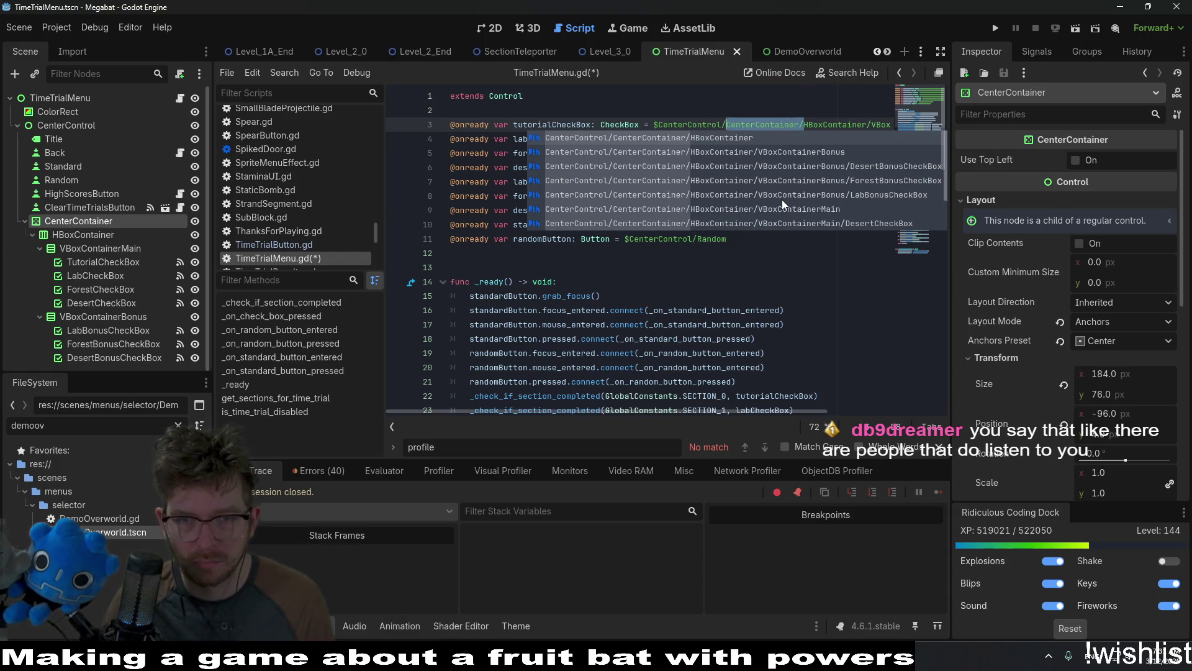
key("Escape")
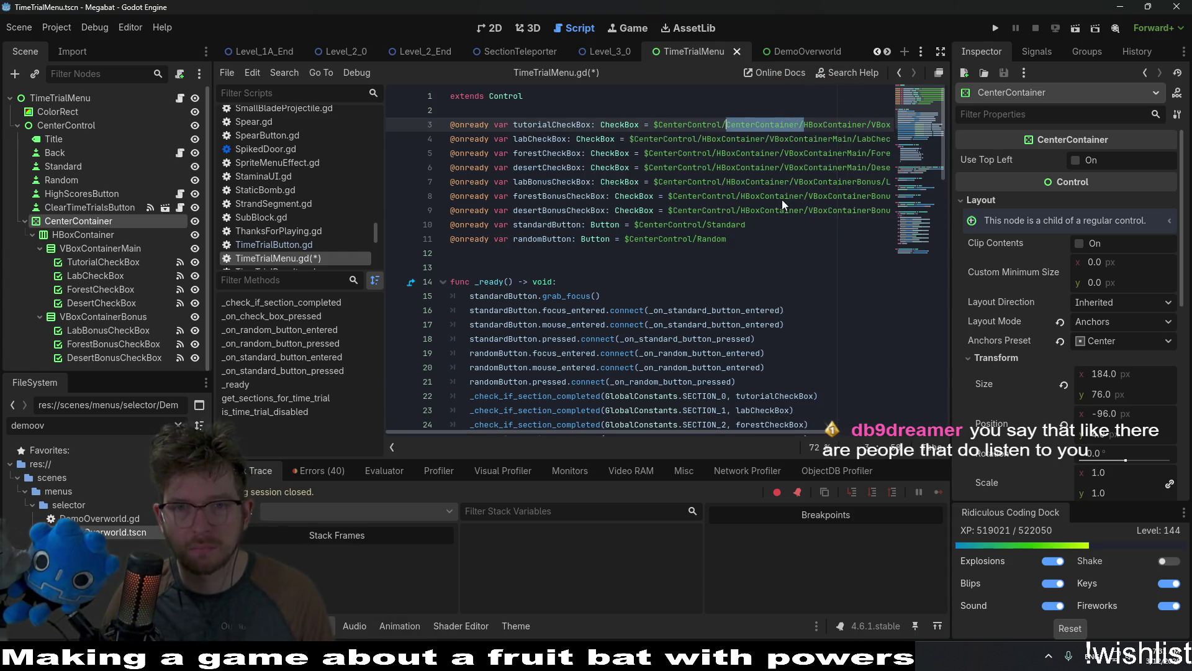
Paste 'CenterContainer/' into the checkbox paths on lines 4–9, save the script, and relaunch the game.
key("Down")
key("ctrl+v")
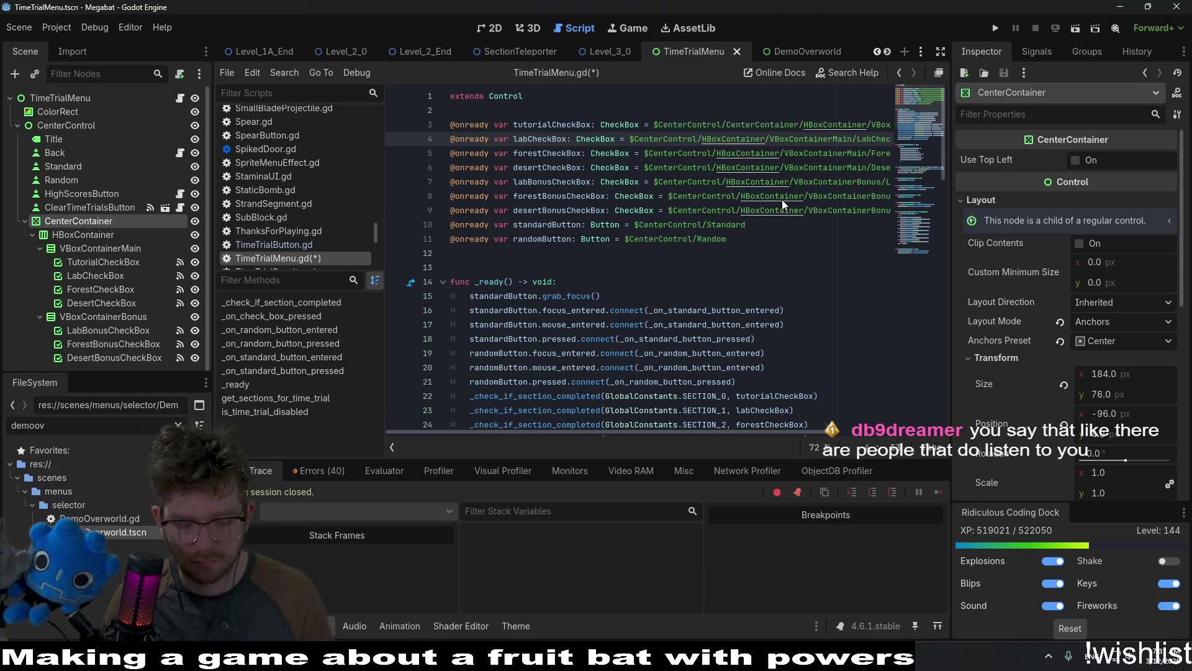
key("Down")
key("ctrl+v")
key("Down")
key("ctrl+v")
key("Down")
key("ctrl+v")
key("Down")
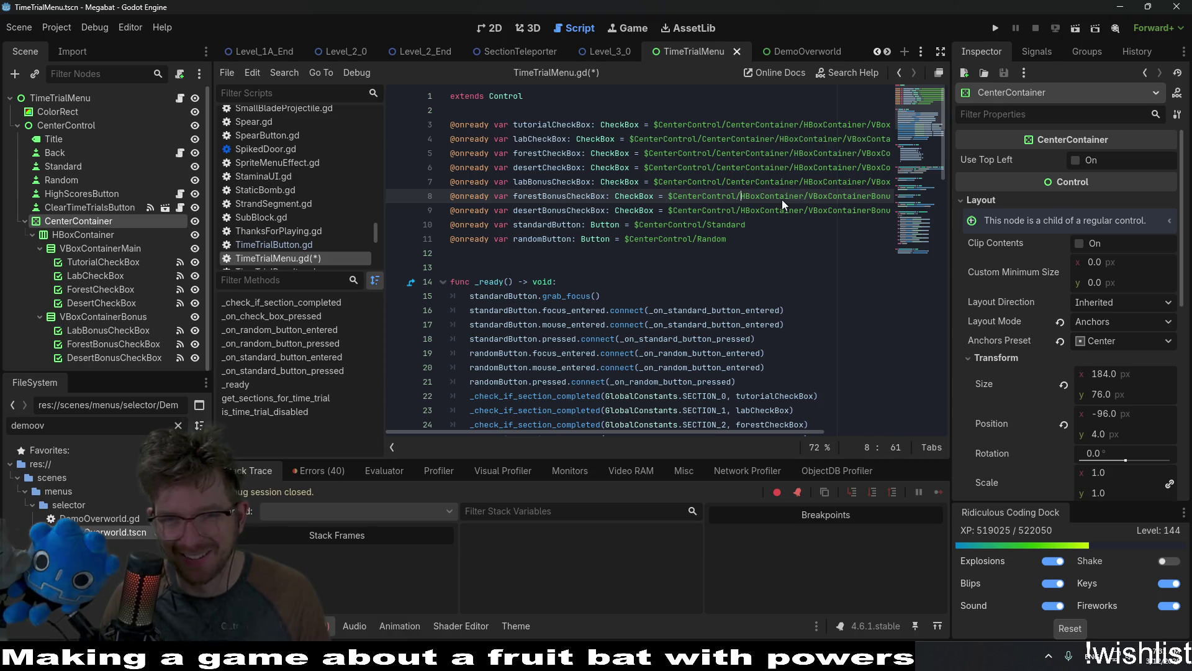
key("ctrl+v")
key("Down")
key("ctrl+v")
key("ctrl+s")
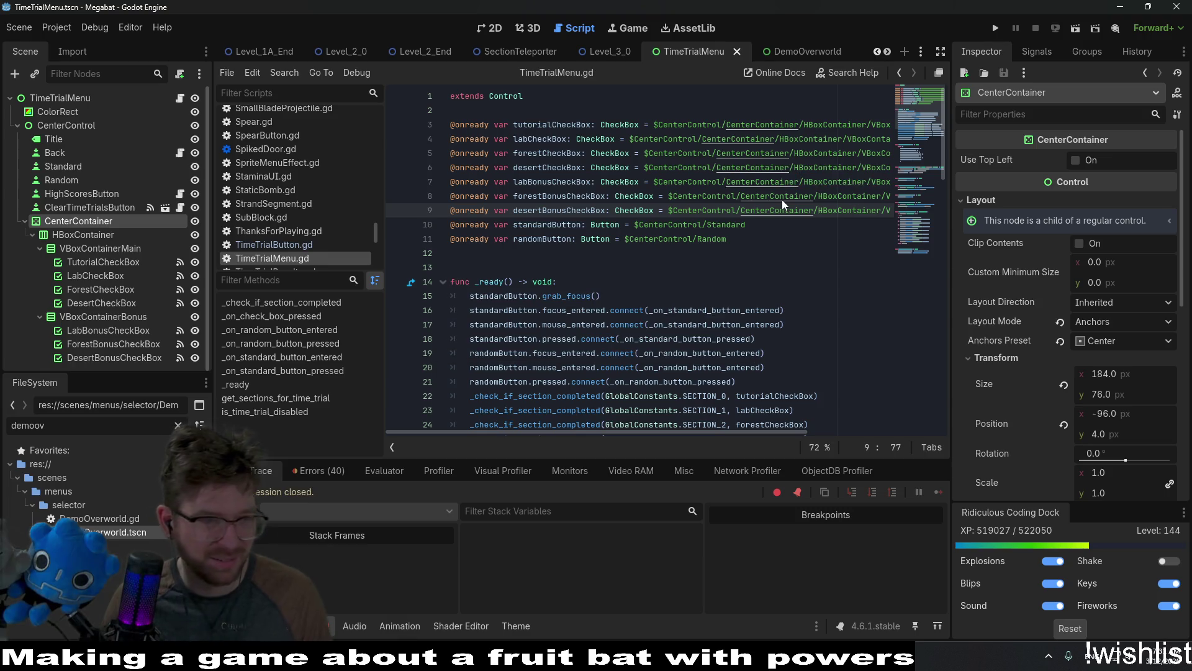
left_click(995, 28)
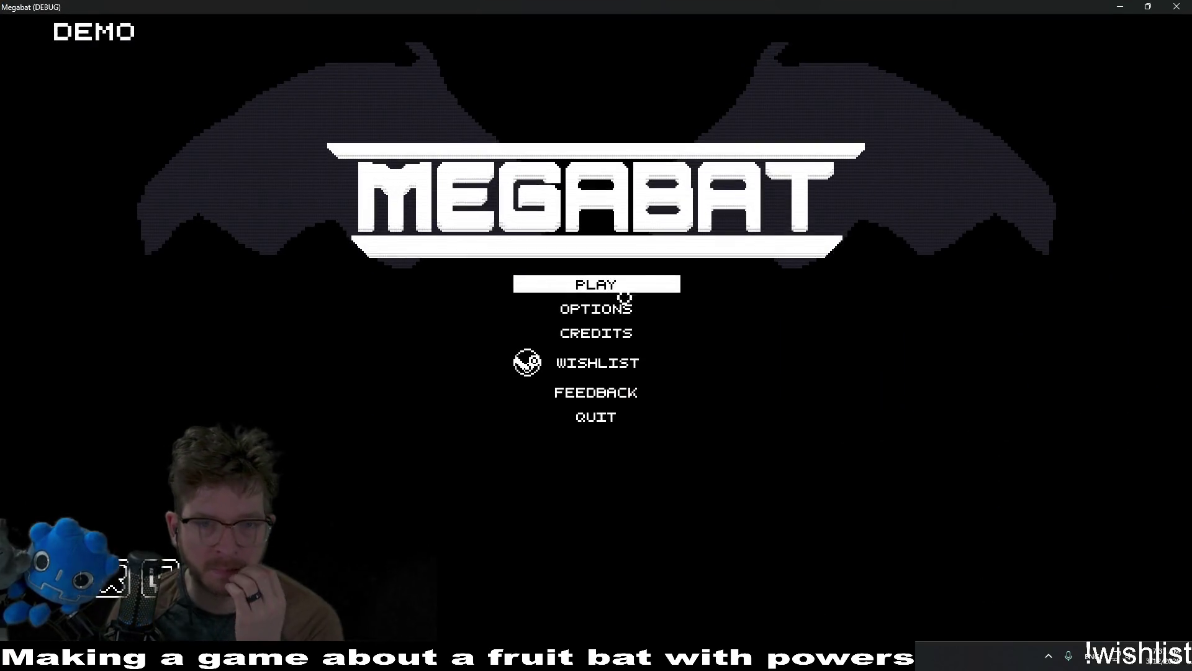
Start a game with the second profile (11/53 levels) and open the Time Trials menu.
left_click(604, 288)
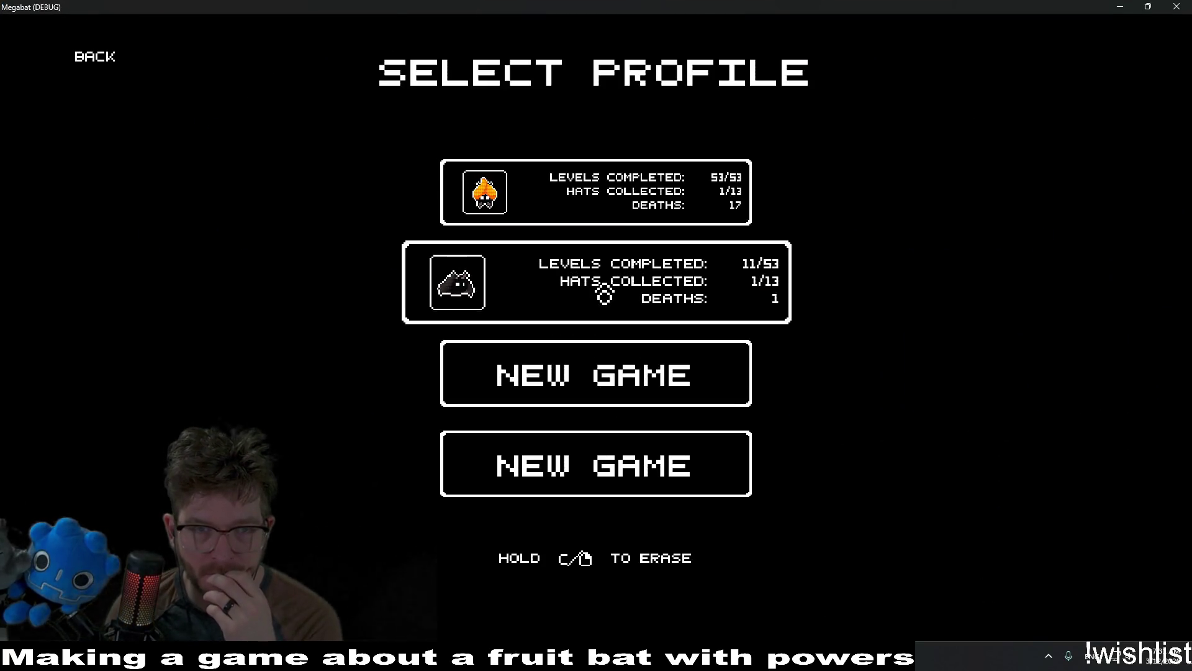
left_click(604, 295)
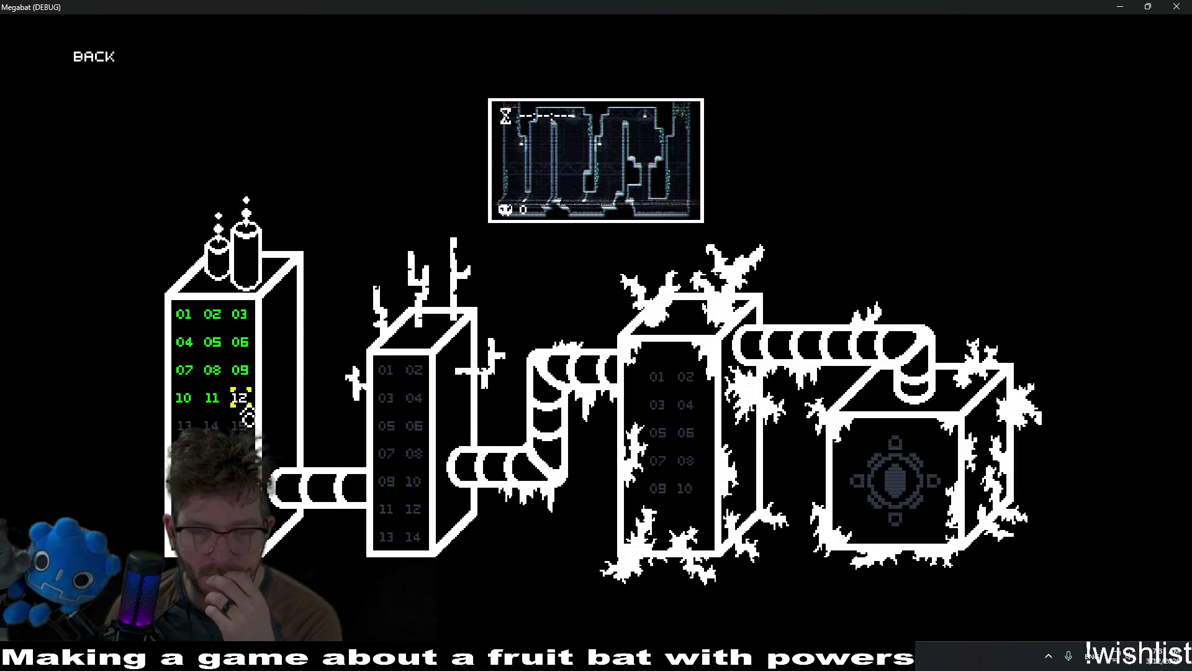
key("Escape")
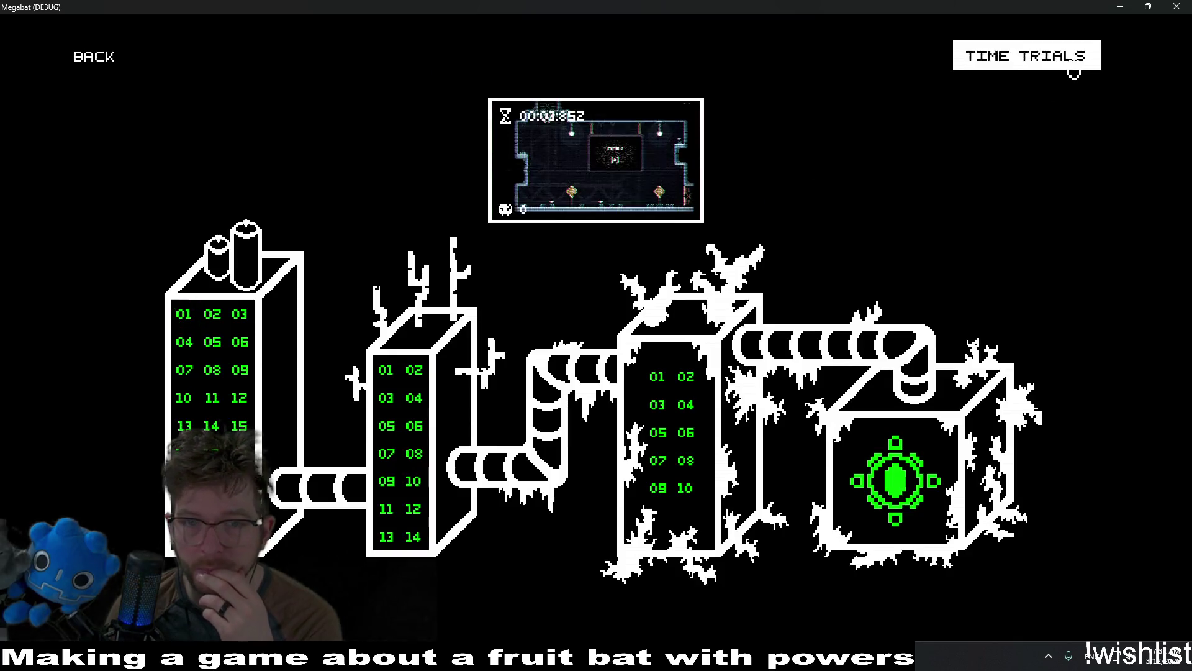
left_click(1074, 62)
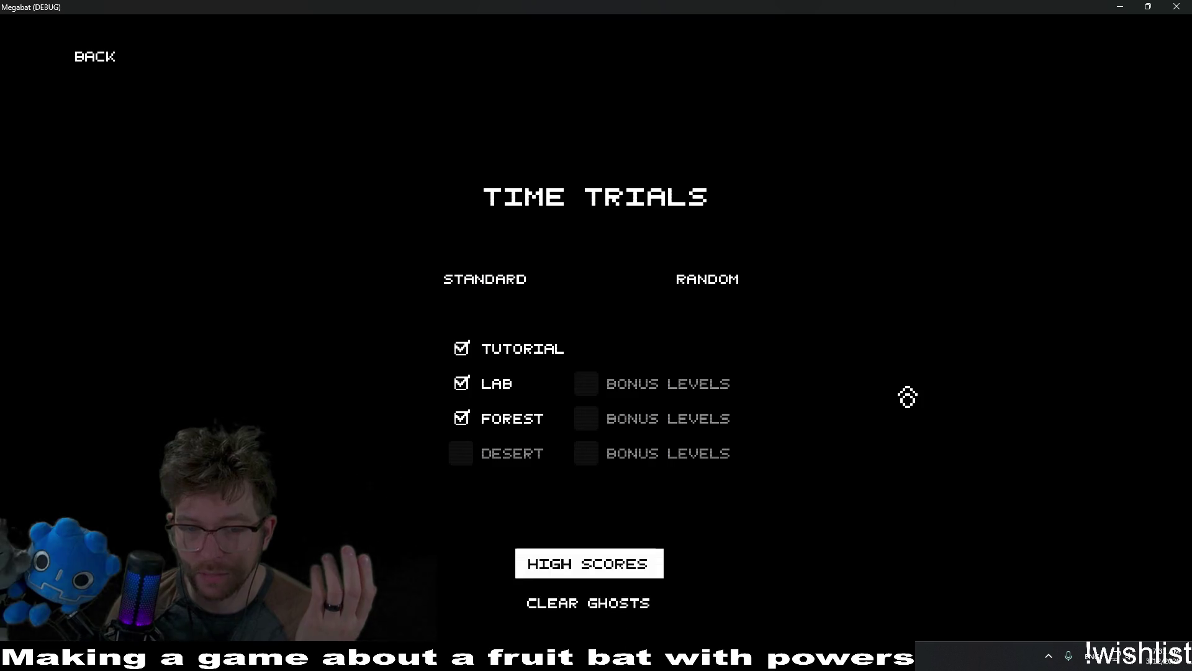
Clear all high scores from the high scores list and return to Time Trials.
left_click(559, 567)
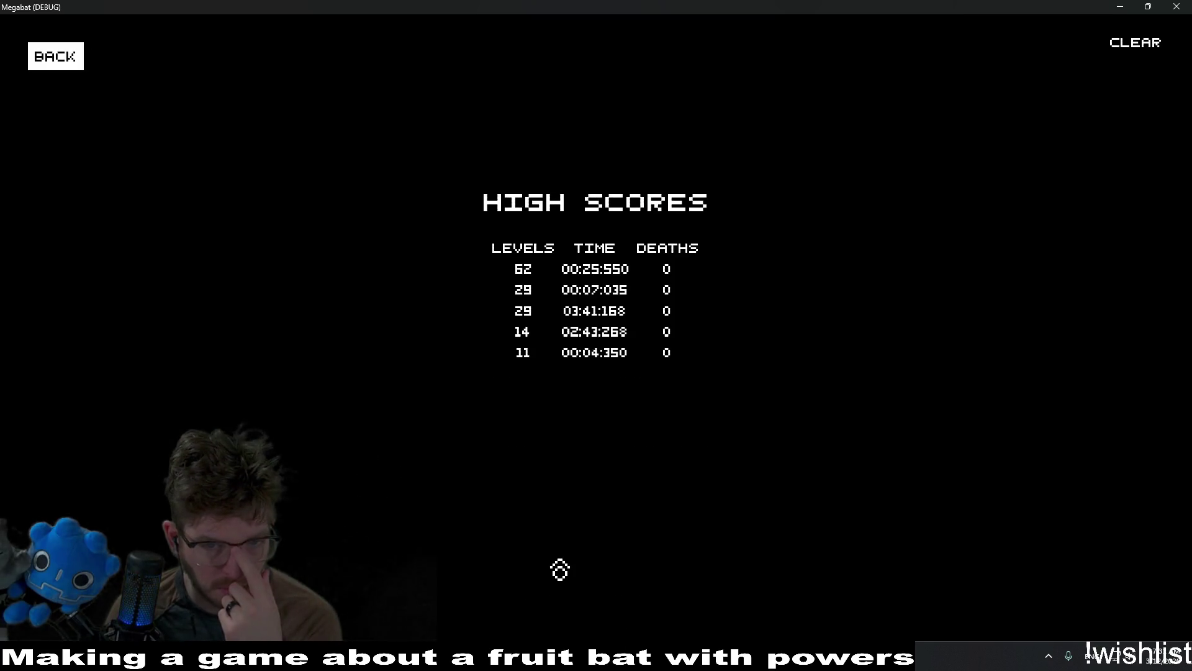
left_click(1130, 54)
left_click(500, 388)
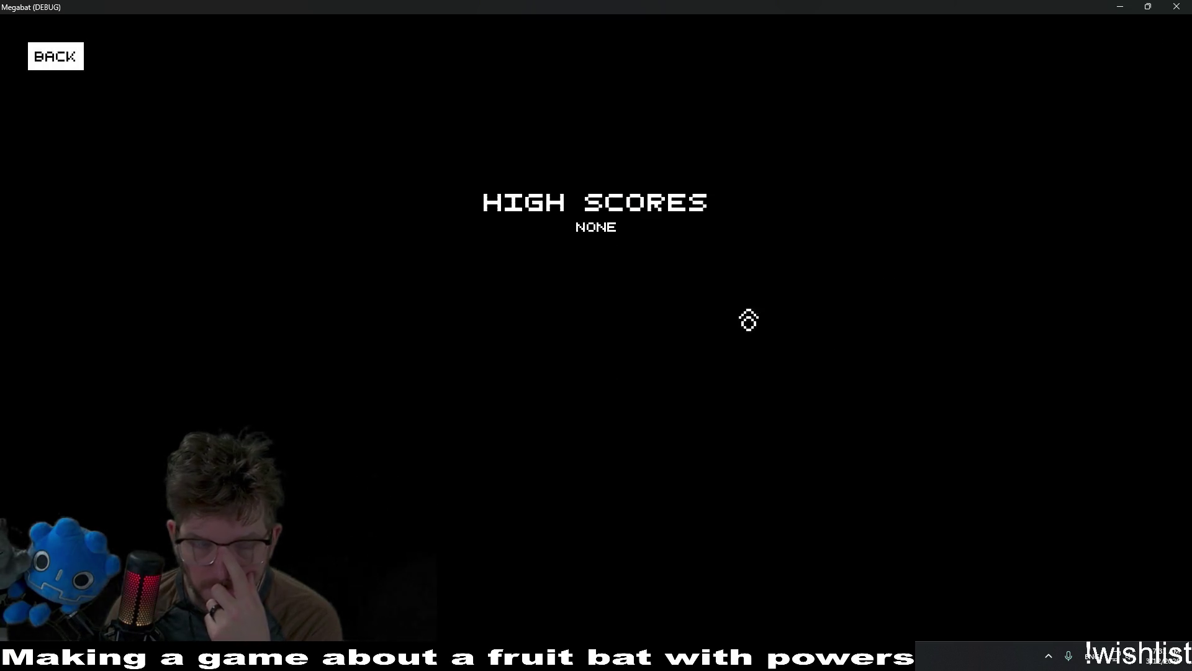
left_click(61, 75)
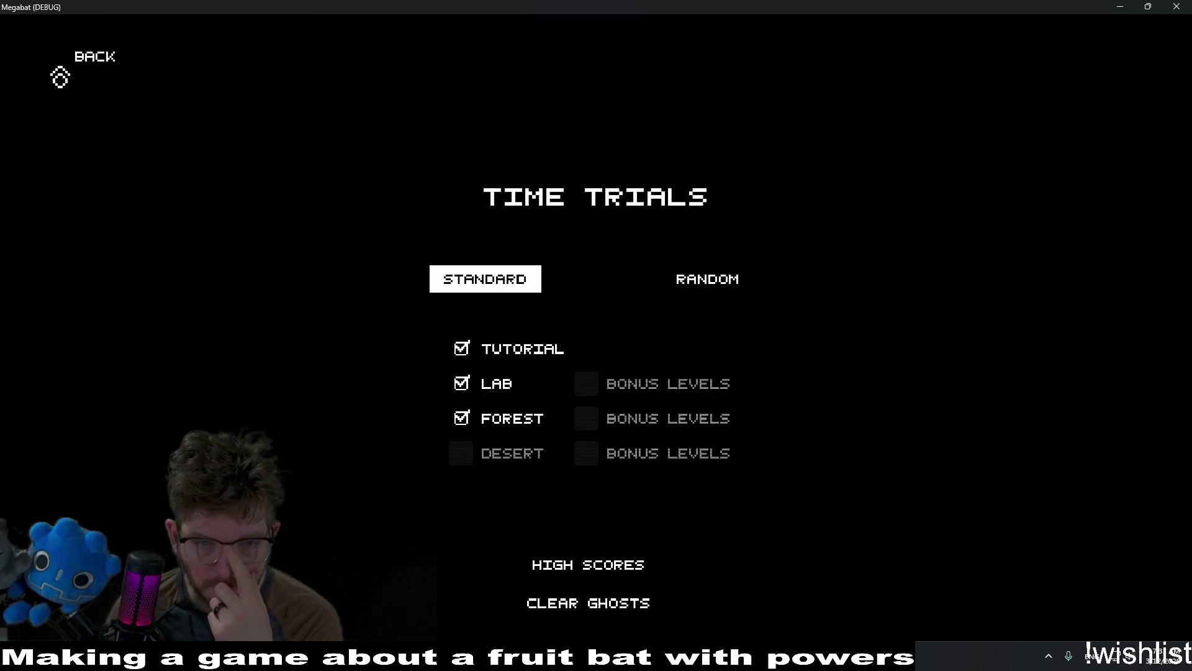
Back out through the level map and profile selection to the main menu, then close the game.
left_click(95, 73)
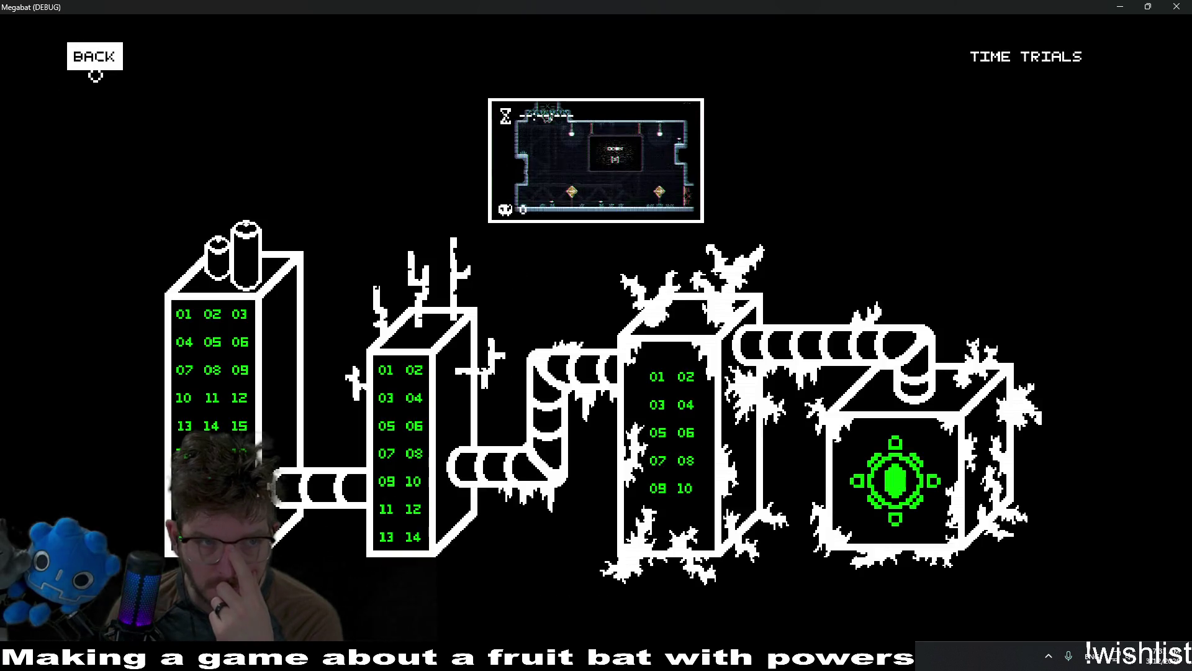
left_click(95, 73)
left_click(95, 72)
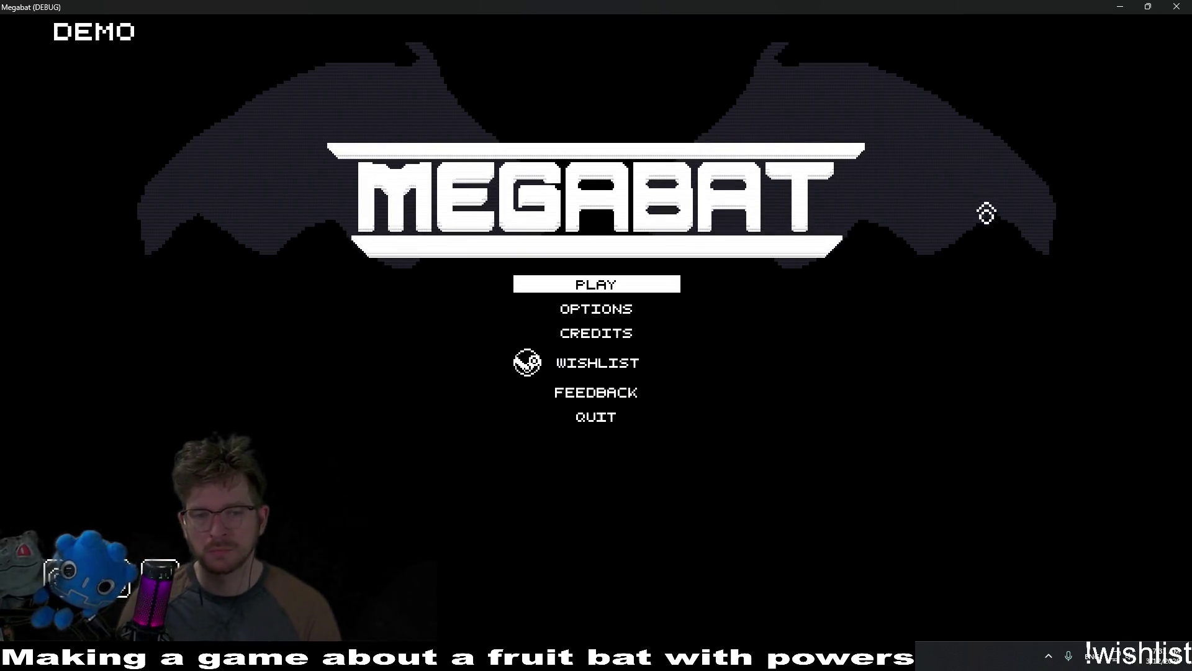
left_click(1166, 6)
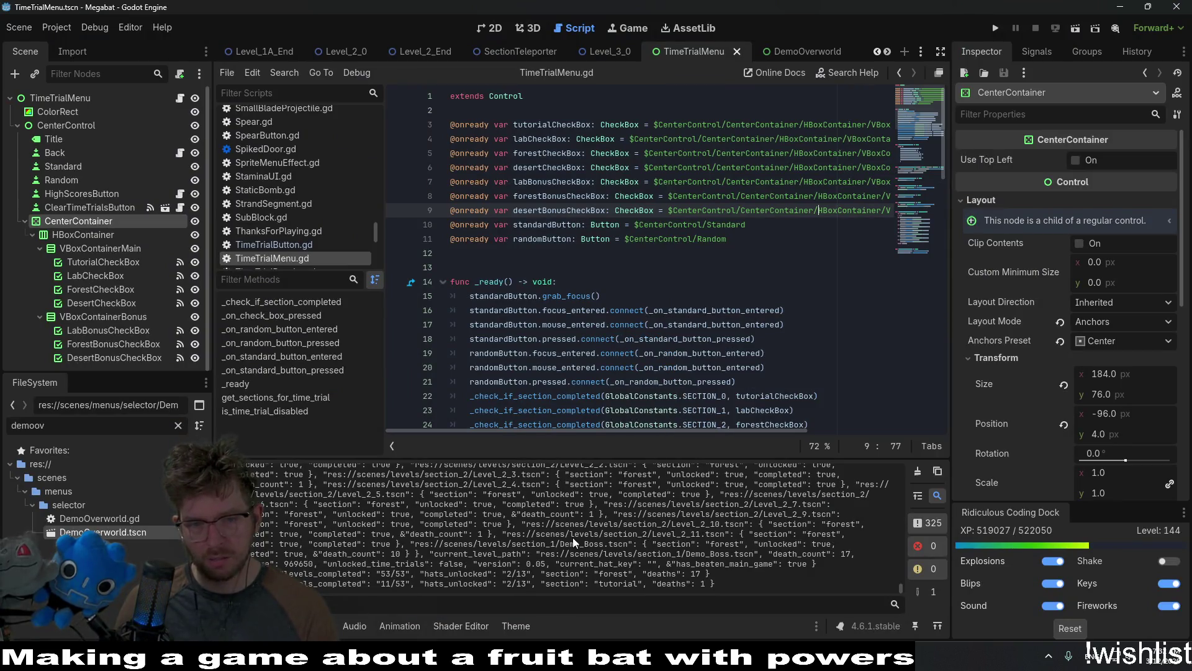
Run a project-wide search for 'print' across all script files.
scroll(576, 540, "up", 10)
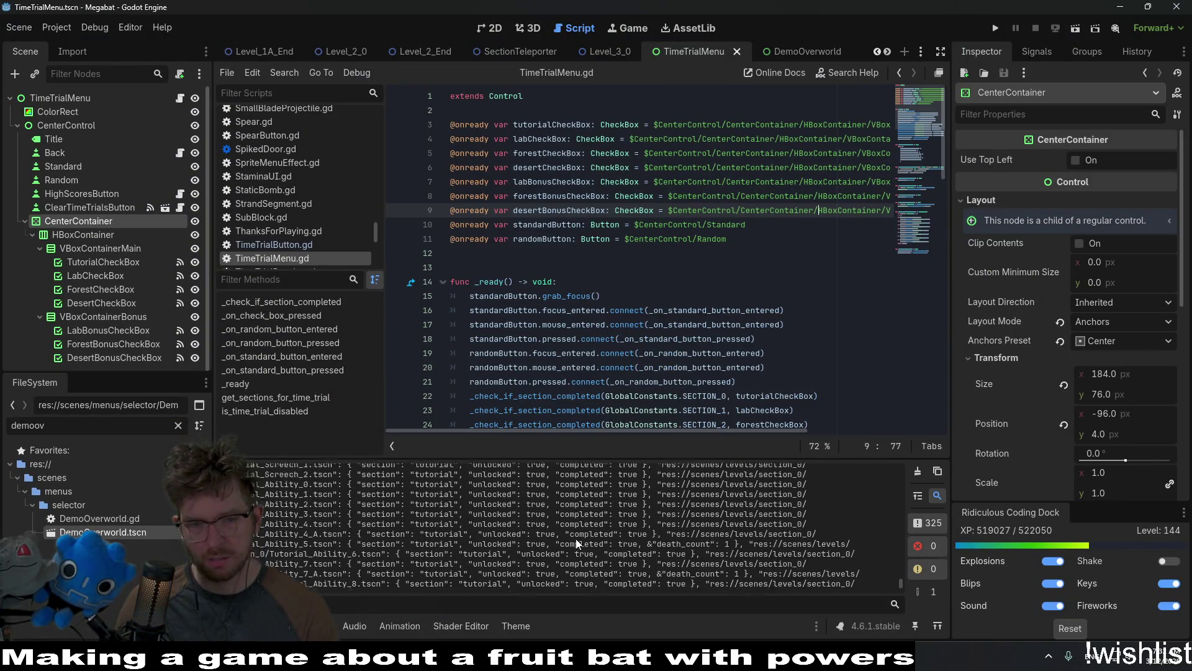
scroll(575, 538, "down", 4)
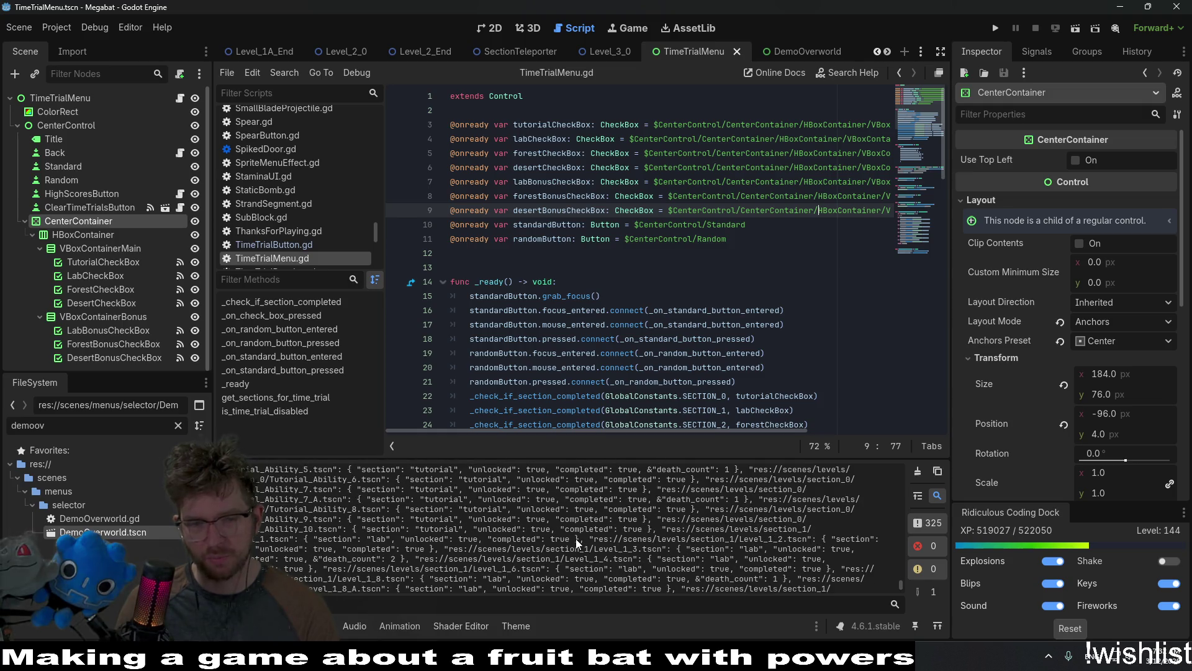
scroll(576, 538, "down", 5)
left_click(719, 282)
key("ctrl+shift+f")
type("print(")
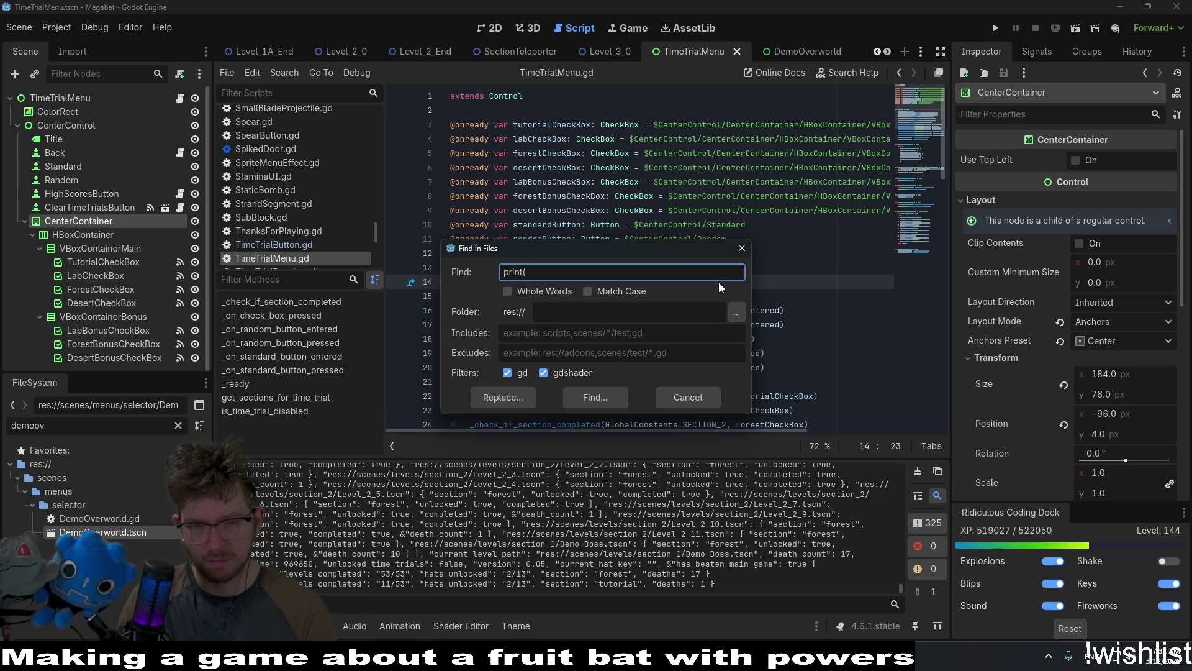
key("Return")
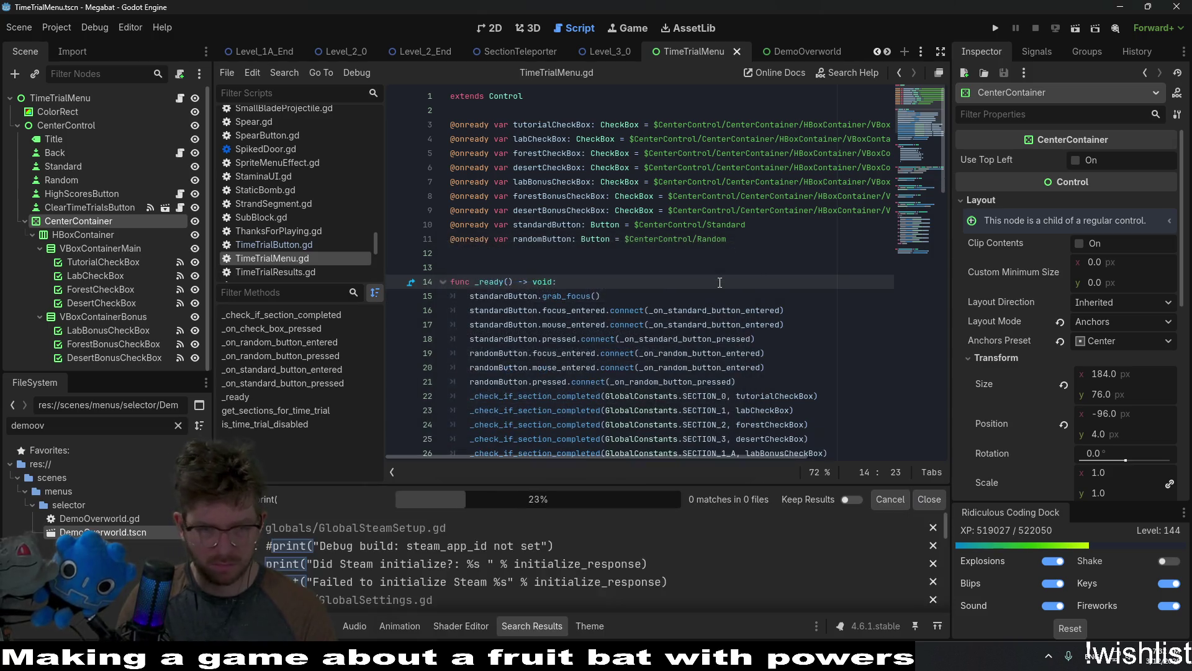
Delete the print(_current_game_data) line in GlobalProgression.gd and save it.
scroll(572, 558, "down", 5)
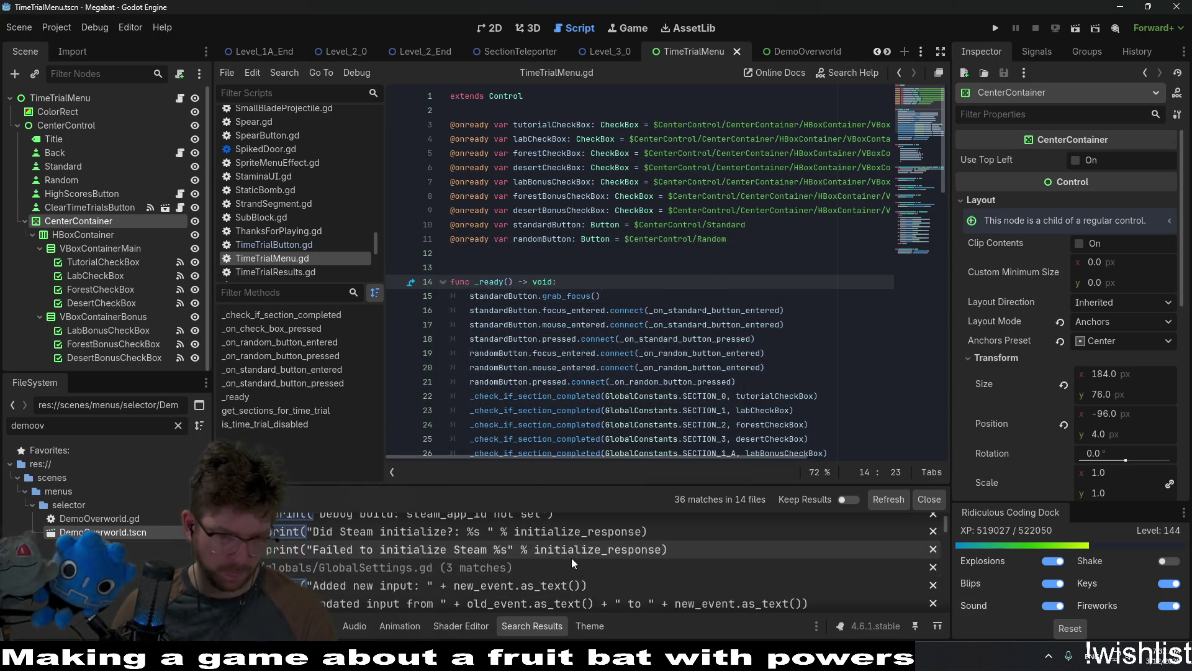
scroll(571, 558, "down", 3)
scroll(571, 558, "up", 3)
left_click(423, 525)
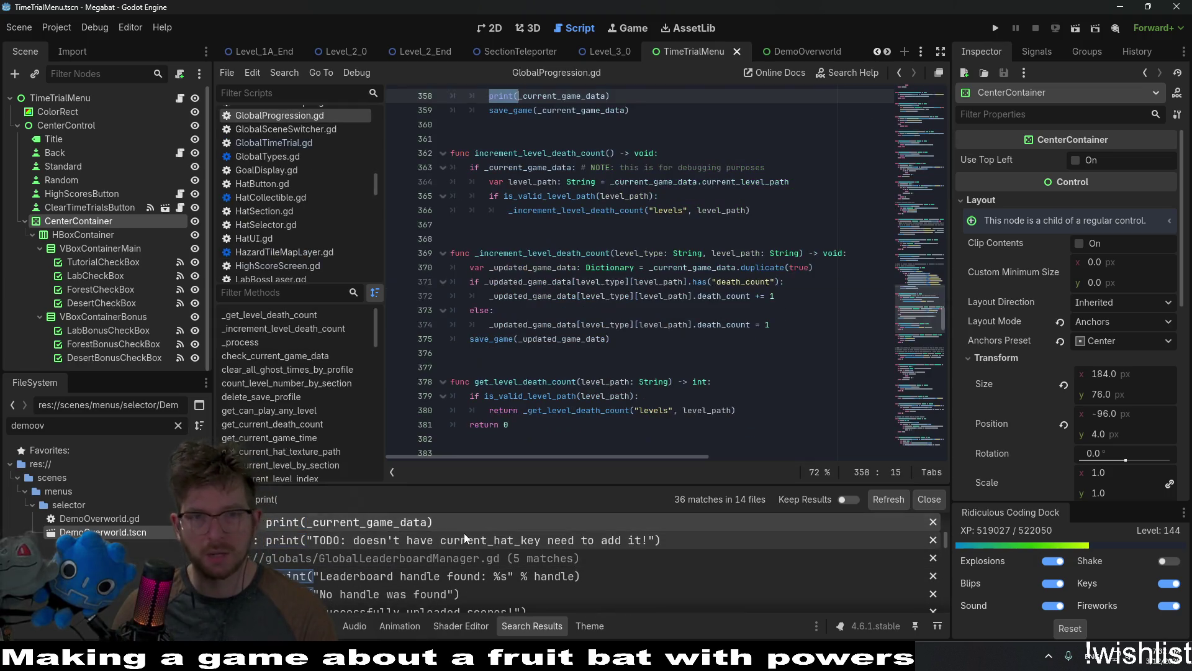
left_click(648, 234)
left_click_drag(648, 230, 823, 214)
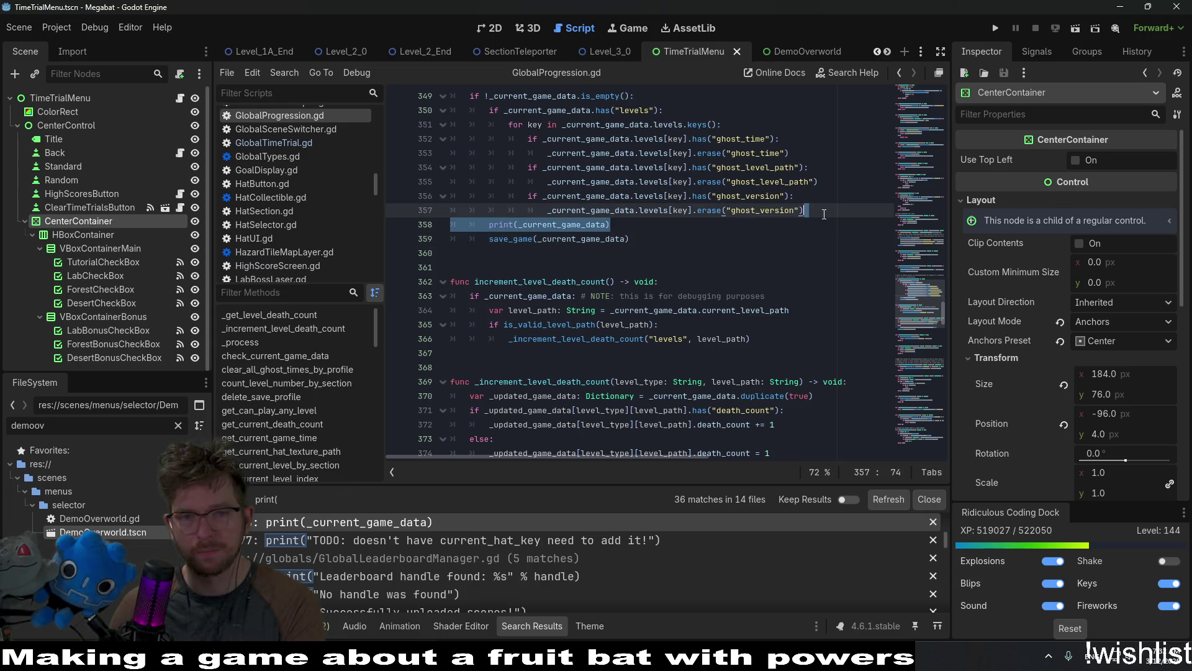
key("BackSpace")
scroll(660, 271, "up", 3)
key("ctrl+s")
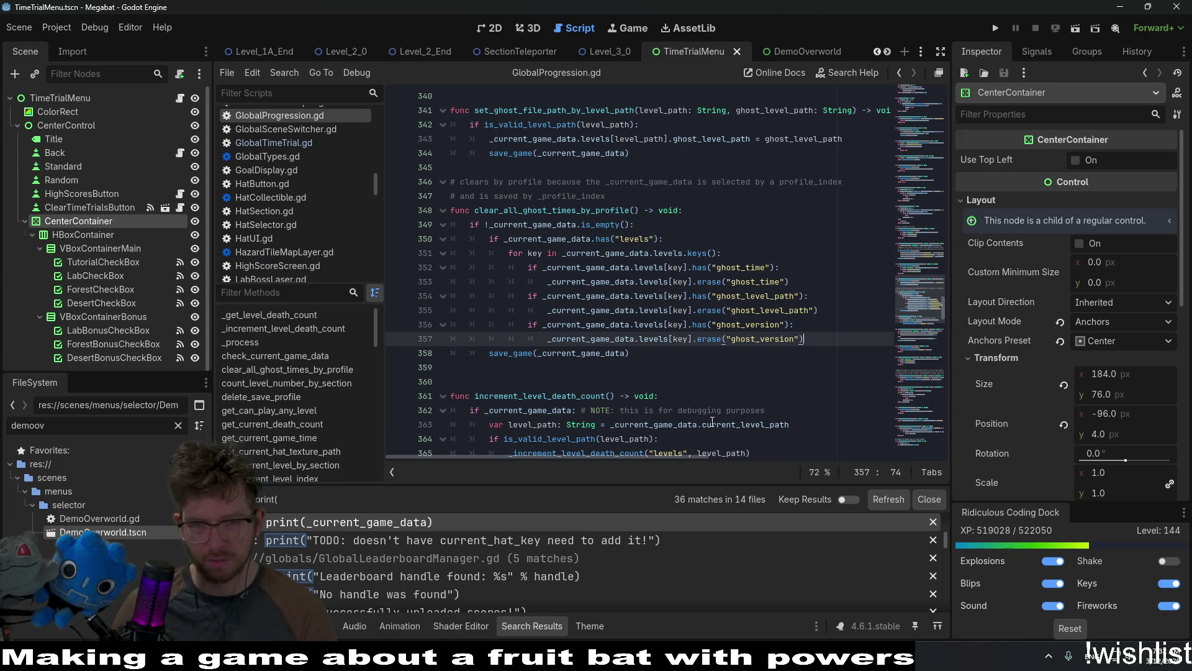
Inspect GlobalGhostRecorder.gd's 'Removing' print match, then open PoisonBall.gd's print(global_position) match.
scroll(633, 354, "down", 1)
scroll(633, 354, "down", 3)
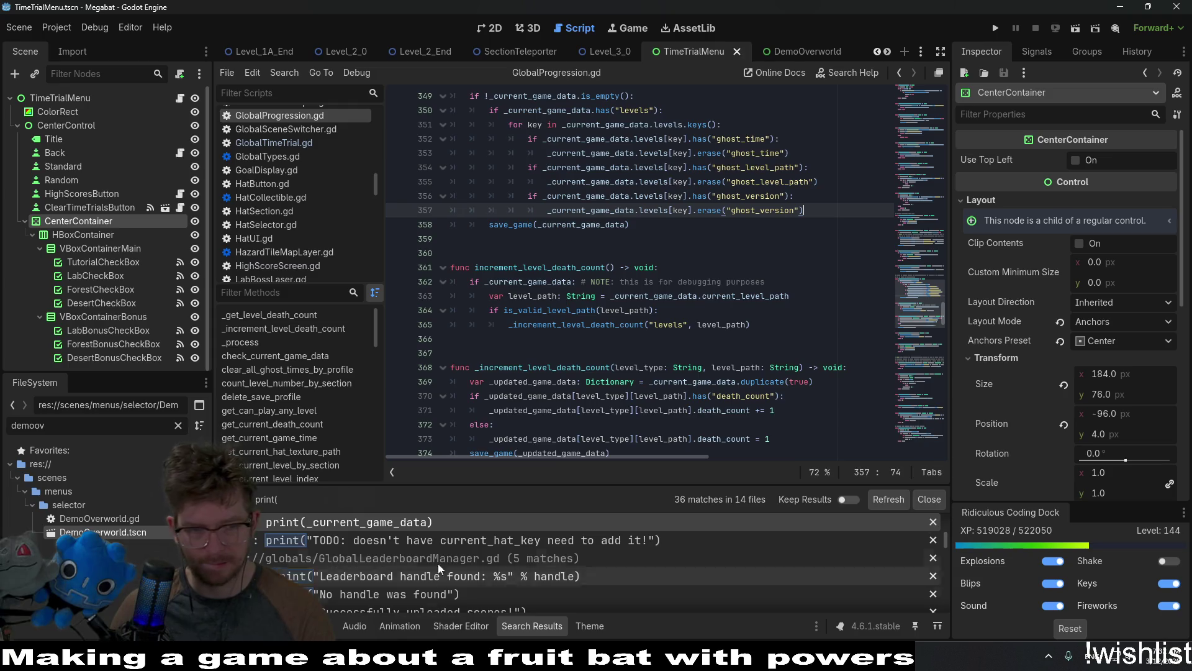
scroll(430, 540, "down", 3)
scroll(511, 580, "down", 1)
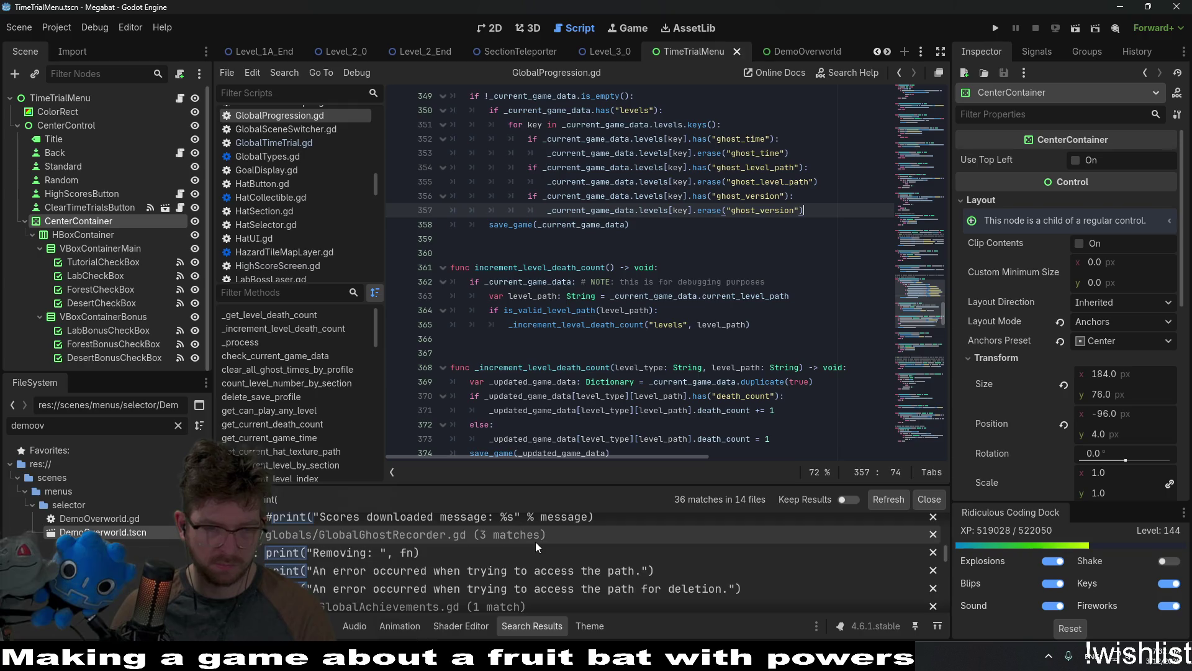
left_click(460, 555)
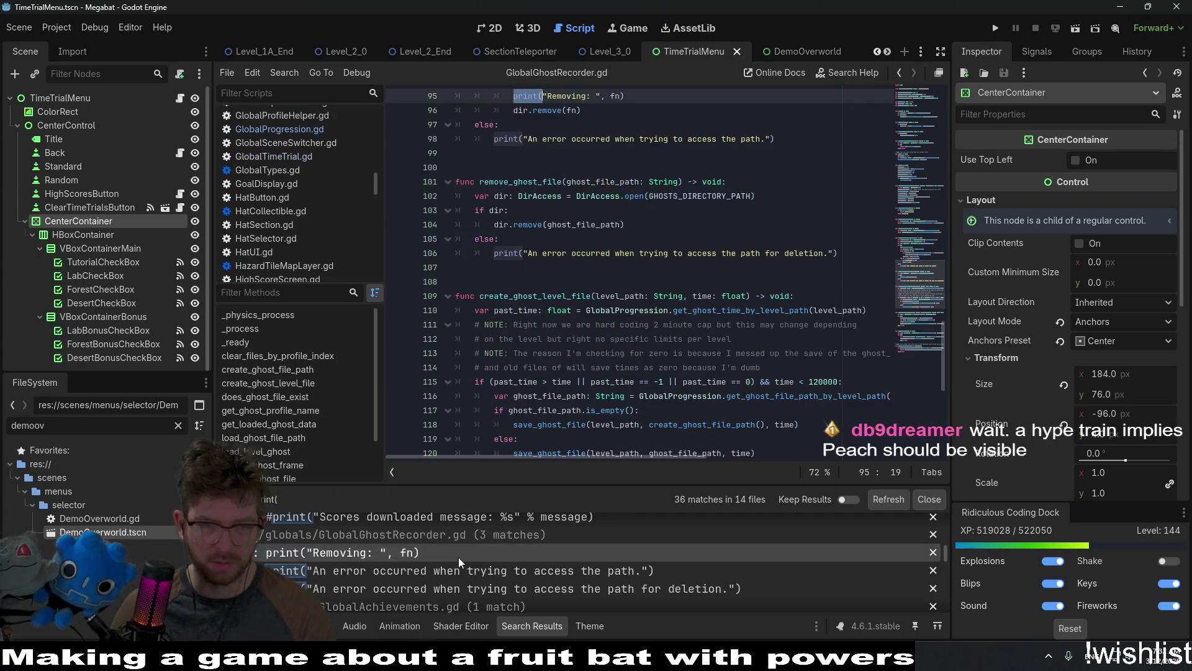
scroll(592, 356, "up", 2)
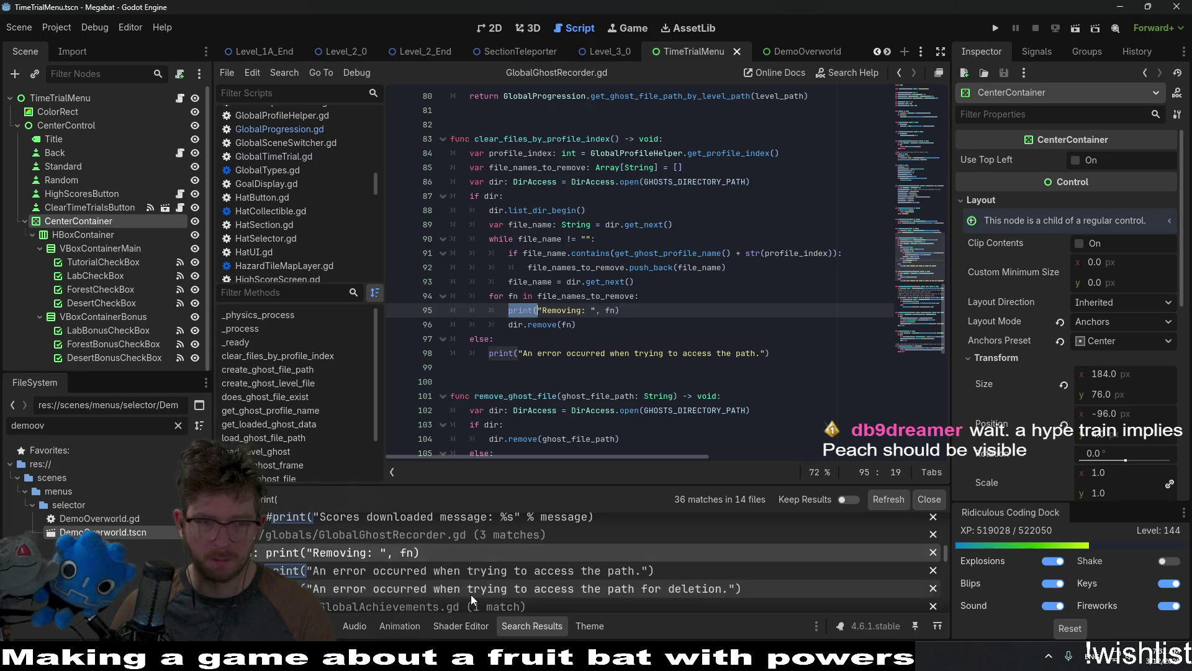
scroll(471, 597, "down", 5)
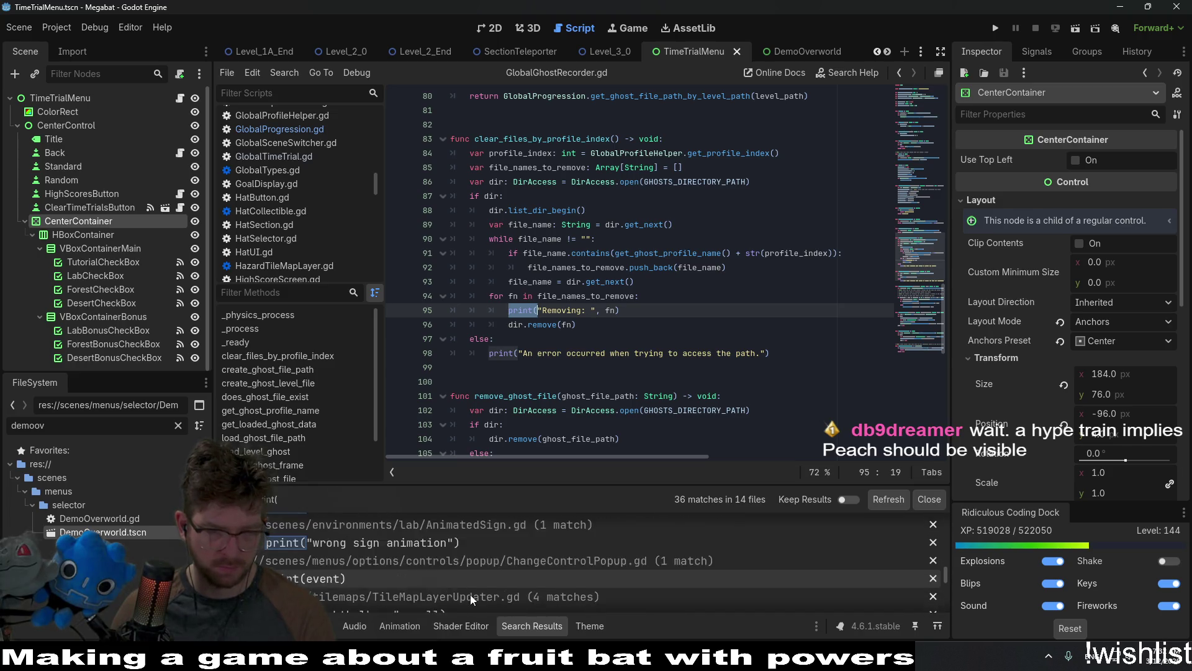
scroll(471, 594, "up", 2)
left_click(381, 531)
Delete the print(global_position) lines 29 and 33 from PoisonBall.gd and save it.
scroll(528, 403, "up", 1)
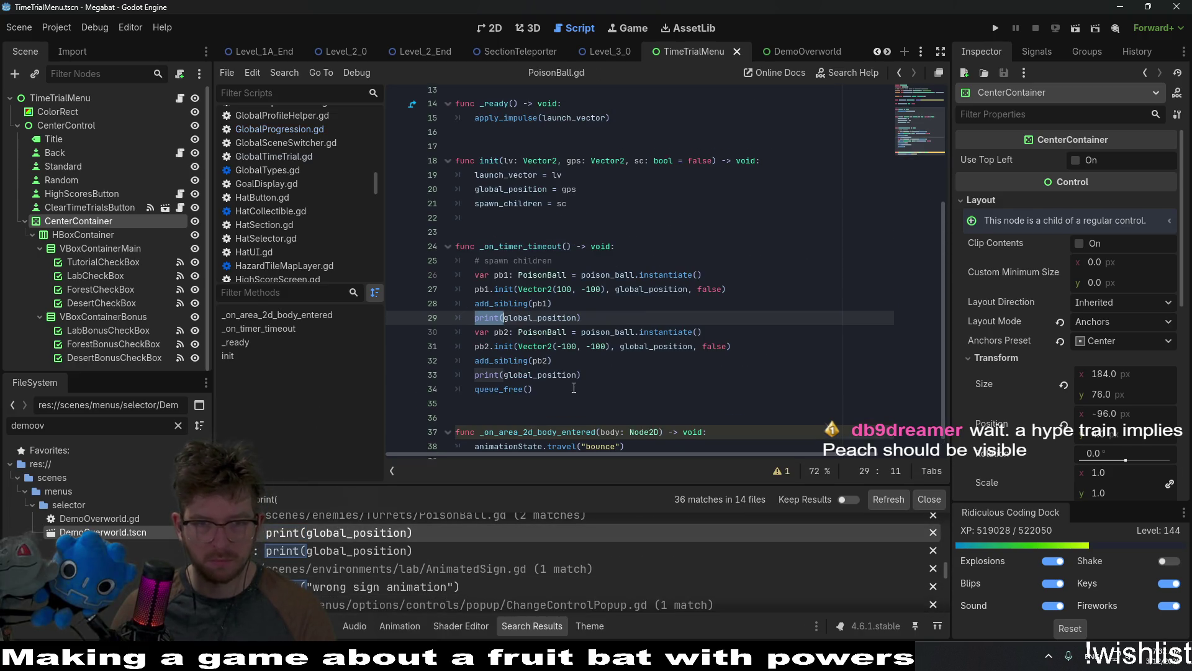
left_click(583, 352)
left_click_drag(583, 352, 549, 338)
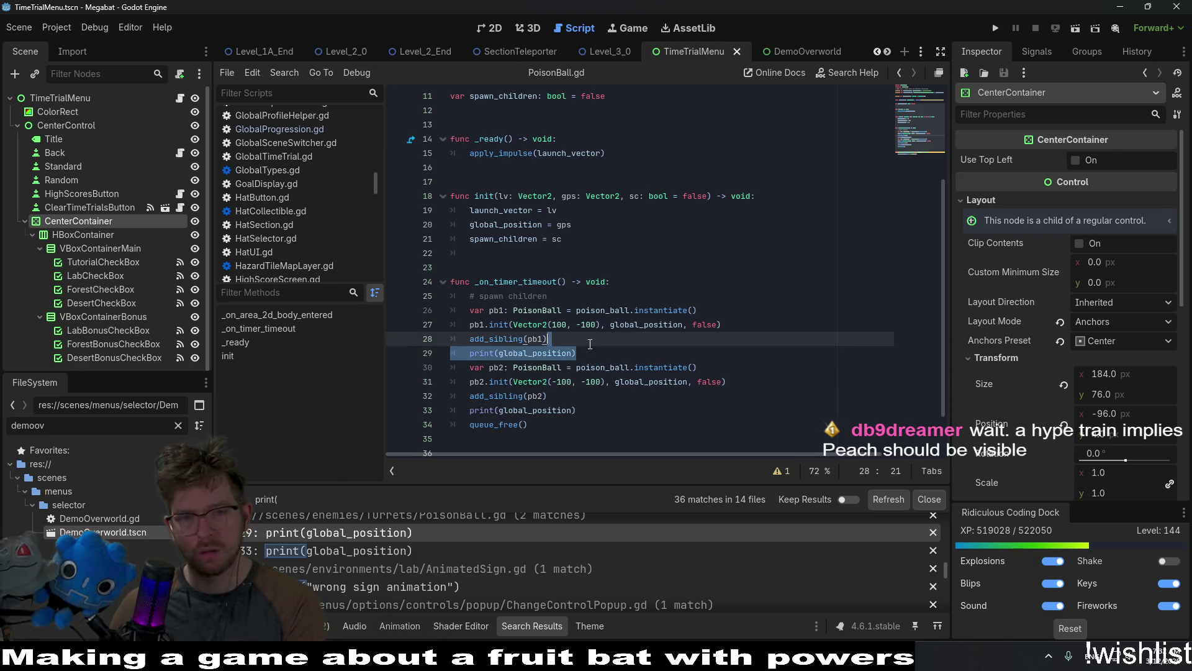
key("BackSpace")
left_click_drag(589, 396, 590, 387)
key("BackSpace")
key("ctrl+s")
Recheck GlobalProgression.gd's edited spot and refresh the search, now 33 matches in 13 files.
scroll(431, 575, "down", 1)
scroll(431, 575, "down", 8)
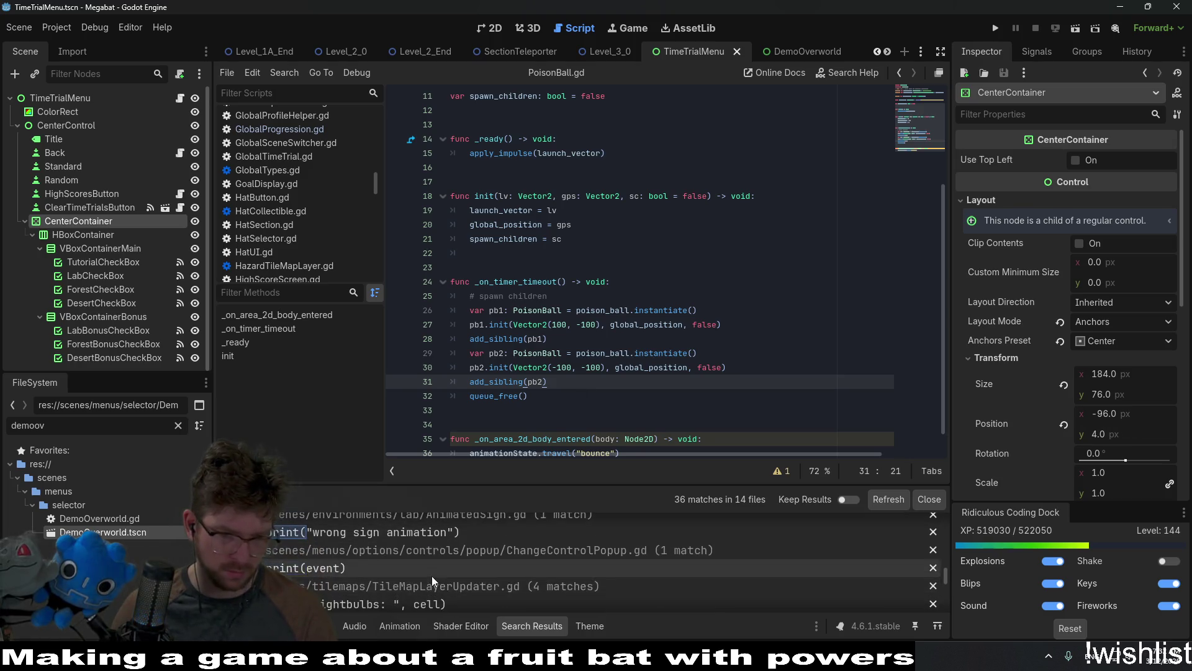
scroll(437, 566, "down", 2)
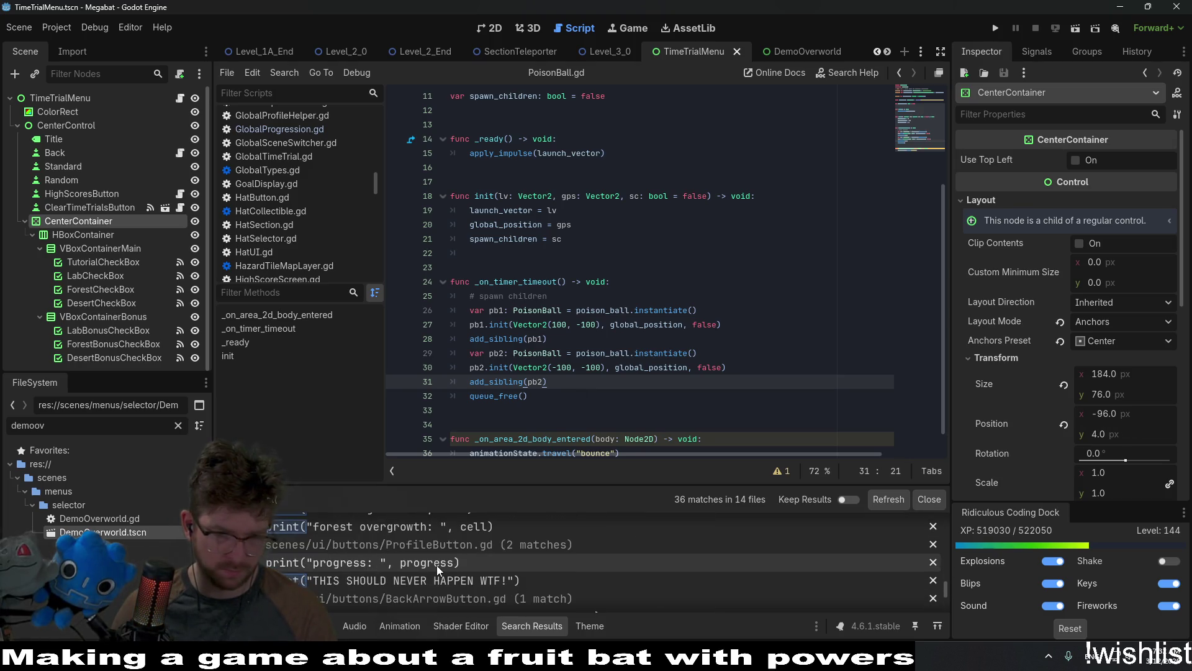
scroll(437, 565, "down", 4)
scroll(437, 565, "down", 4)
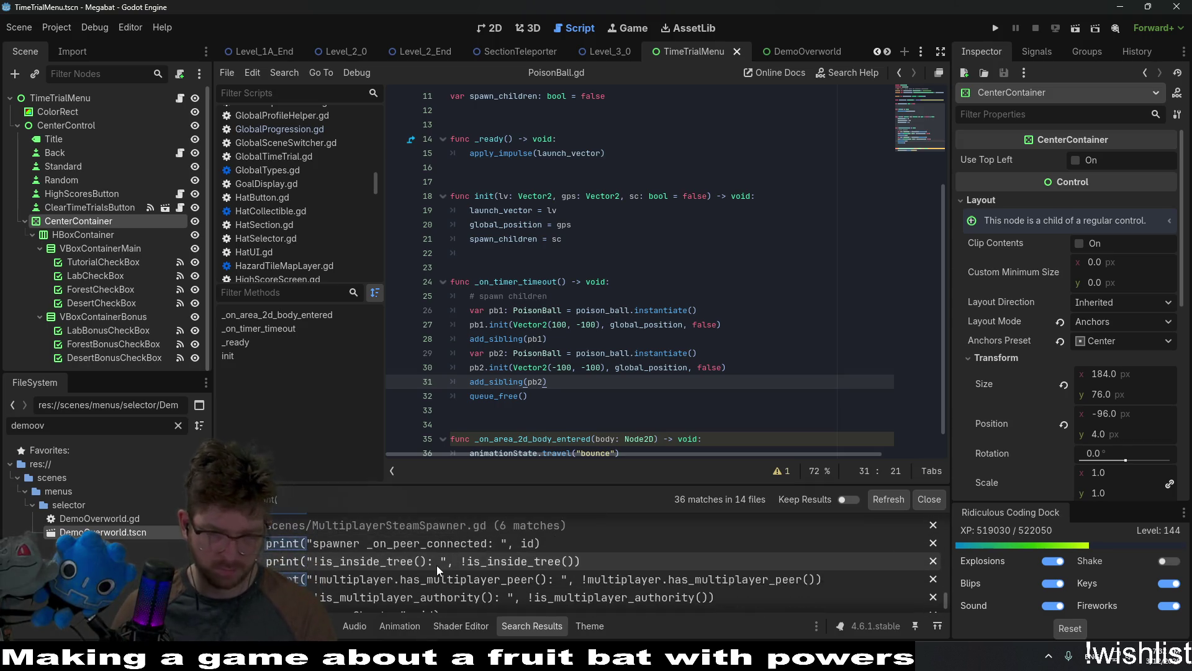
scroll(411, 597, "up", 11)
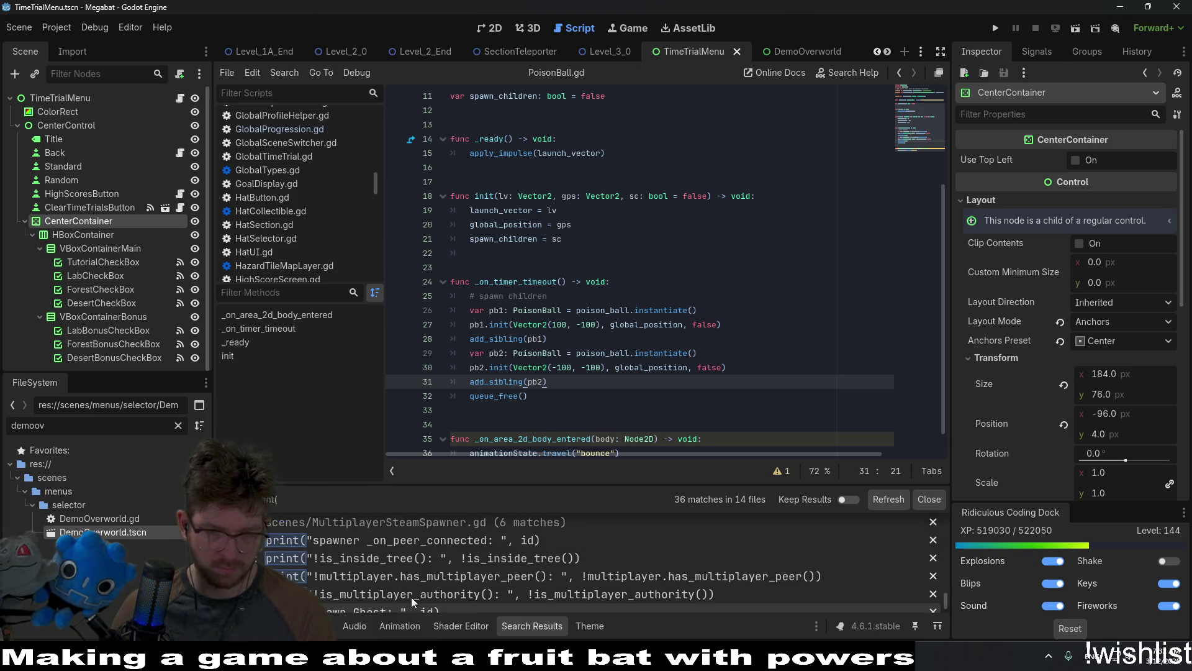
scroll(411, 598, "up", 15)
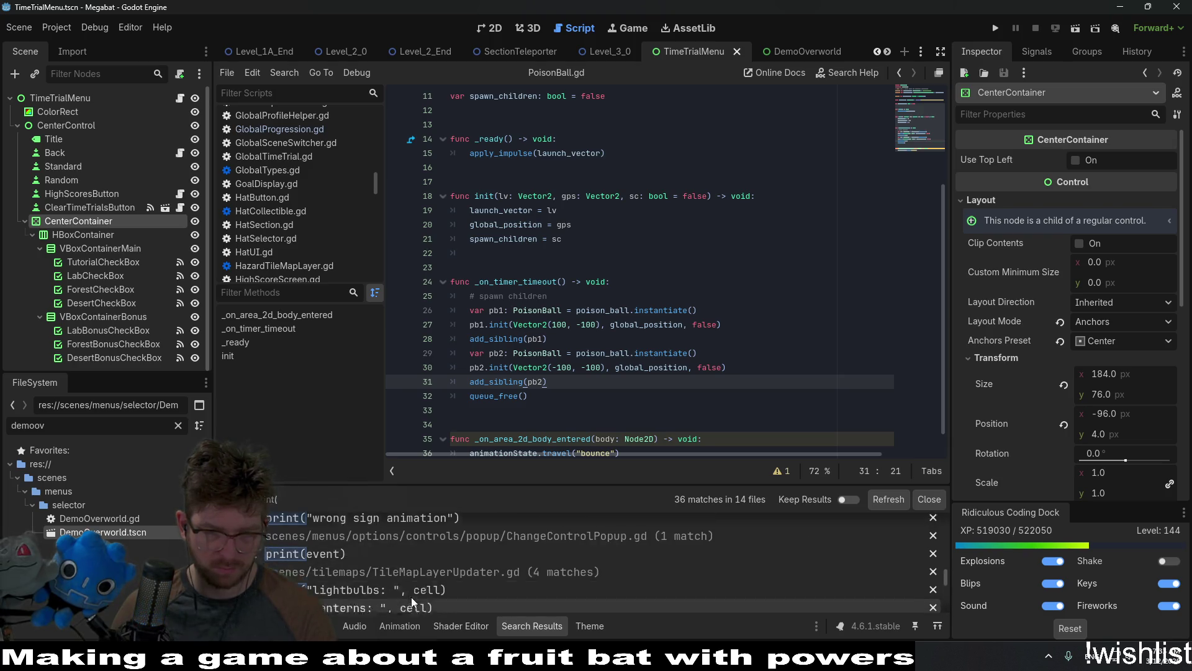
scroll(411, 597, "up", 10)
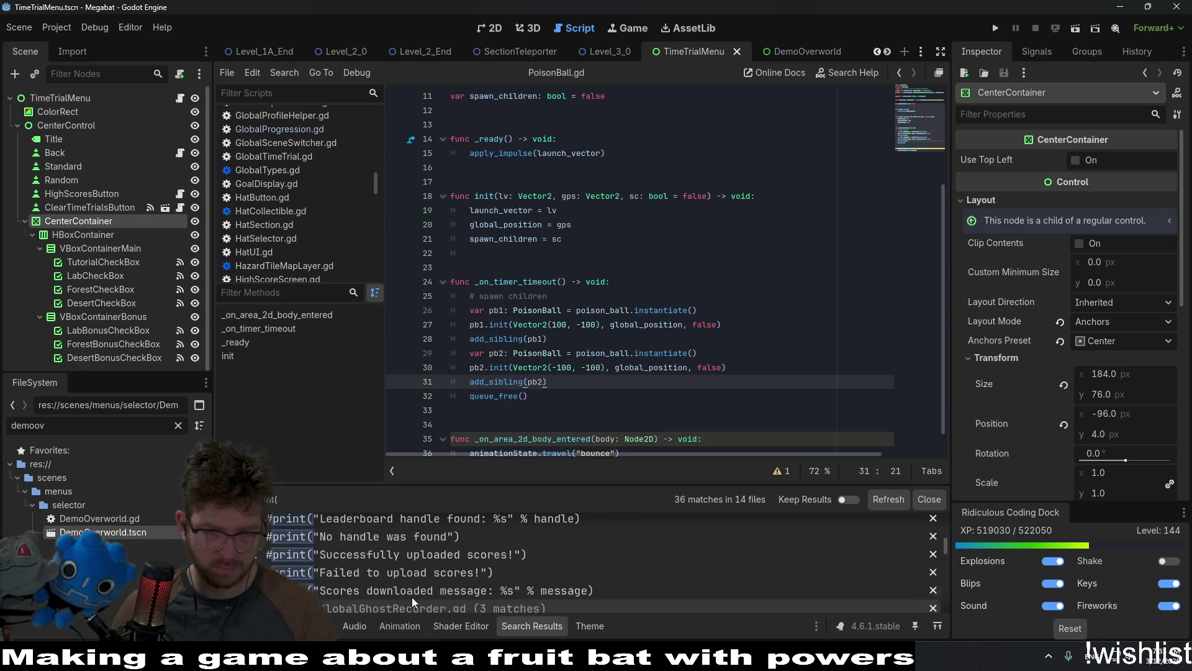
scroll(412, 597, "down", 1)
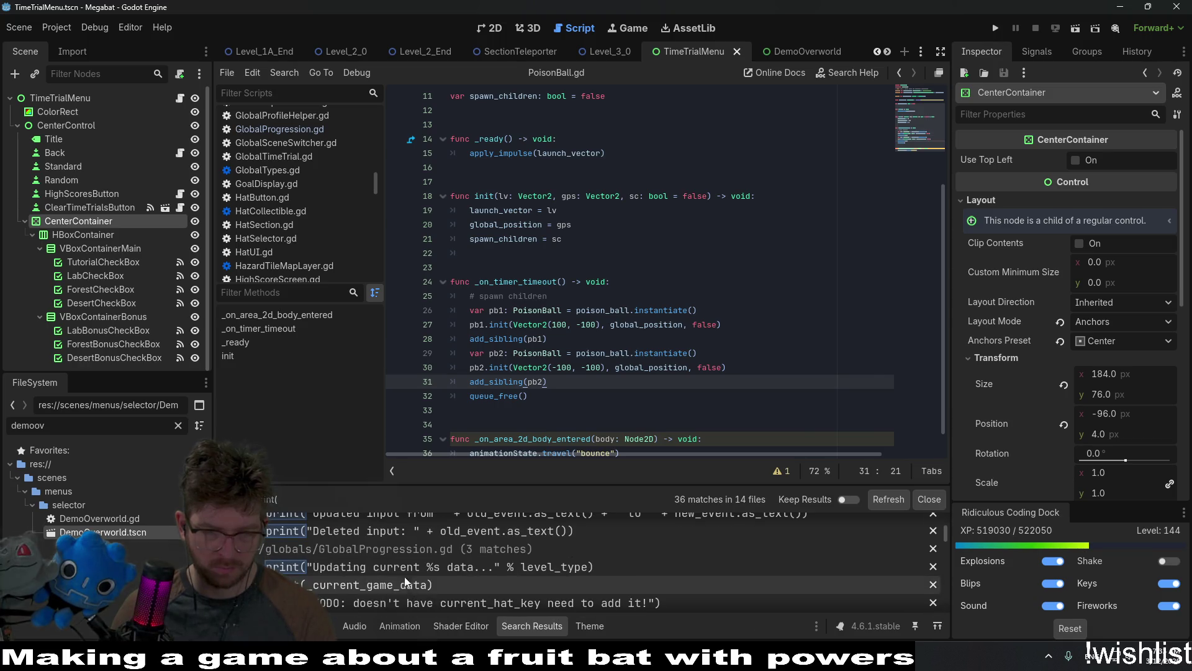
left_click(403, 582)
left_click(885, 495)
Review the remaining print matches and close the Search Results panel.
scroll(444, 587, "down", 3)
scroll(445, 586, "down", 8)
scroll(445, 586, "down", 6)
scroll(445, 587, "down", 8)
scroll(445, 586, "down", 8)
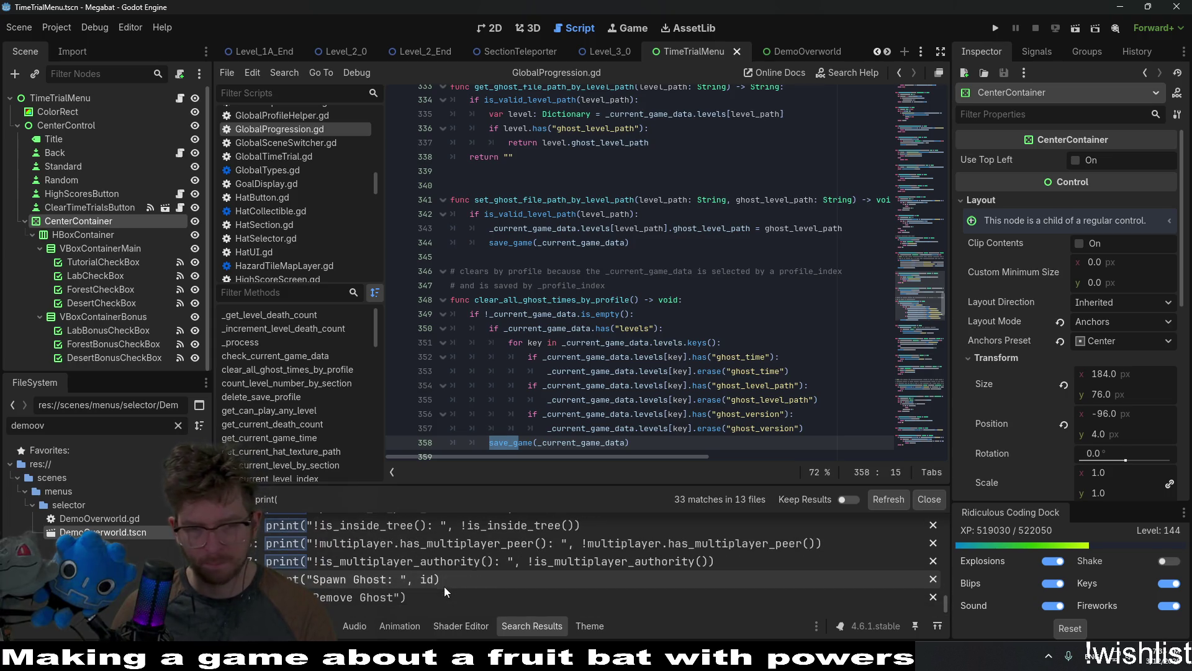
left_click(928, 500)
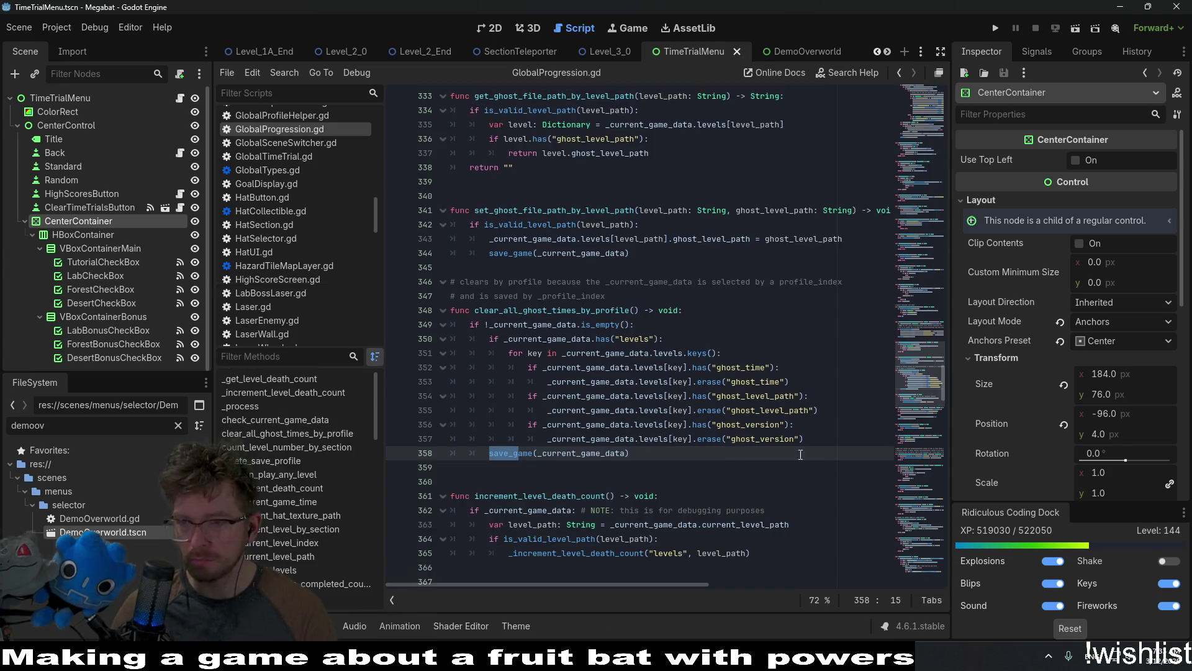
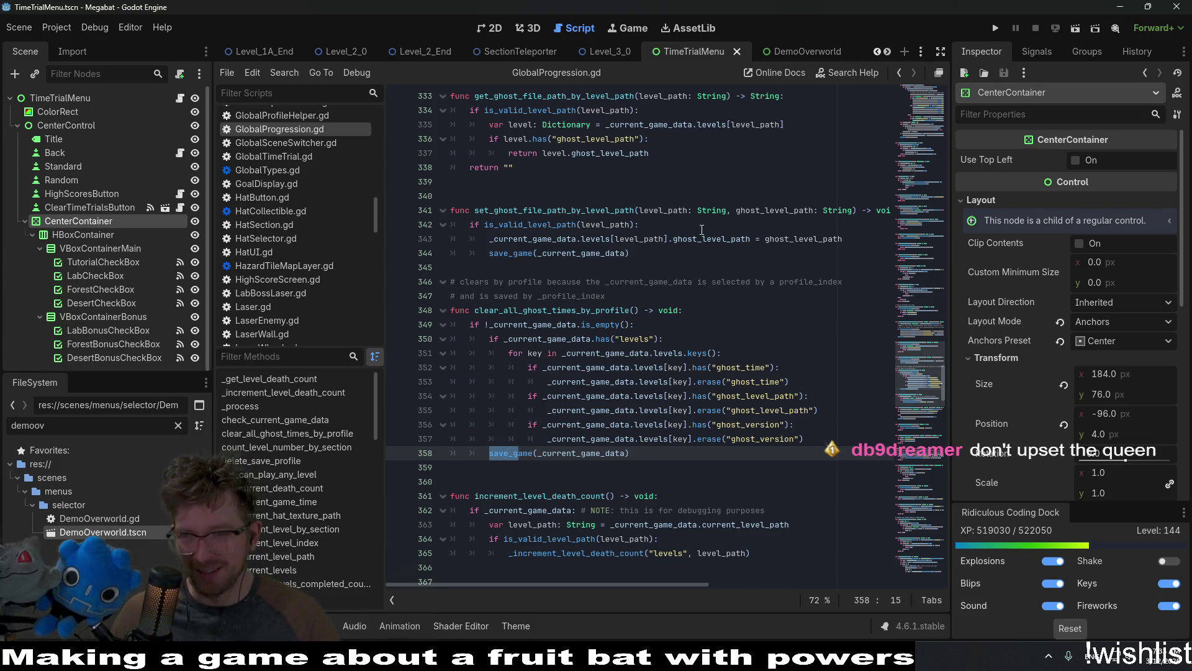
Scroll back through GlobalProgression.gd's ghost-saving code, then open TimeTrialMenu.gd from the Scene dock.
scroll(792, 364, "up", 1)
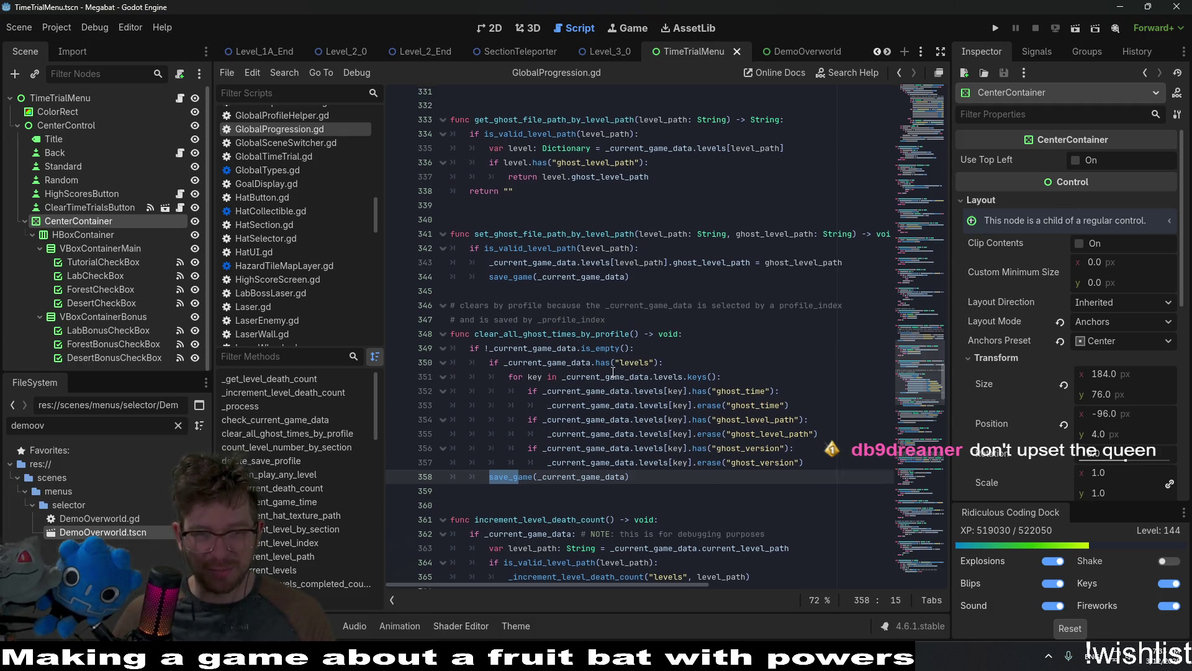
left_click(693, 300)
scroll(675, 343, "up", 7)
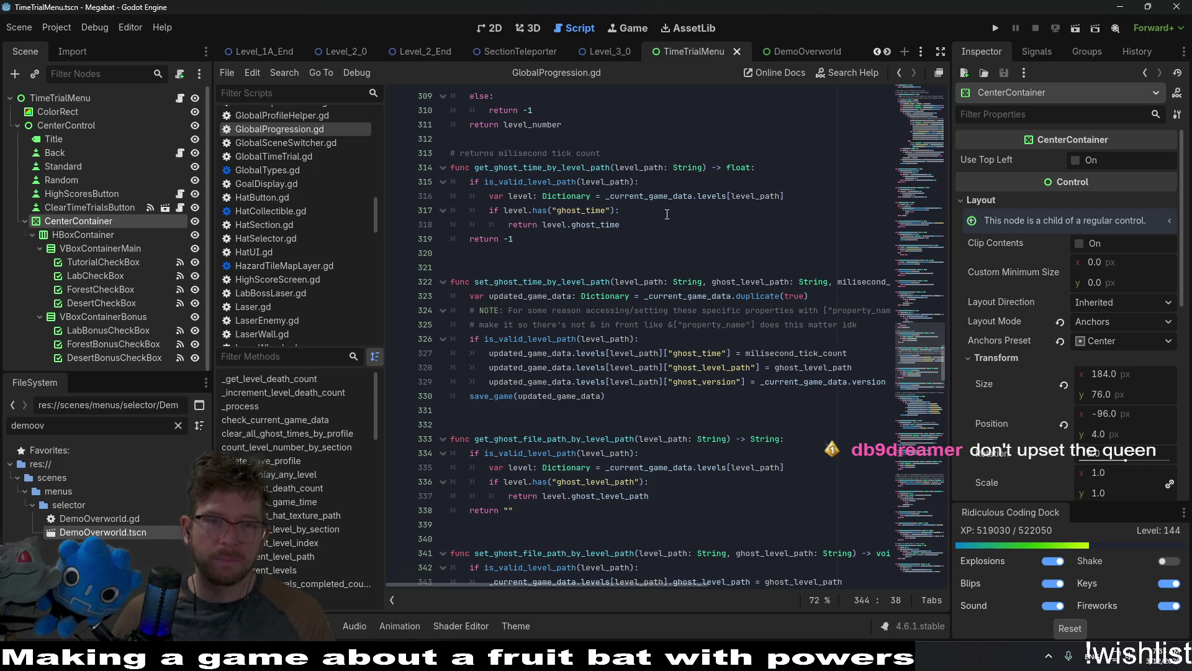
scroll(701, 98, "up", 10)
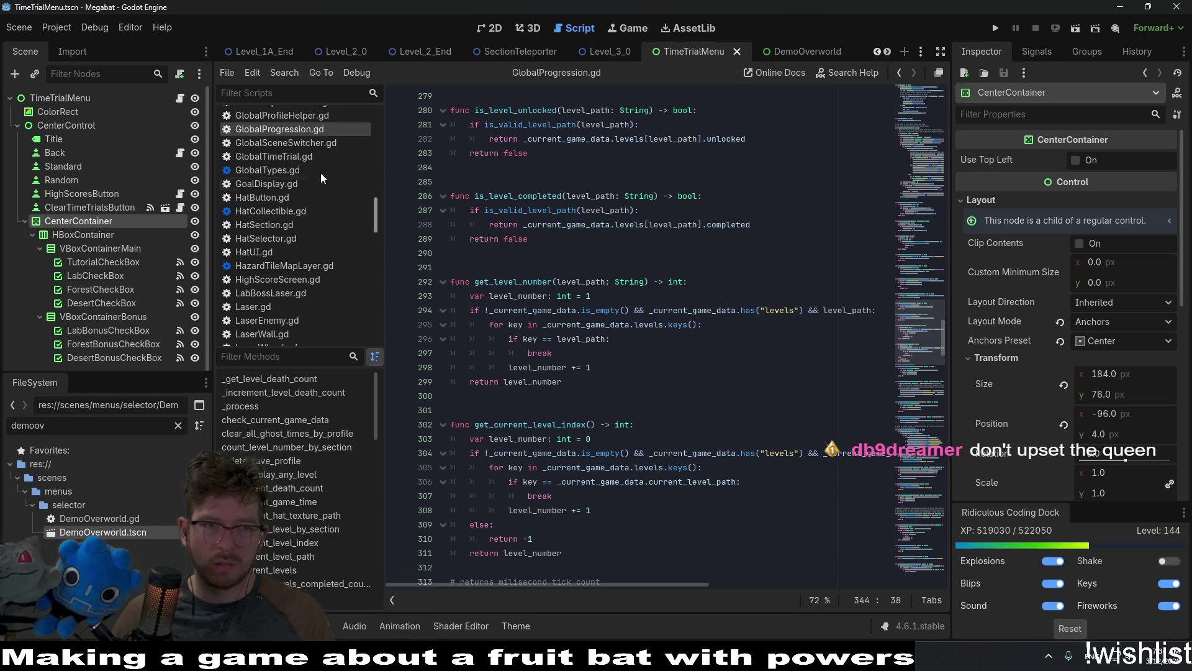
left_click(181, 98)
Read through TimeTrialMenu.gd's _ready logic that disables trial buttons by section completion.
scroll(762, 327, "down", 8)
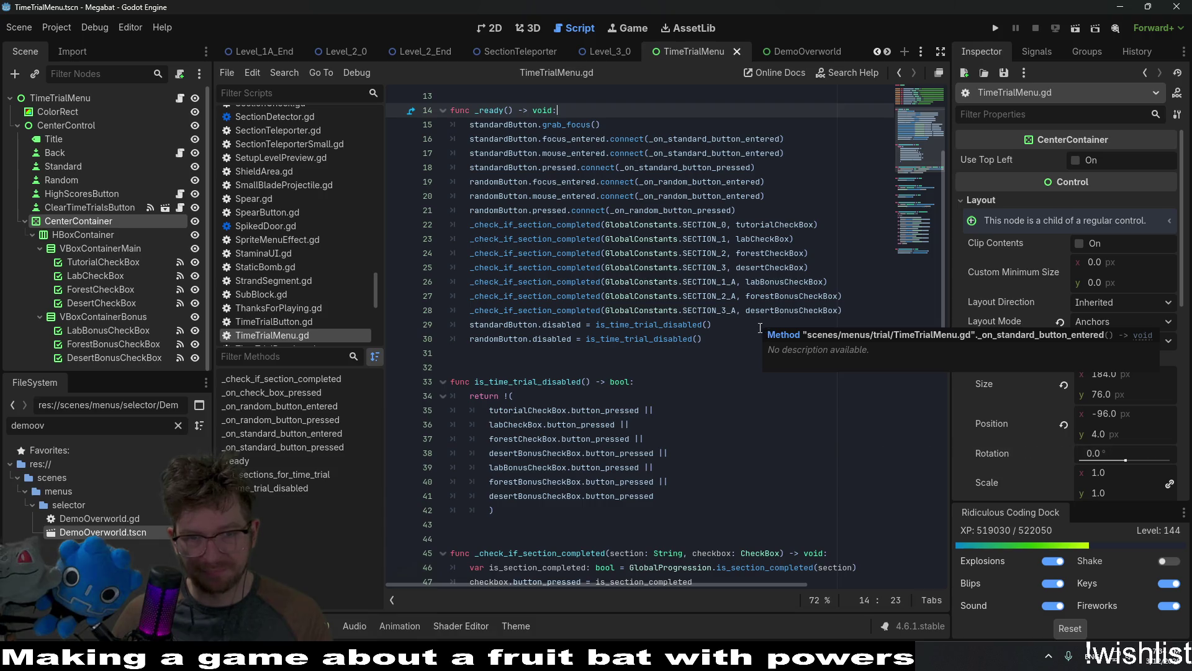
scroll(677, 297, "down", 11)
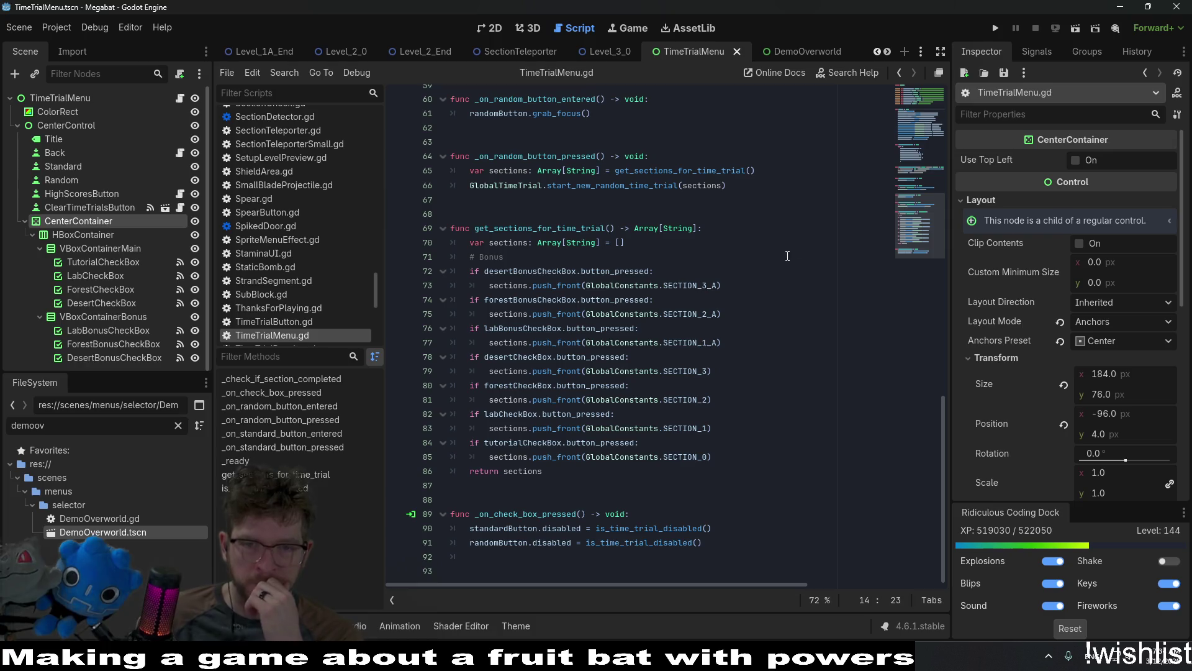
scroll(774, 255, "up", 6)
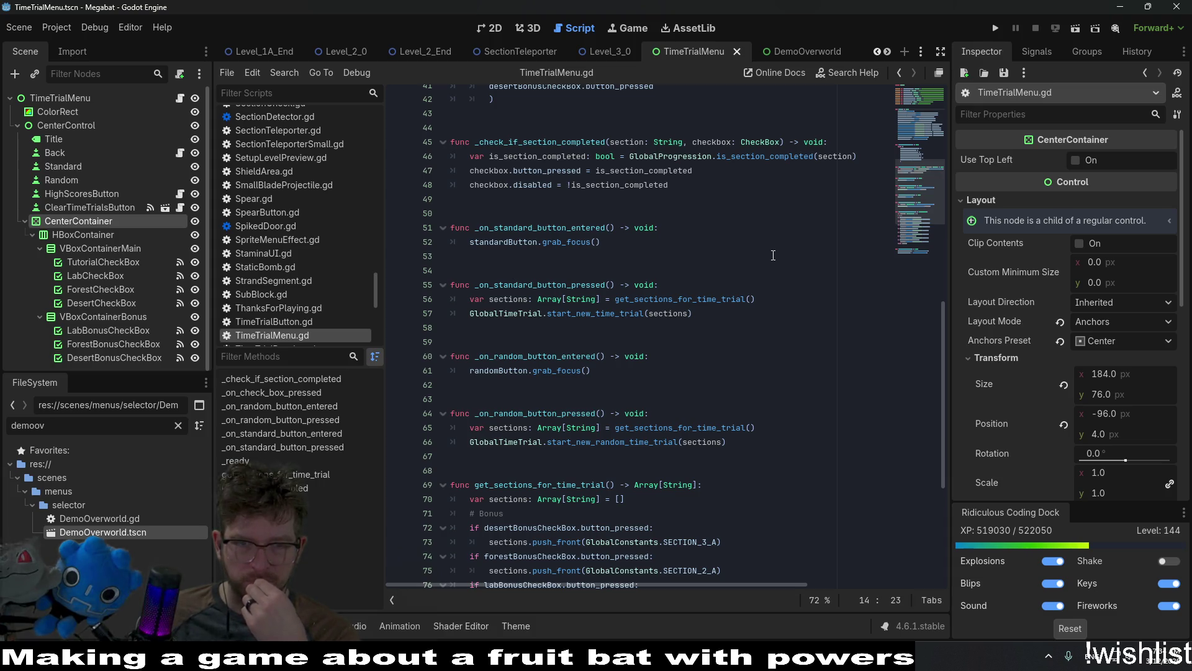
scroll(773, 255, "up", 3)
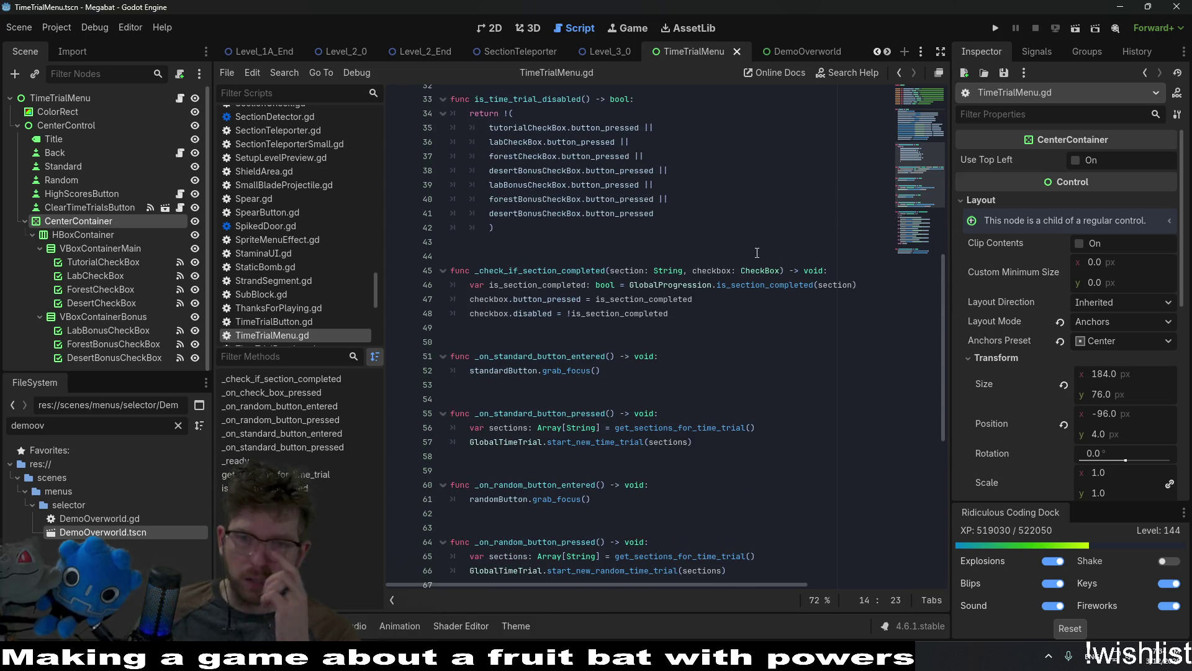
scroll(778, 315, "up", 5)
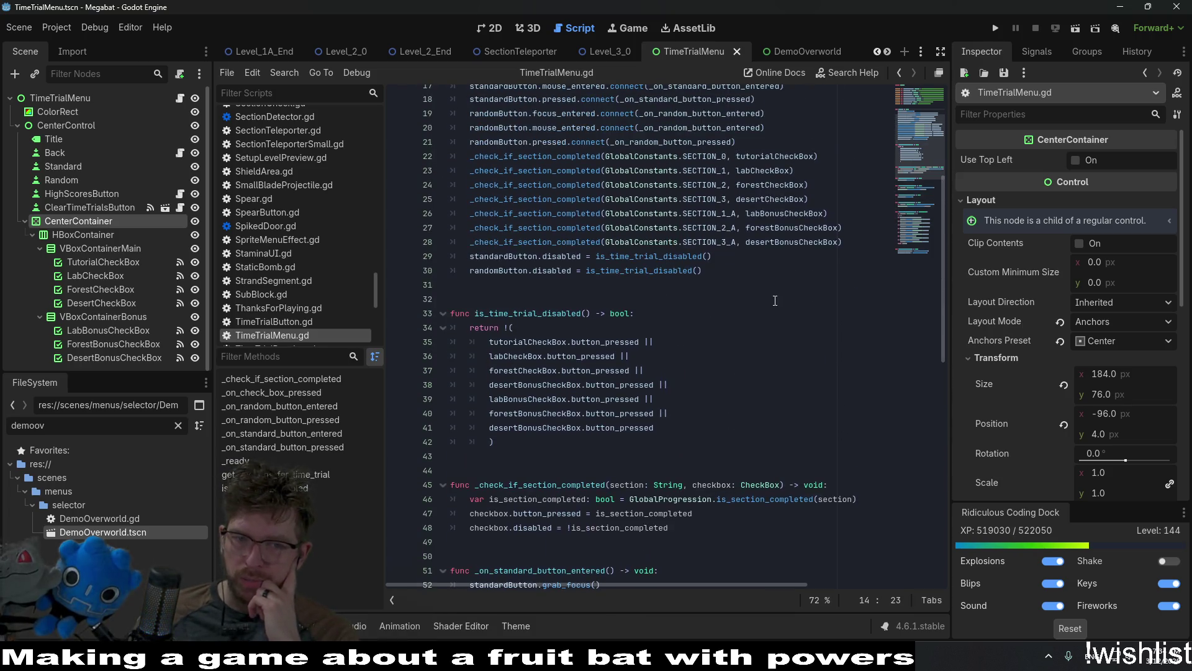
scroll(723, 393, "up", 3)
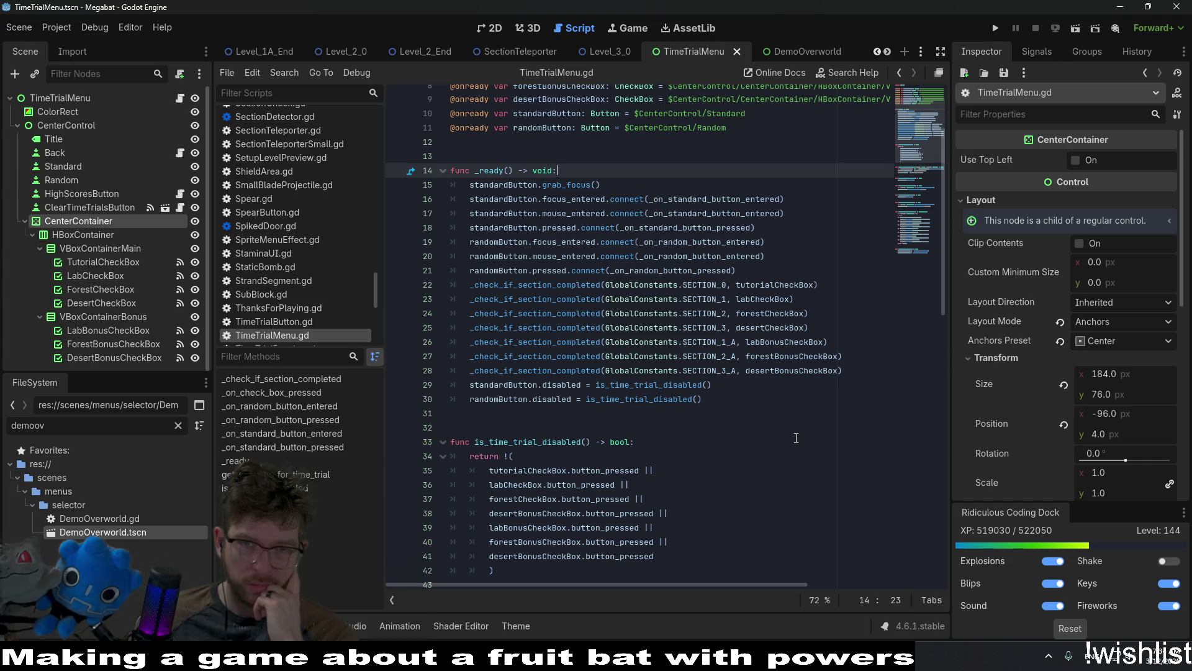
scroll(797, 437, "down", 8)
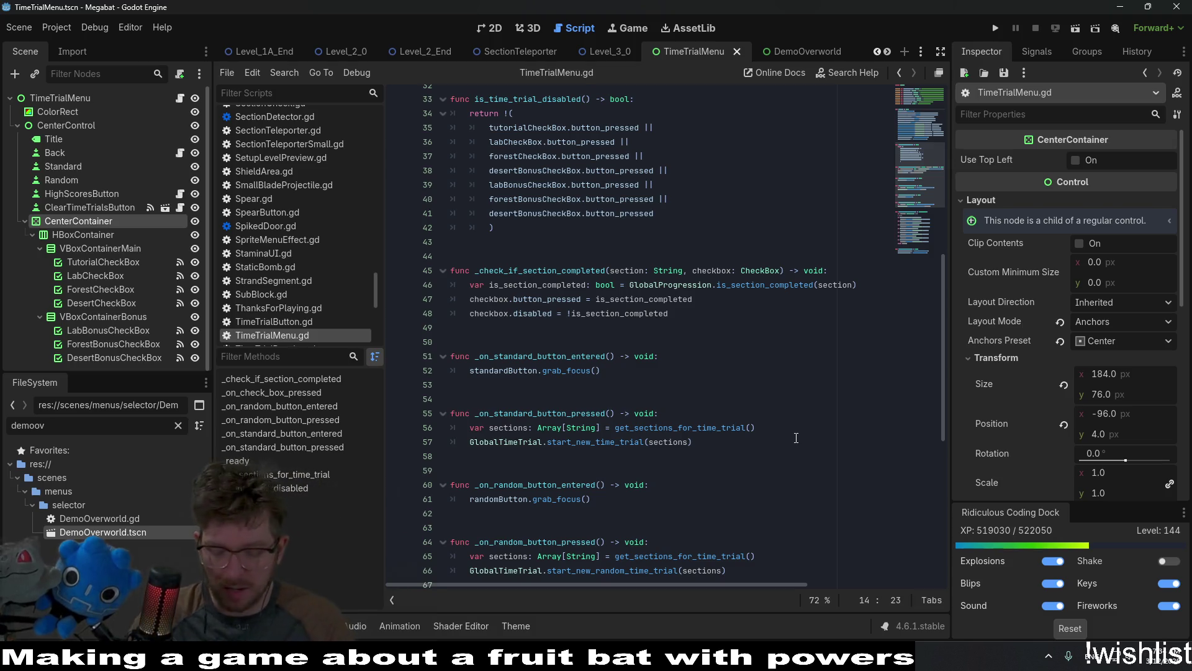
Quick-open GlobalTimeTrial.gd by searching 'globaltime'.
key("alt+shift+o")
type("globaltime")
key("Return")
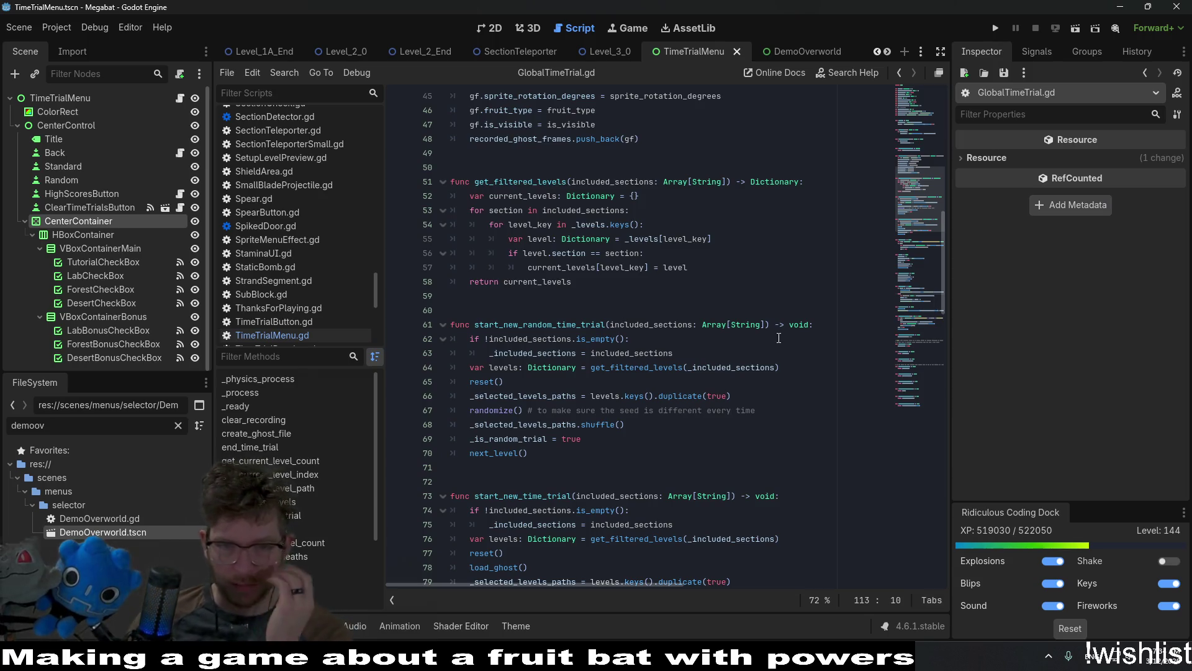
scroll(789, 385, "up", 5)
scroll(779, 338, "up", 4)
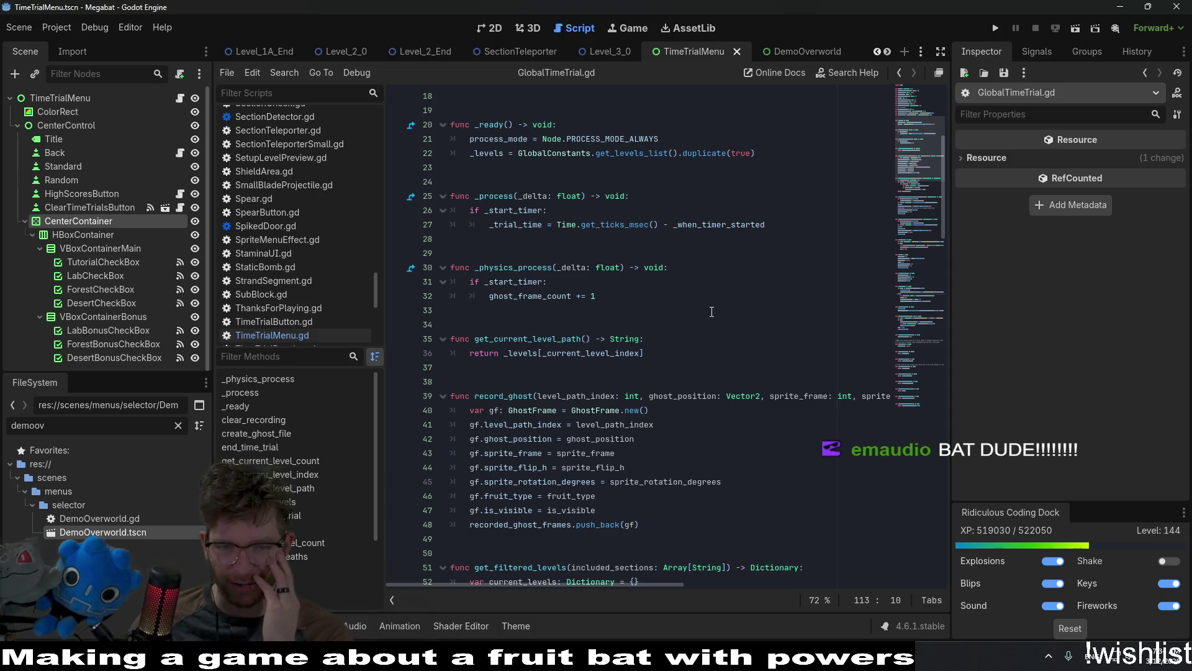
scroll(711, 312, "up", 5)
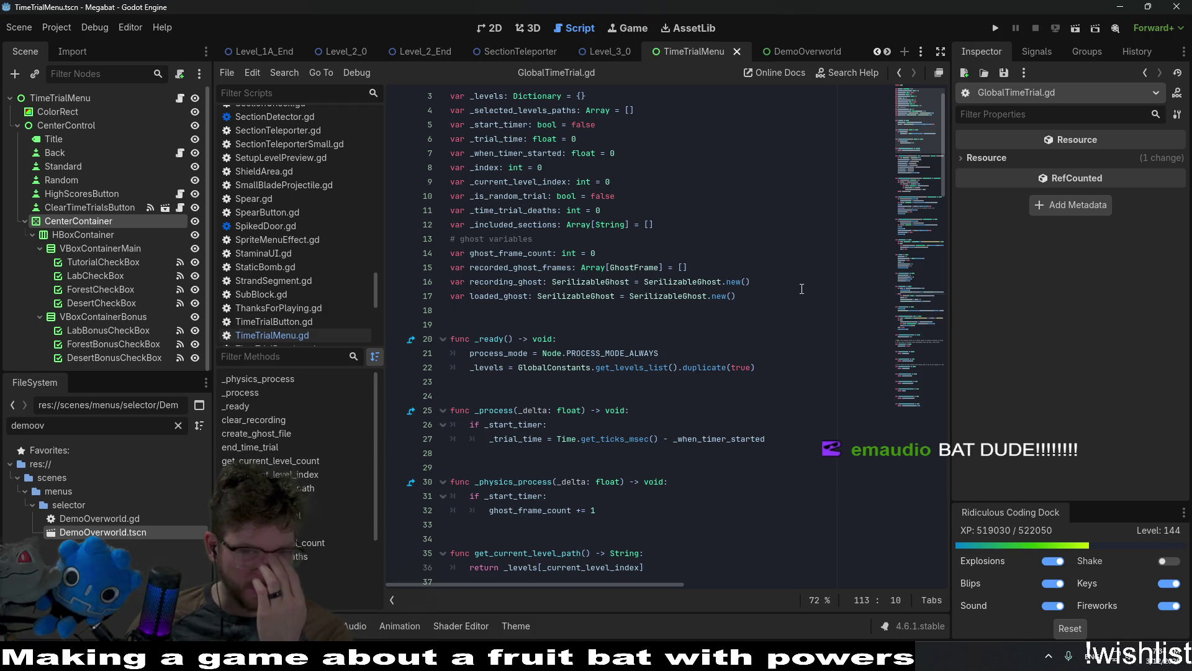
scroll(802, 289, "down", 1)
scroll(802, 288, "down", 3)
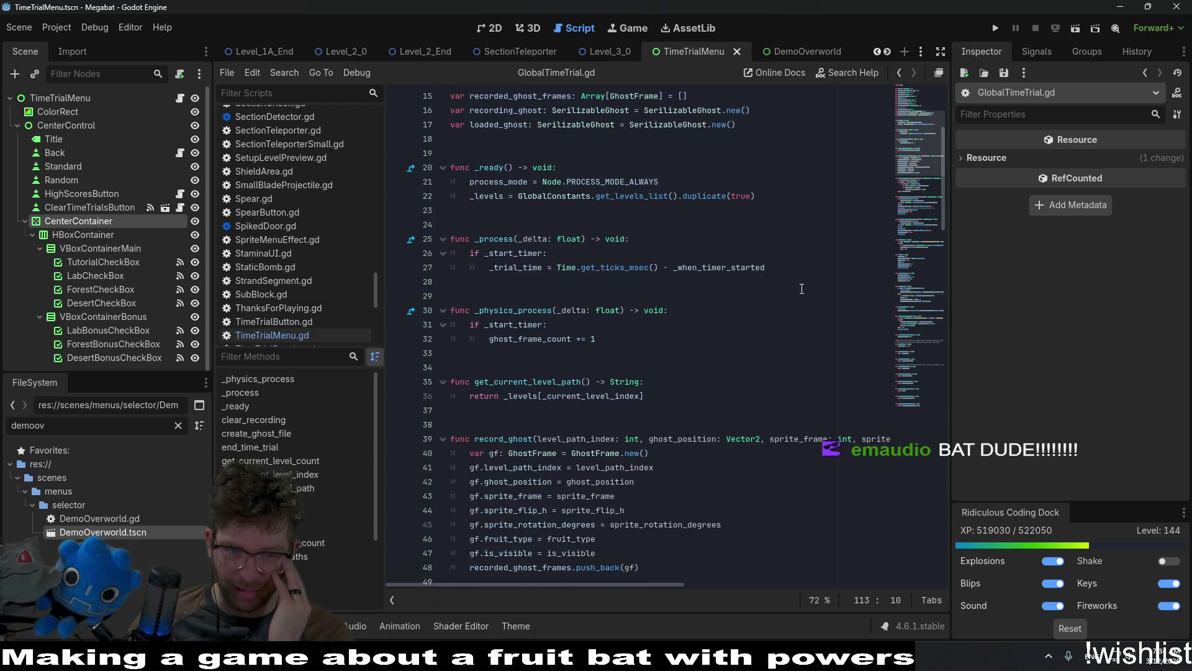
scroll(801, 289, "down", 7)
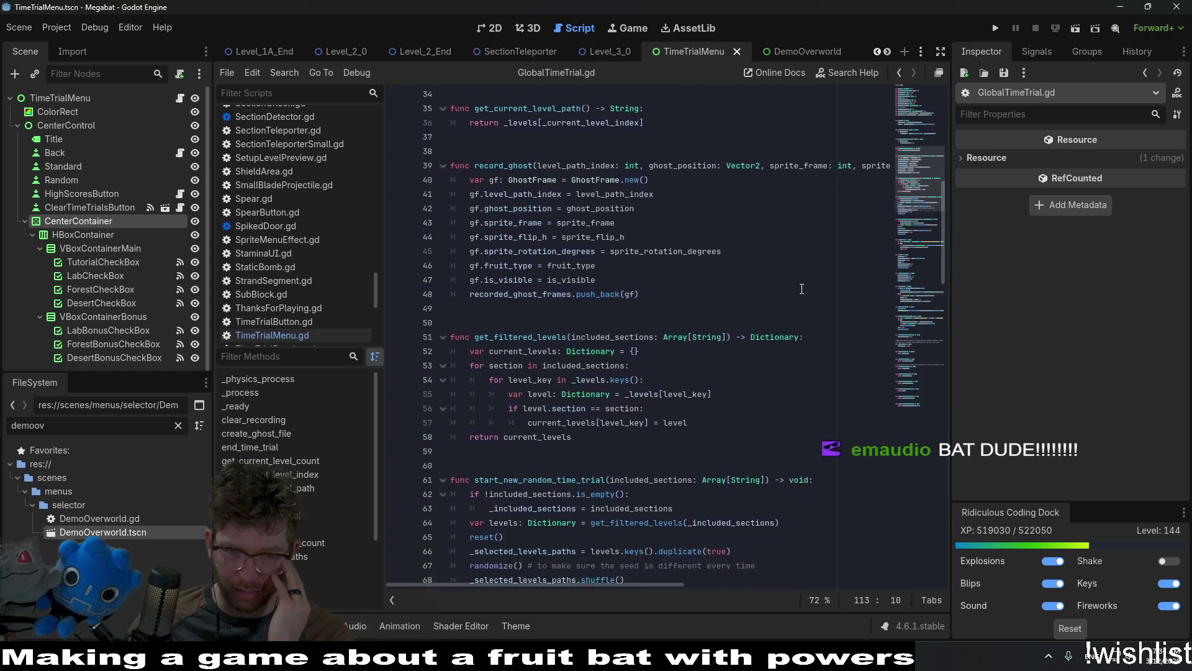
scroll(801, 289, "down", 6)
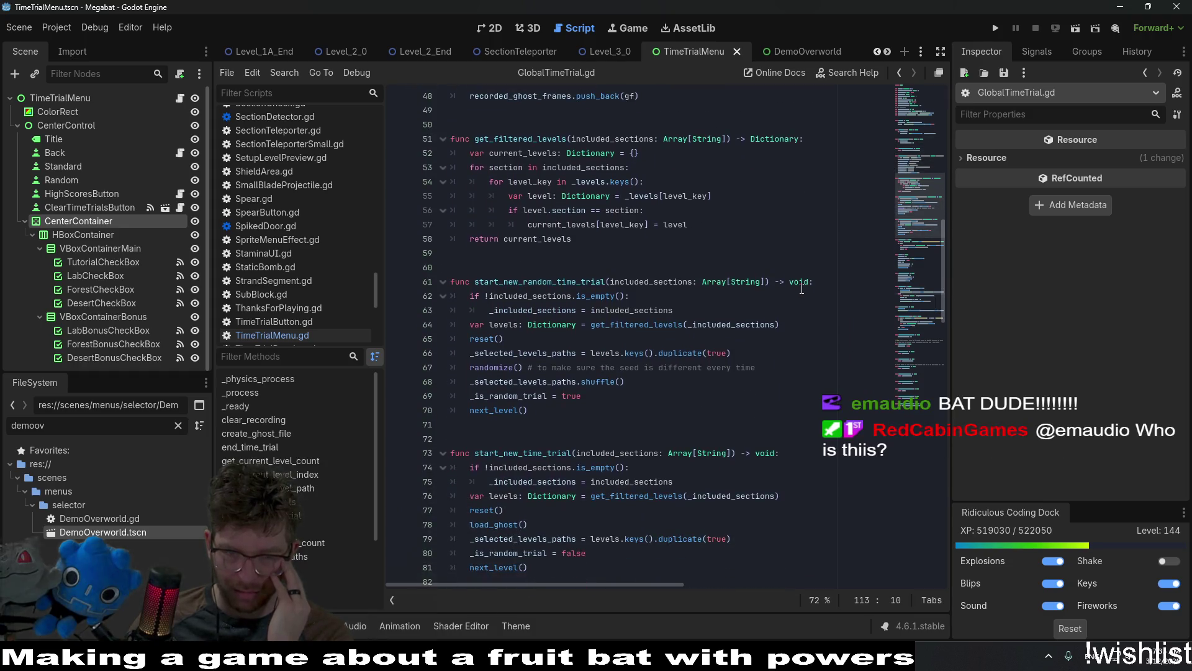
scroll(802, 289, "down", 3)
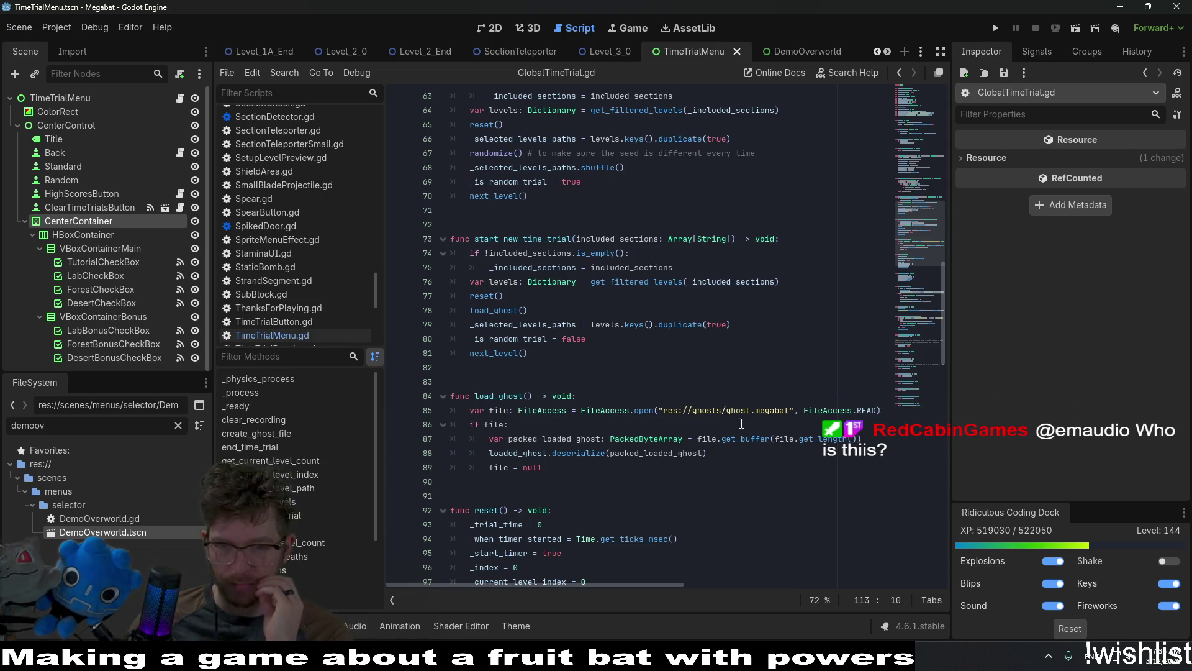
left_click(584, 410)
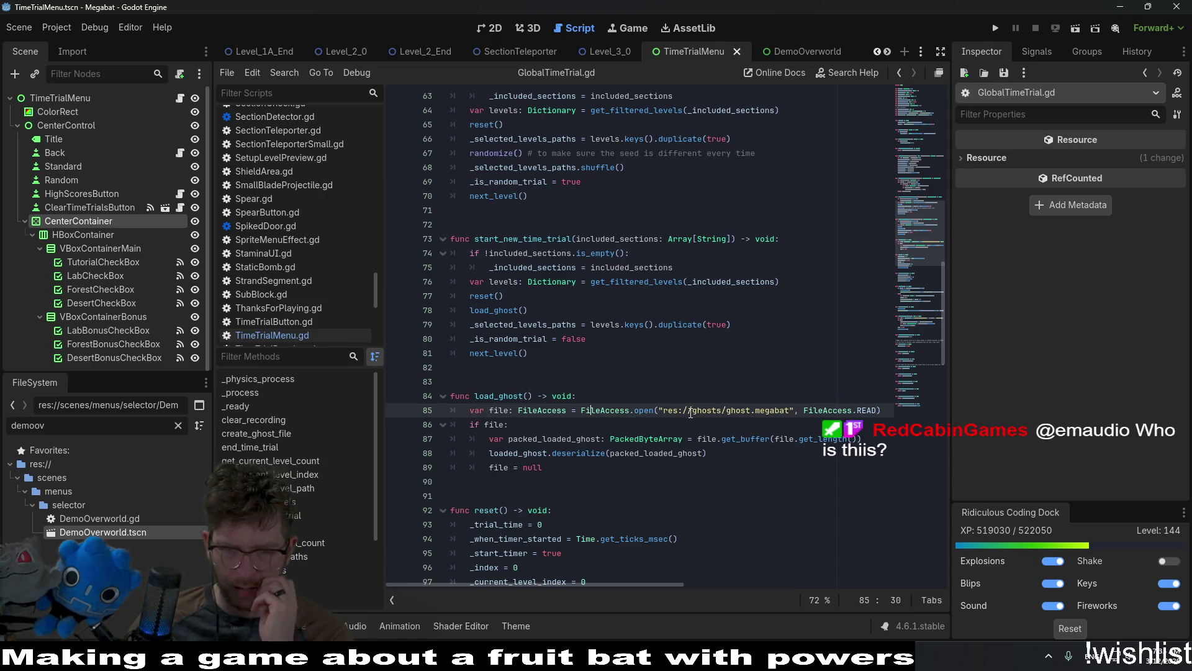
double_click(783, 409)
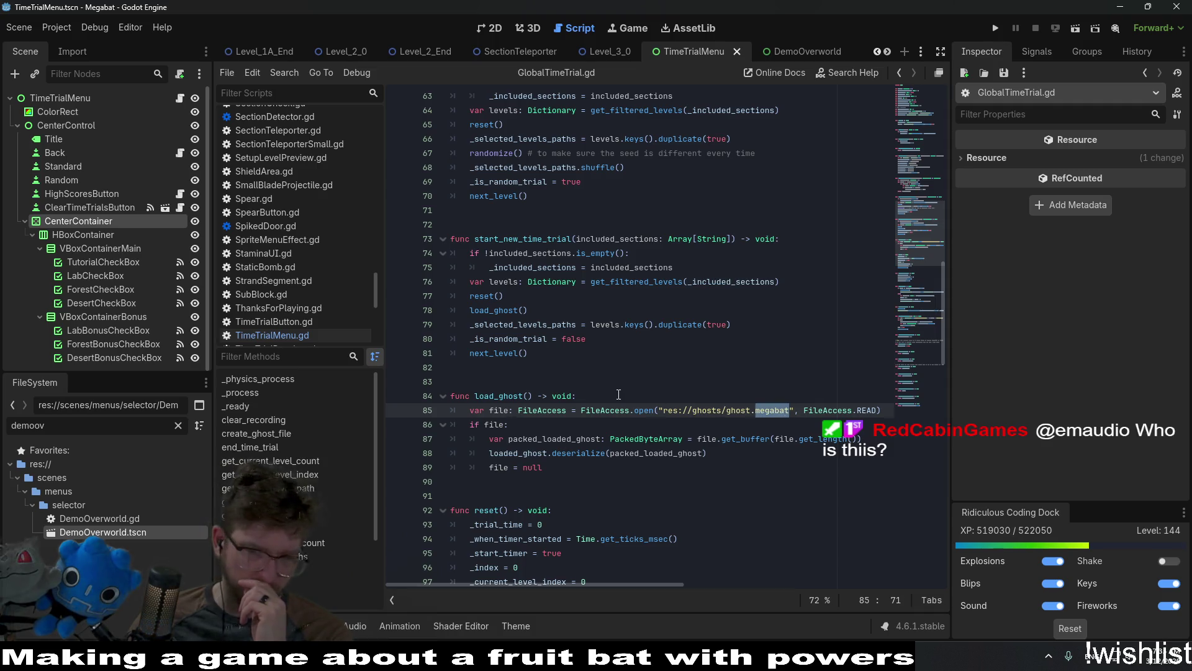
double_click(498, 396)
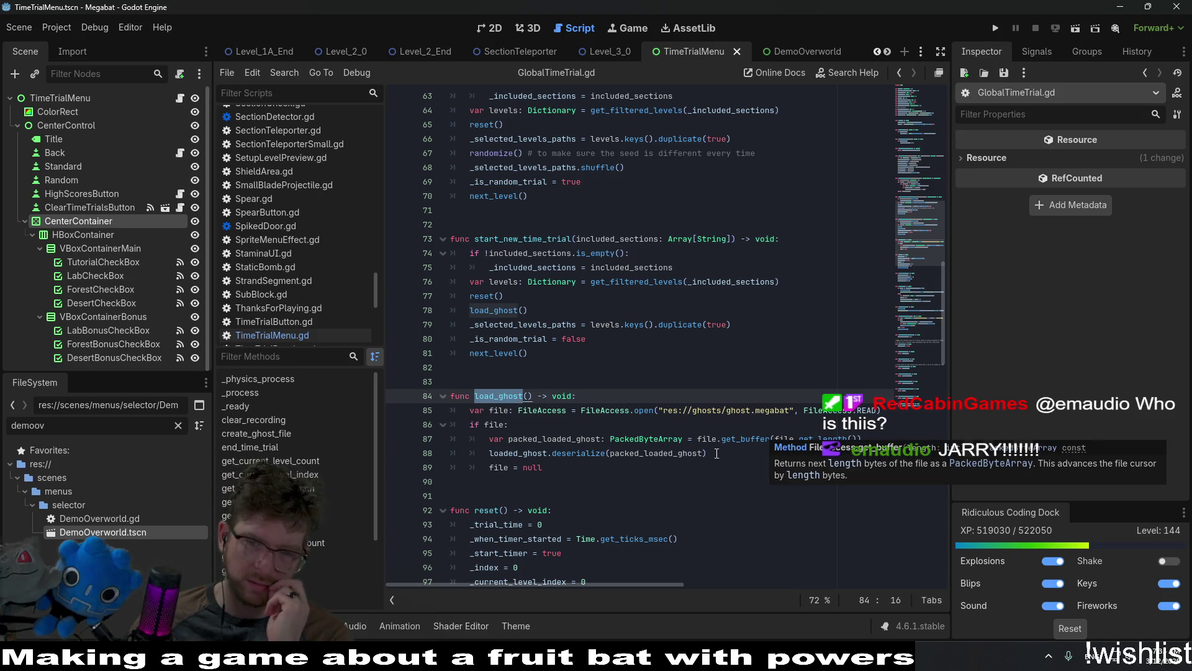
scroll(716, 453, "down", 2)
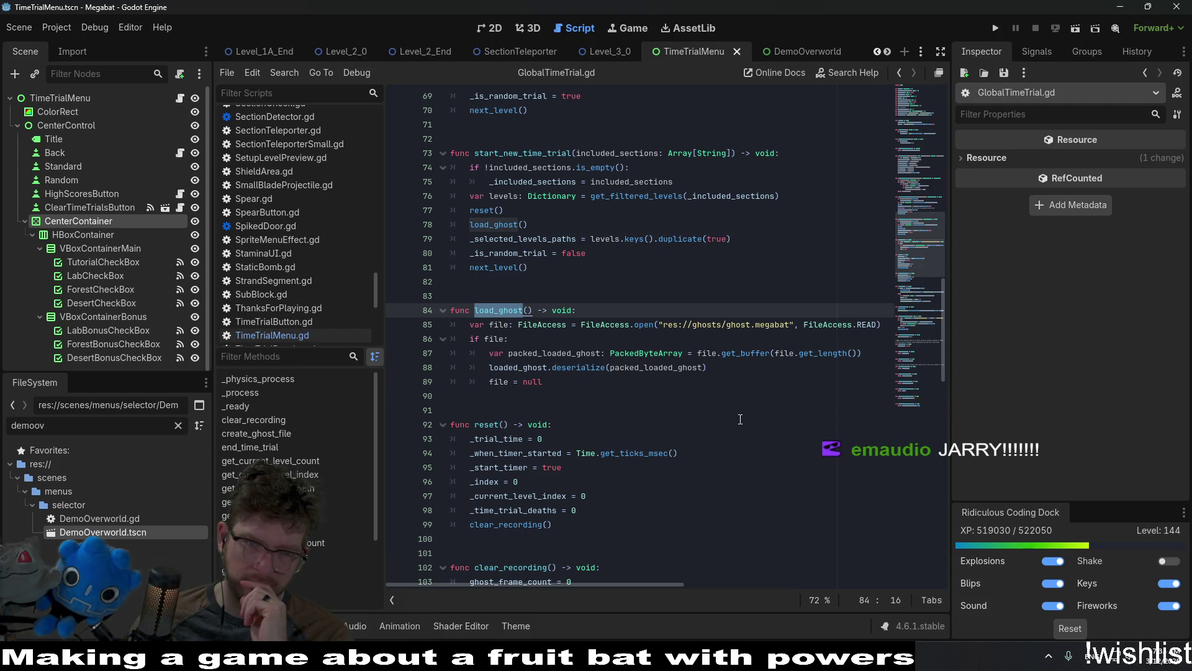
scroll(741, 419, "down", 2)
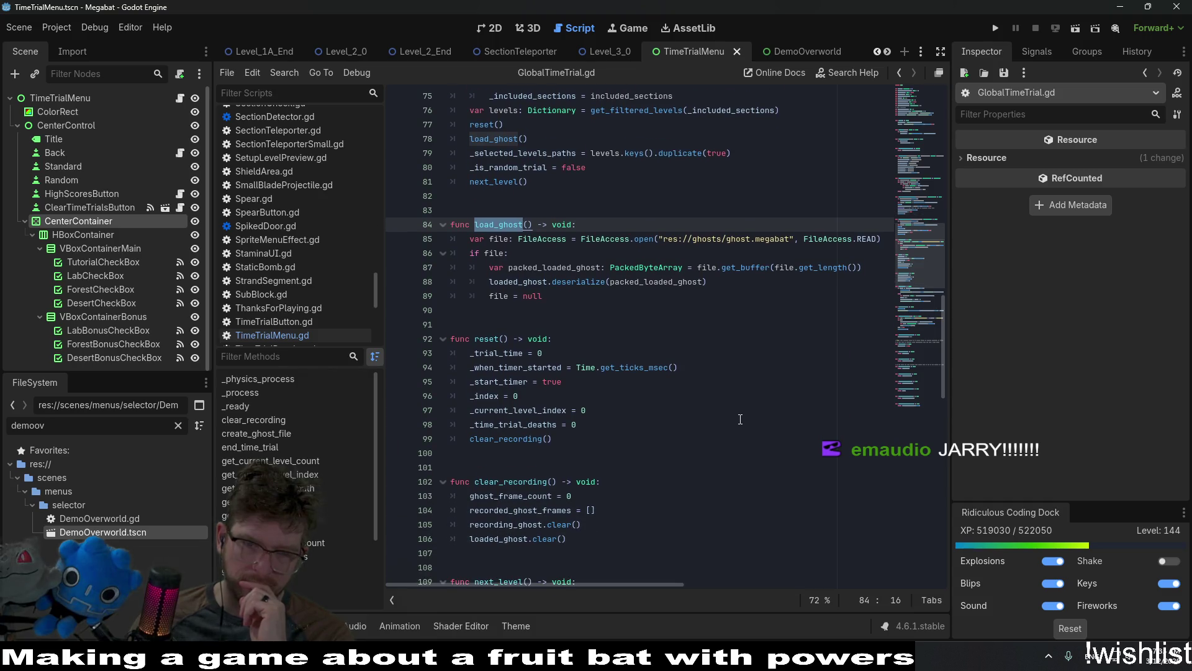
Open GlobalGhostRecorder.gd via a 'ghost' file search and scroll down to its load_ghost_file_path call.
key("alt+shift+o")
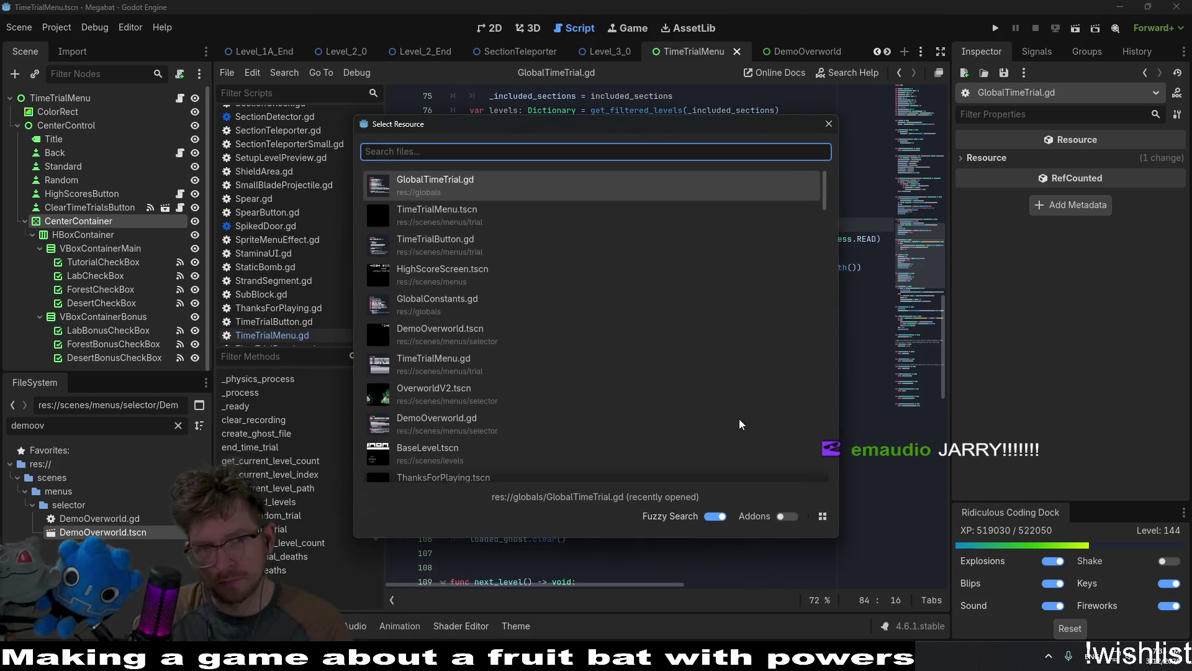
type("ghost")
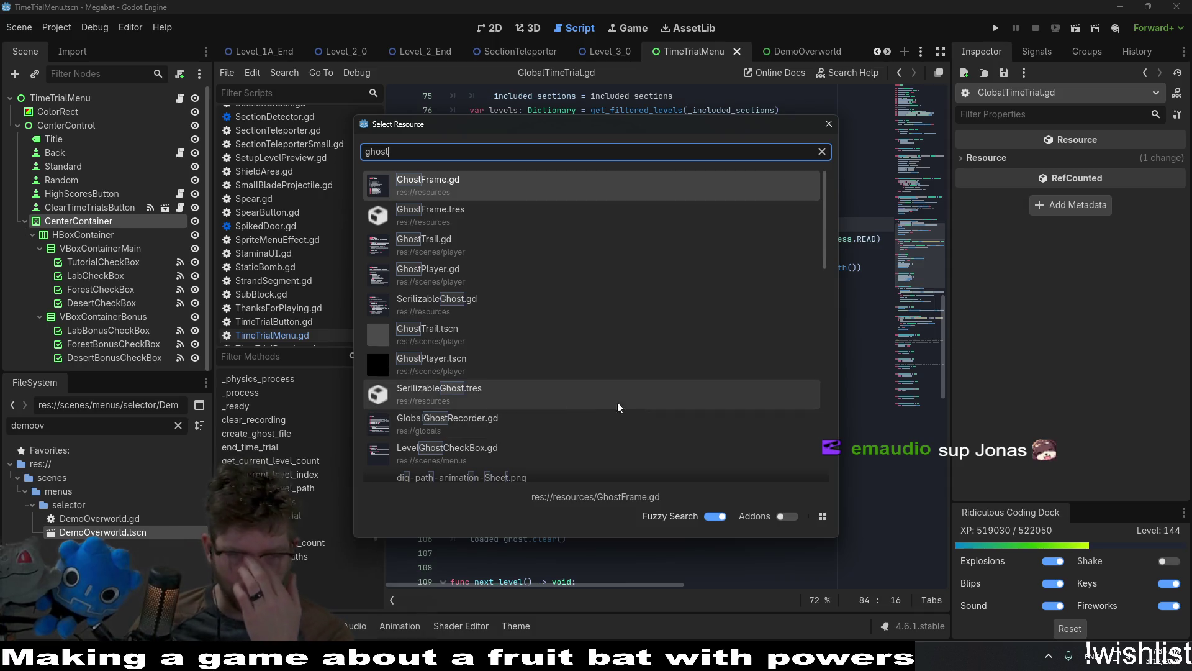
left_click(545, 427)
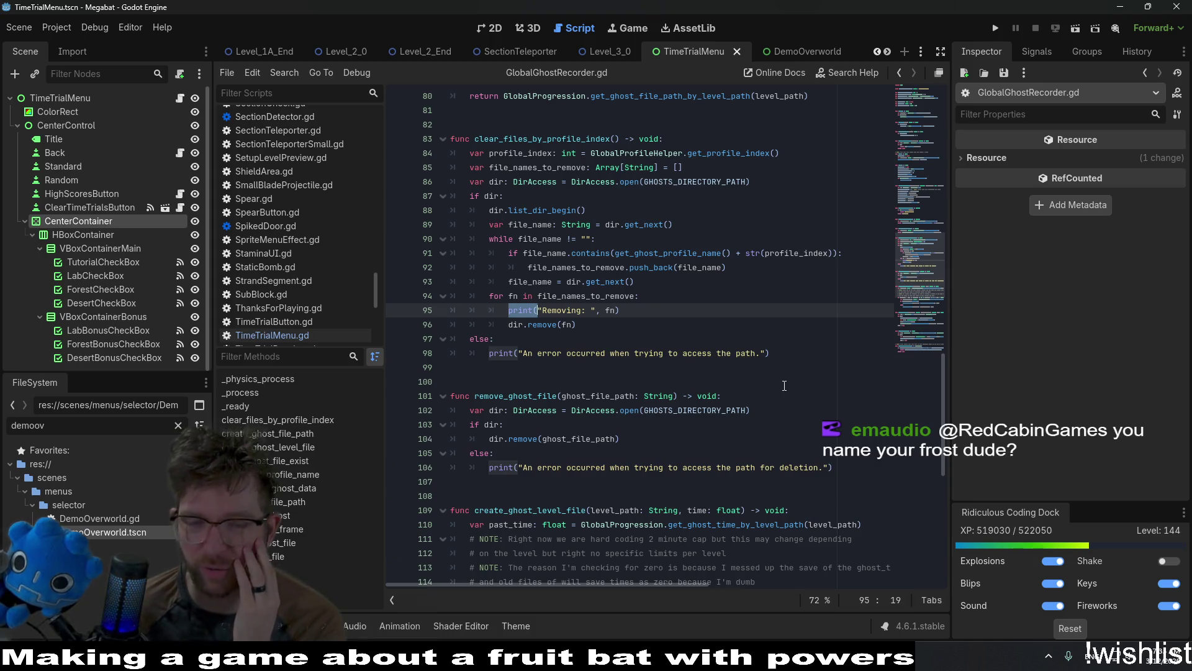
scroll(784, 385, "down", 2)
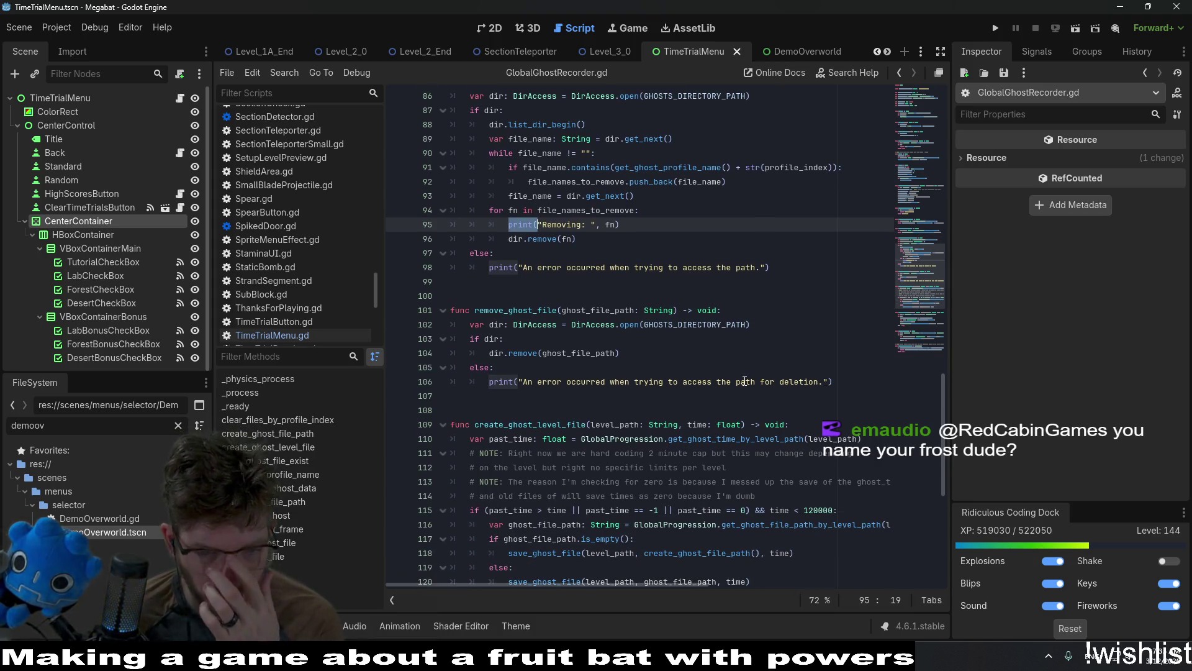
scroll(745, 381, "down", 1)
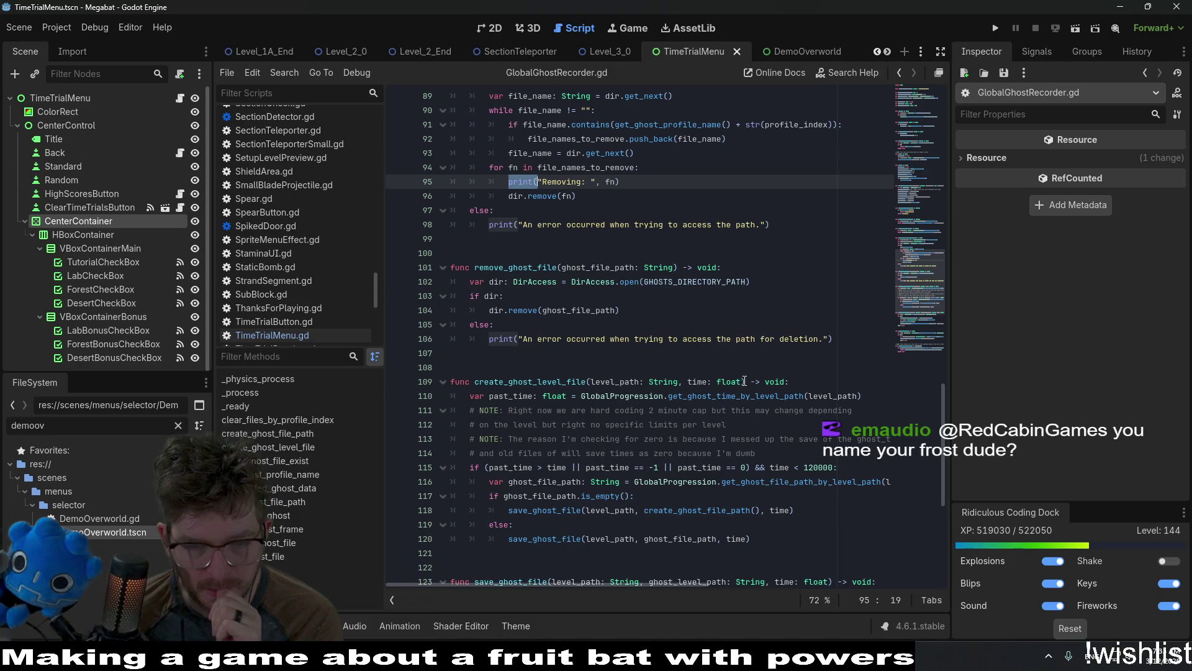
scroll(745, 381, "down", 2)
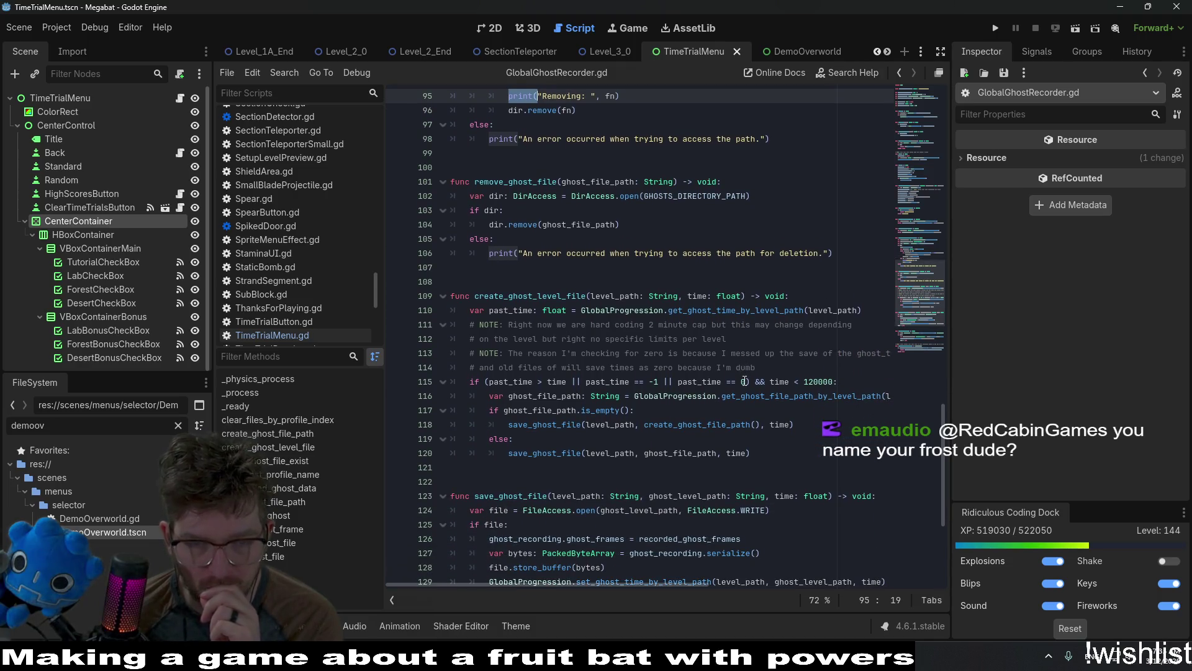
scroll(744, 381, "down", 1)
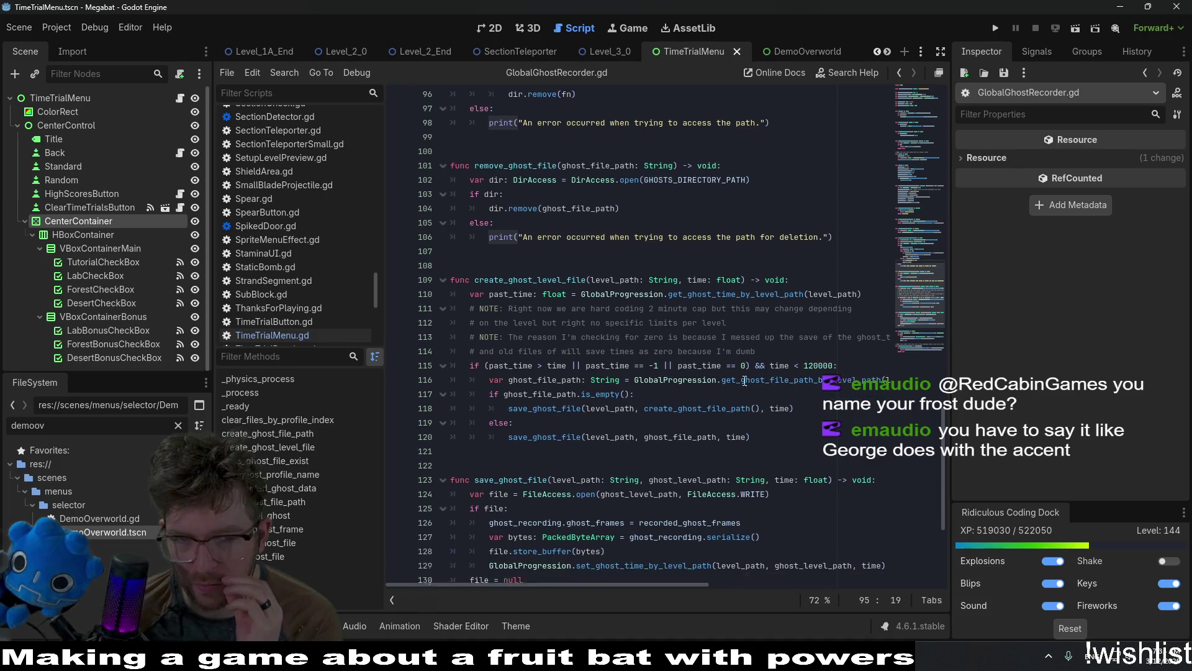
scroll(744, 381, "down", 3)
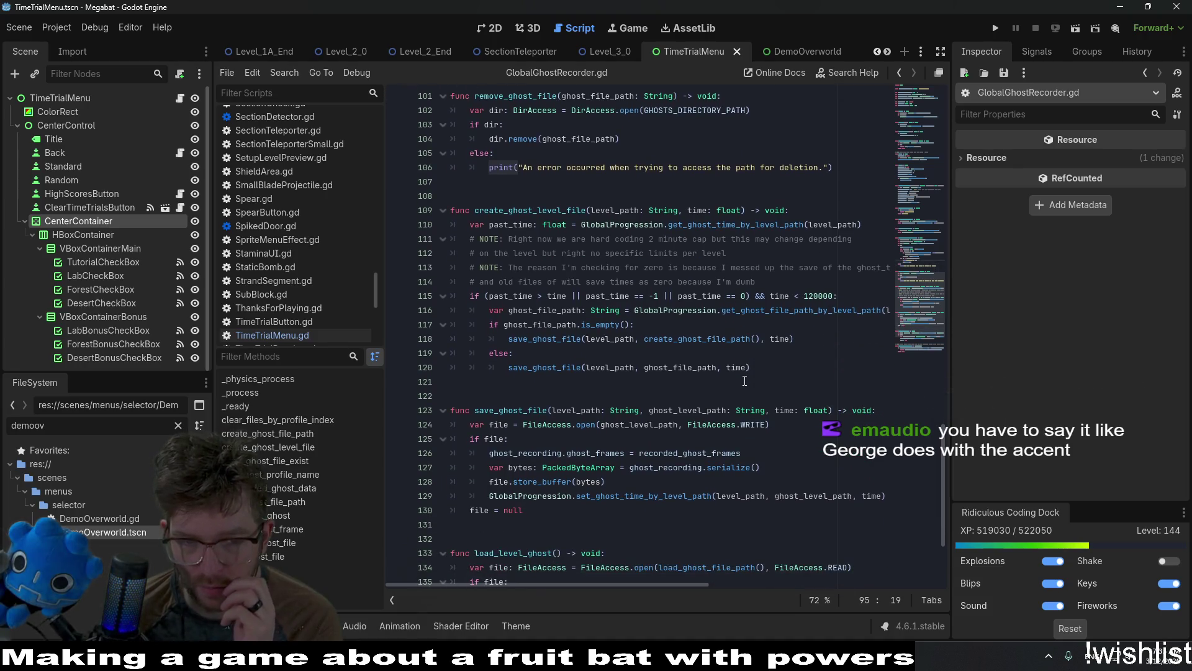
scroll(745, 380, "down", 2)
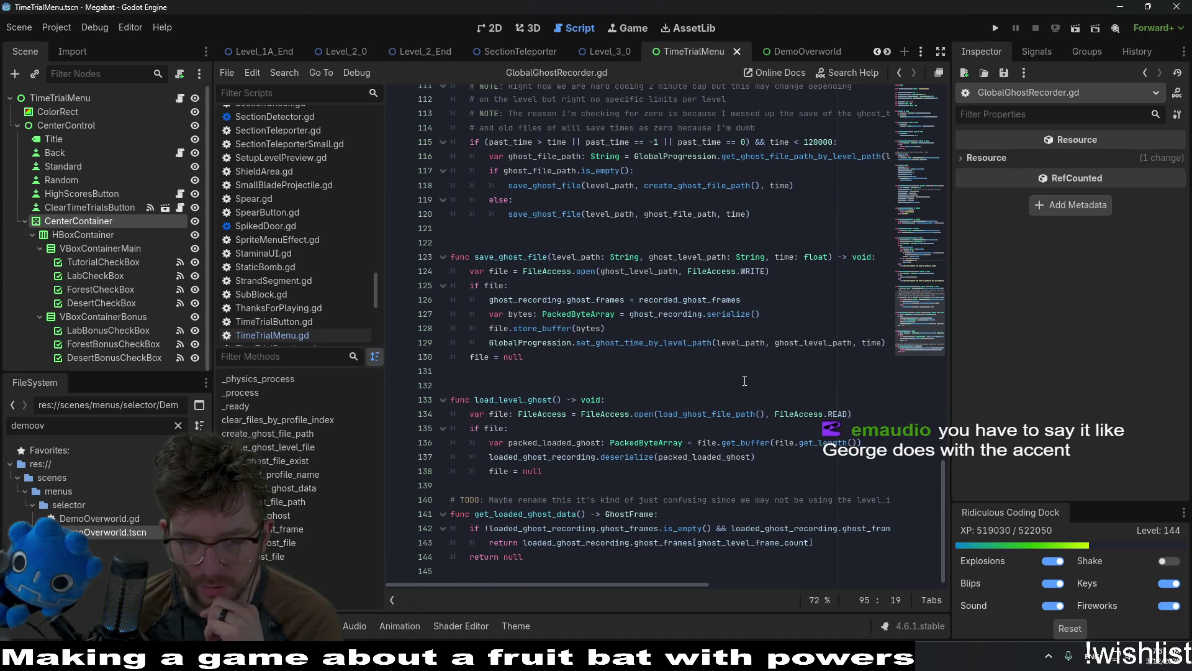
Follow load_ghost_file_path to its definition, then into get_ghost_file_path_by_level_path in GlobalProgression.gd.
left_click(707, 413)
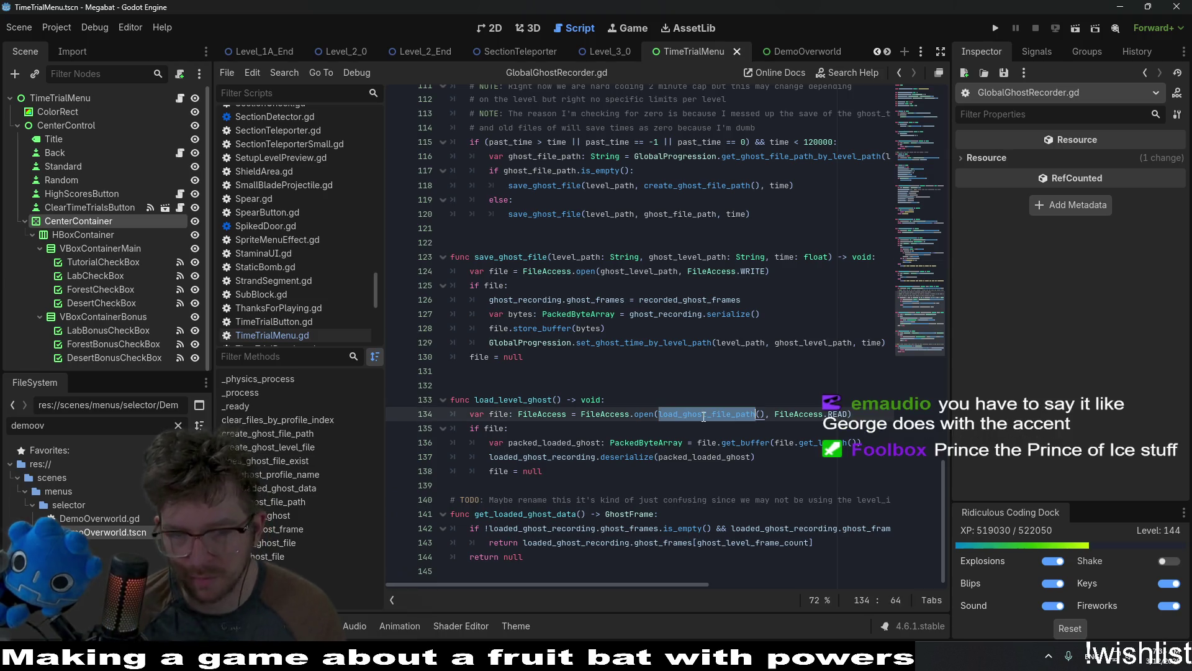
left_click(704, 415, "ctrl")
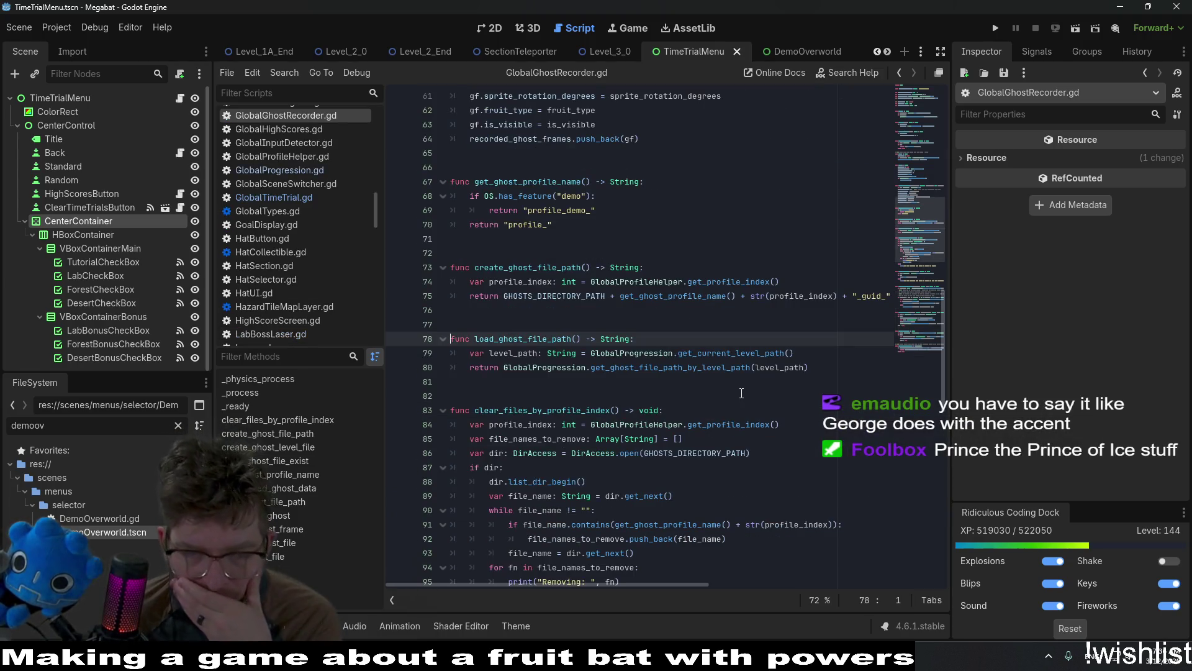
left_click(675, 367)
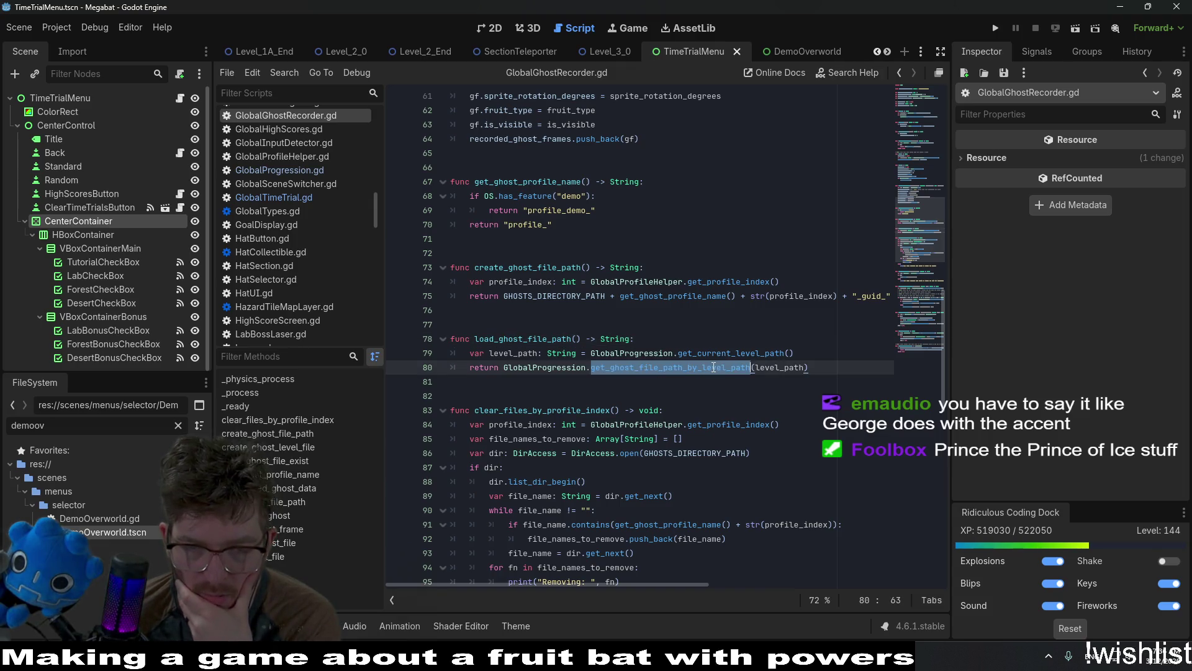
left_click(676, 368, "ctrl")
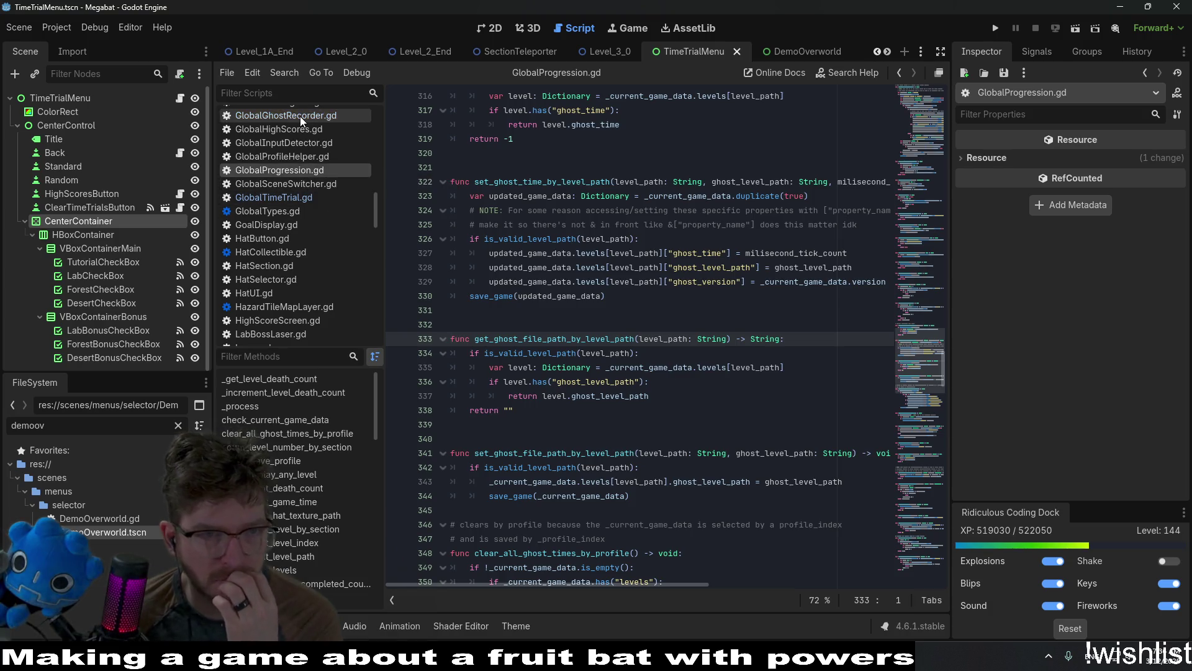
Close three unneeded global scripts from the script list.
scroll(304, 148, "down", 1)
middle_click(304, 148)
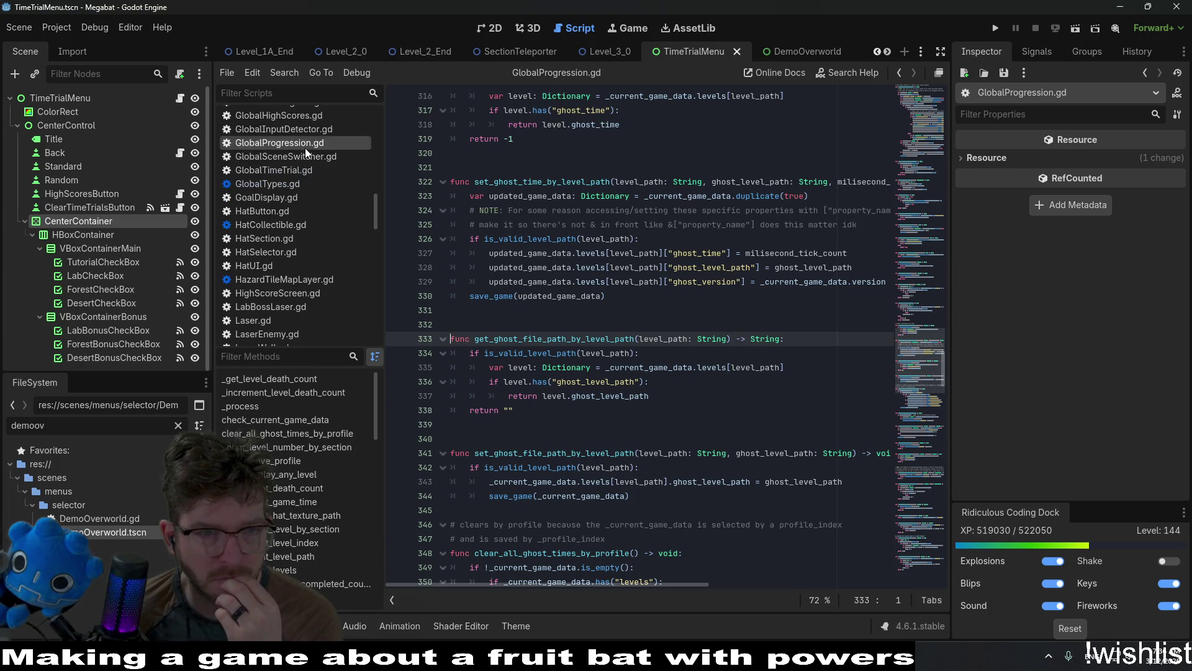
middle_click(305, 126)
middle_click(308, 110)
scroll(308, 143, "up", 2)
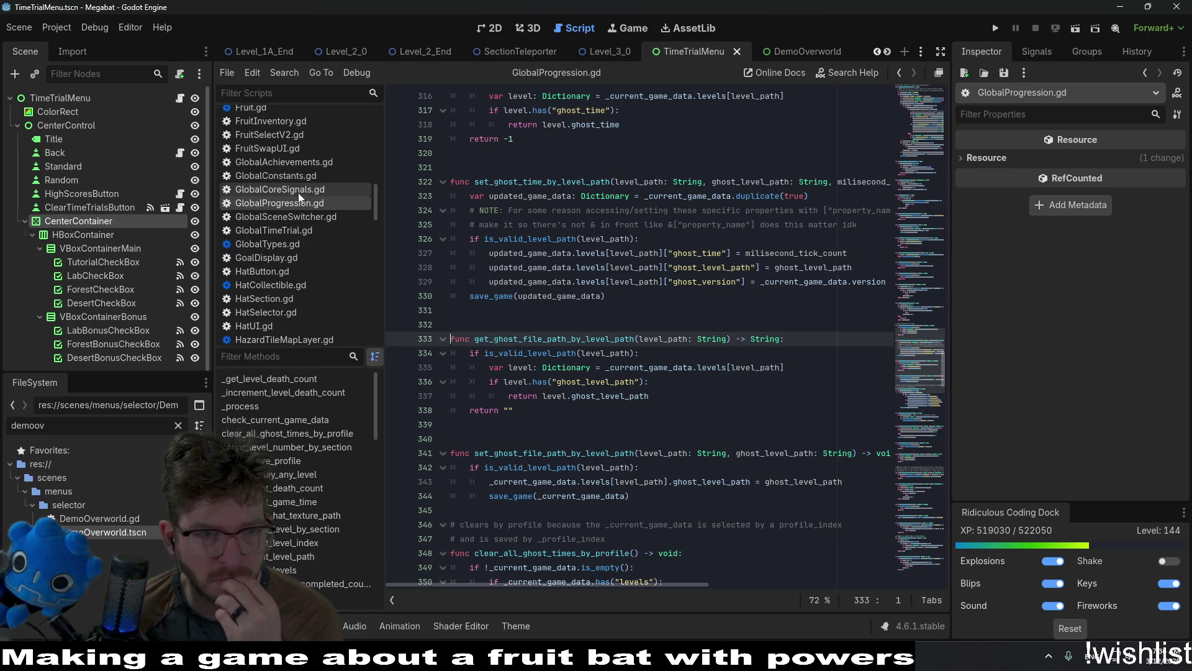
scroll(298, 162, "up", 10)
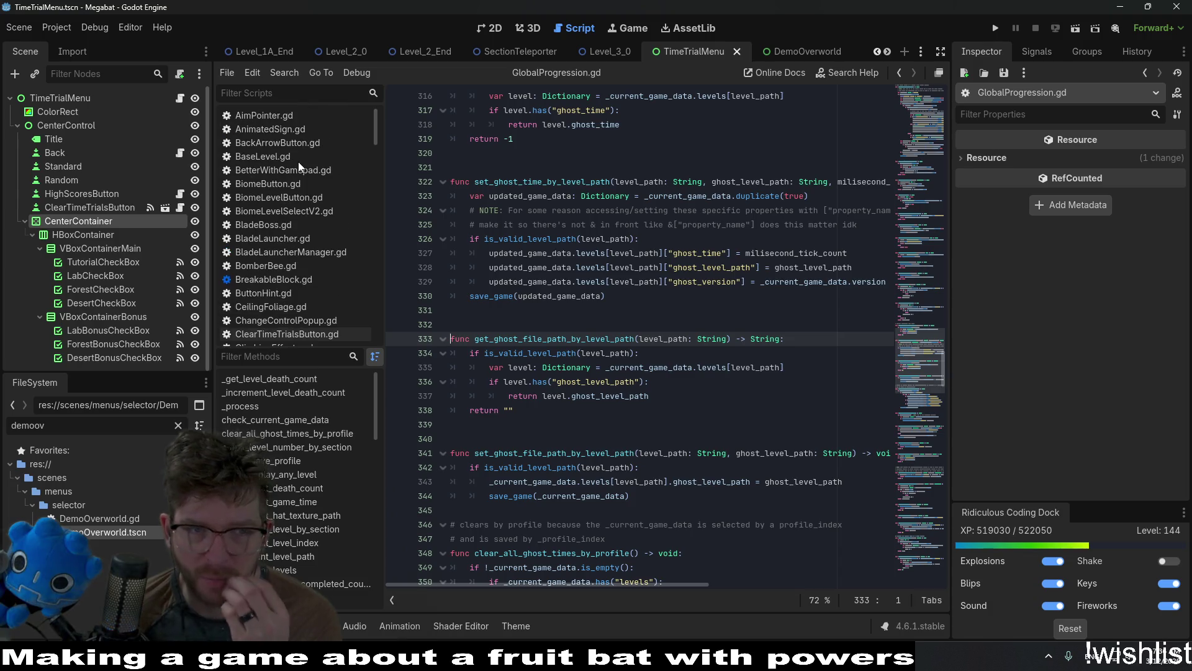
Close BackArrowButton.gd and all remaining scripts, then search project files for 'globaltime'.
right_click(284, 118)
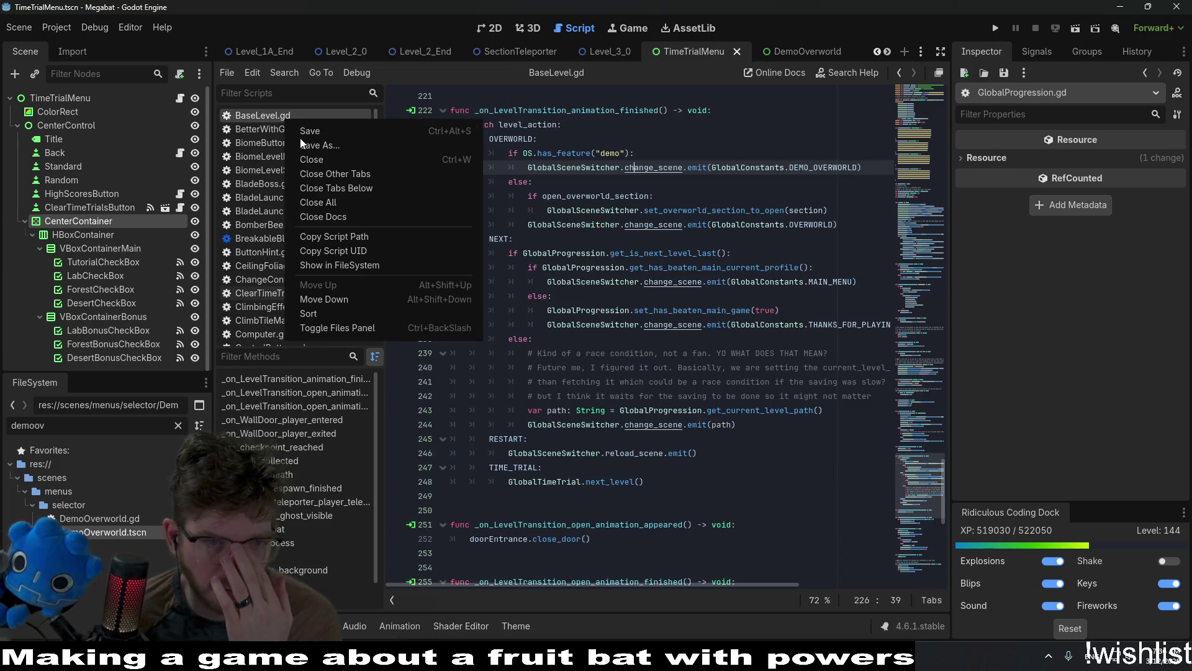
left_click(348, 206)
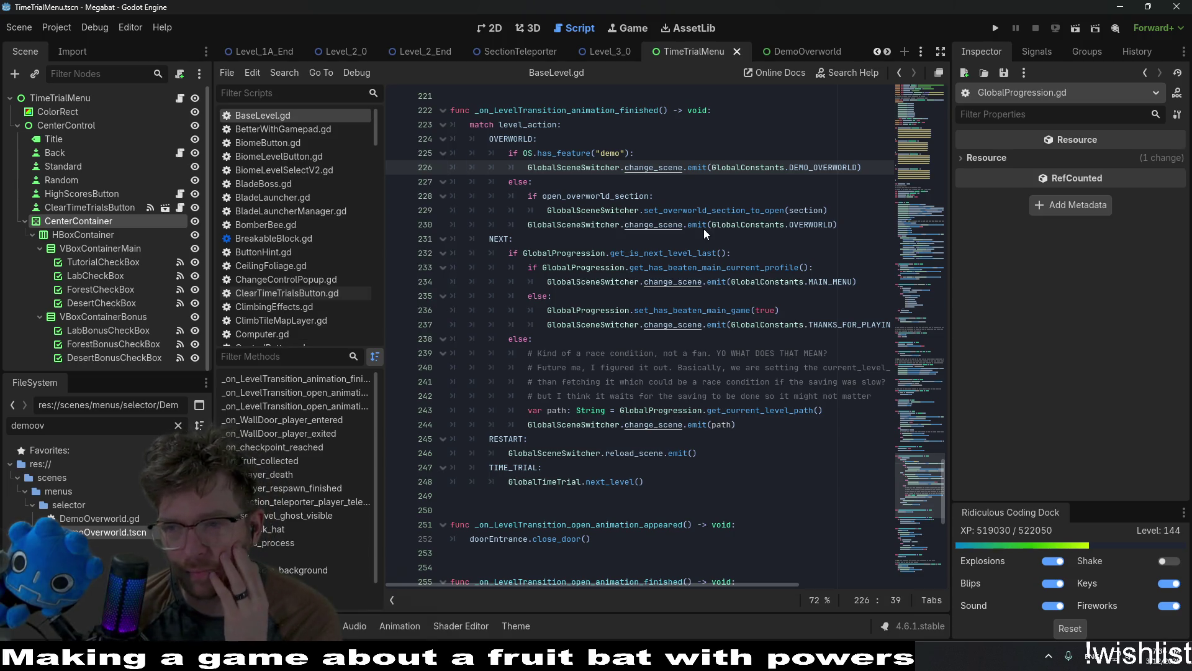
key("ctrl+shift+w")
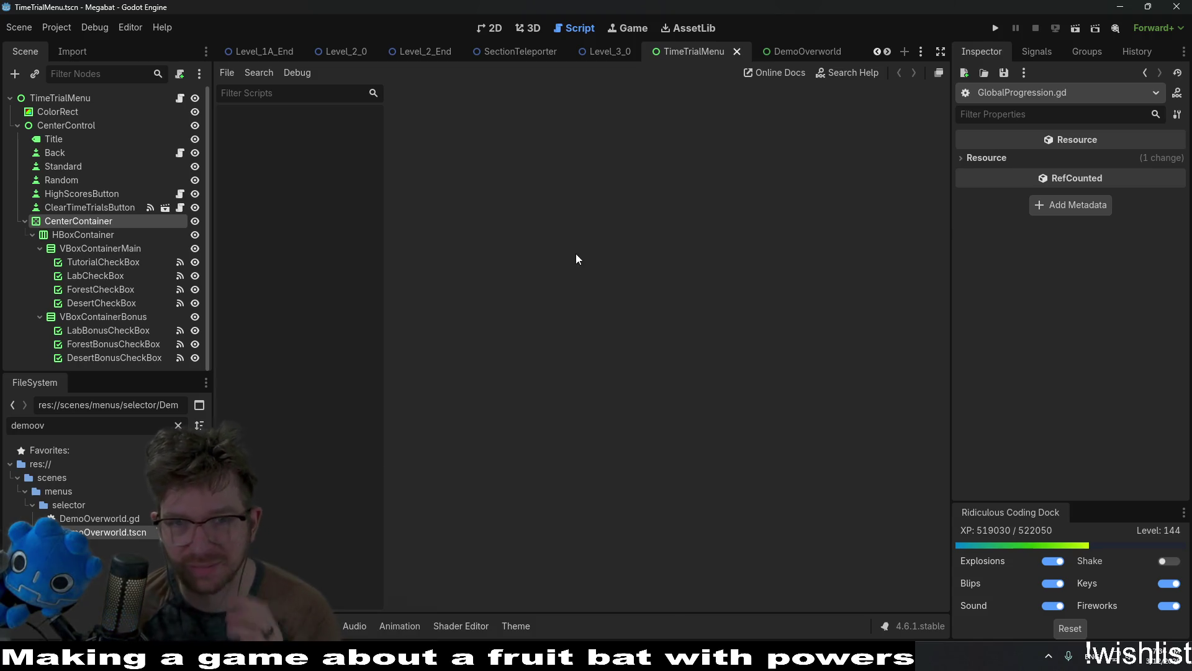
key("ctrl+alt+o")
type("globaltime")
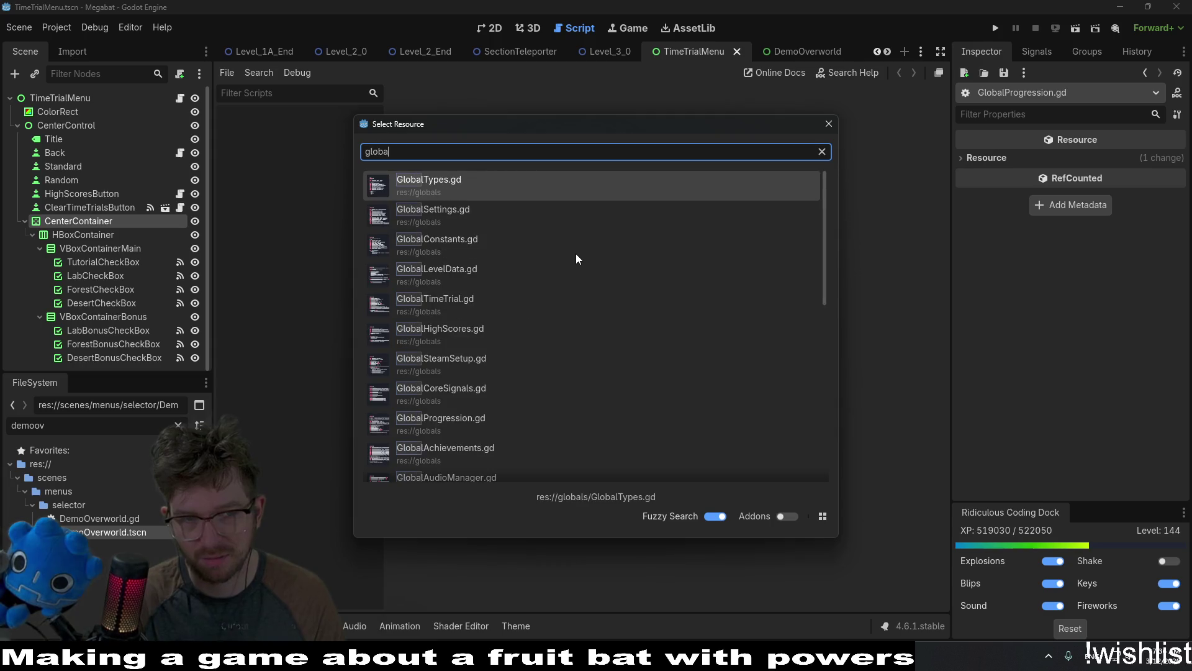
Reopen GlobalTimeTrial.gd, GlobalGhostRecorder.gd and TimeTrialMenu.gd through quick file search.
key("Return")
key("ctrl+alt+o")
type("global")
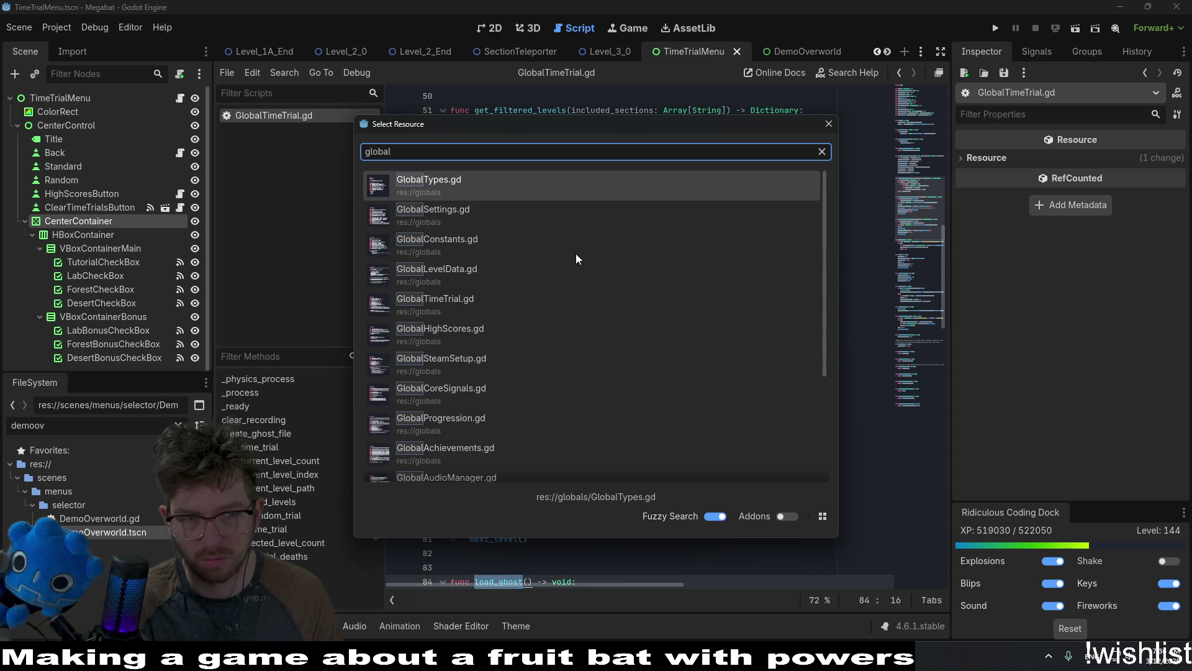
type("ghostrec")
key("Return")
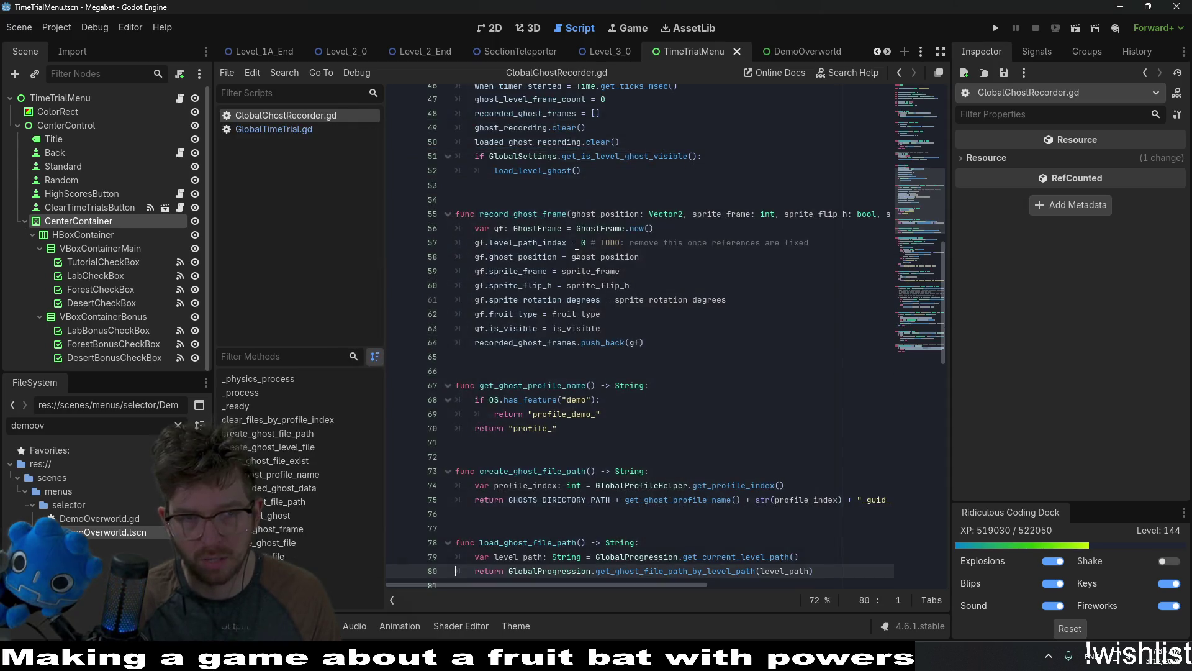
key("shift+alt+o")
type("t")
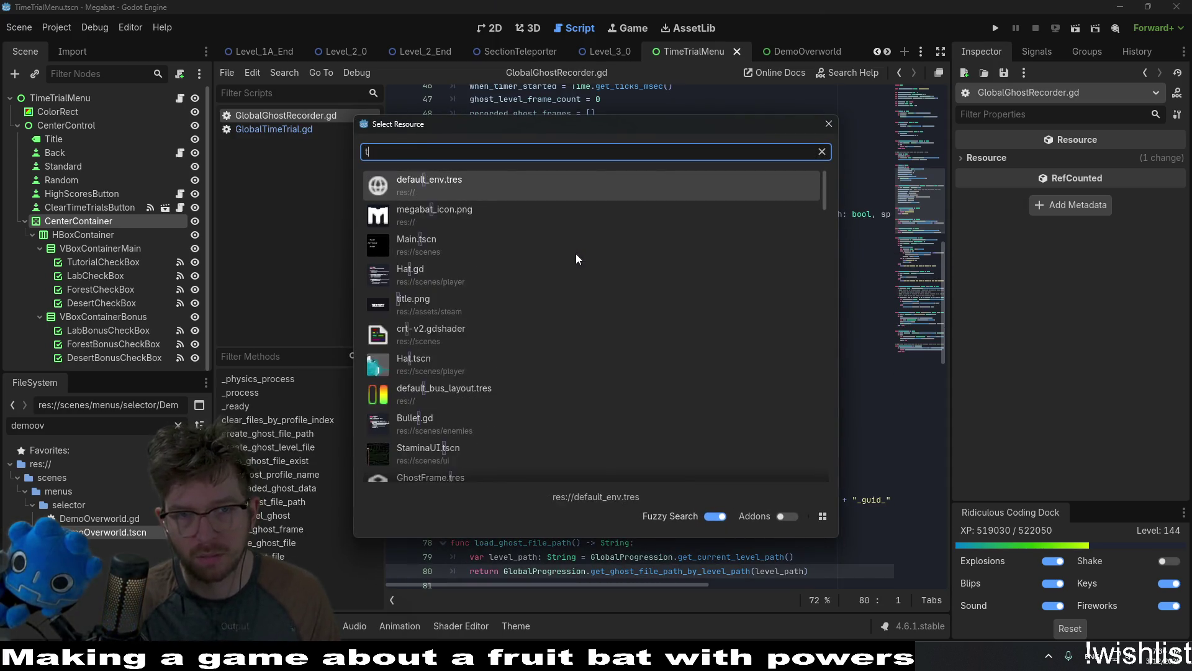
type("imetrialmenu")
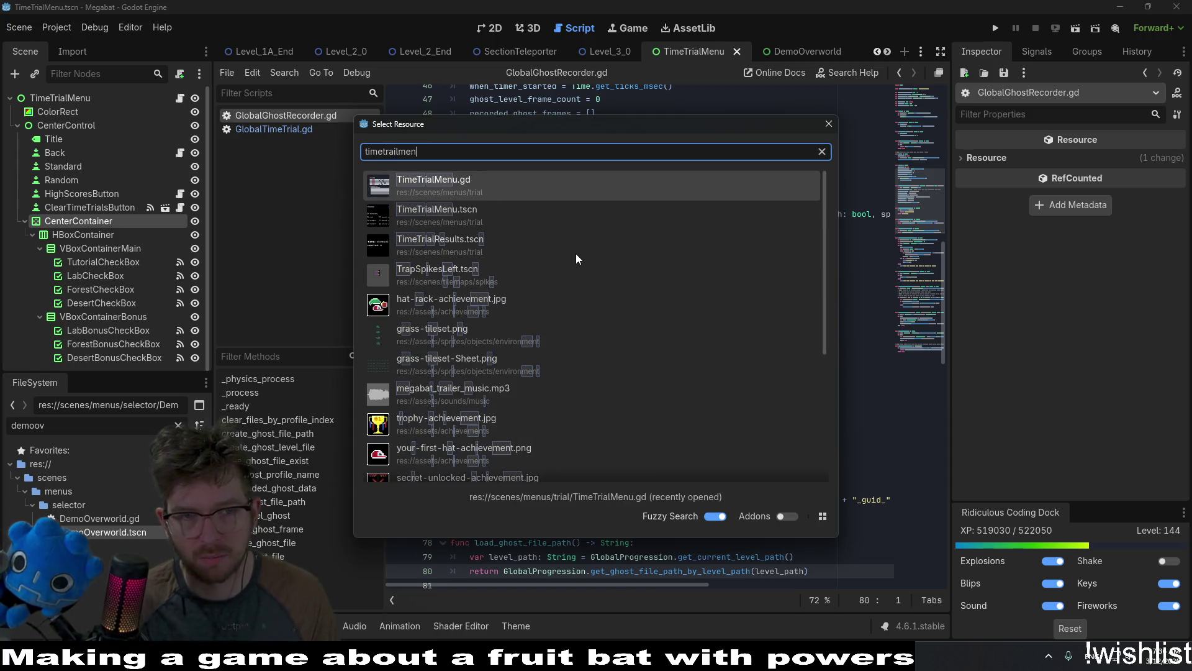
key("Return")
Open the HighScoreScreen.tscn scene and GlobalHighScores.gd through quick file search.
key("shift+alt+o")
type("highscor")
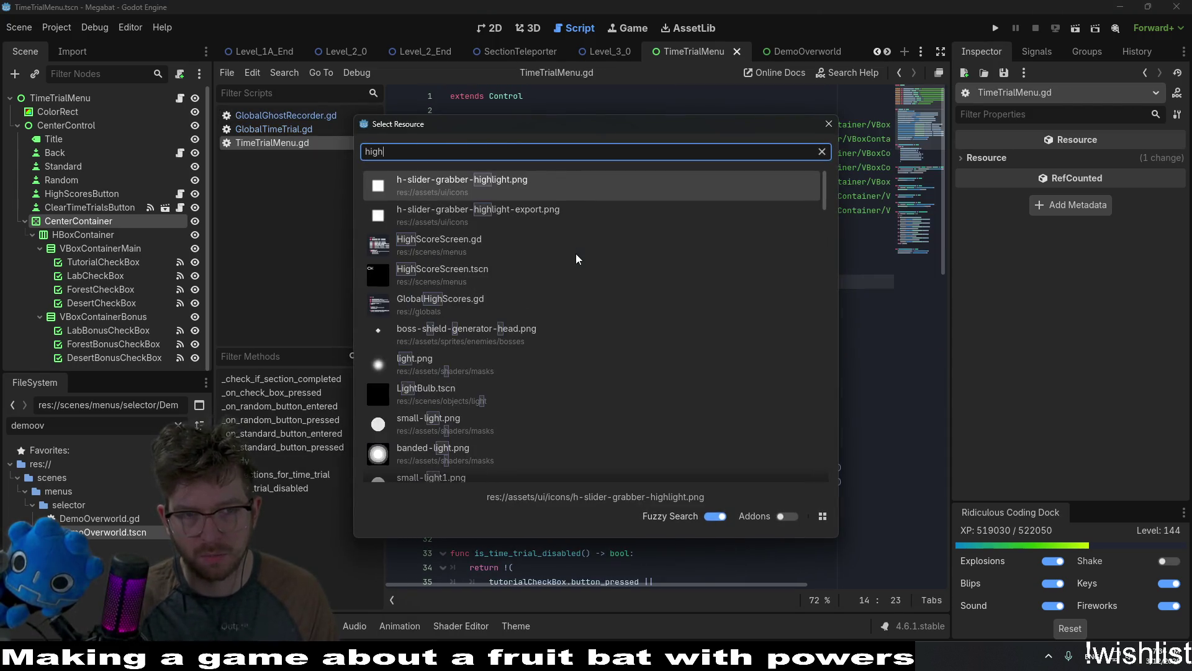
key("Down")
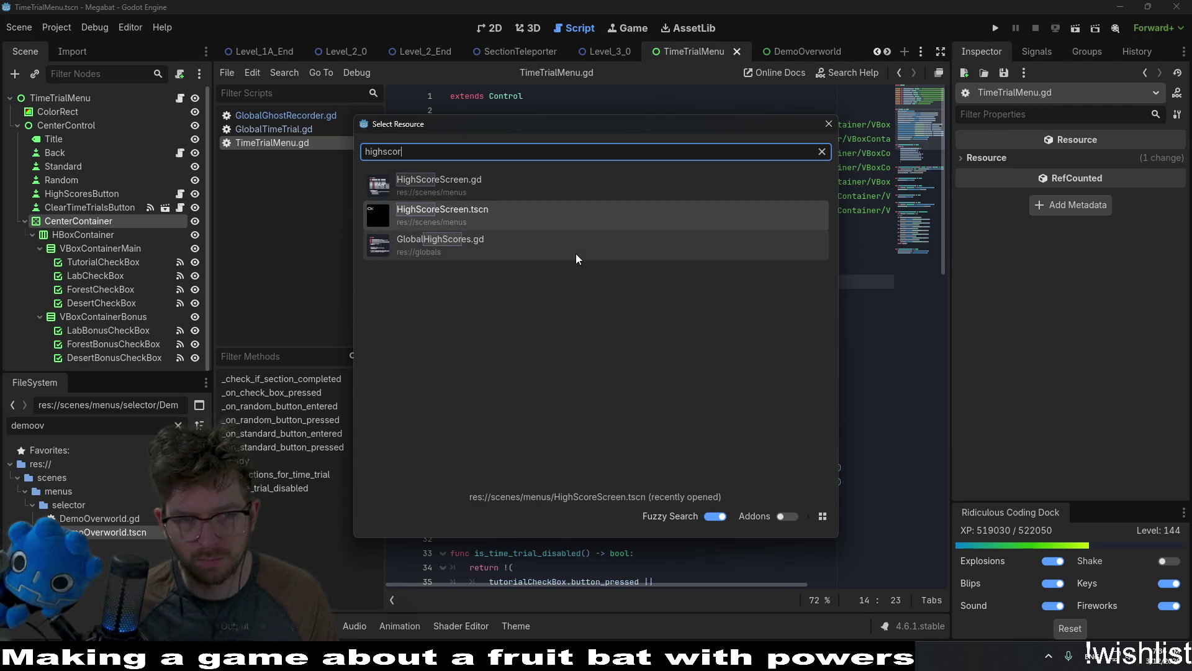
key("Return")
key("shift+alt+o")
type("globalhi")
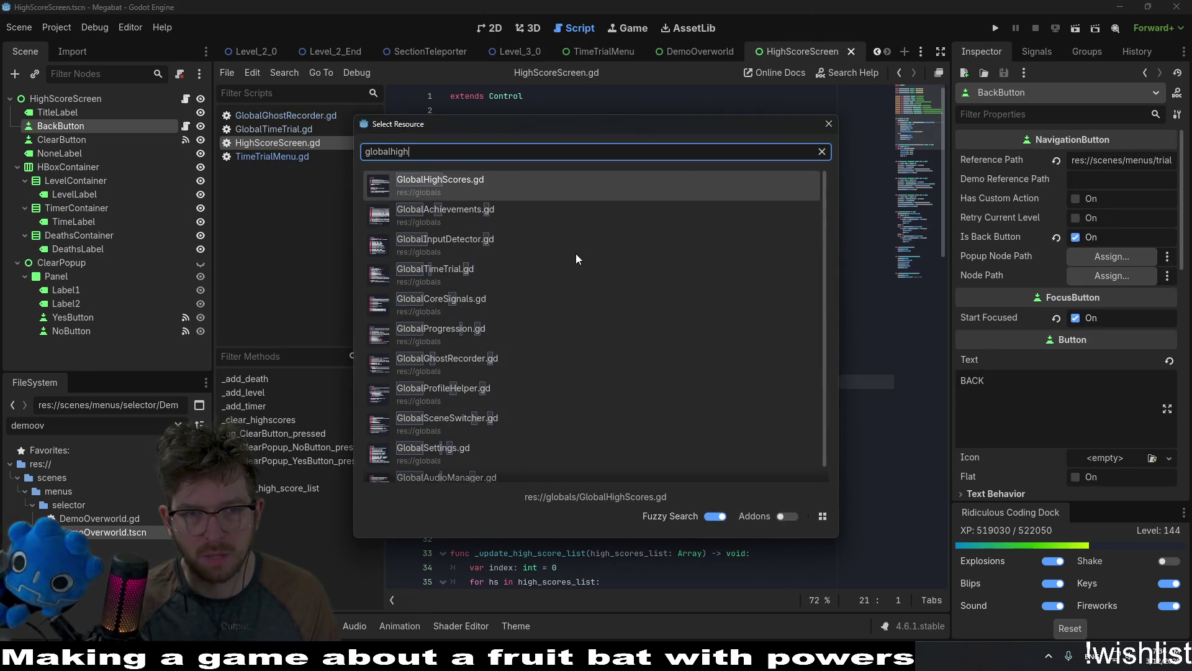
key("Return")
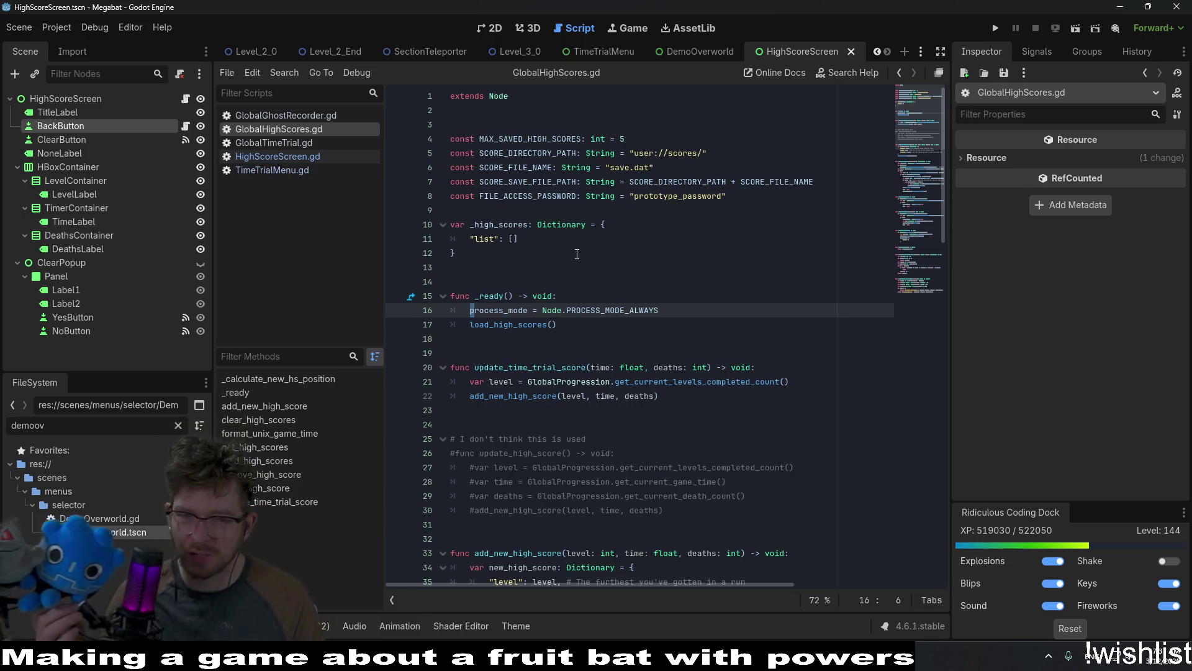
Highlight SCORE_DIRECTORY_PATH in GlobalHighScores.gd and scroll through where it is used.
scroll(612, 324, "down", 3)
scroll(612, 323, "down", 6)
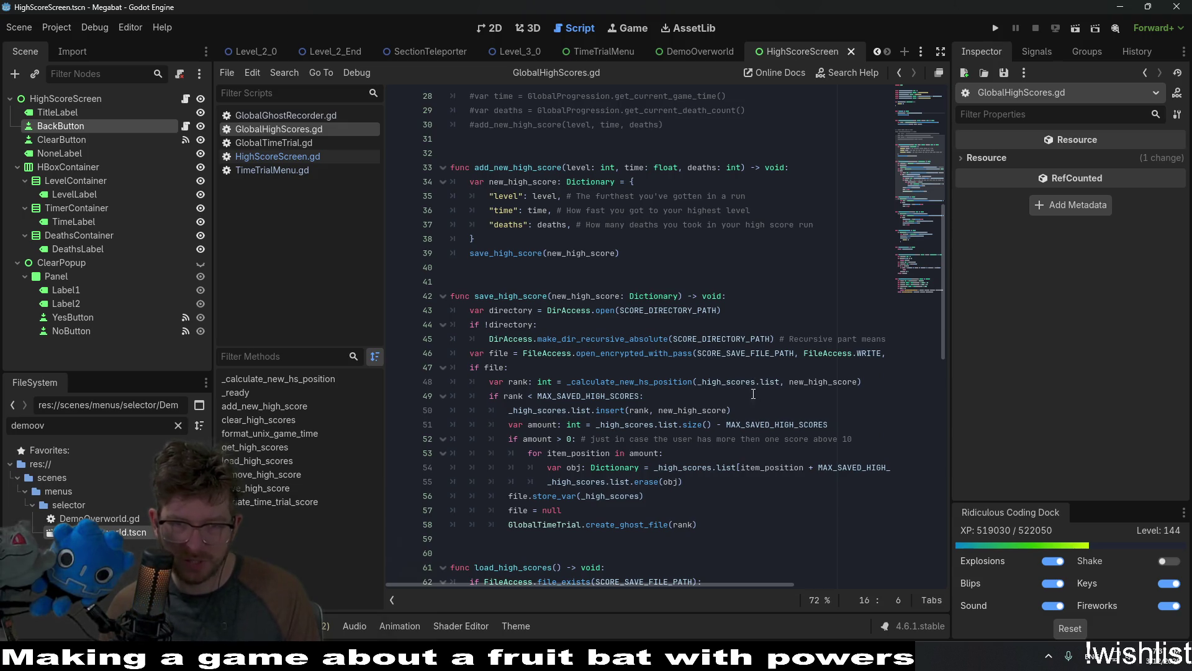
double_click(758, 339)
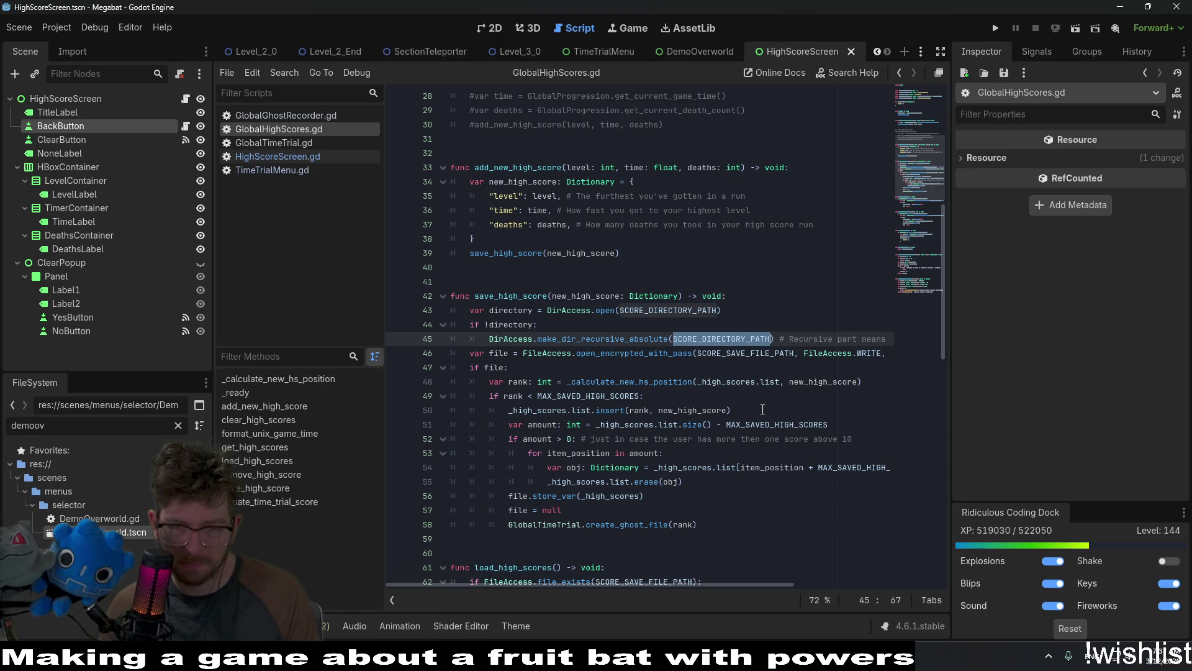
scroll(761, 409, "down", 3)
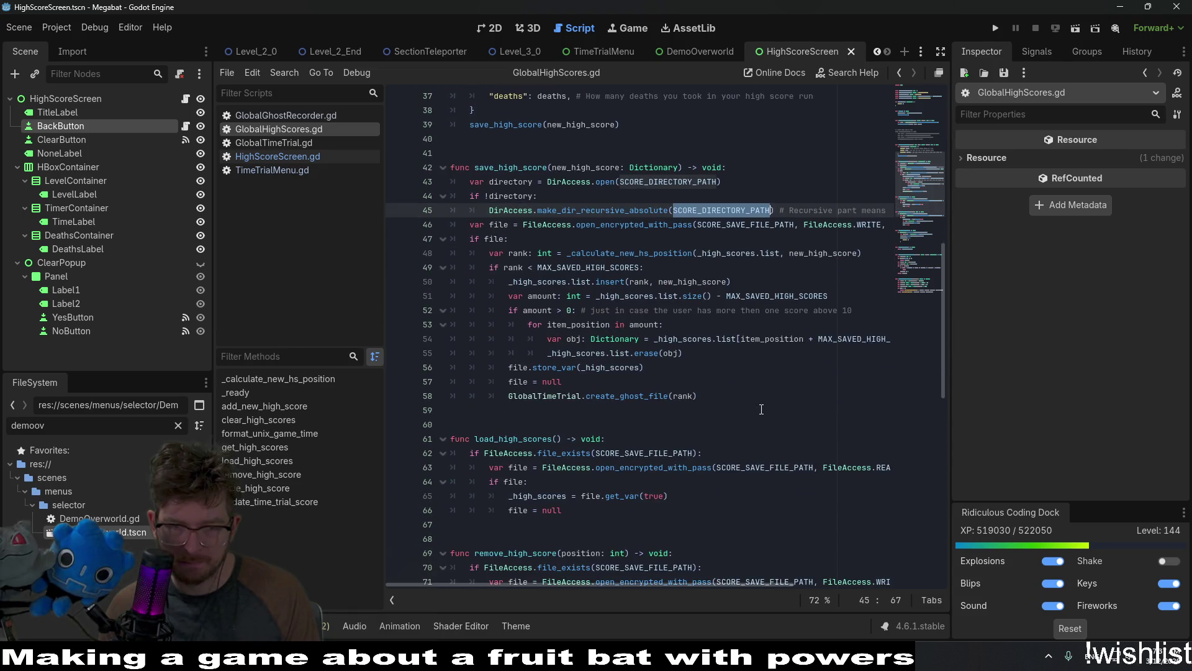
scroll(761, 409, "down", 2)
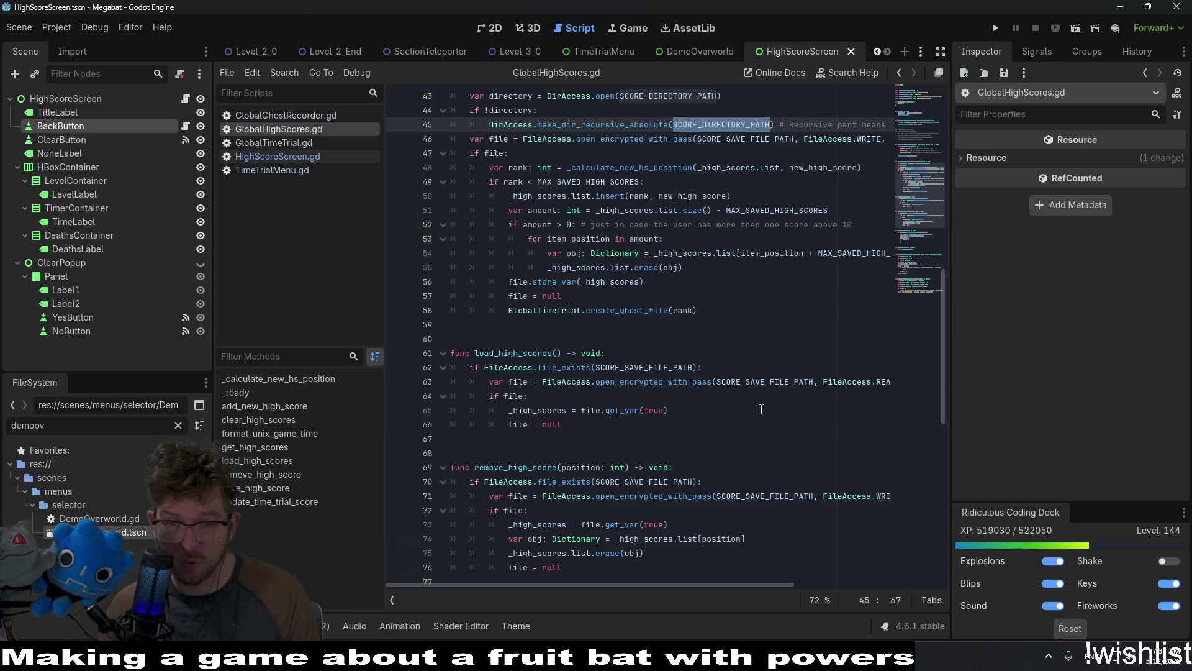
scroll(761, 409, "down", 4)
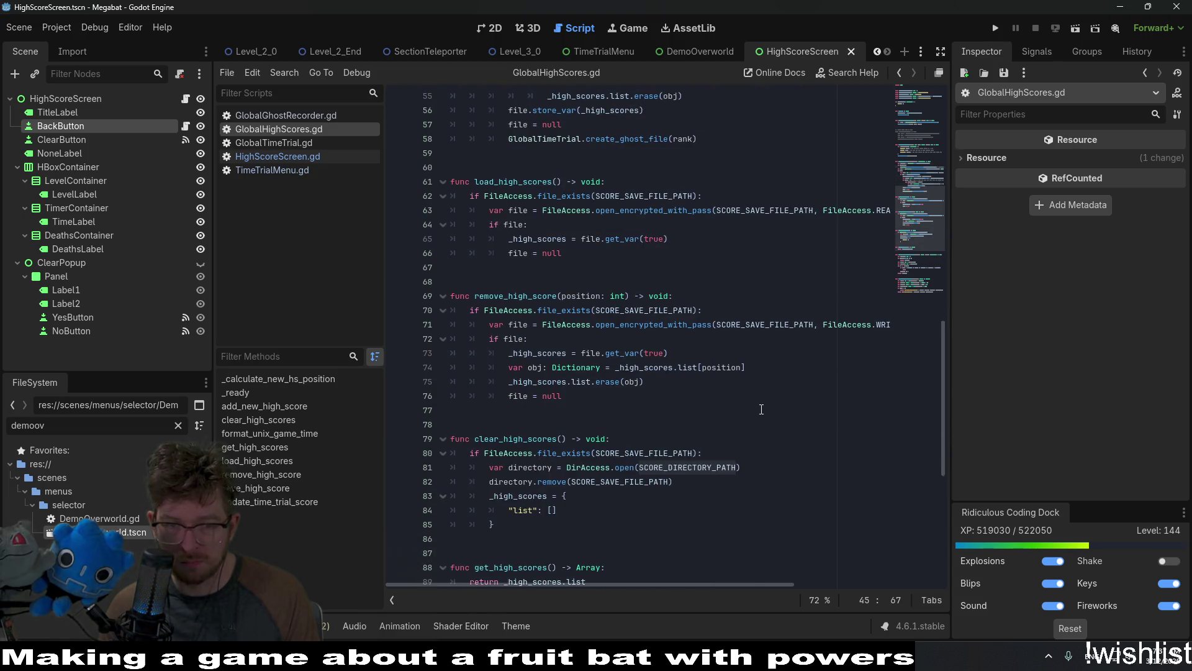
scroll(540, 290, "up", 6)
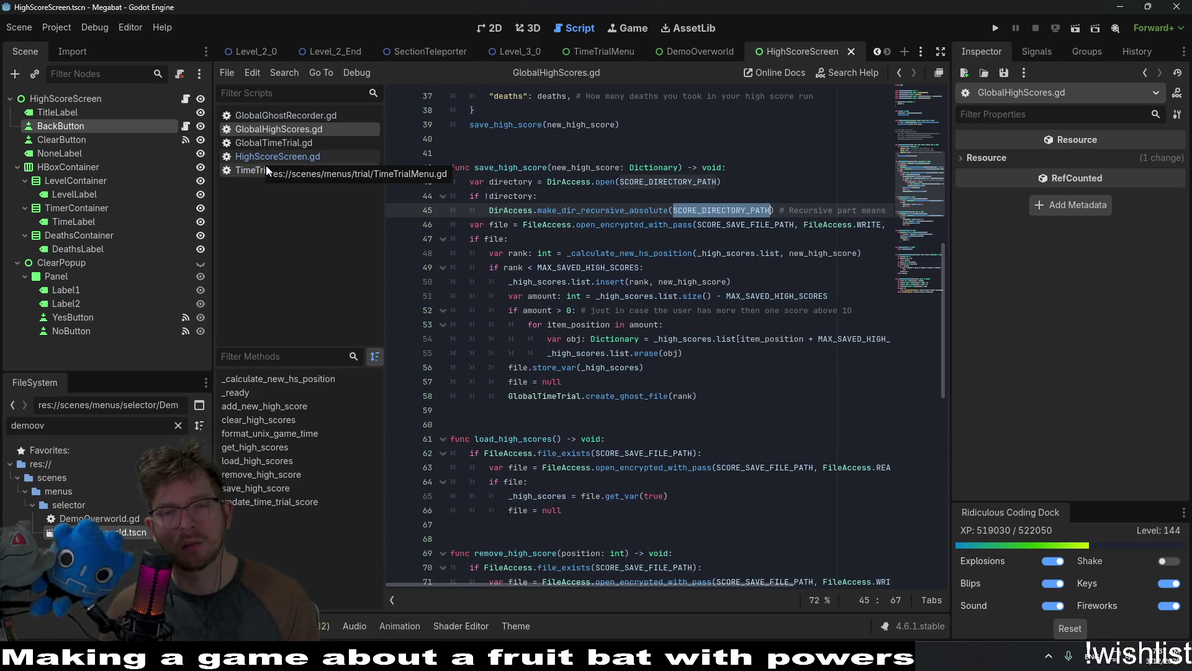
scroll(714, 297, "up", 2)
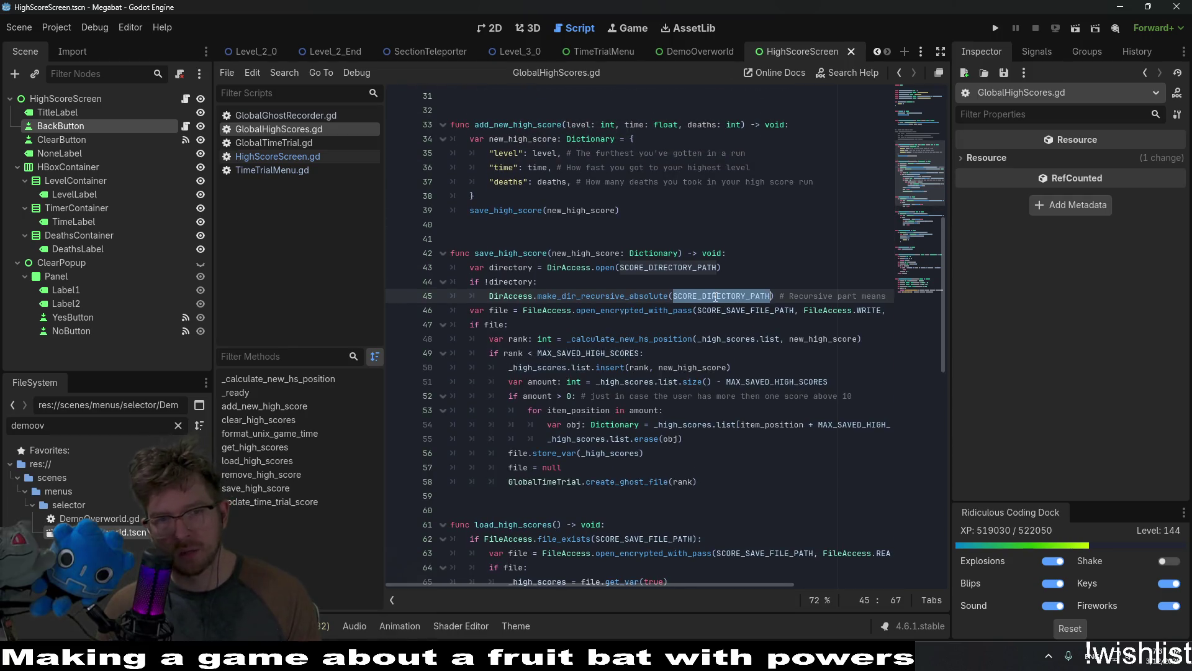
Inspect save_high_score's ghost file creation, then switch to TimeTrialMenu.gd.
left_click(515, 252)
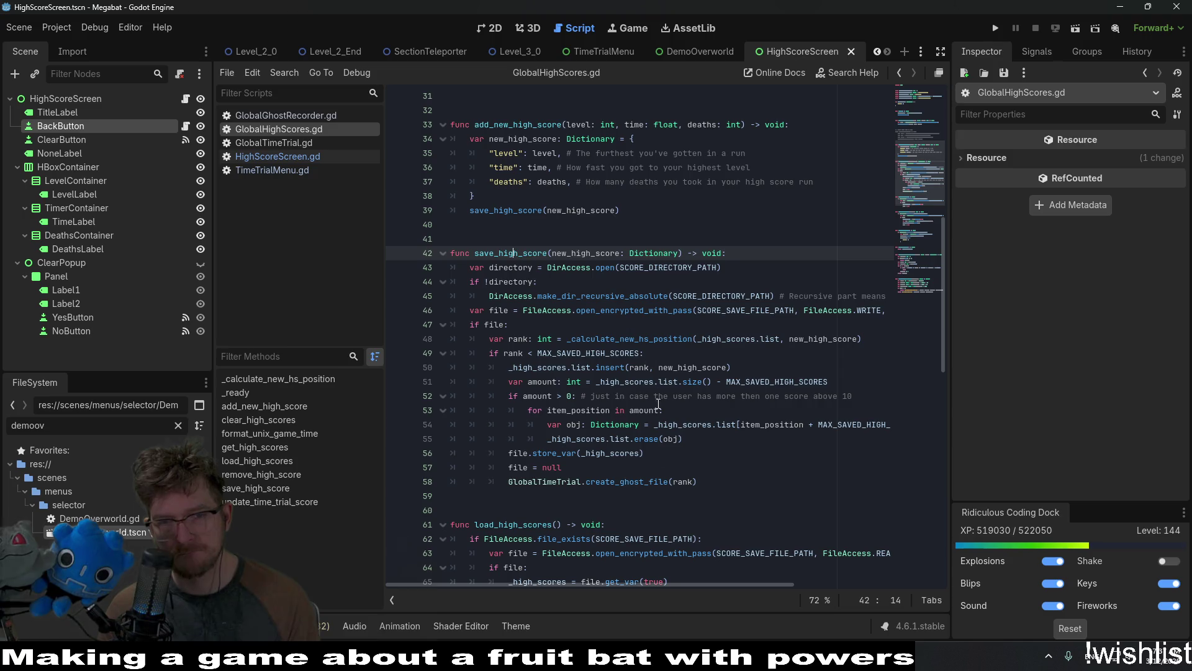
mouse_move(627, 583)
left_mouse_down()
mouse_move(727, 579)
mouse_move(547, 562)
left_mouse_up()
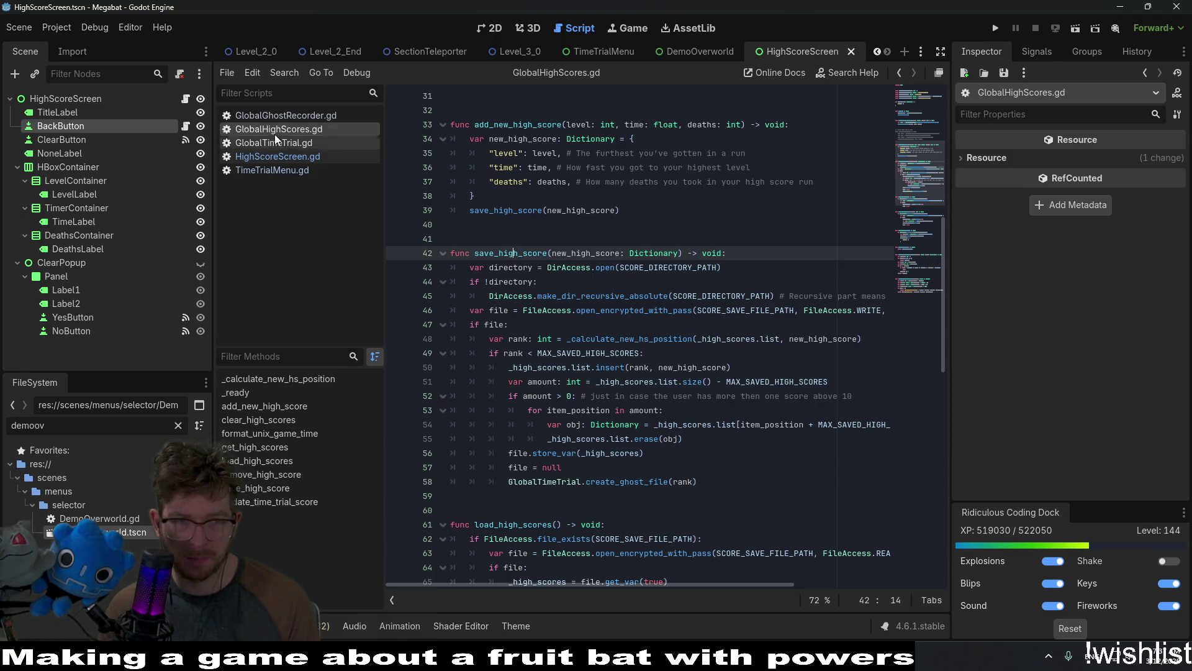
left_click(282, 171)
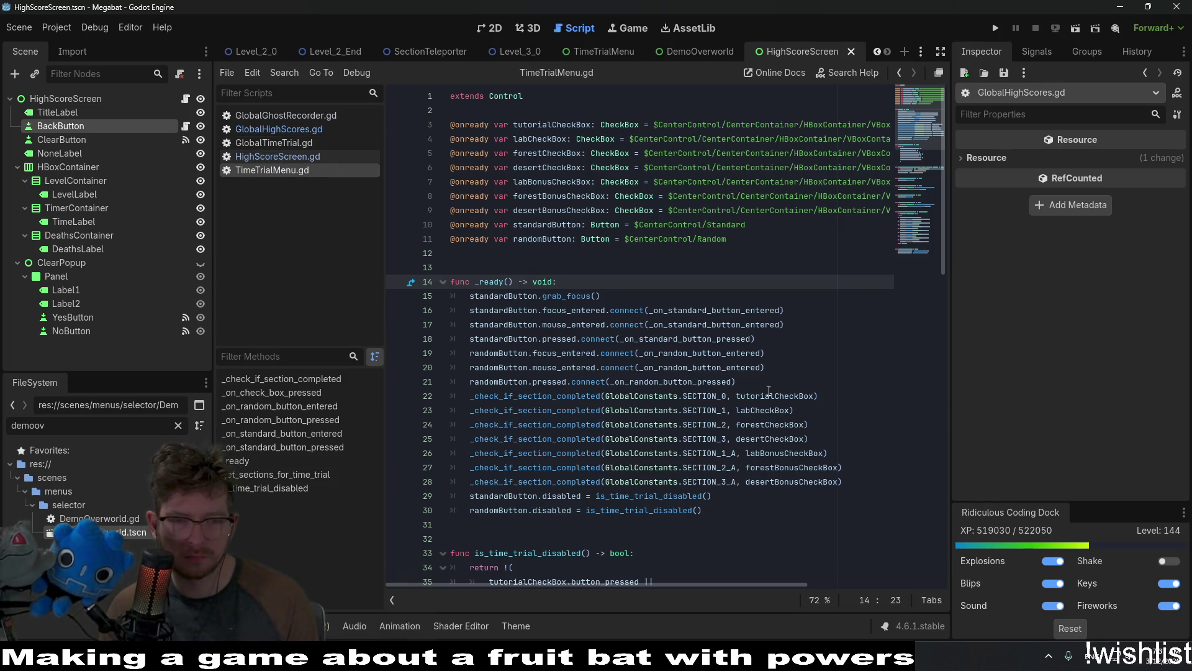
Check line 21 of TimeTrialMenu.gd, then switch to HighScoreScreen.gd.
mouse_move(770, 395)
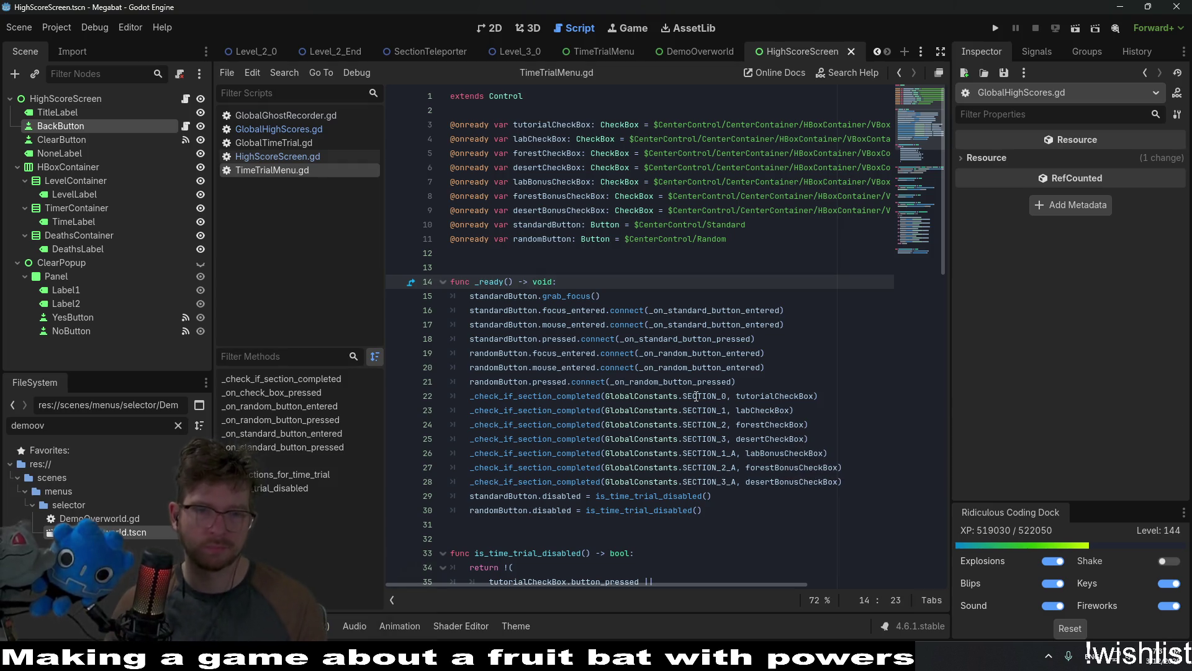
left_click(796, 386)
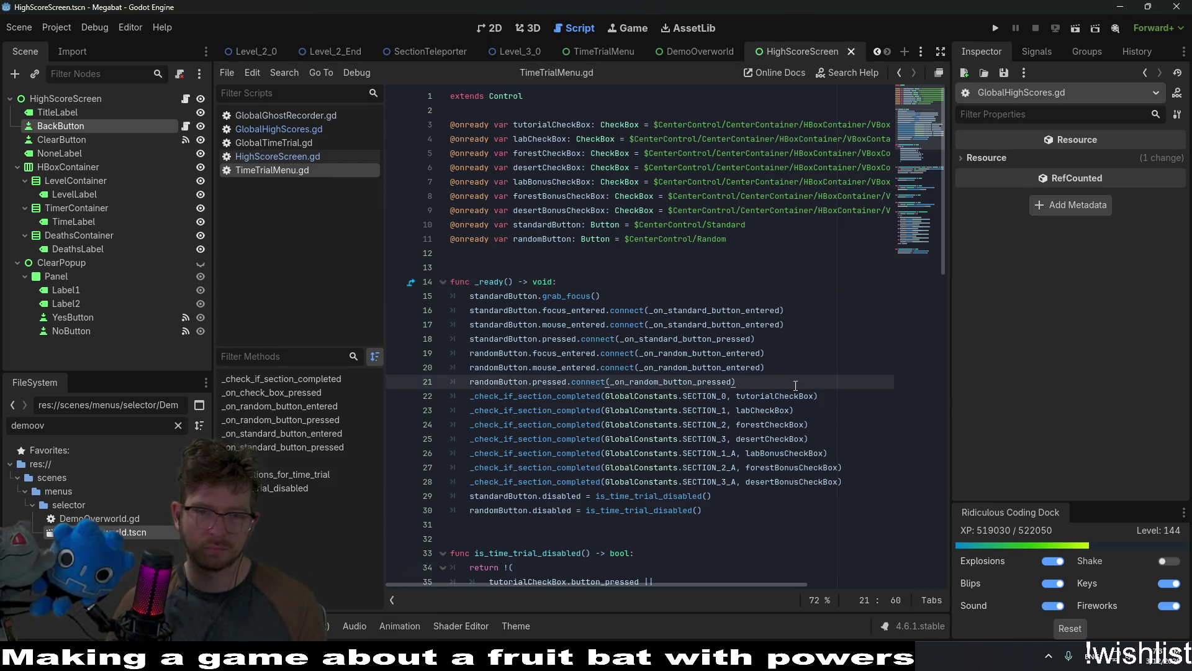
scroll(796, 385, "down", 3)
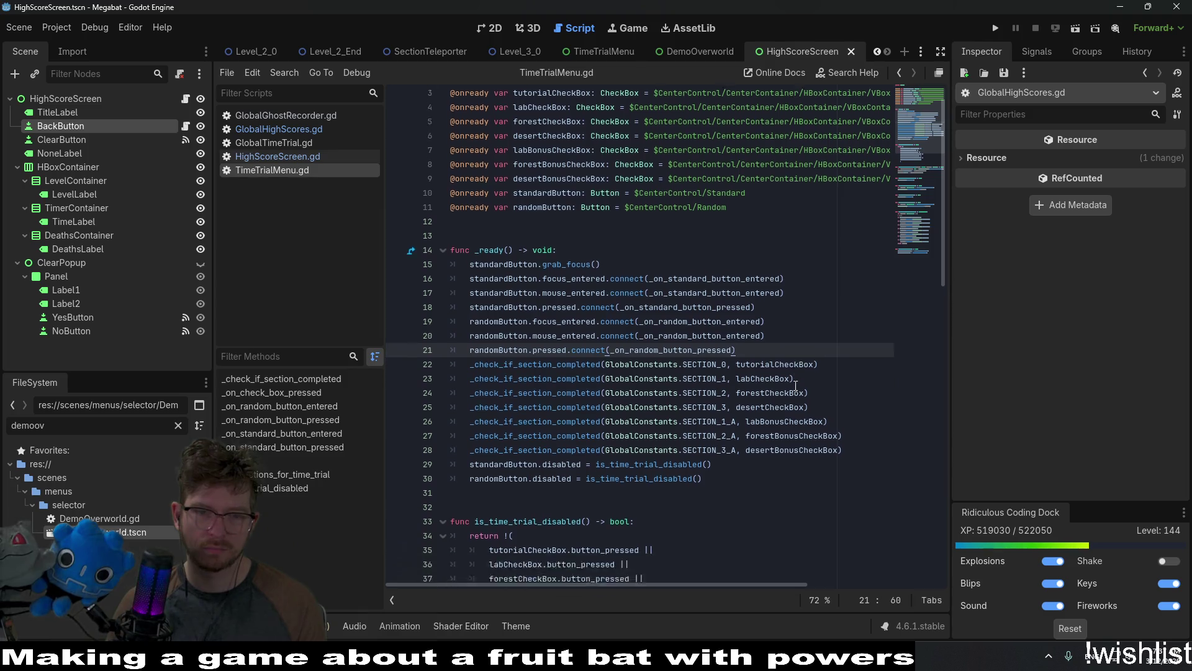
left_click(279, 156)
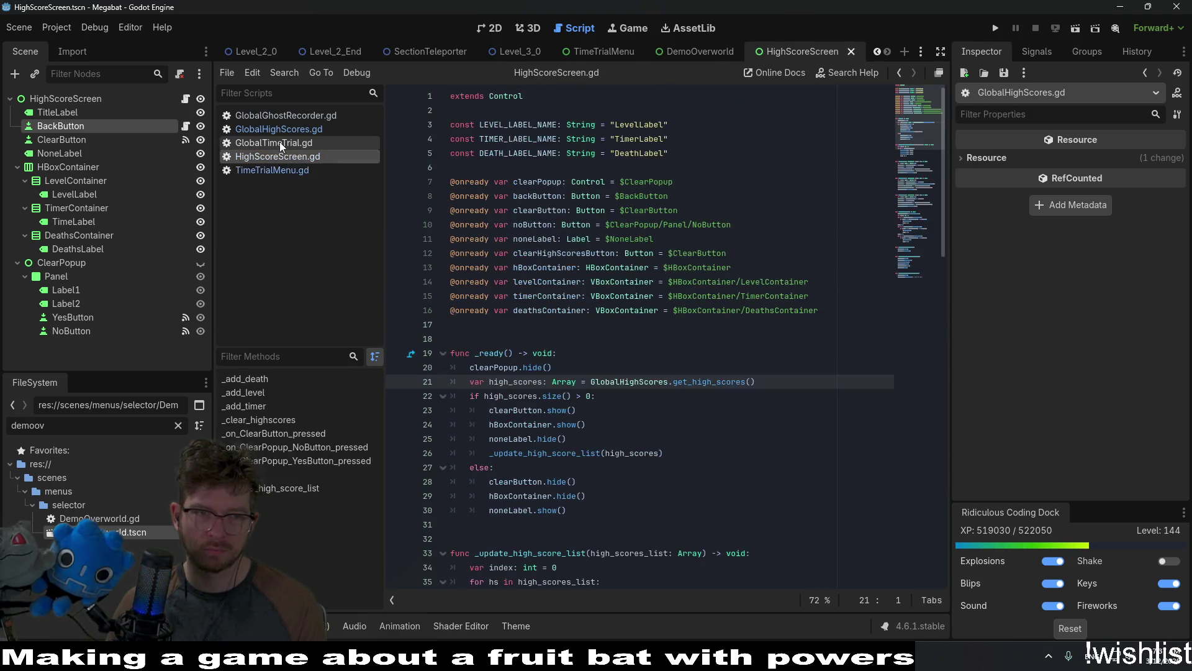
In GlobalTimeTrial.gd, inspect start_new_time_trial and highlight load_ghost's ghost.megabat path and its uses.
left_click(279, 142)
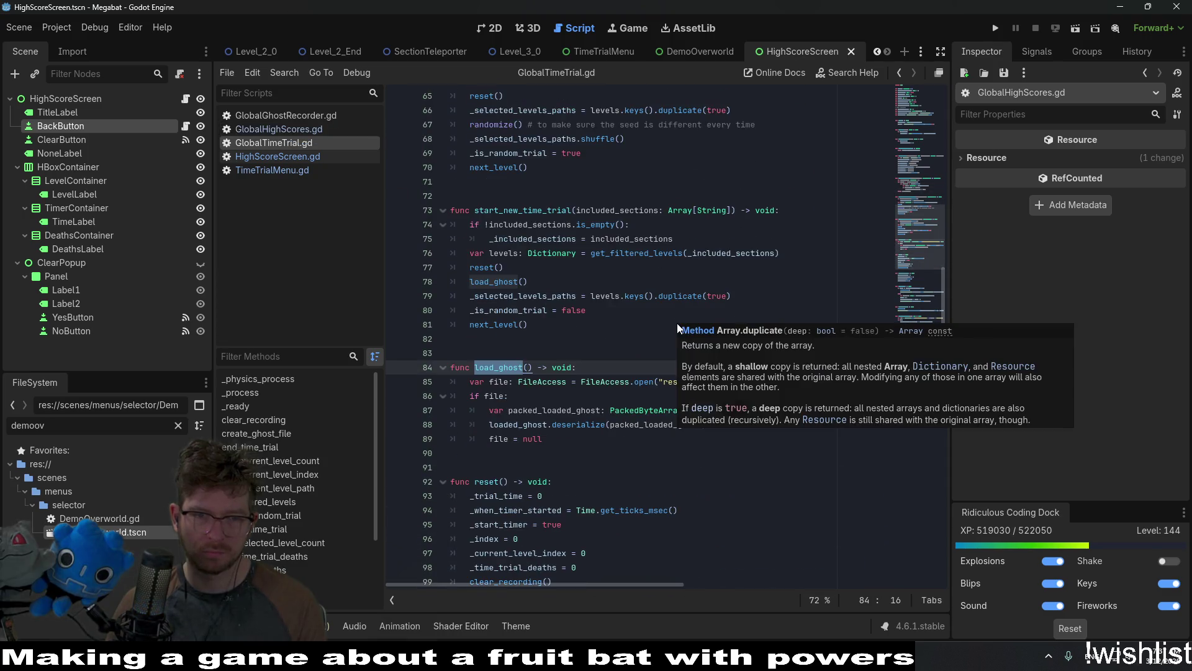
left_click(617, 266)
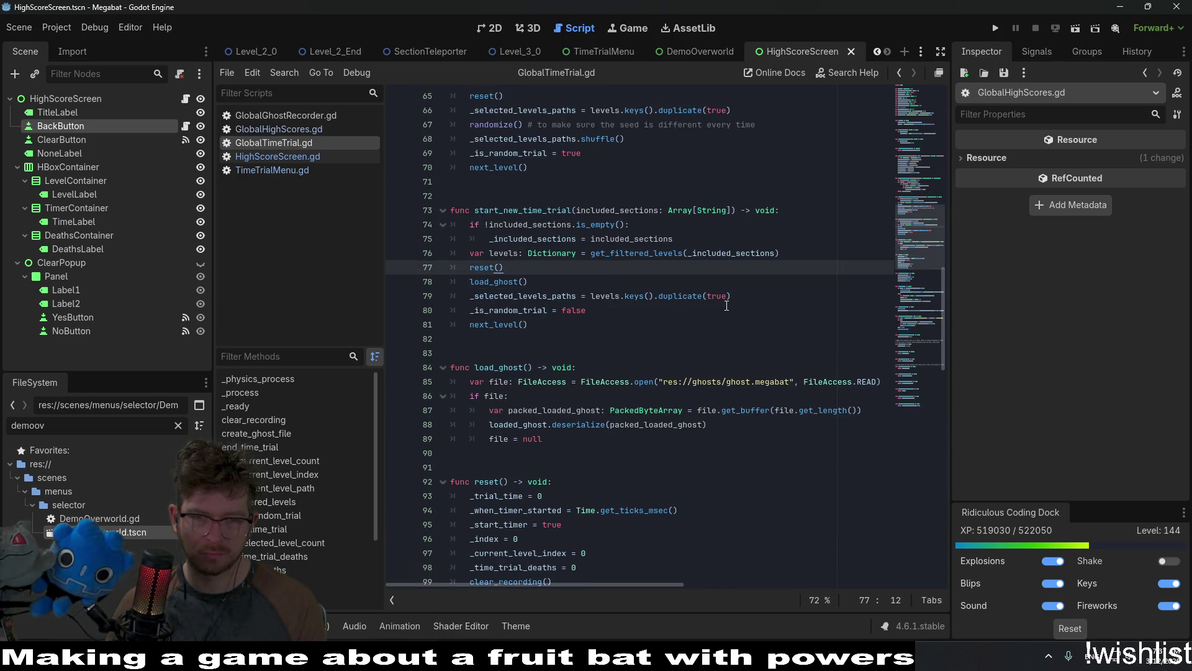
left_click_drag(794, 381, 687, 388)
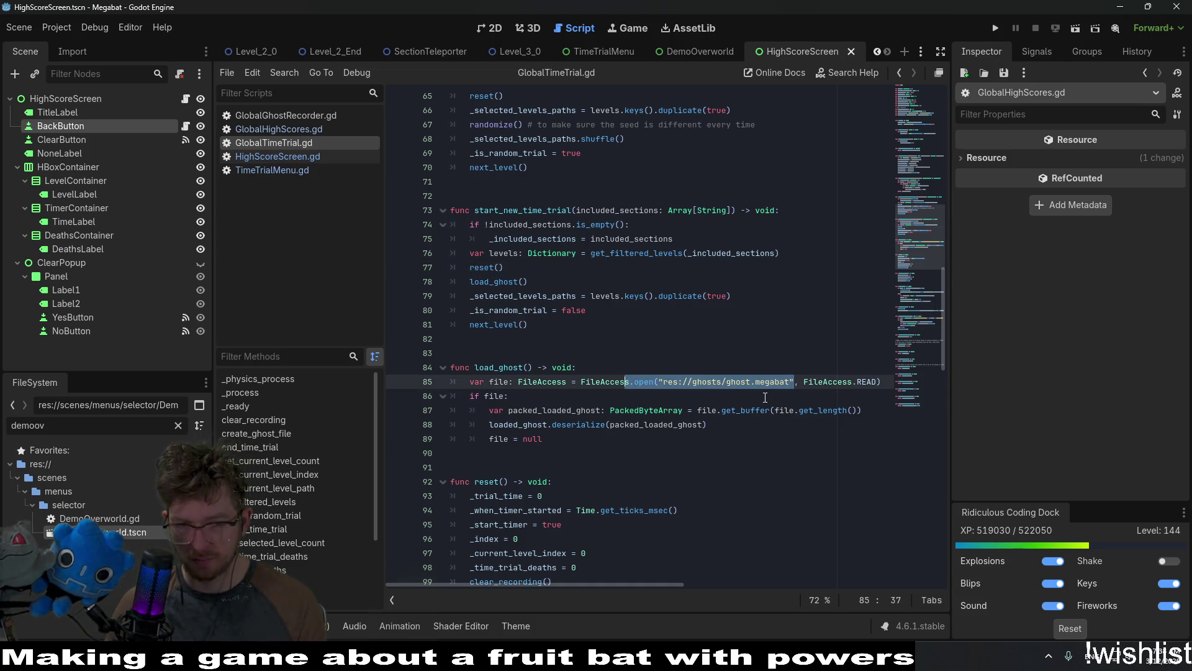
double_click(498, 367)
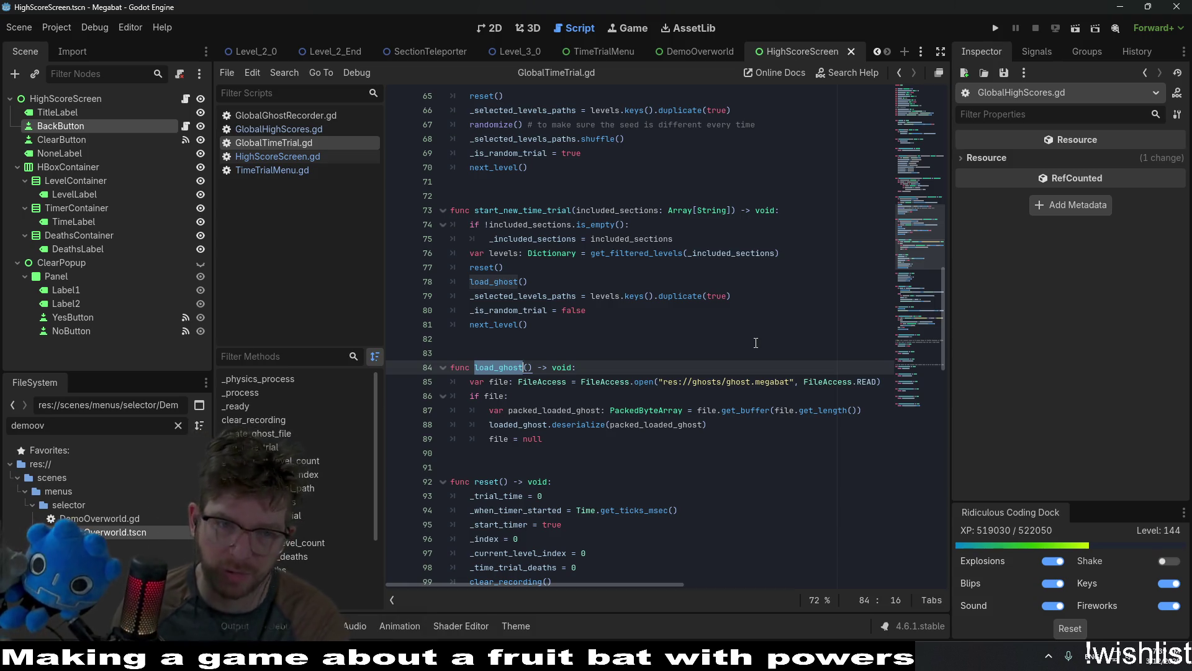
key("alt+Left")
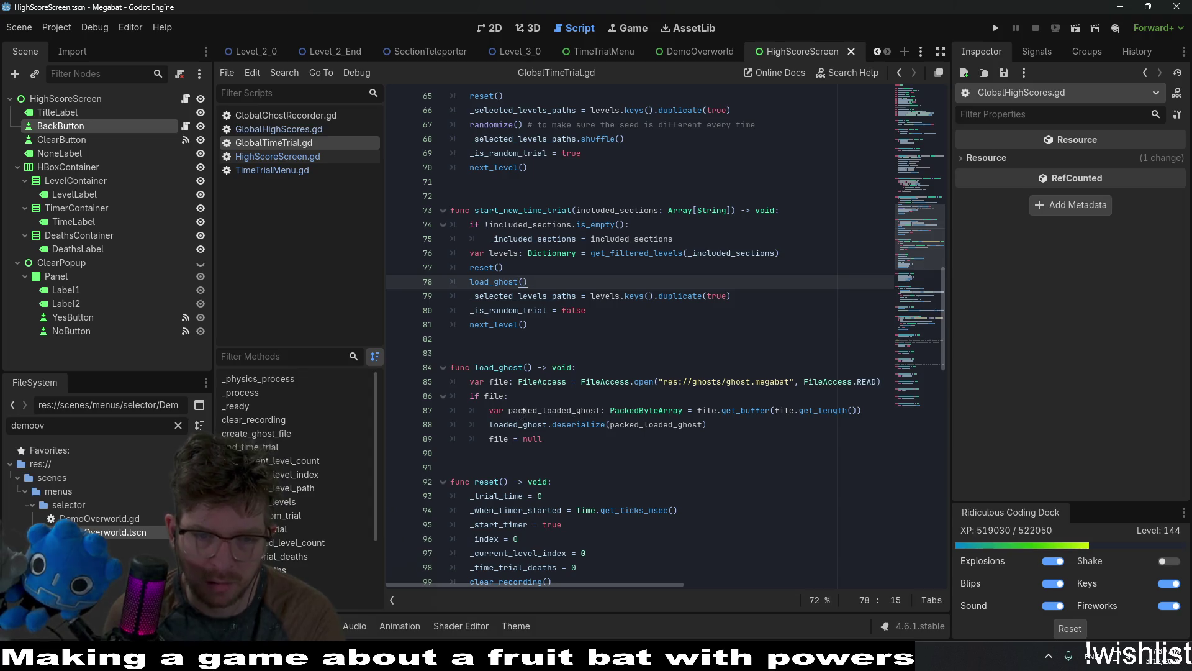
Delete the load_ghost function and its load_ghost() call in start_new_time_trial.
left_click(482, 353)
double_click(501, 368)
left_click(635, 355)
key("ctrl+f")
type("ghost")
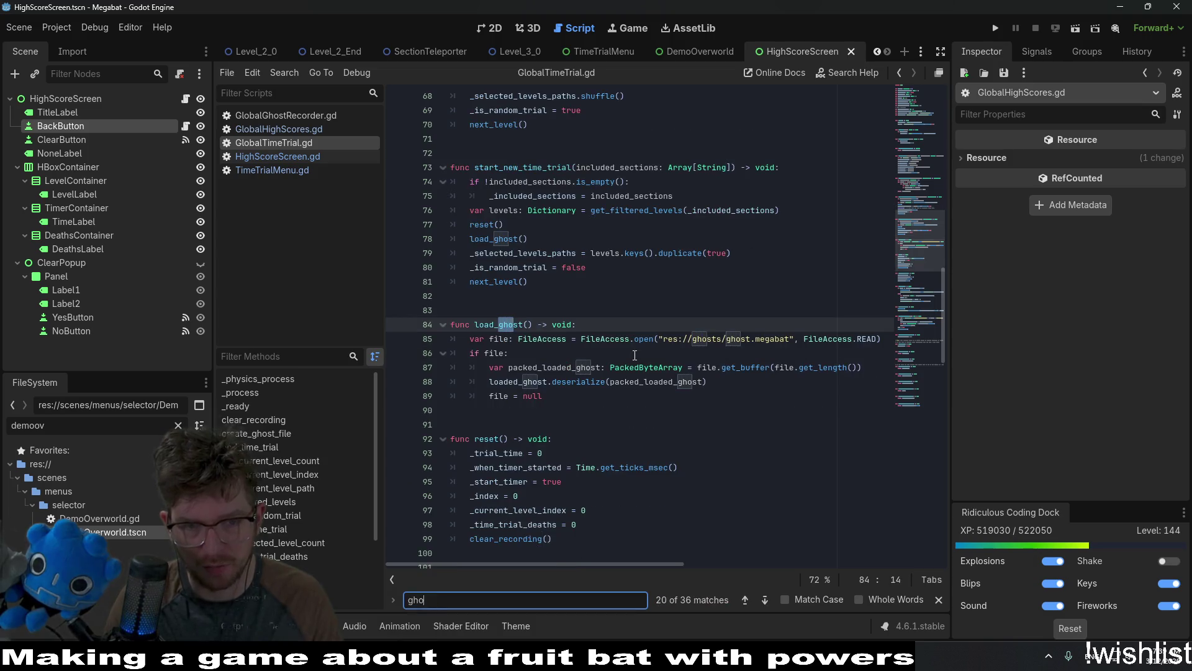
left_click(592, 398)
left_click_drag(593, 398, 696, 310)
key("BackSpace")
key("BackSpace")
key("Delete")
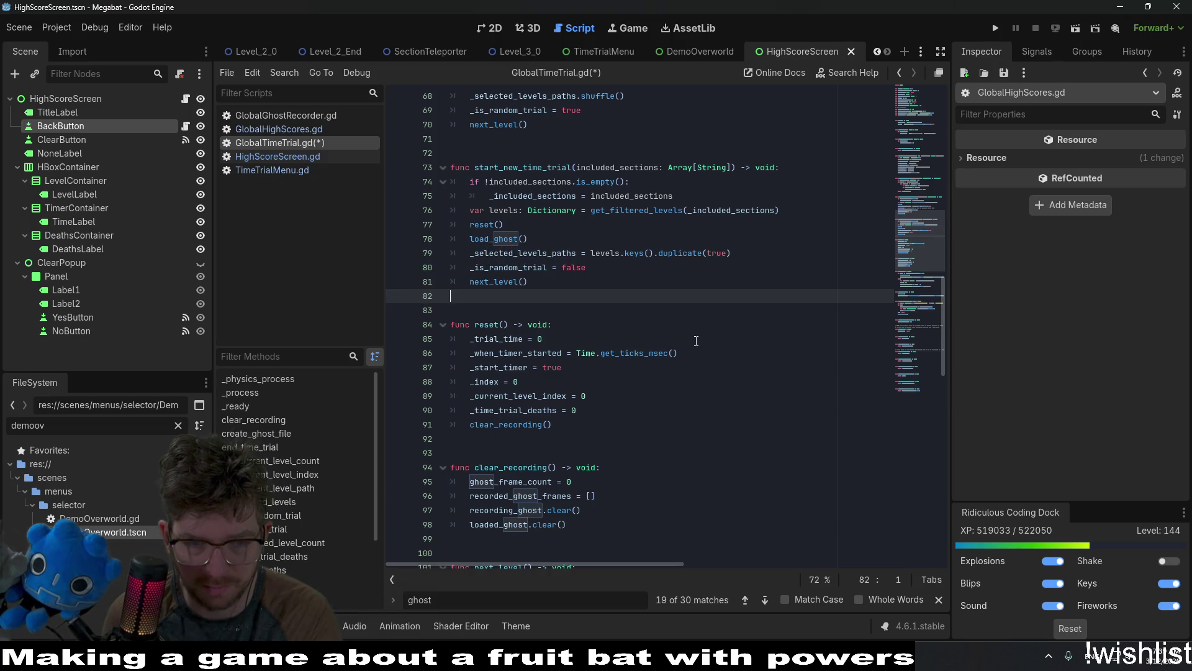
scroll(609, 317, "up", 5)
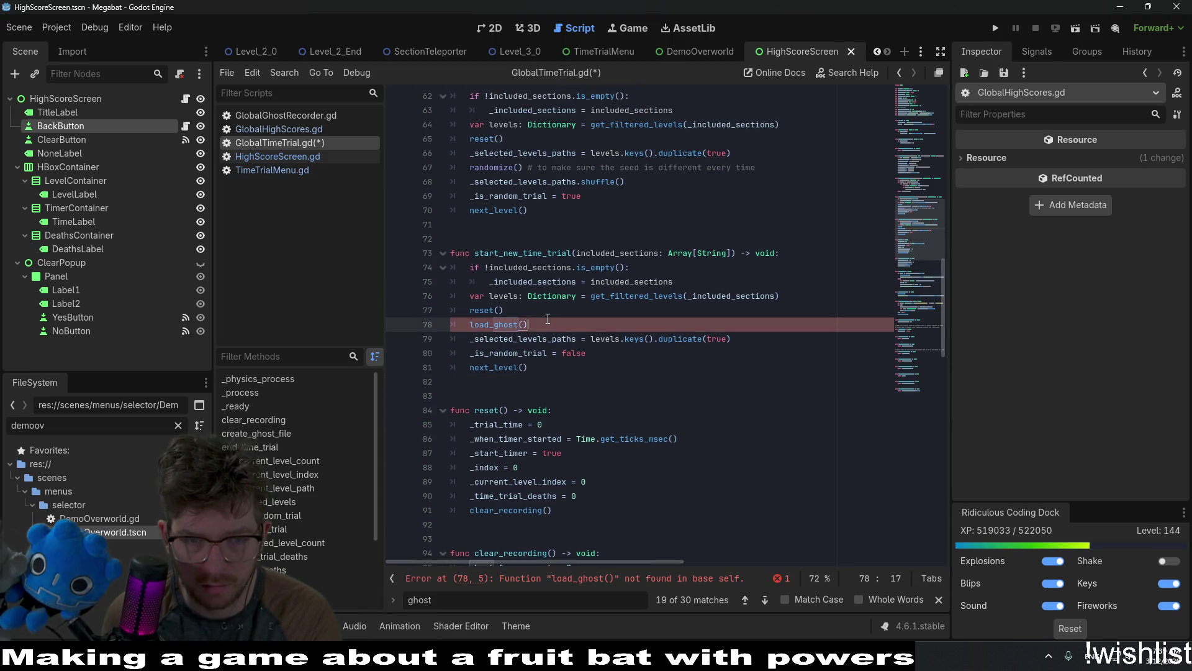
triple_click(551, 296)
key("BackSpace")
key("BackSpace")
Delete the record_ghost function.
scroll(550, 315, "up", 9)
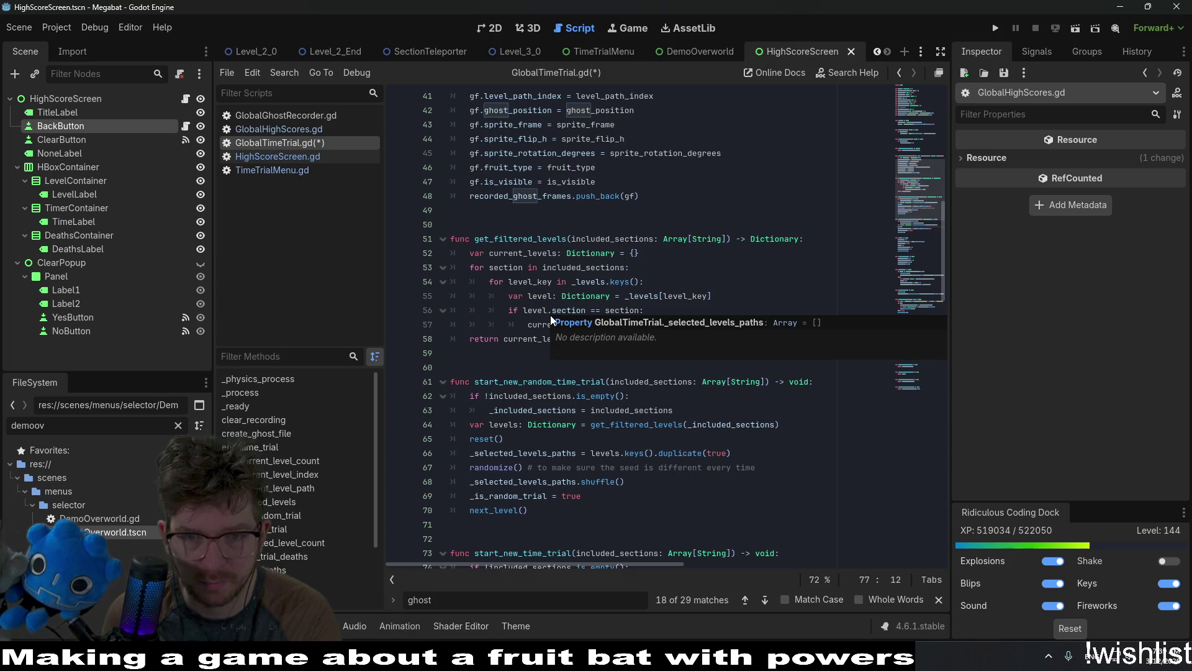
scroll(551, 317, "up", 1)
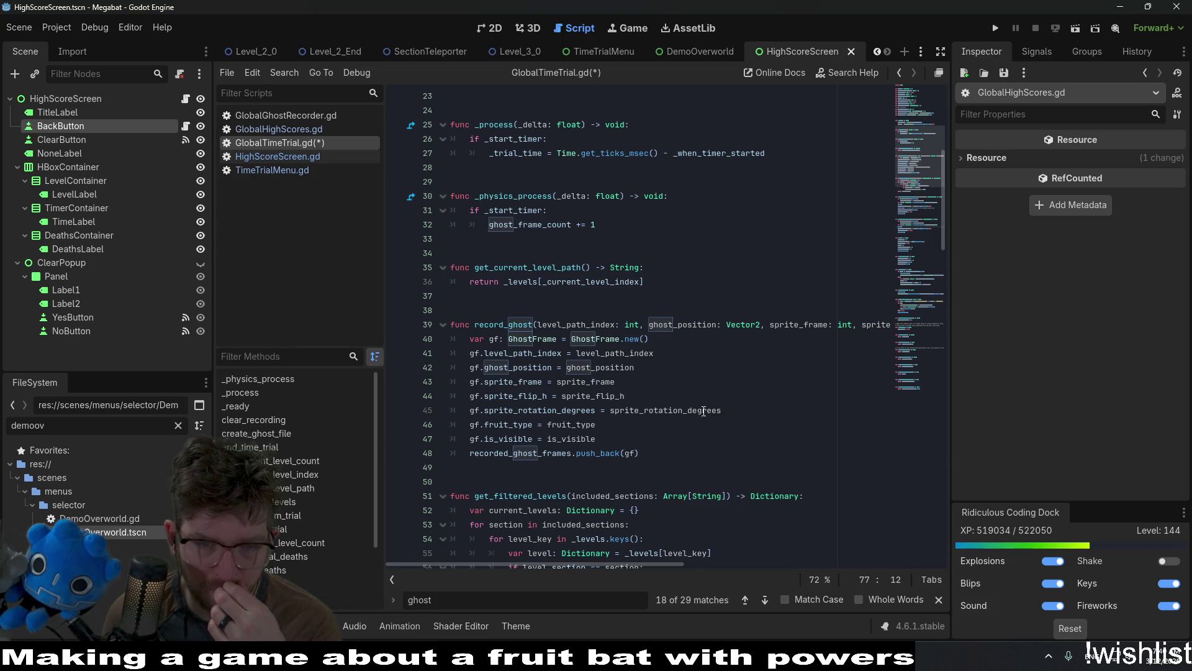
double_click(518, 325)
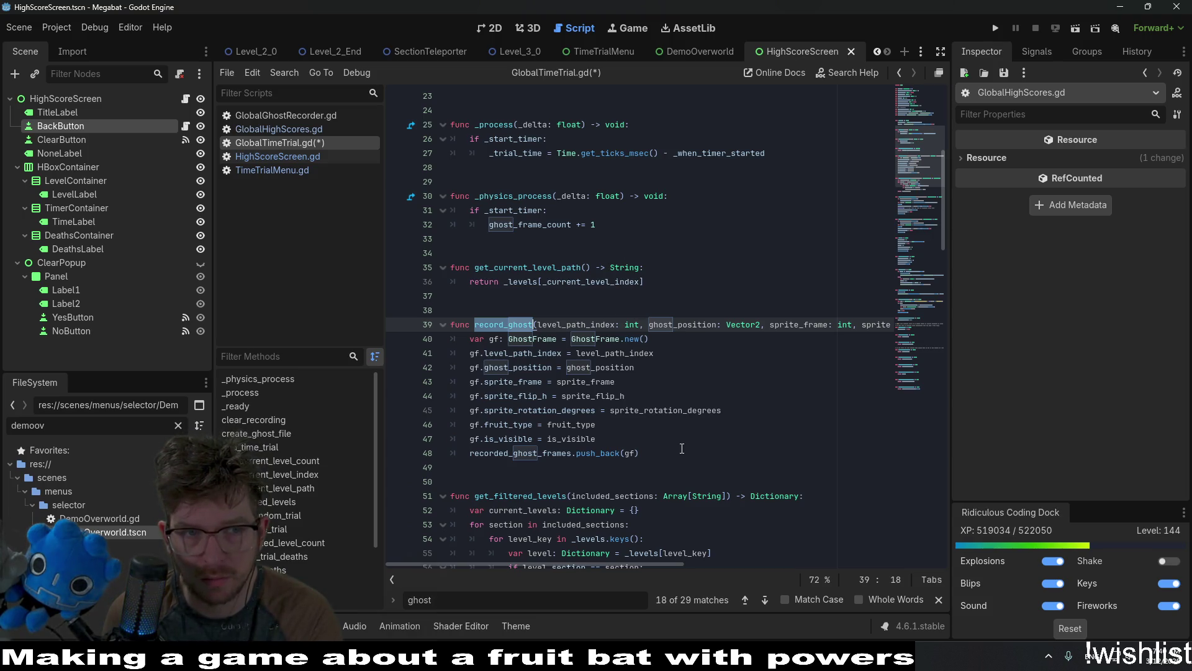
left_click_drag(684, 467, 703, 303)
key("BackSpace")
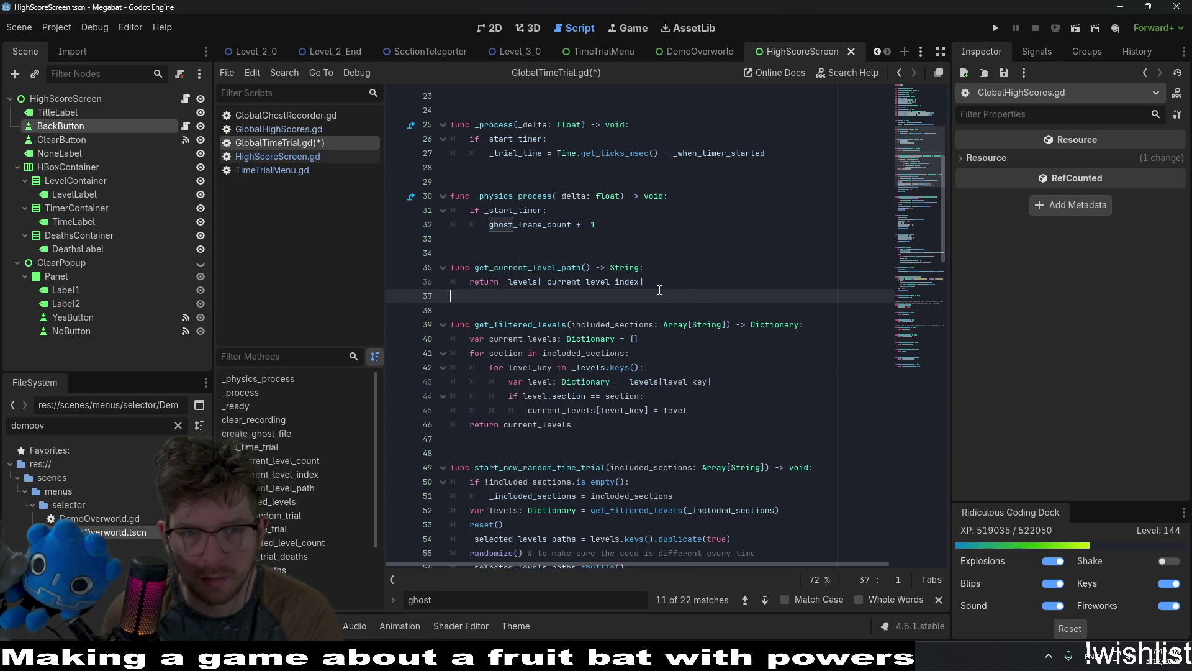
Delete the ghost variable declarations on lines 13–17.
scroll(677, 295, "up", 6)
scroll(661, 290, "up", 1)
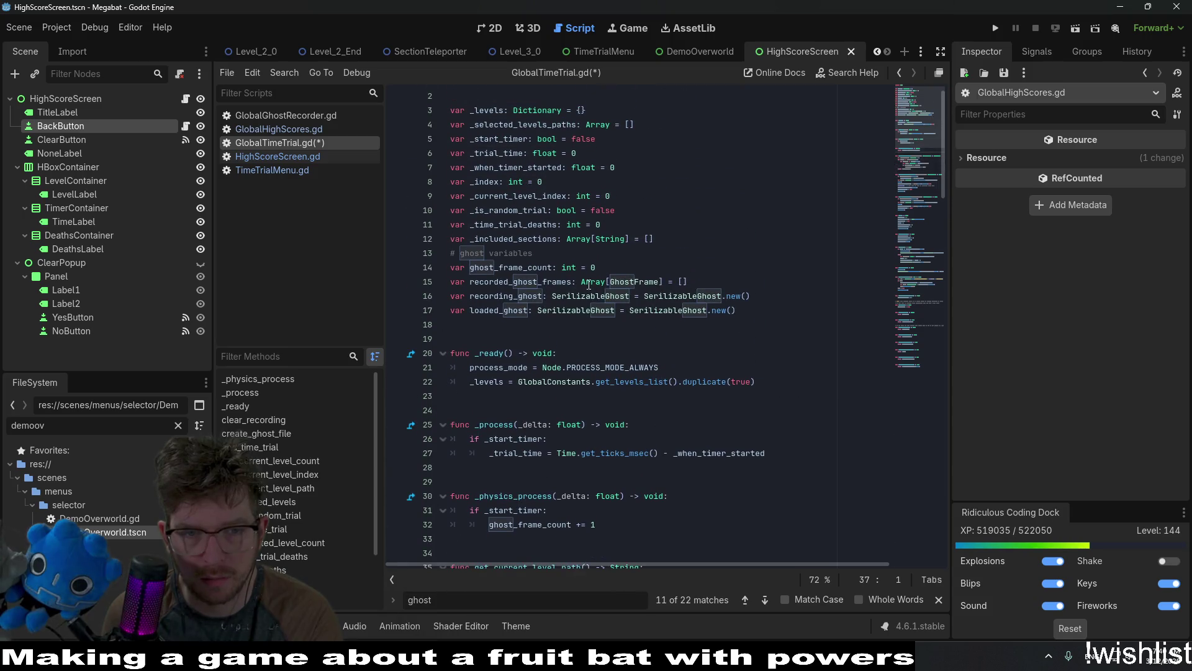
left_click(516, 253)
left_click(742, 310)
left_click_drag(742, 310, 760, 240)
key("BackSpace")
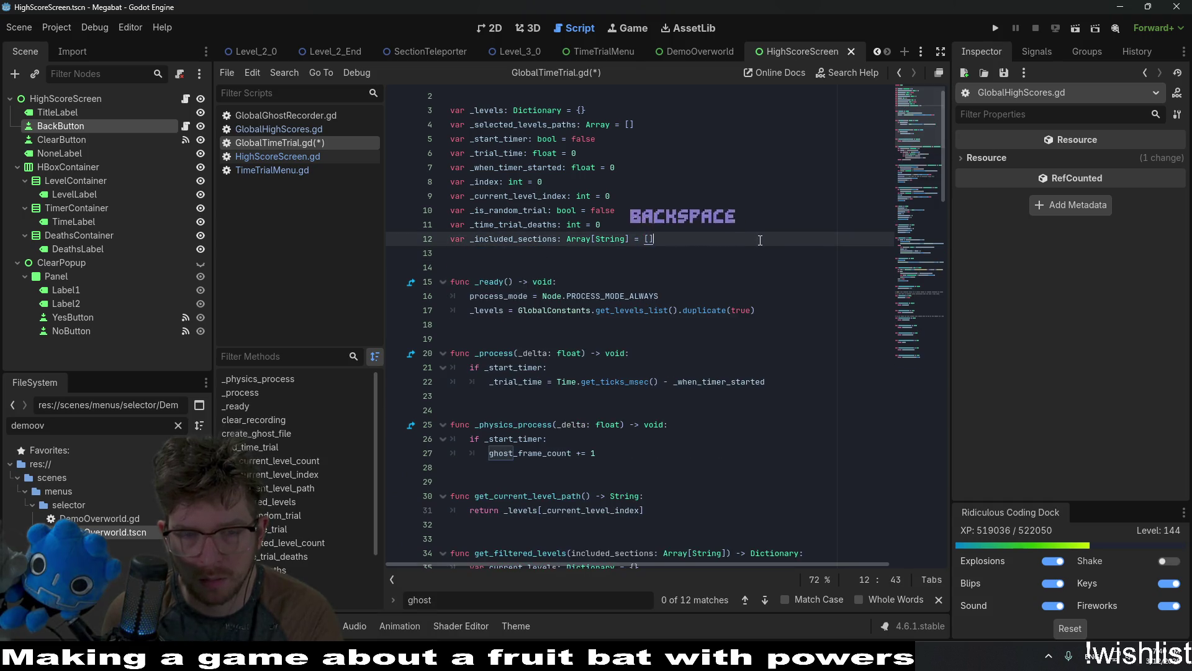
Delete the _physics_process function and its leftover blank lines.
scroll(731, 280, "down", 1)
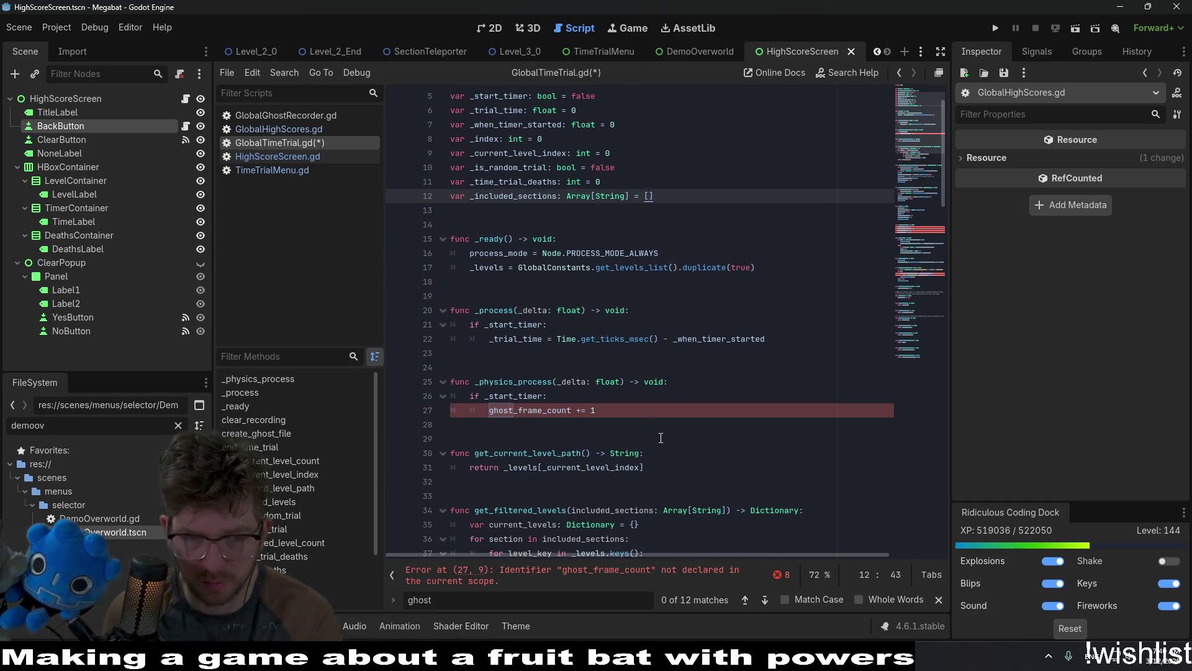
mouse_move(596, 411)
left_mouse_down()
mouse_move(484, 411)
mouse_move(417, 381)
left_mouse_up()
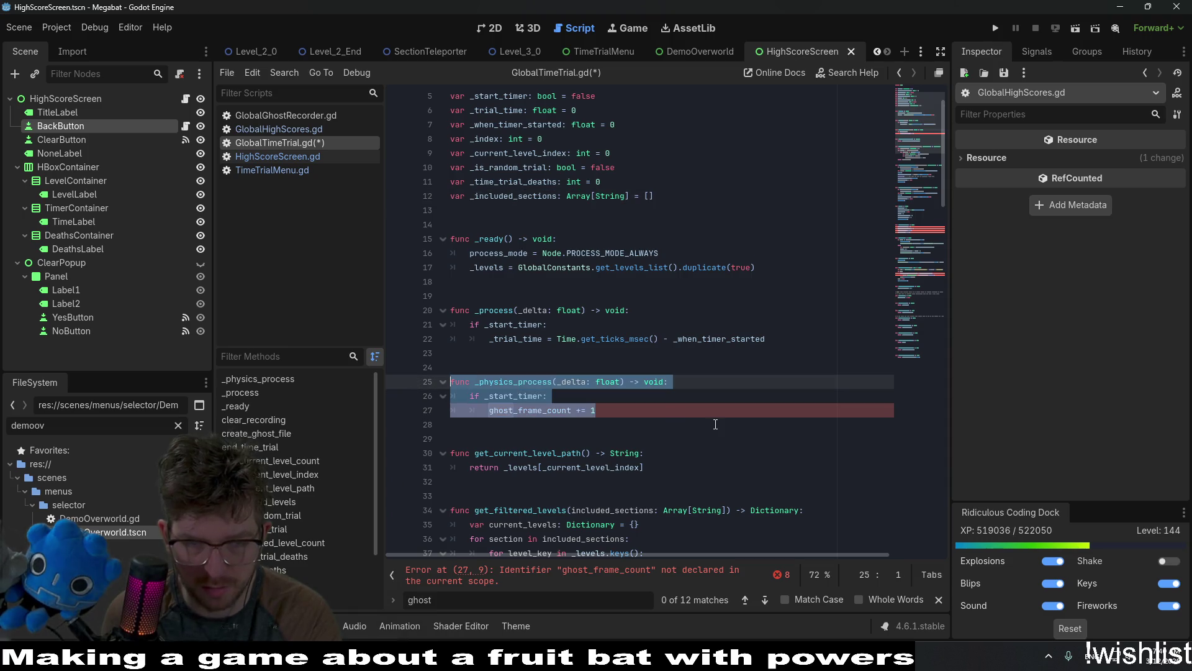
key("Delete")
key("Delete")
key("Delete")
key("BackSpace")
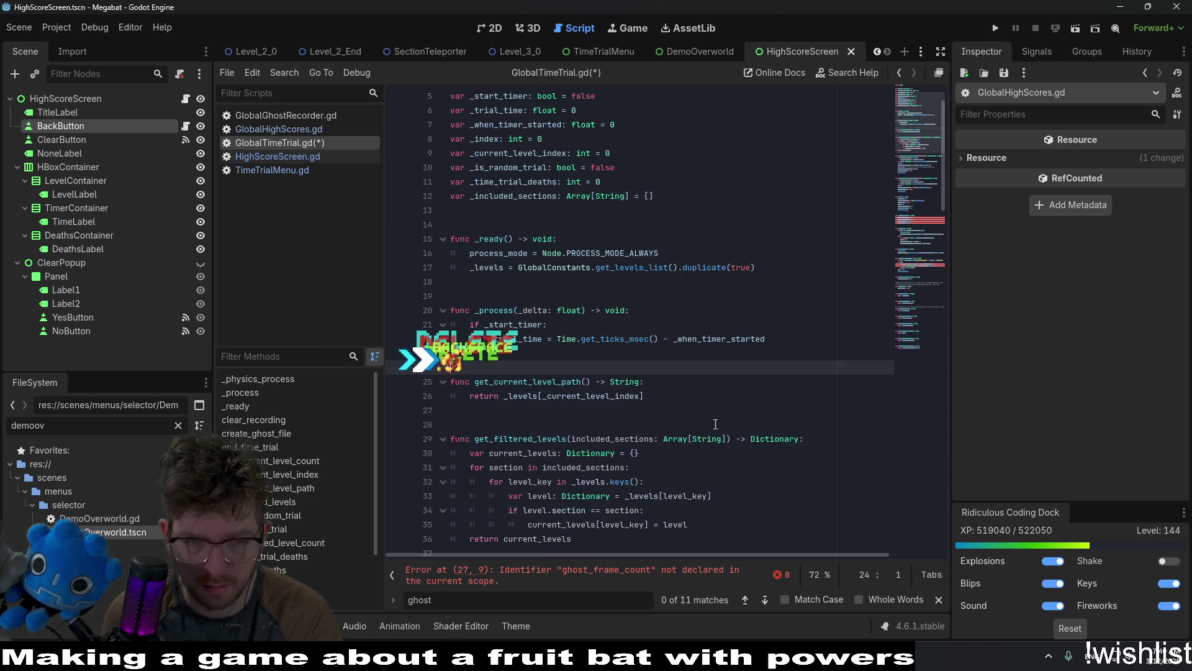
left_click(514, 339)
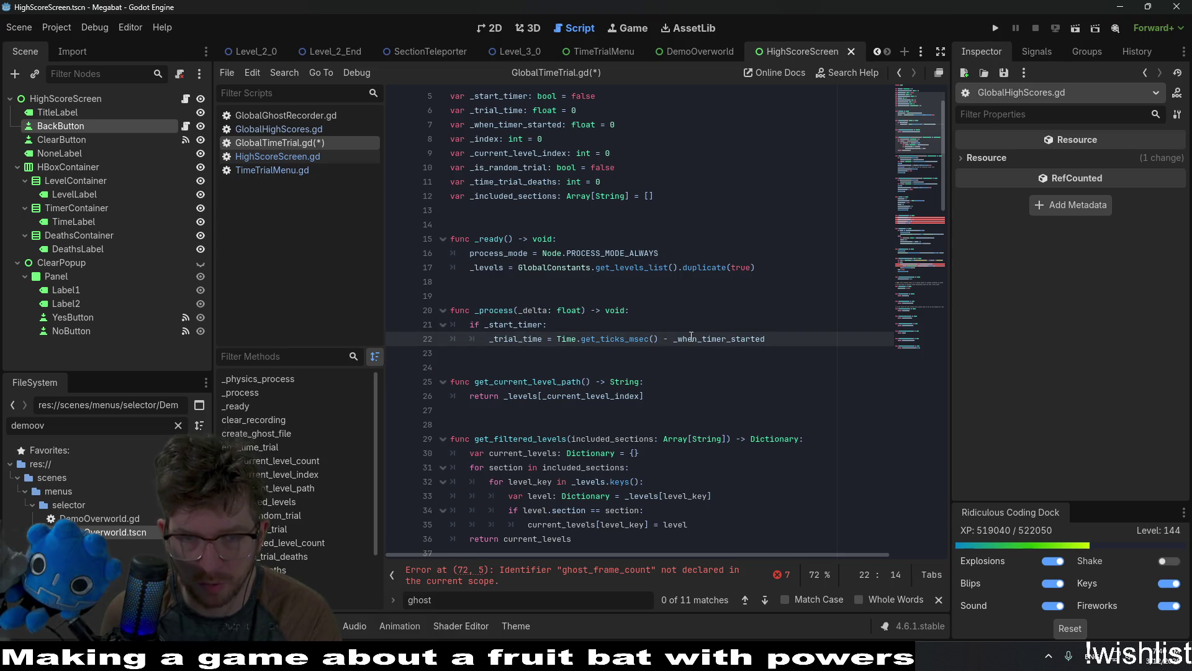
Delete the clear_recording function and its clear_recording() call in reset.
scroll(712, 260, "down", 12)
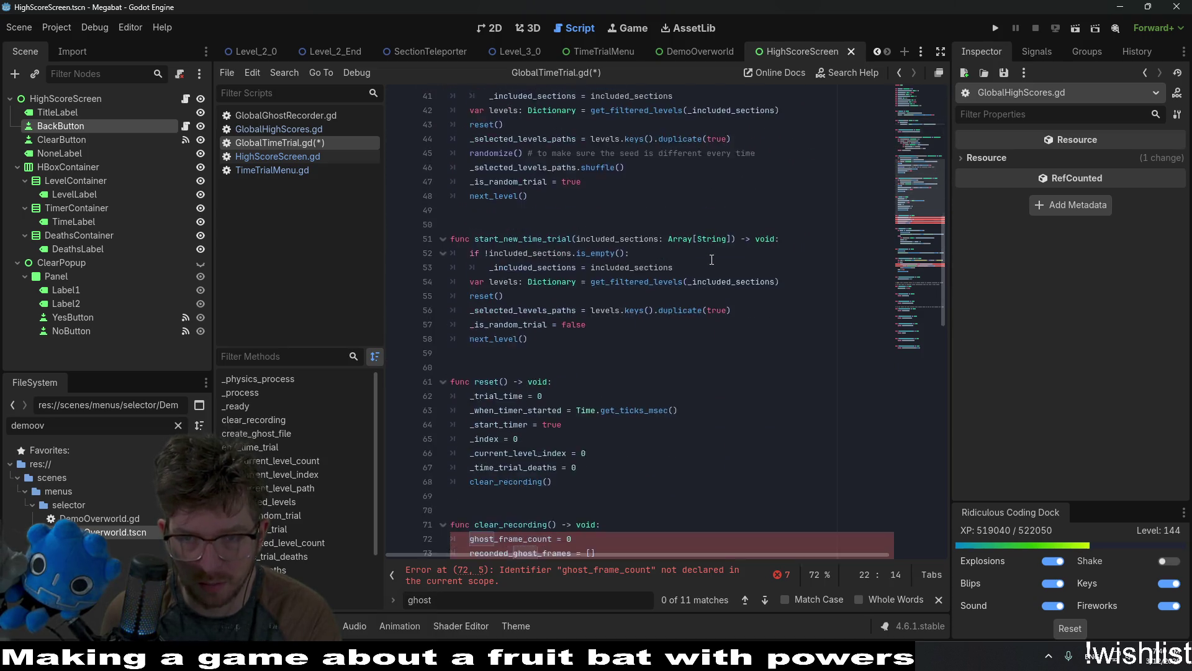
scroll(712, 259, "down", 2)
double_click(510, 352)
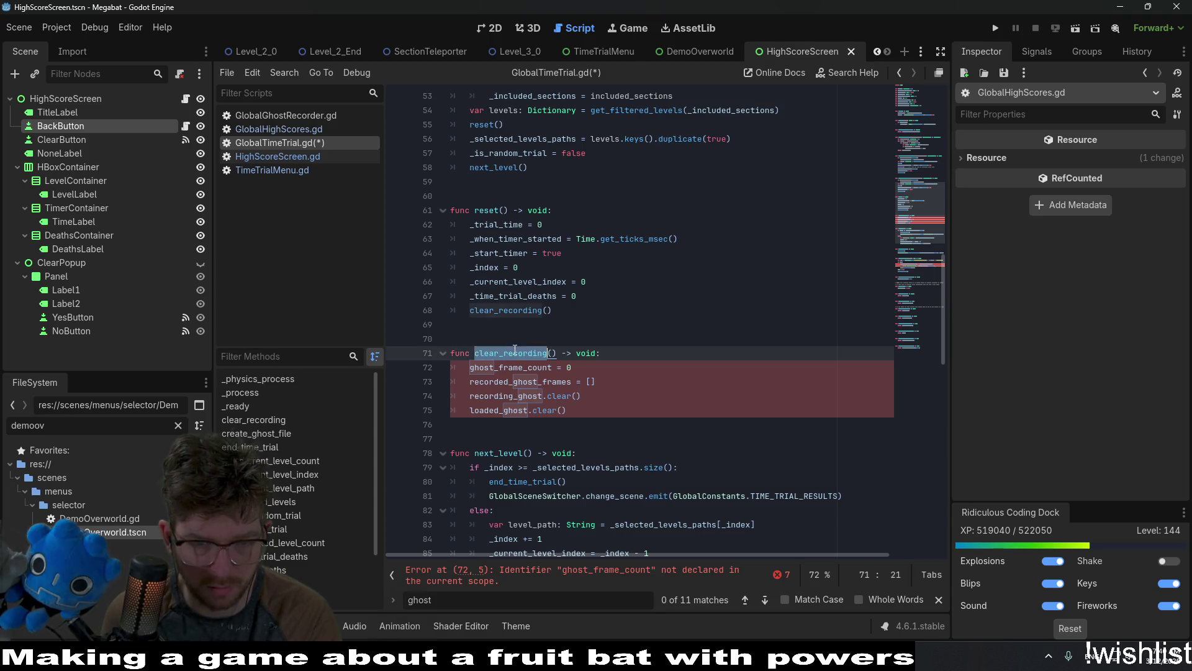
mouse_move(588, 406)
left_mouse_down()
mouse_move(491, 381)
mouse_move(433, 350)
left_mouse_up()
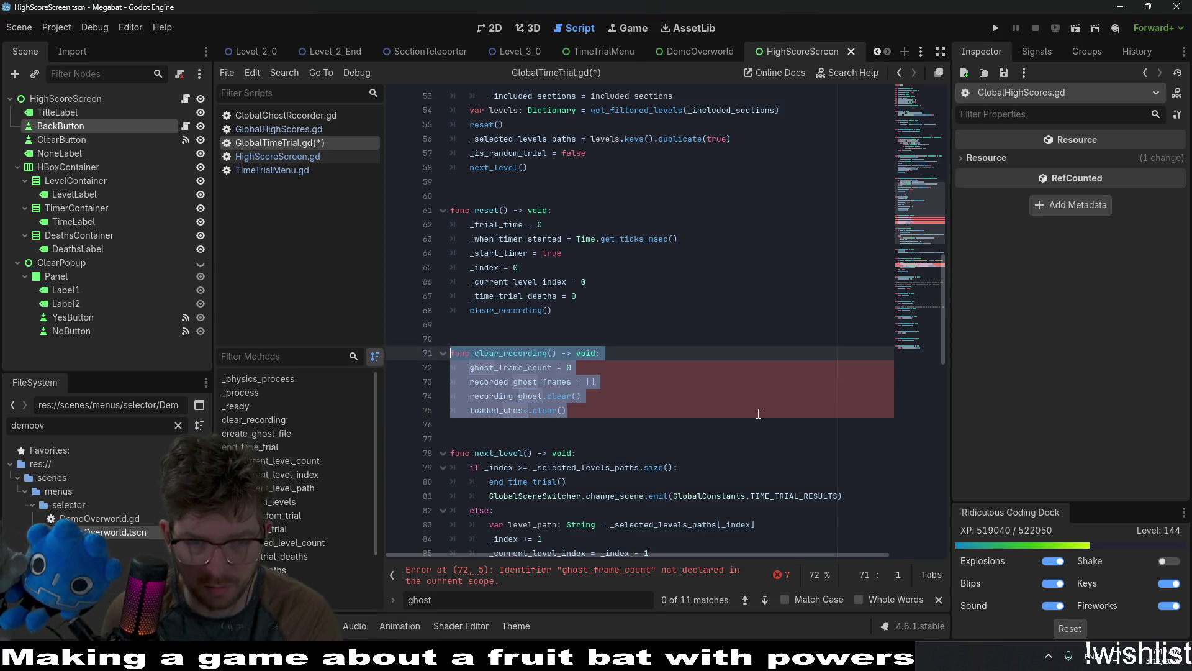
key("BackSpace")
key("BackSpace")
key("Delete")
key("Delete")
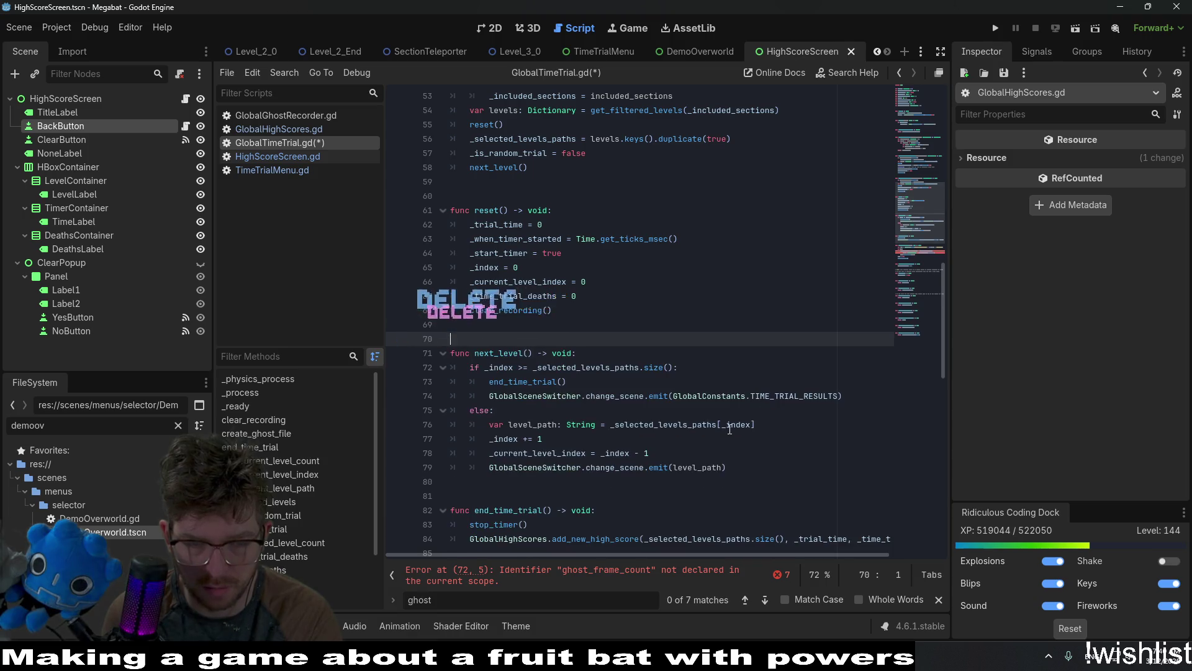
scroll(677, 349, "up", 2)
left_click(595, 268)
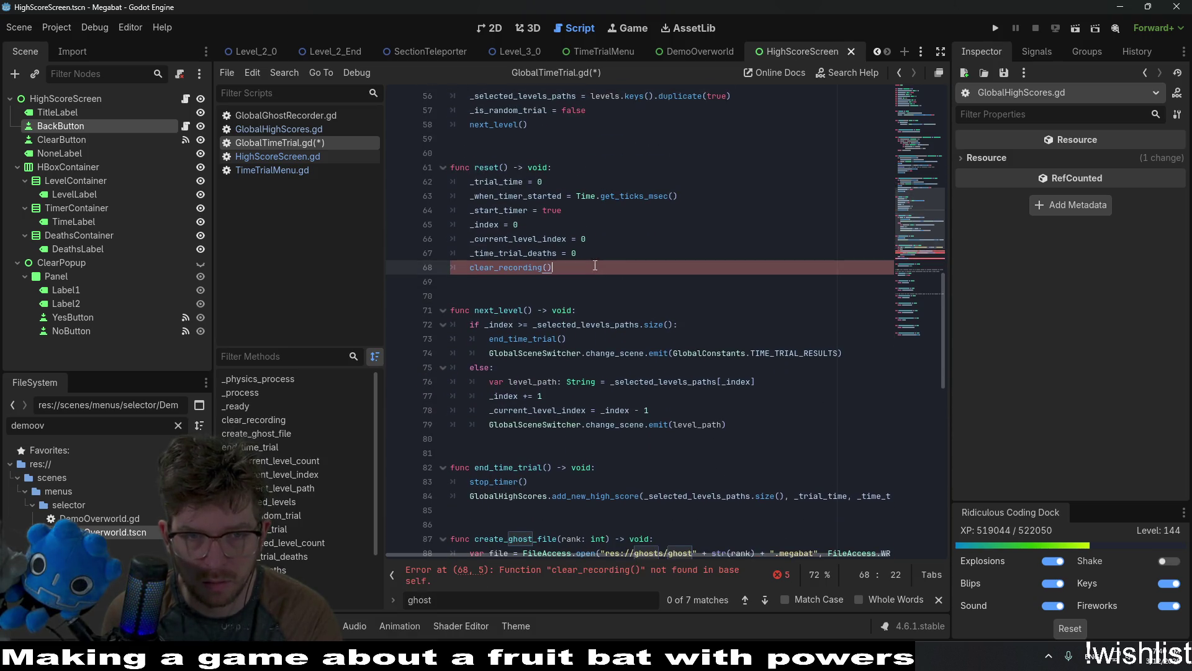
left_click(608, 257, "shift")
key("BackSpace")
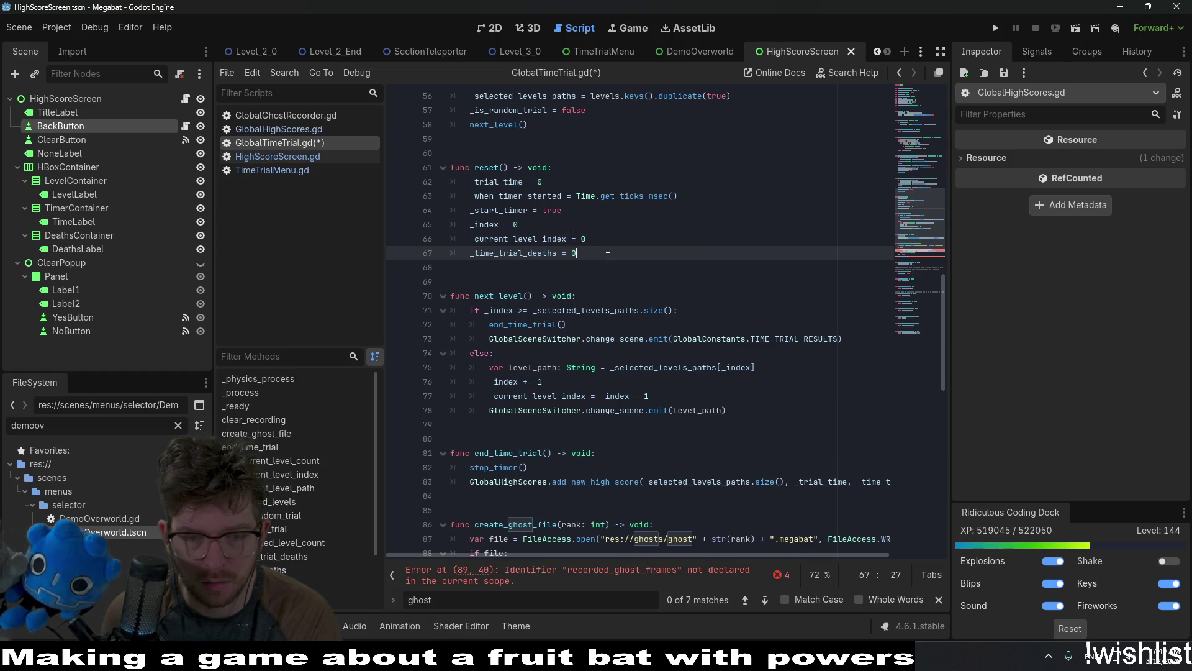
Delete the create_ghost_file function and save GlobalTimeTrial.gd.
scroll(612, 298, "down", 5)
left_click_drag(601, 426, 453, 296)
key("BackSpace")
key("BackSpace")
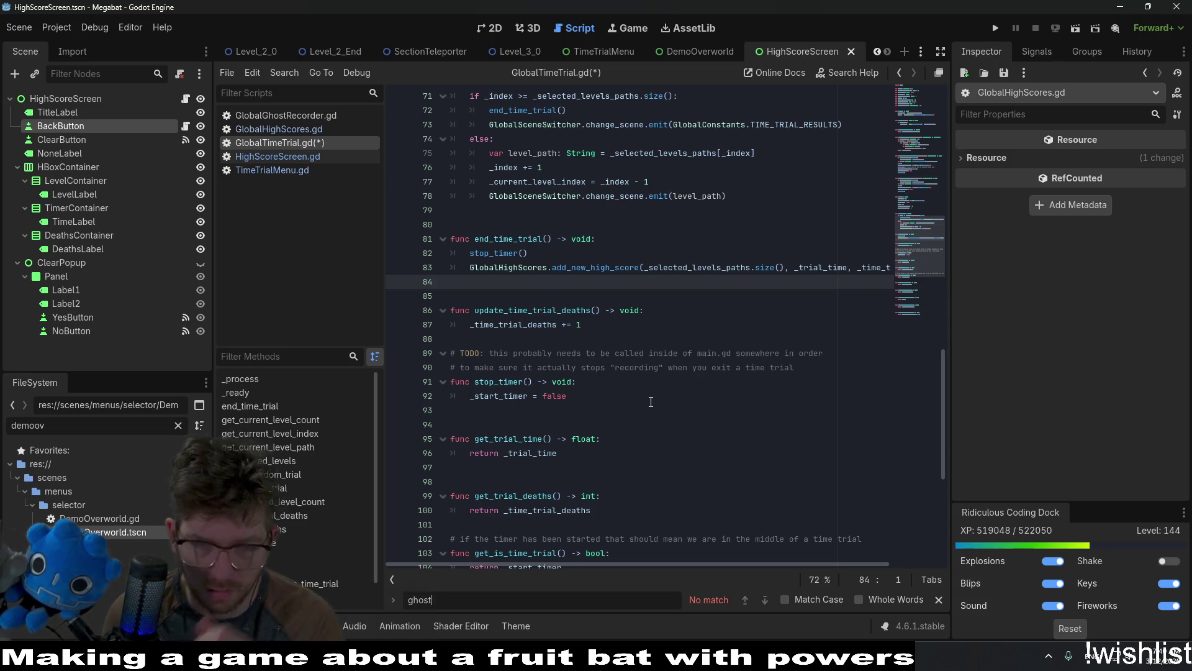
scroll(651, 401, "down", 5)
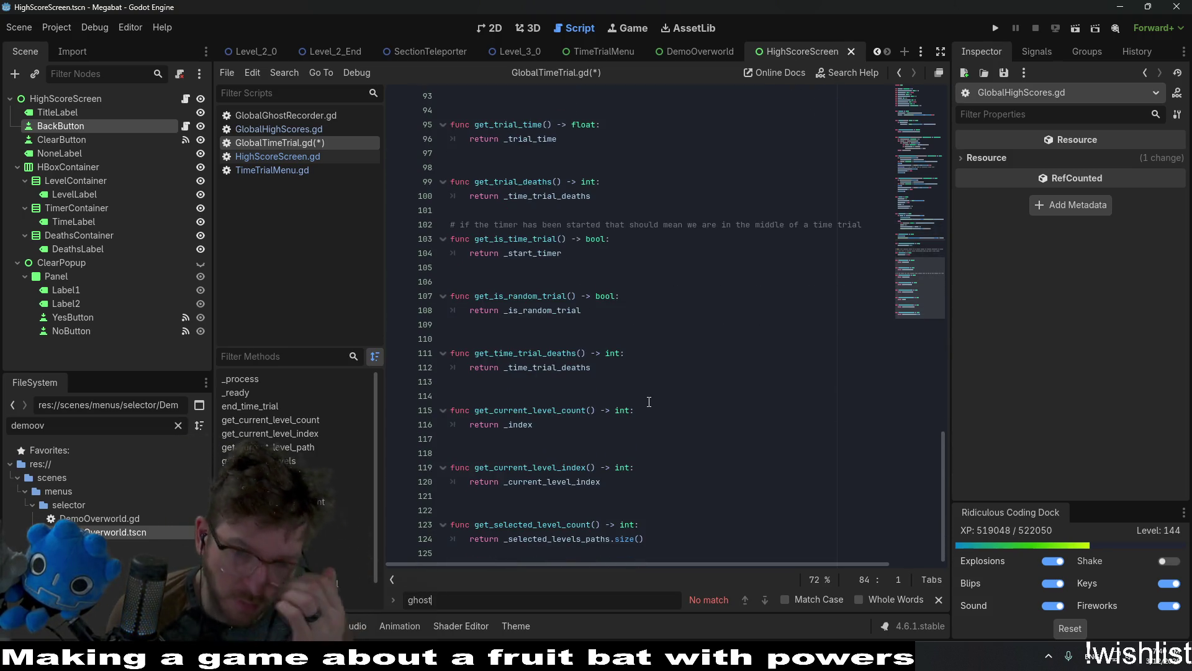
scroll(679, 341, "up", 13)
scroll(679, 341, "up", 2)
left_click(678, 313)
key("ctrl+s")
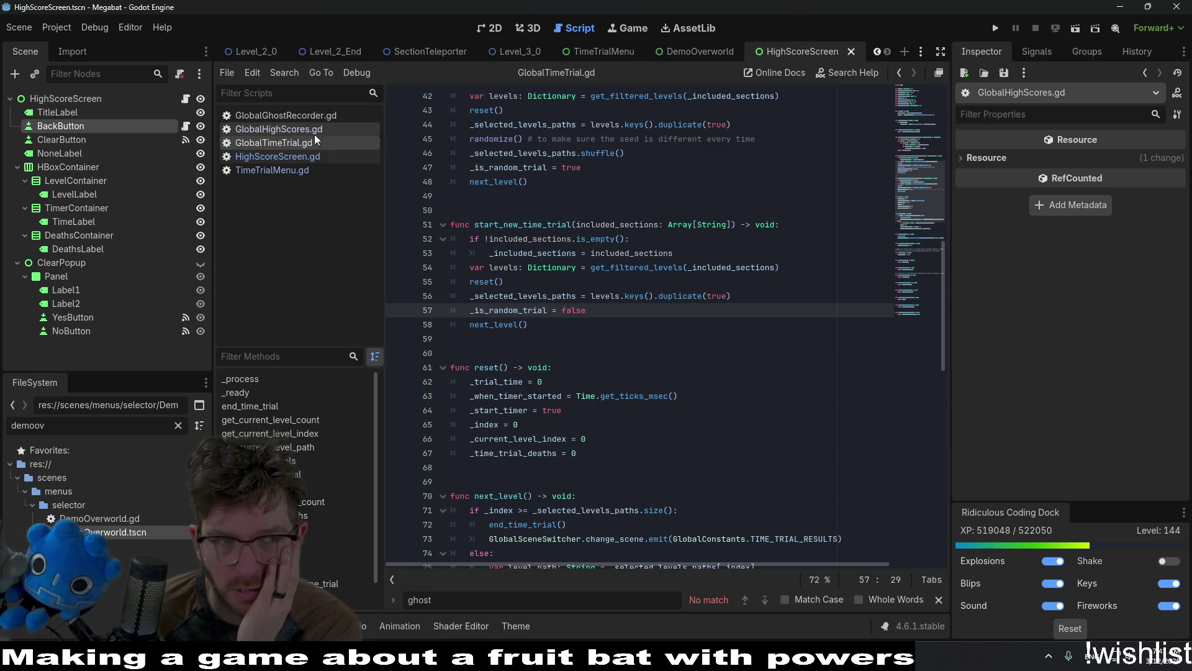
Open BaseLevel.gd and inspect the time-trial death check on line 210 and ghost matches.
key("alt+shift+o")
type("base")
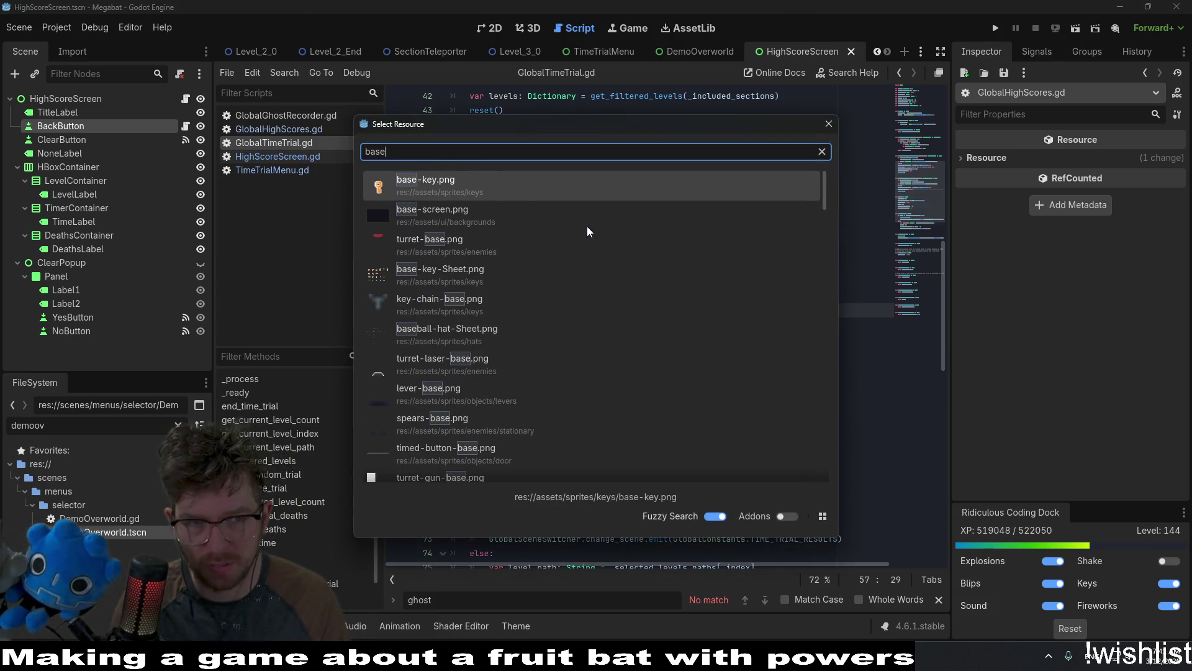
type("level")
key("Down")
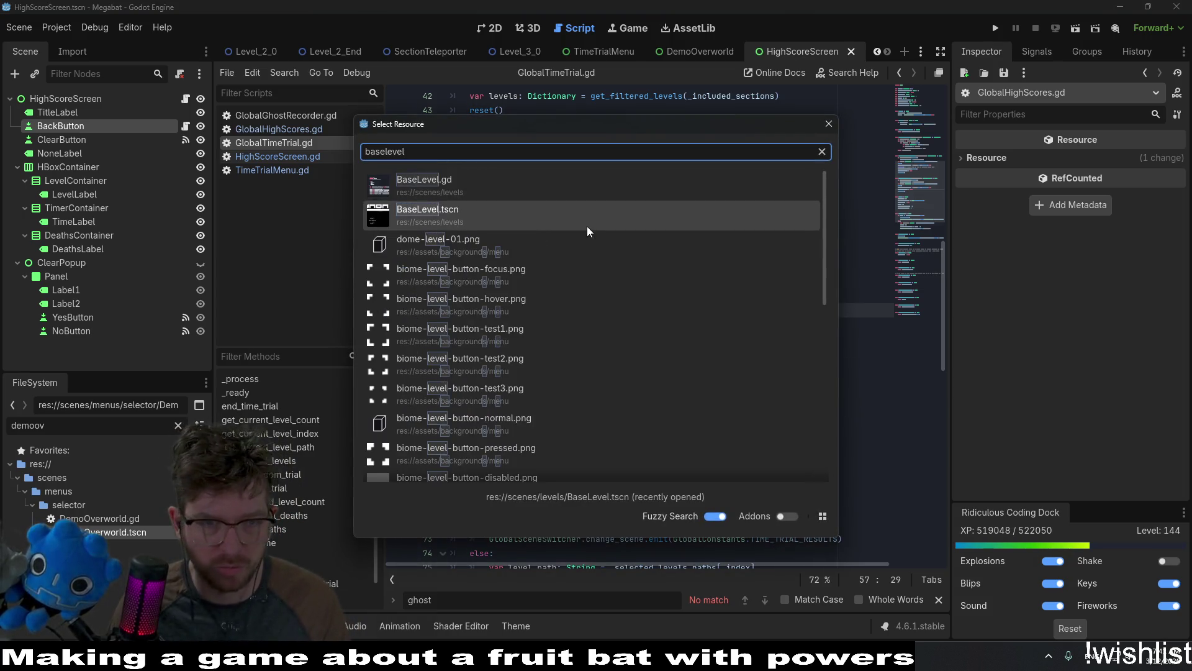
key("Up")
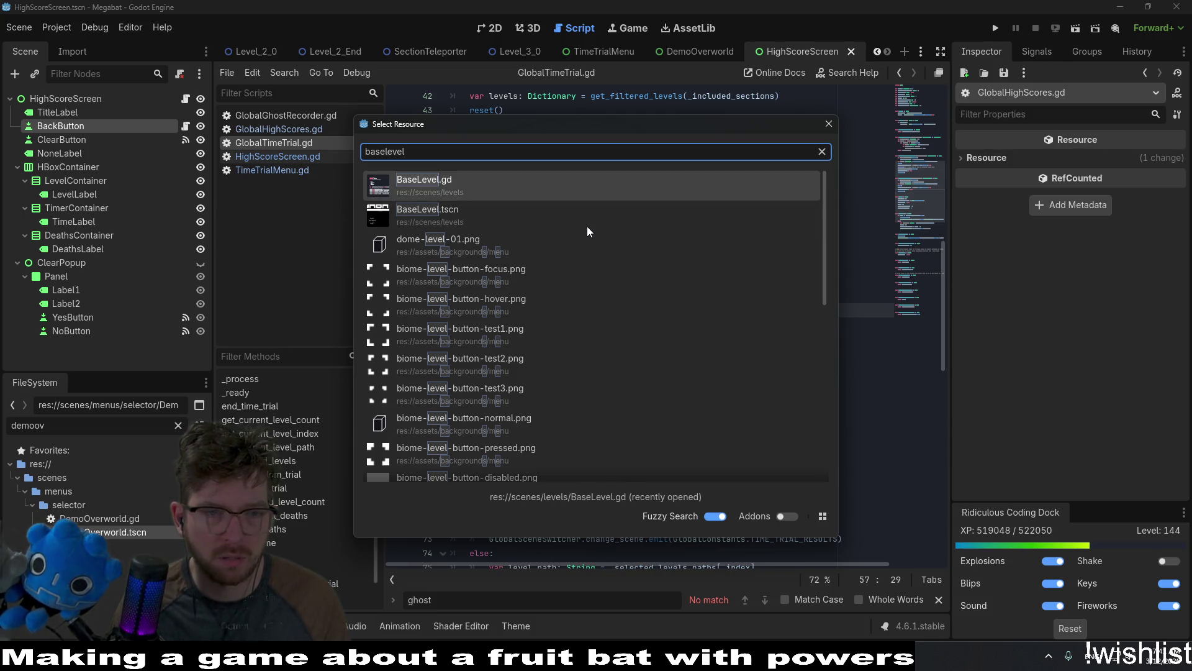
key("Return")
scroll(650, 236, "down", 5)
left_click(650, 236)
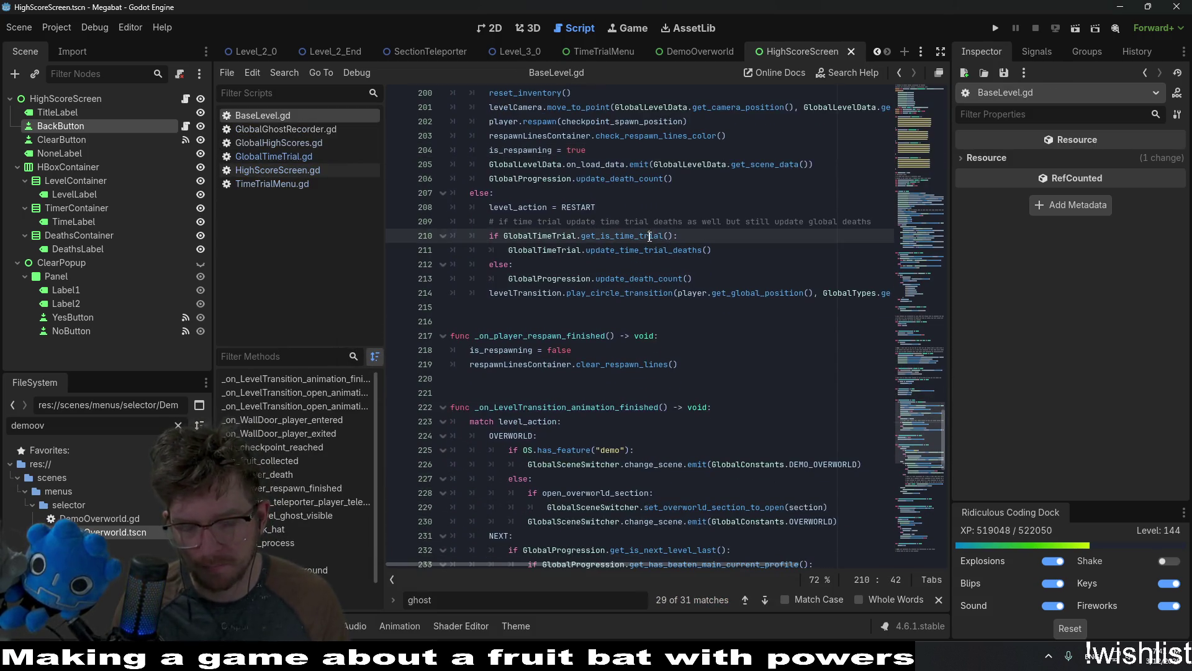
key("ctrl+f")
key("Return")
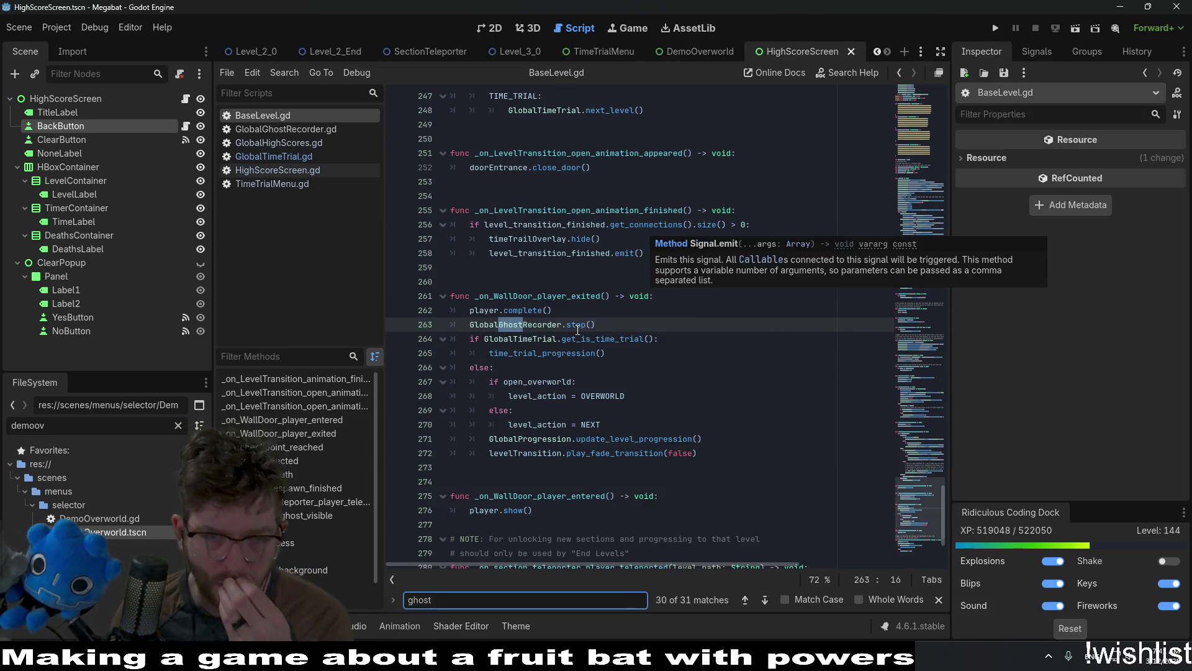
Cycle through each GlobalGhostRecorder reference from line 263 onward, then return to GlobalTimeTrial.gd.
left_click(518, 323)
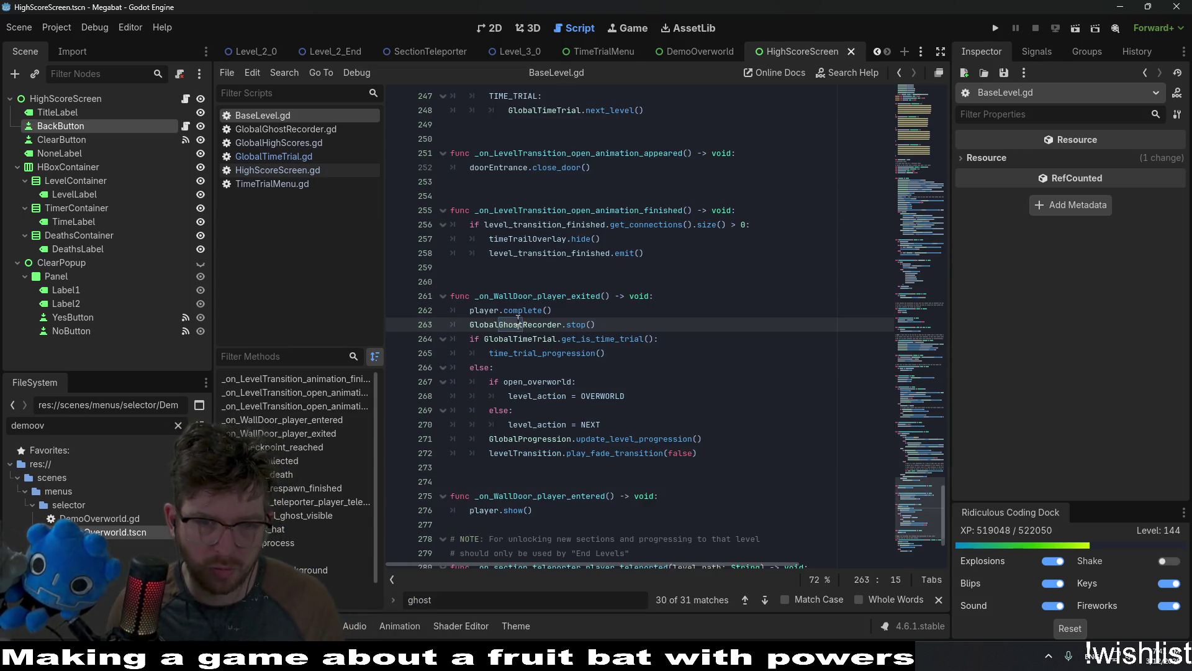
double_click(518, 323)
key("ctrl+f")
key("Return")
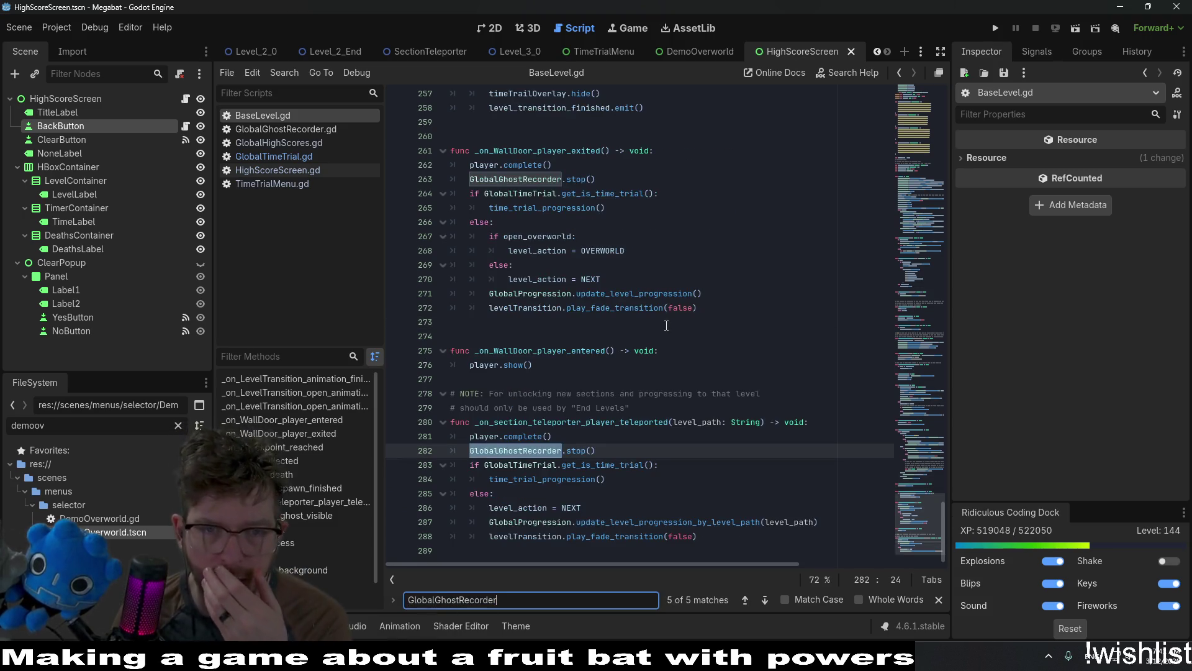
key("Return")
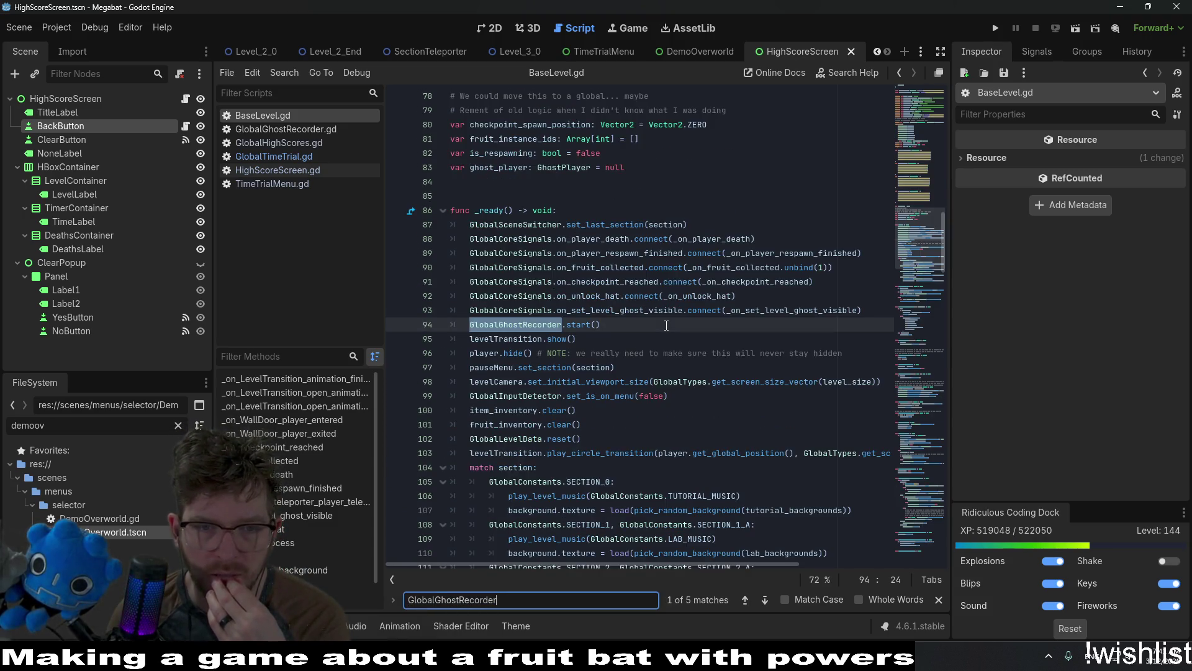
key("Return")
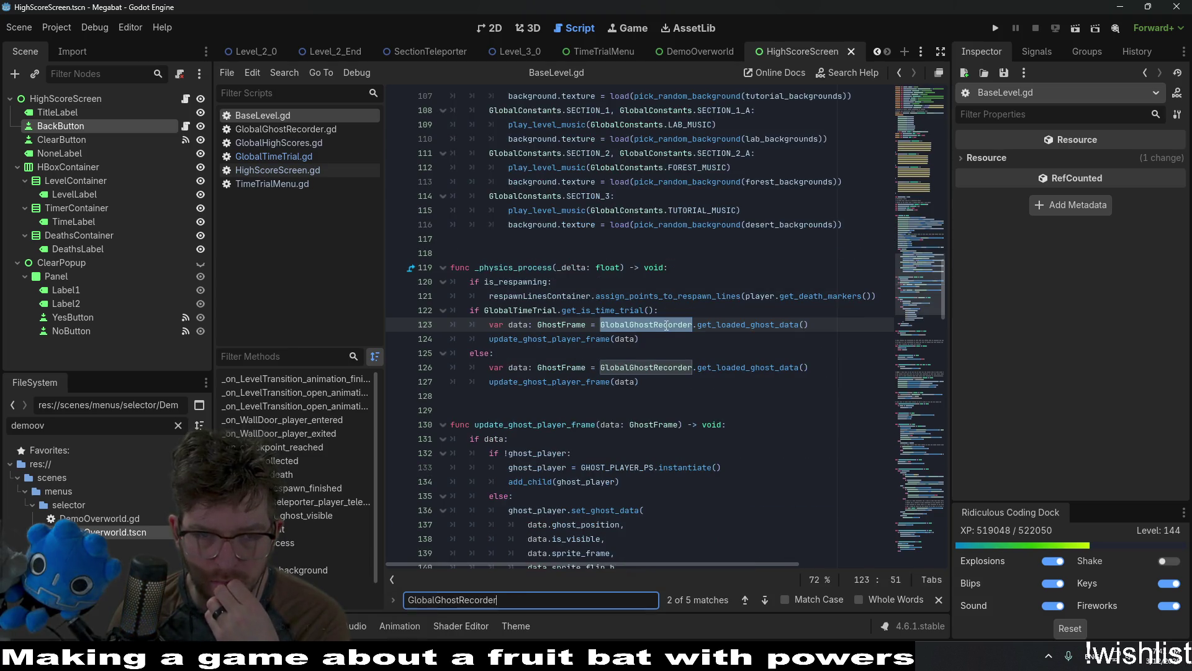
key("Return")
key("Return")
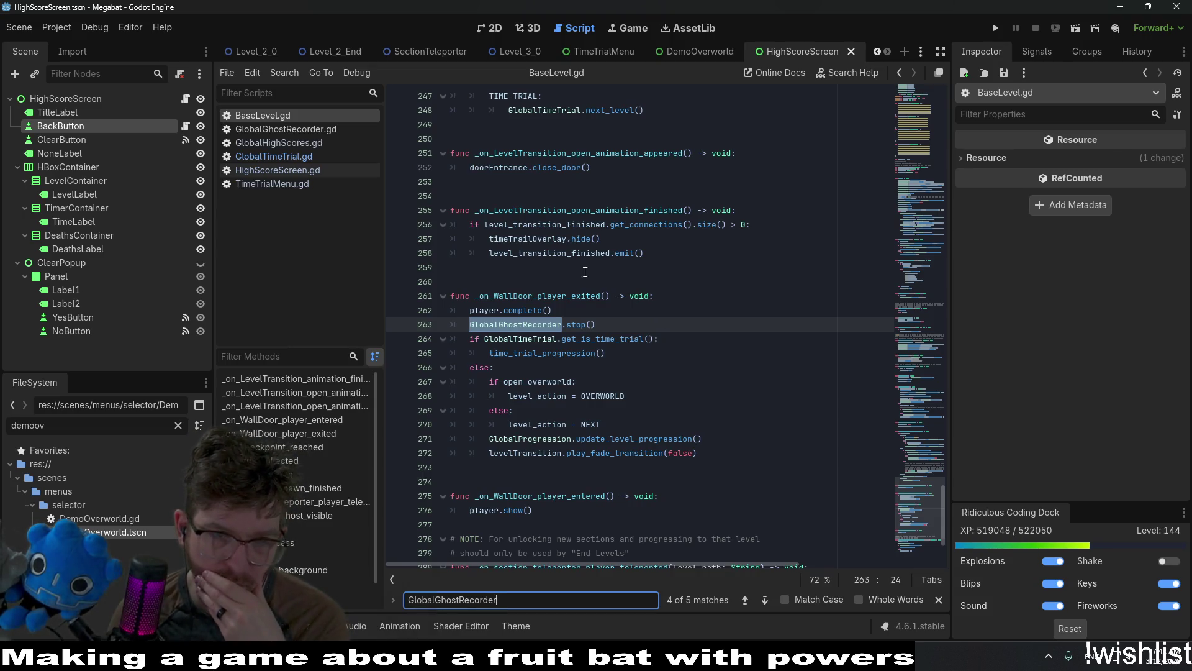
left_click(273, 156)
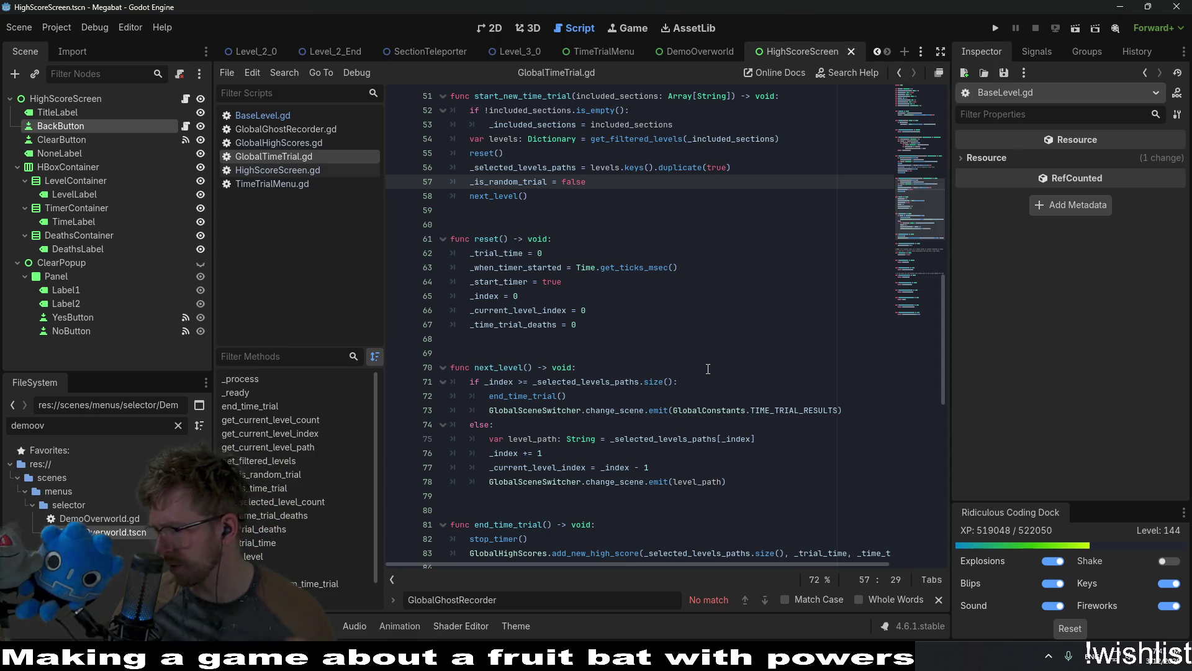
Review the add_new_high_score call on line 83 of GlobalTimeTrial.gd.
scroll(735, 422, "down", 4)
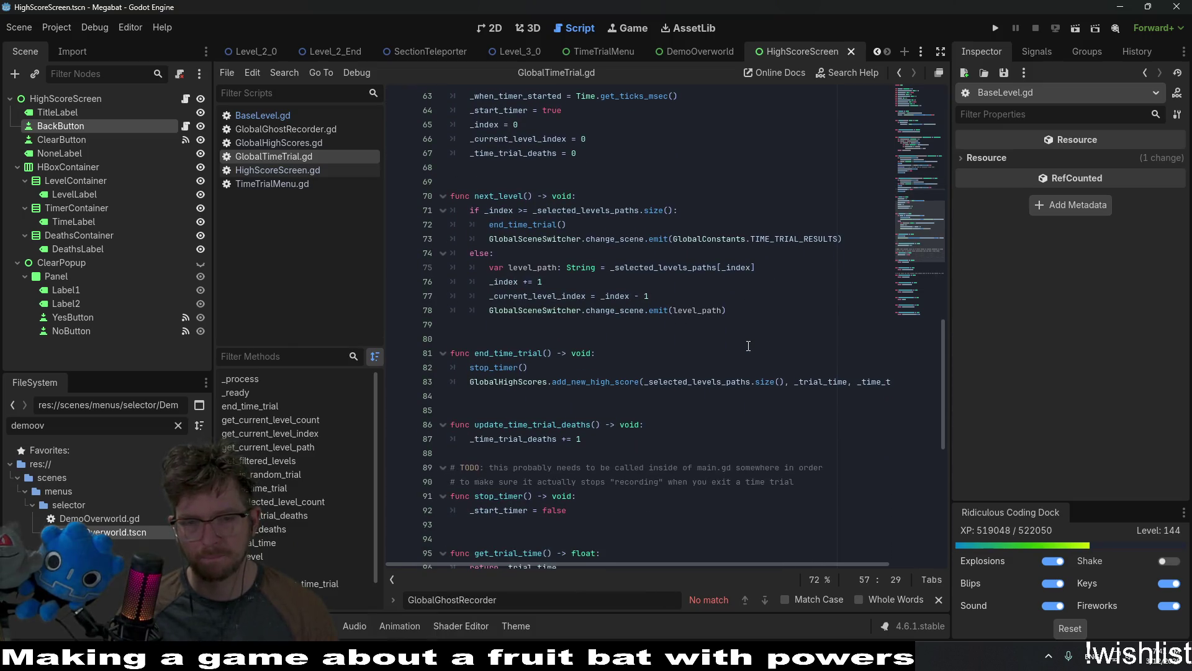
double_click(589, 381)
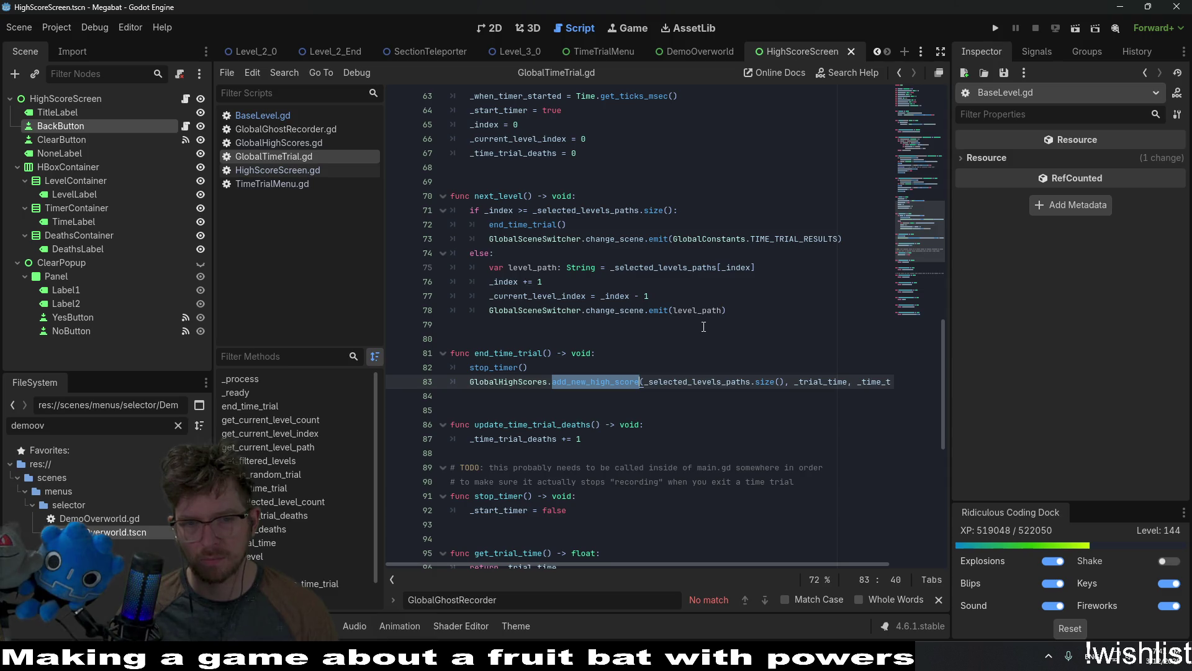
scroll(704, 326, "down", 10)
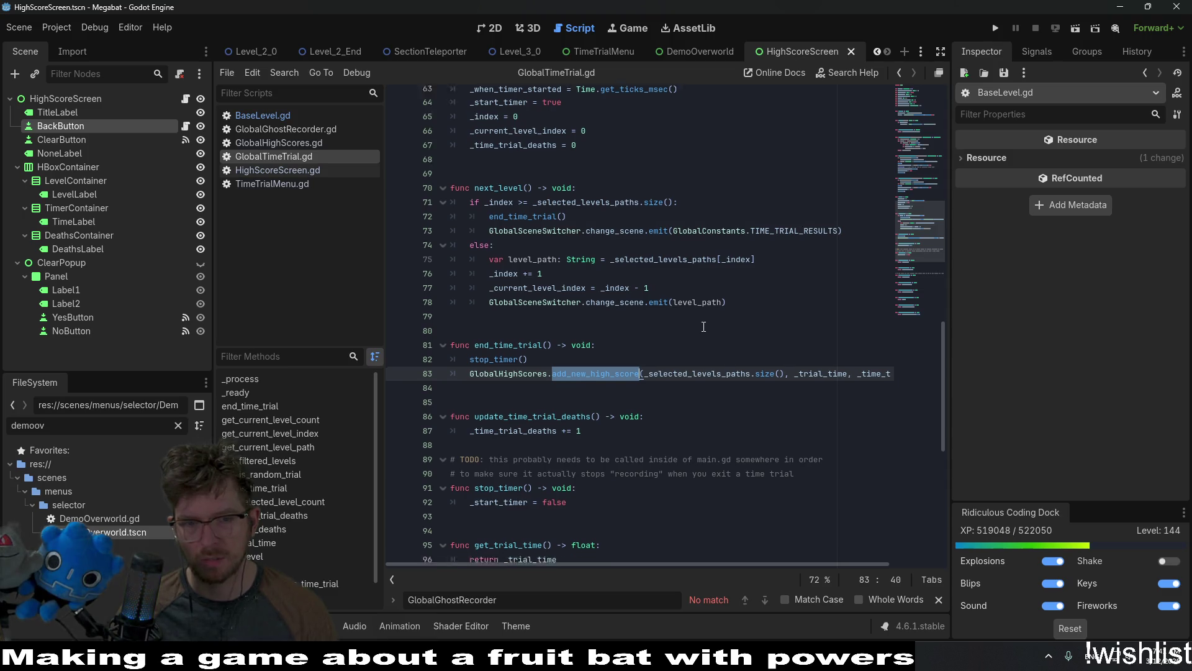
scroll(703, 327, "up", 15)
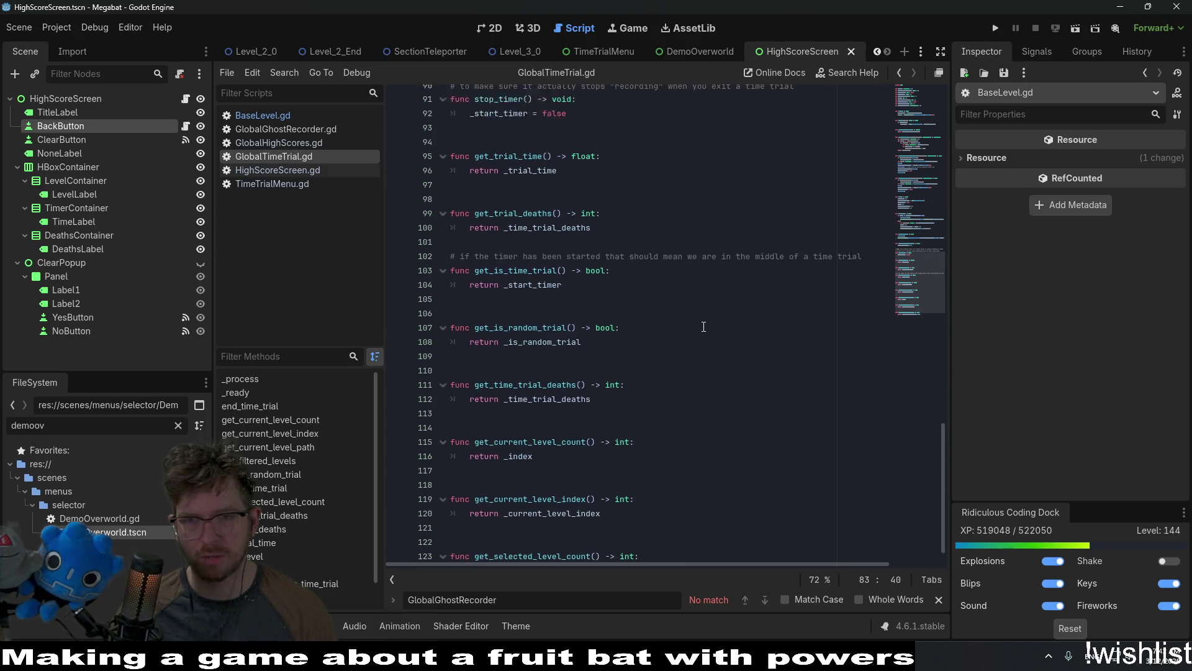
scroll(703, 327, "up", 3)
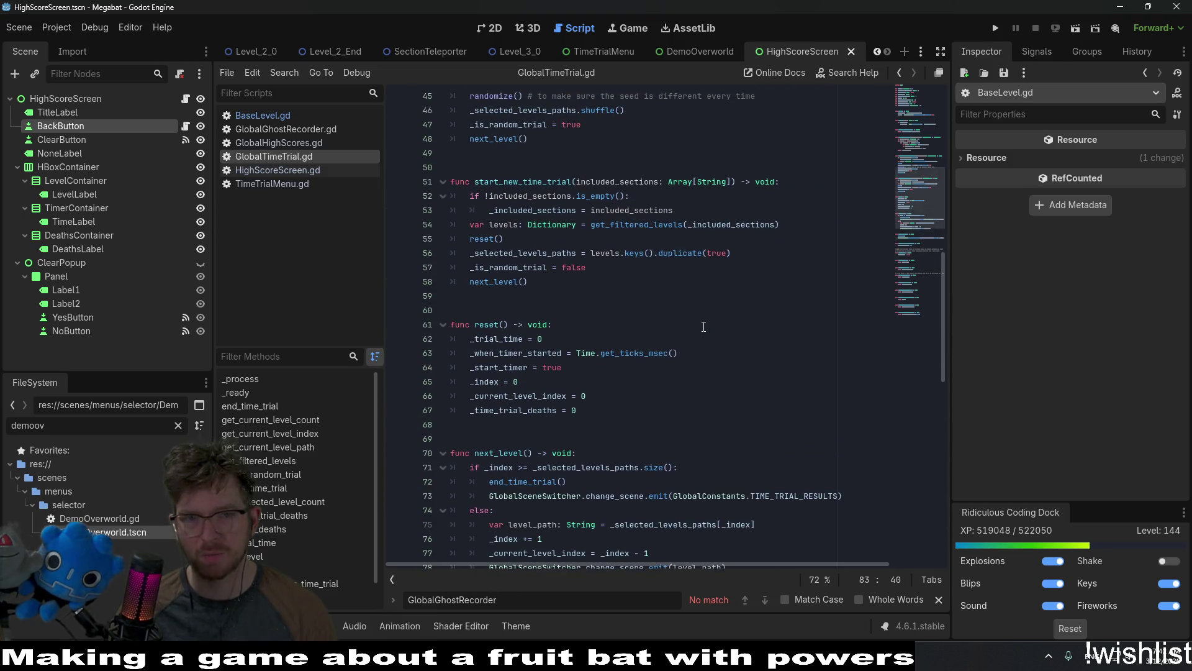
scroll(703, 327, "up", 9)
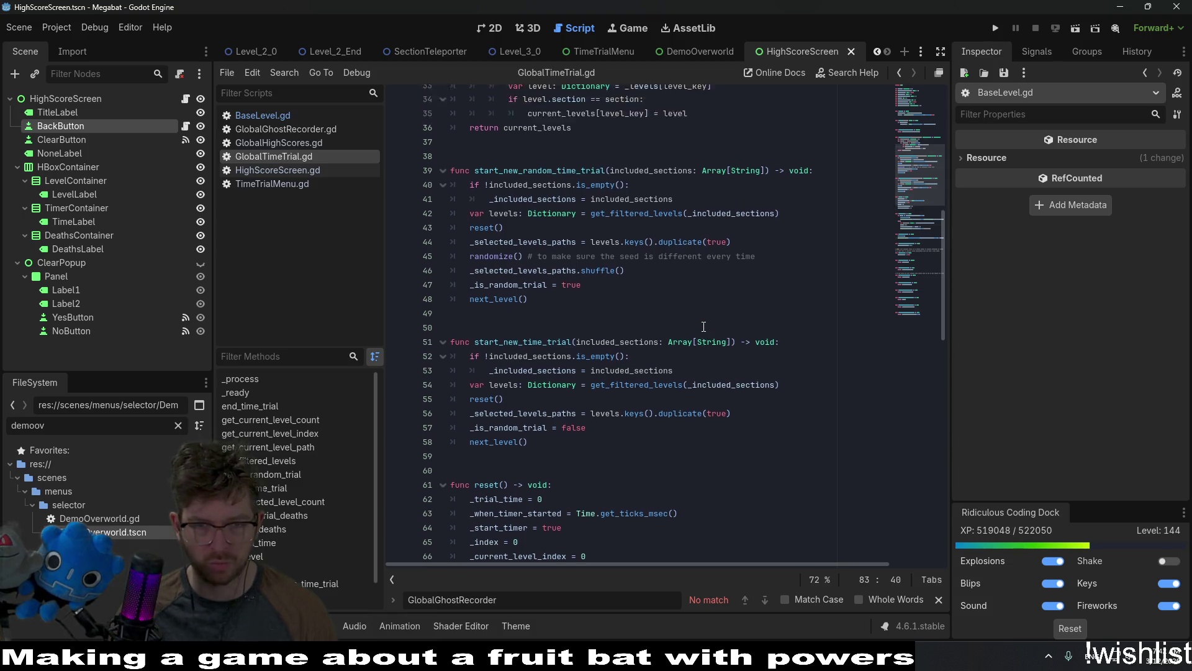
scroll(703, 327, "up", 3)
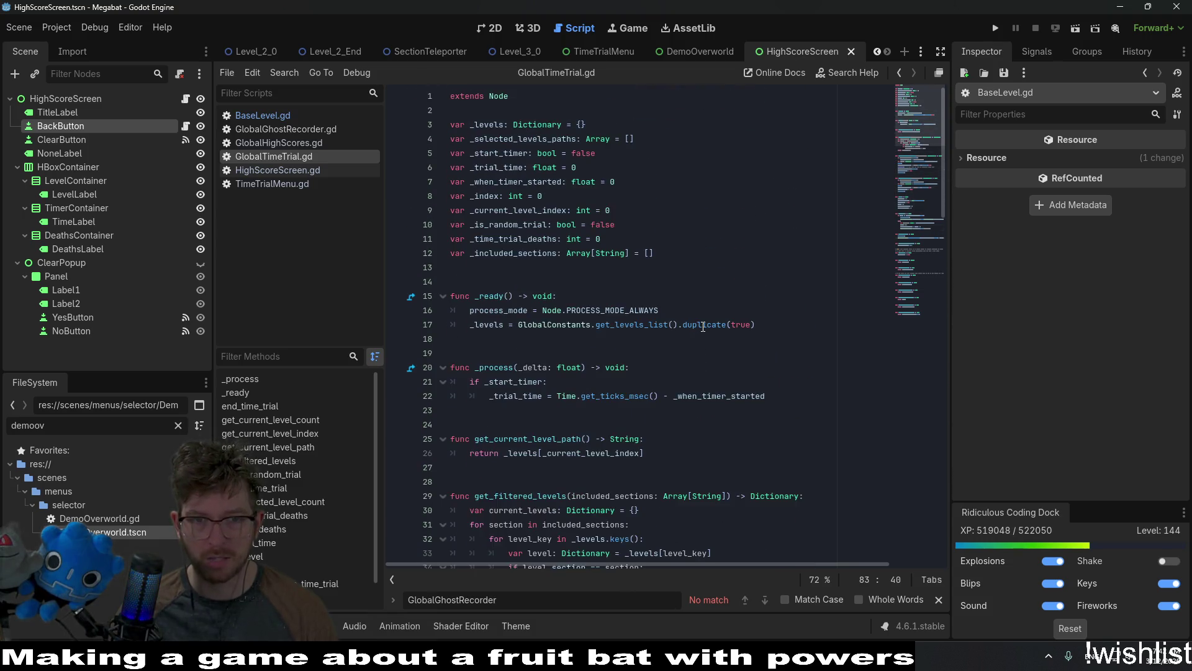
scroll(703, 327, "down", 14)
scroll(702, 327, "down", 8)
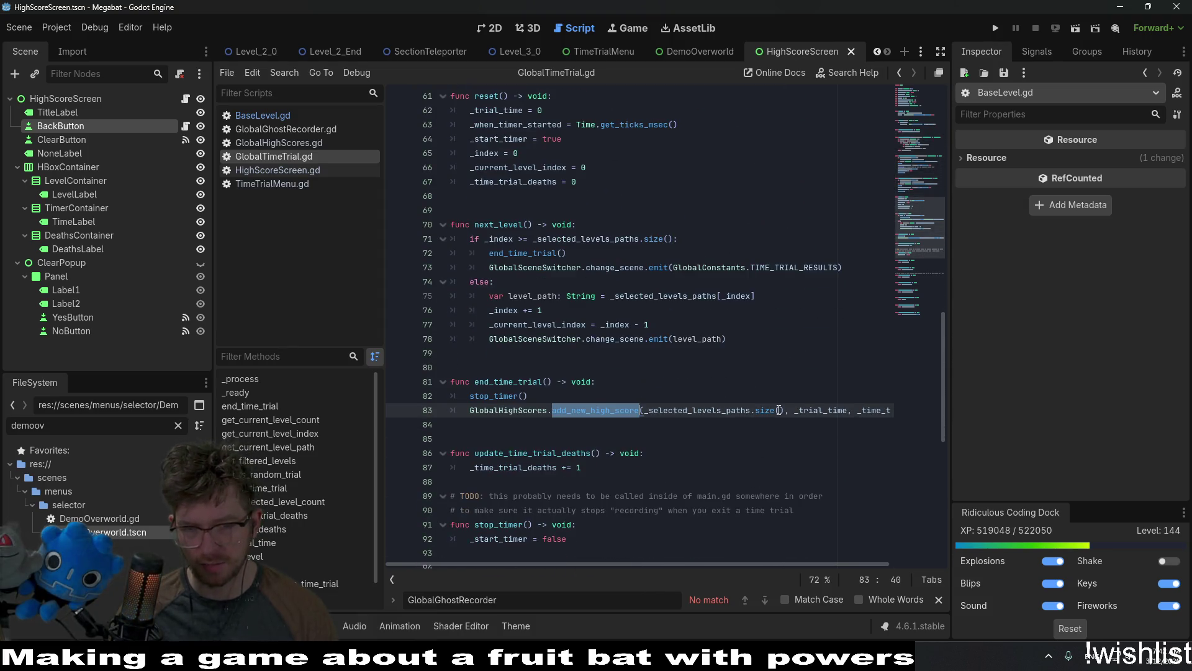
scroll(912, 226, "up", 8)
Check get_levels_list on line 17, then switch to HighScoreScreen.gd.
left_click_drag(911, 226, 906, 129)
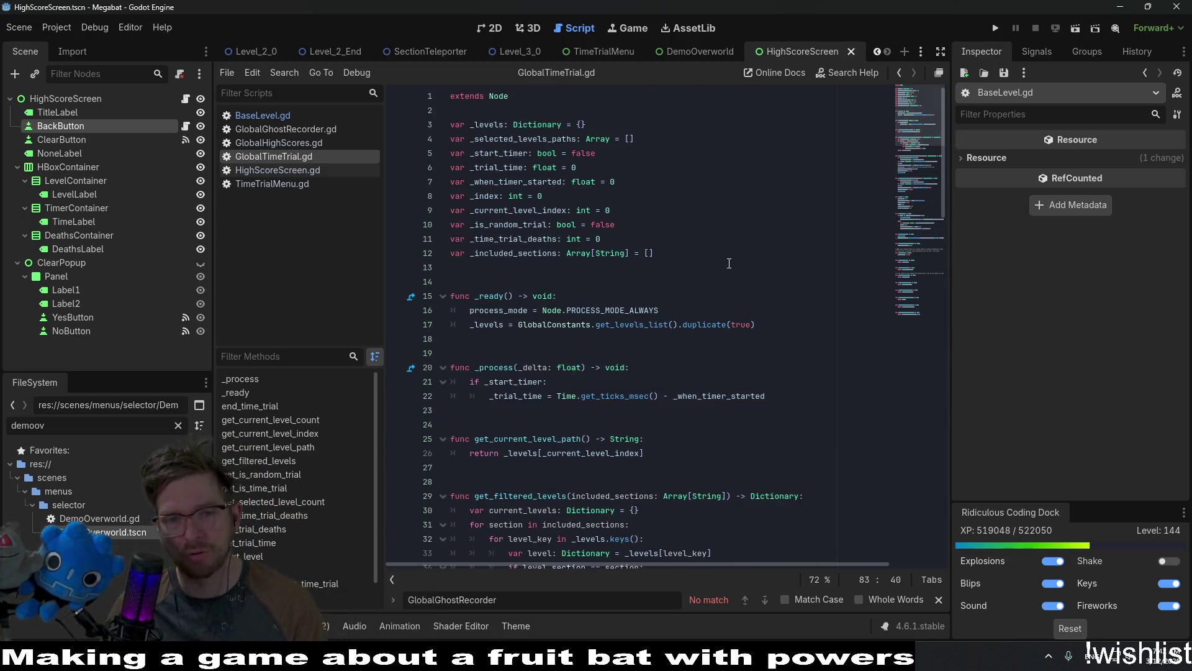
double_click(632, 325)
scroll(810, 319, "down", 3)
scroll(809, 318, "down", 7)
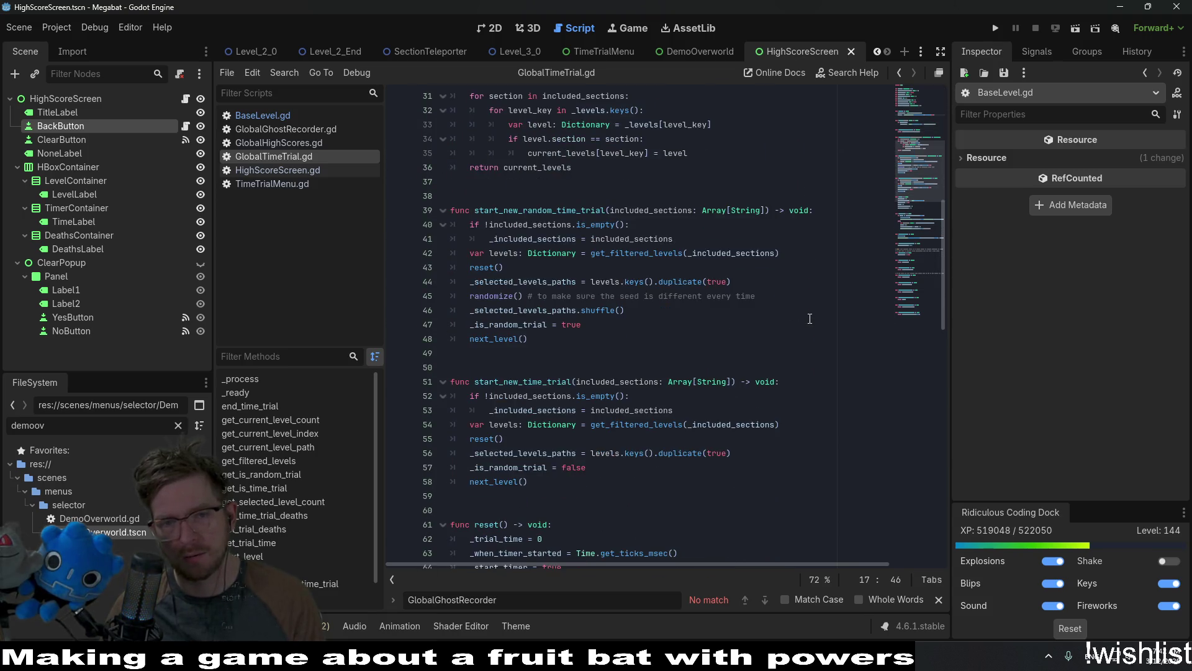
left_click(283, 170)
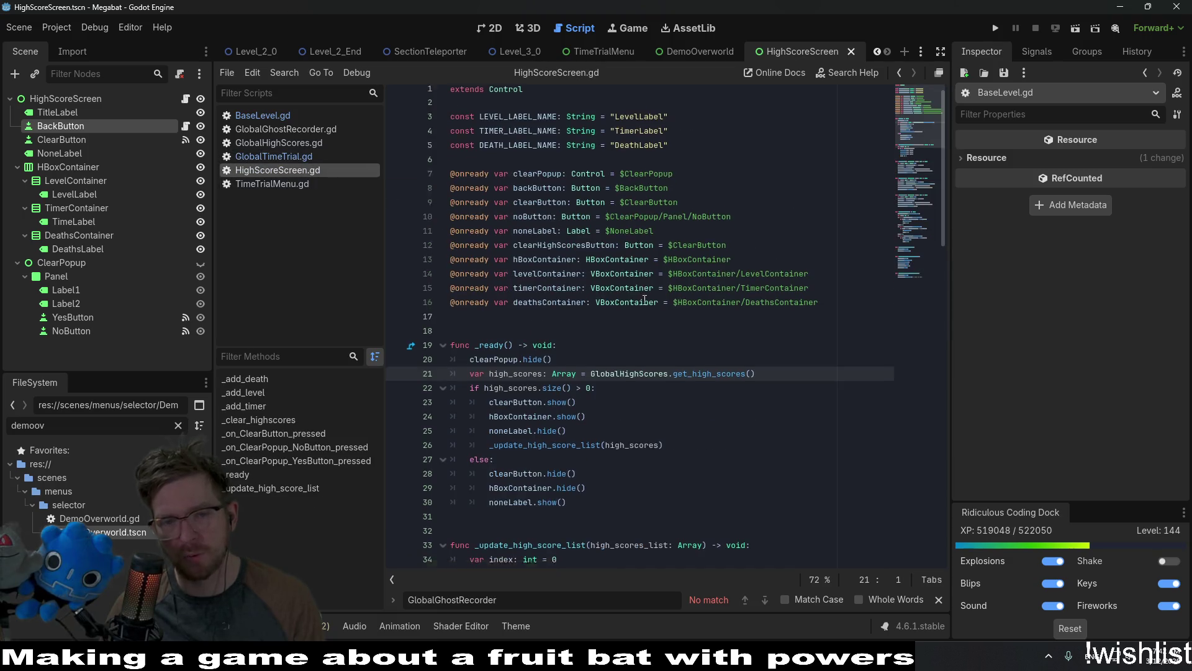
Follow get_high_scores on line 21 into GlobalHighScores.gd and highlight every _high_scores use.
scroll(644, 300, "down", 3)
double_click(713, 255)
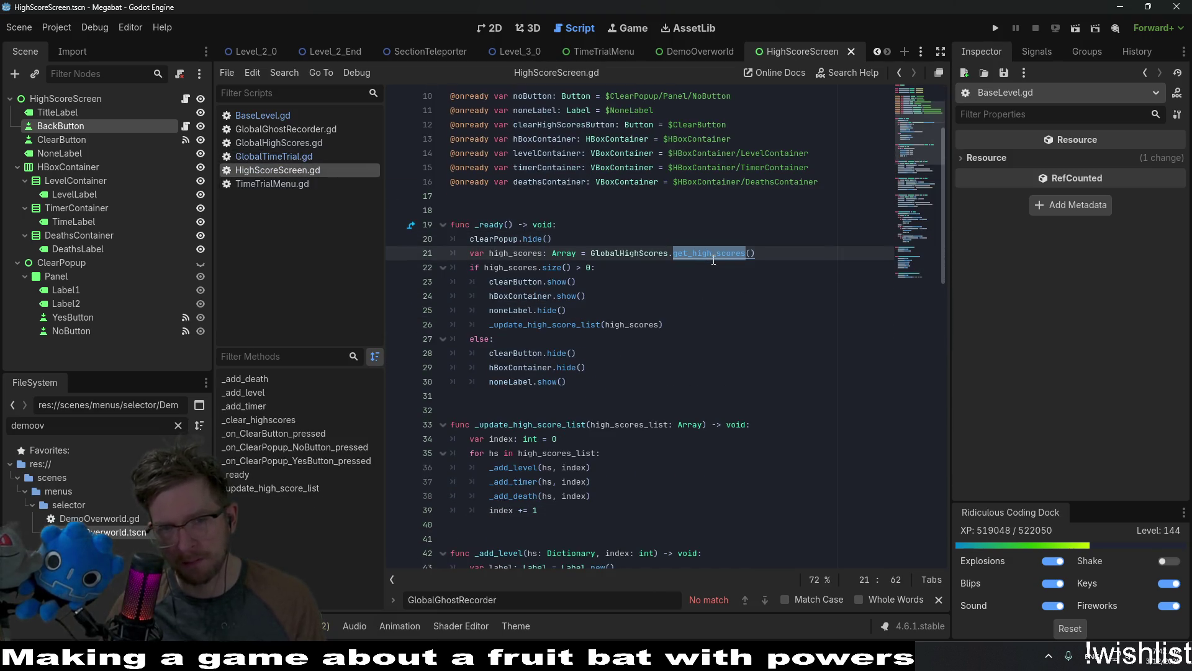
left_click(714, 255, "ctrl")
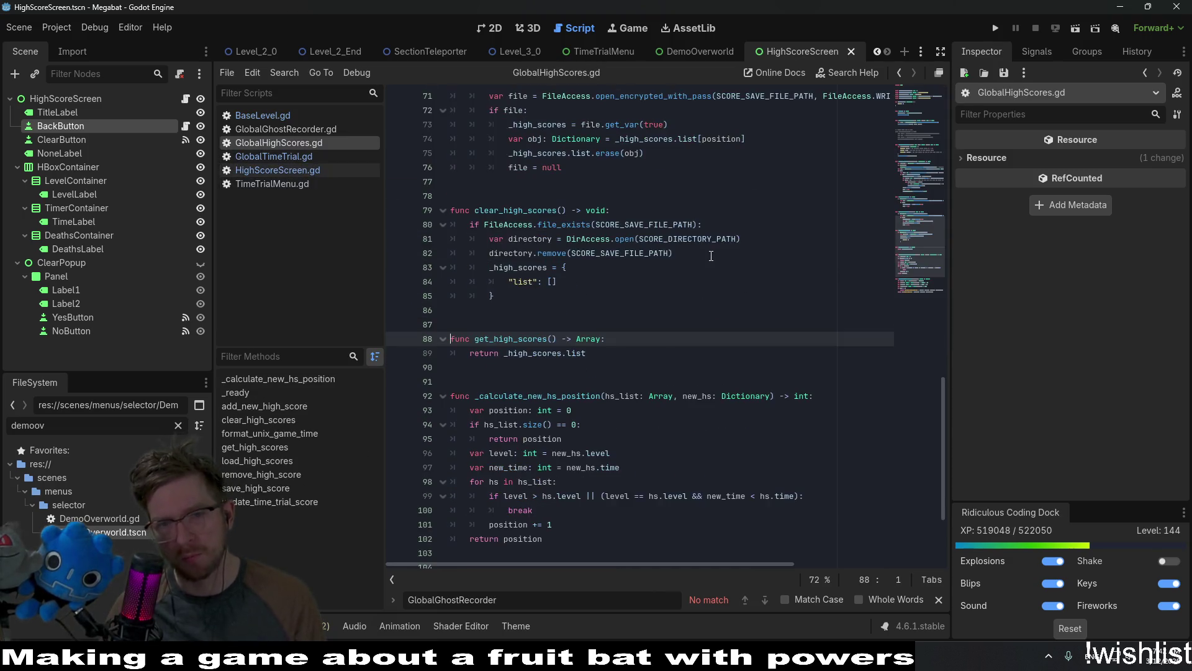
double_click(538, 352)
Trace the encrypted file loading back to the SCORE_SAVE_FILE_PATH constant's definition.
scroll(646, 313, "up", 3)
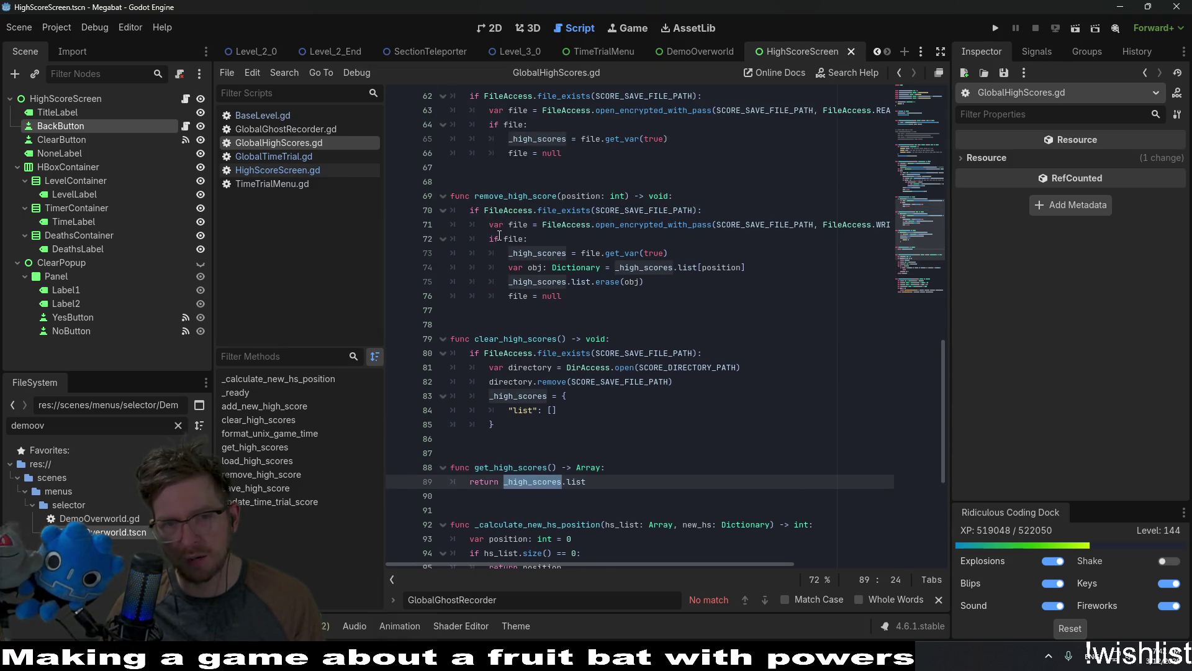
scroll(624, 343, "up", 3)
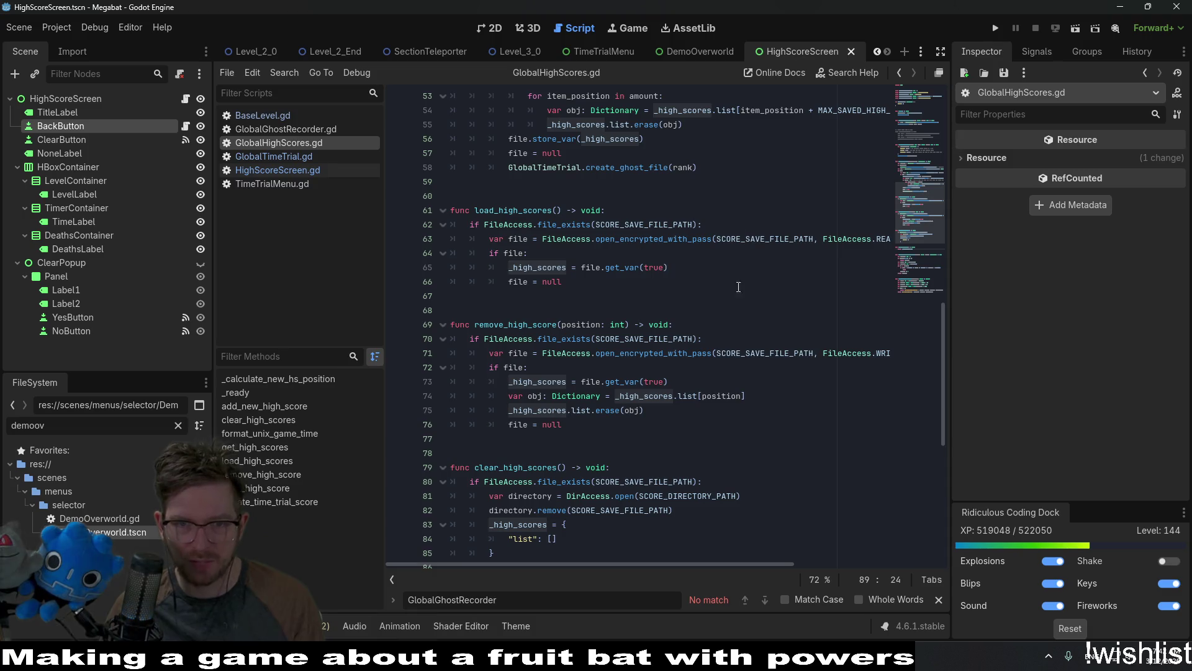
scroll(739, 287, "up", 2)
double_click(652, 324)
scroll(813, 478, "up", 1)
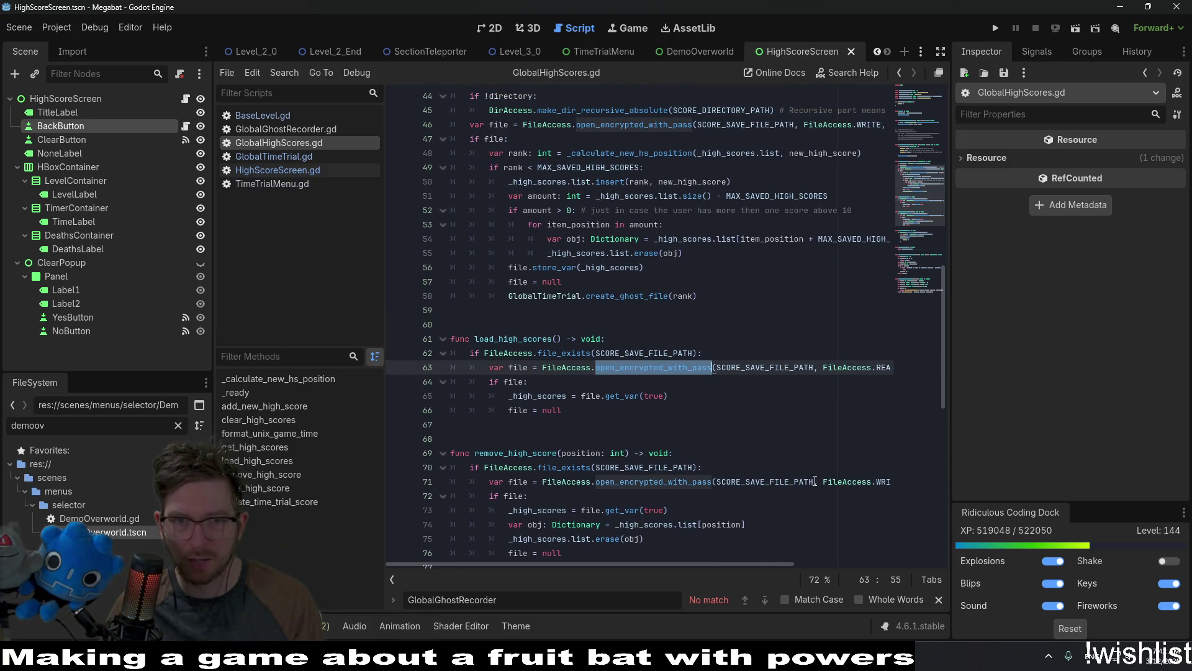
scroll(815, 481, "up", 3)
scroll(771, 413, "up", 2)
double_click(737, 340)
scroll(740, 341, "up", 4)
scroll(740, 341, "down", 1)
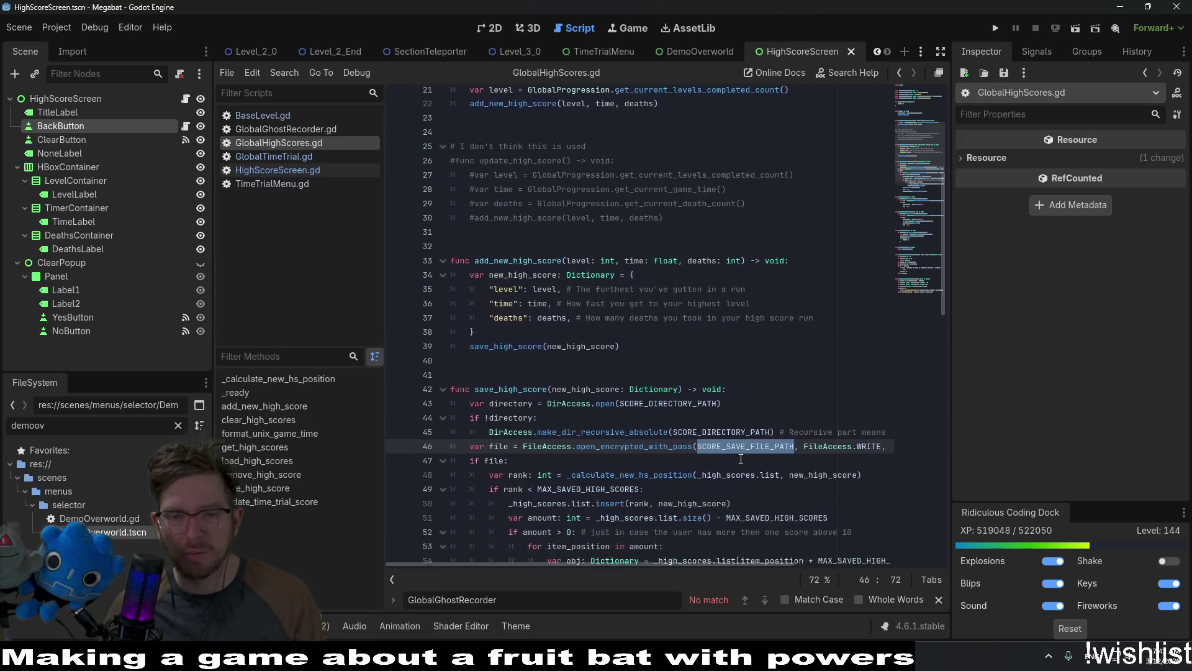
scroll(740, 459, "up", 1)
left_click(740, 460, "ctrl")
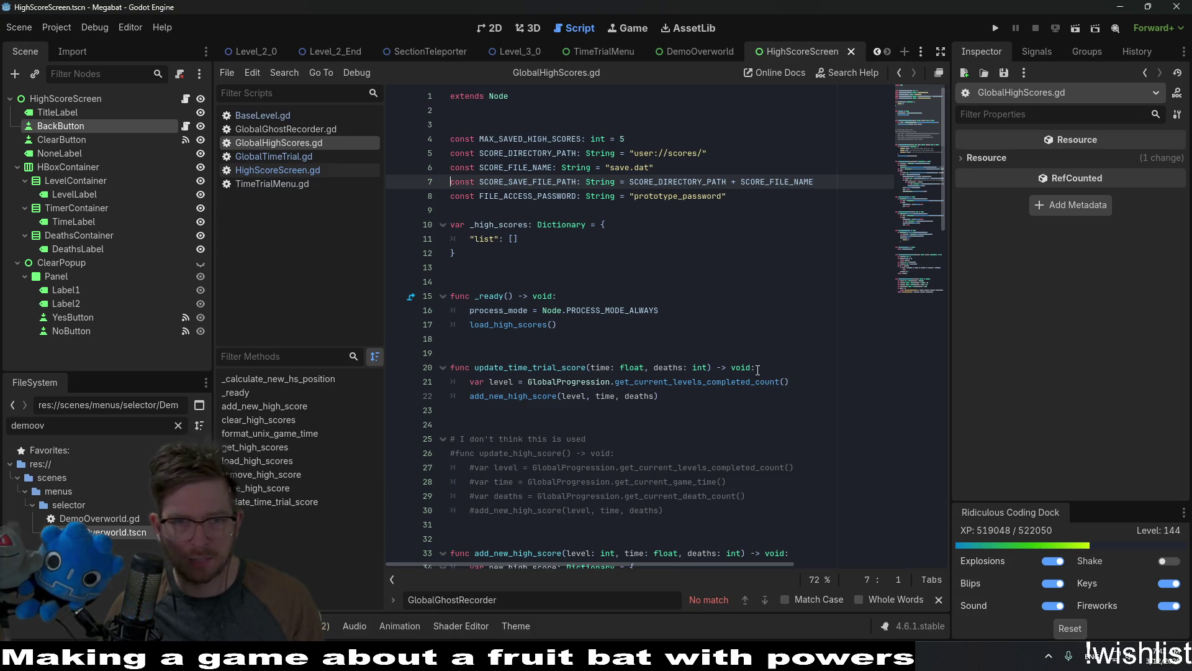
Search project files for 'globalprogression' with the quick file search.
left_click(695, 243)
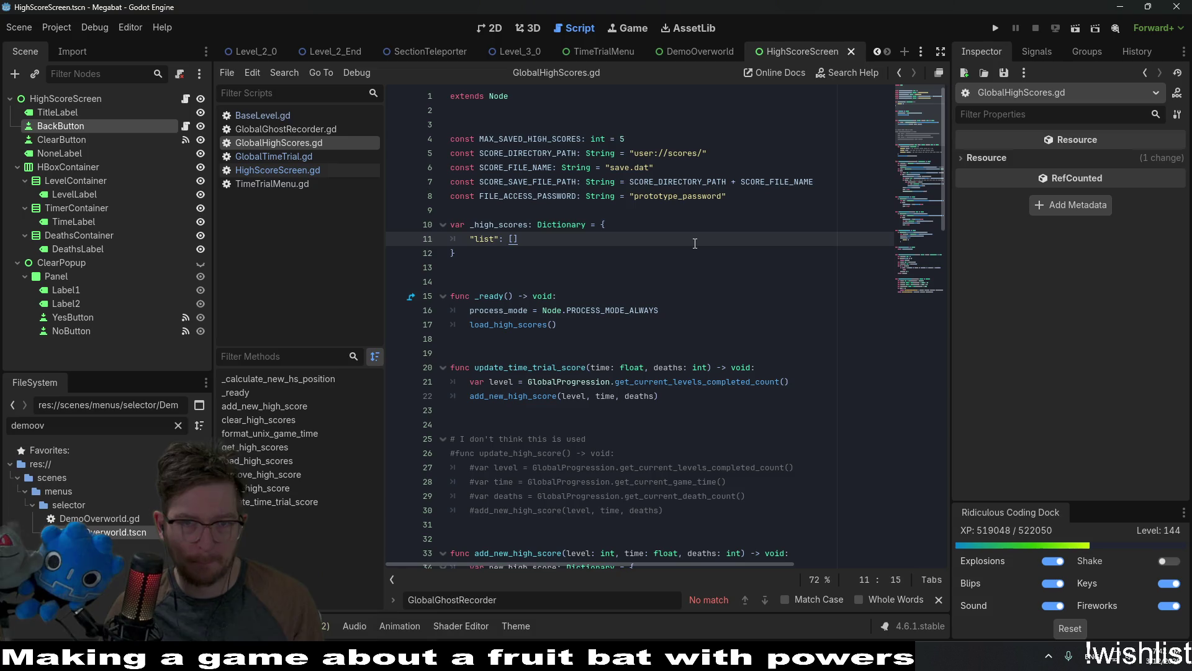
key("ctrl+alt+o")
type("g")
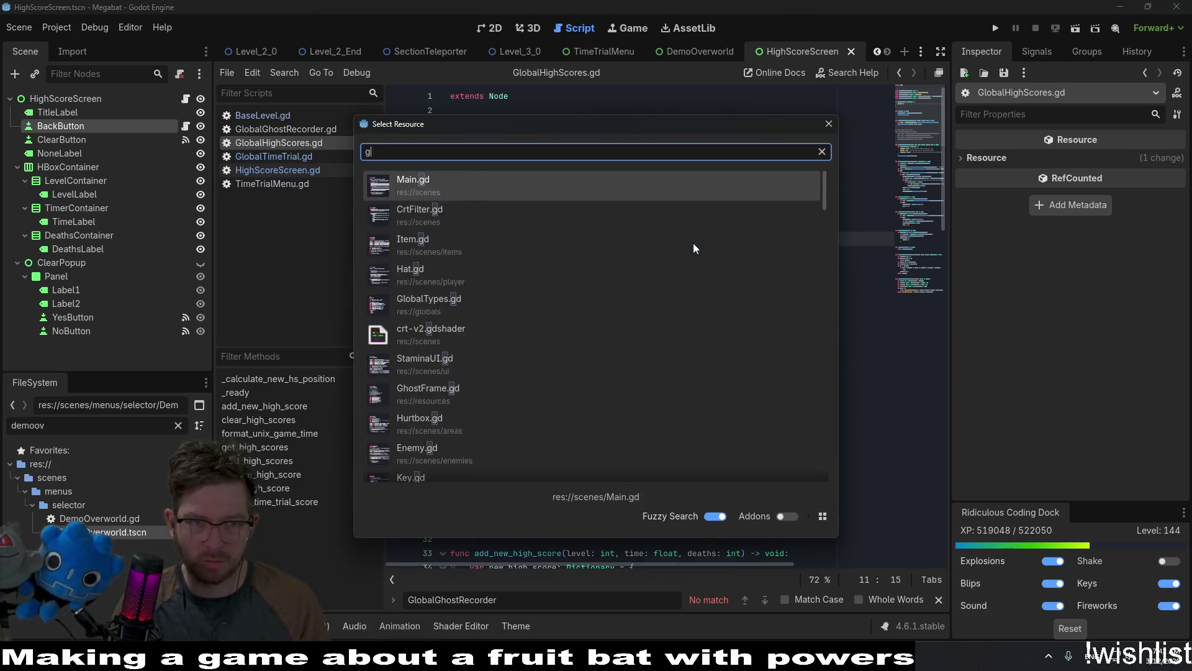
type("lobalprogre")
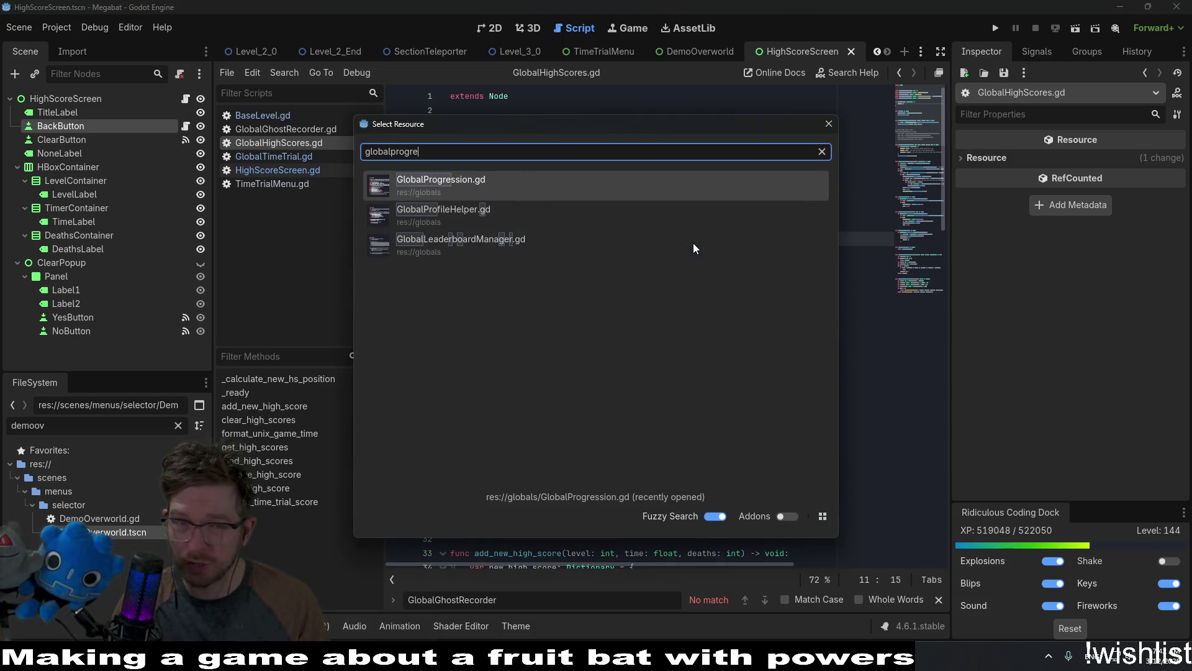
type("ssion")
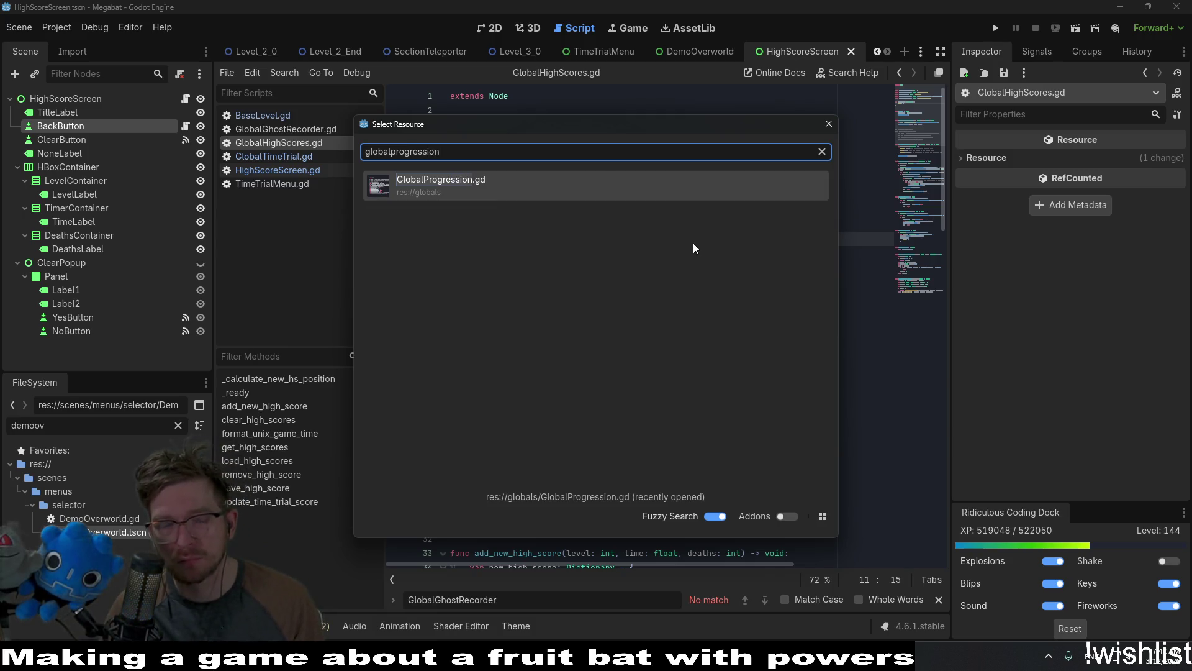
Open GlobalProgression.gd and inspect SAVE_PROFILE_FILE_NAME on line 12.
key("Return")
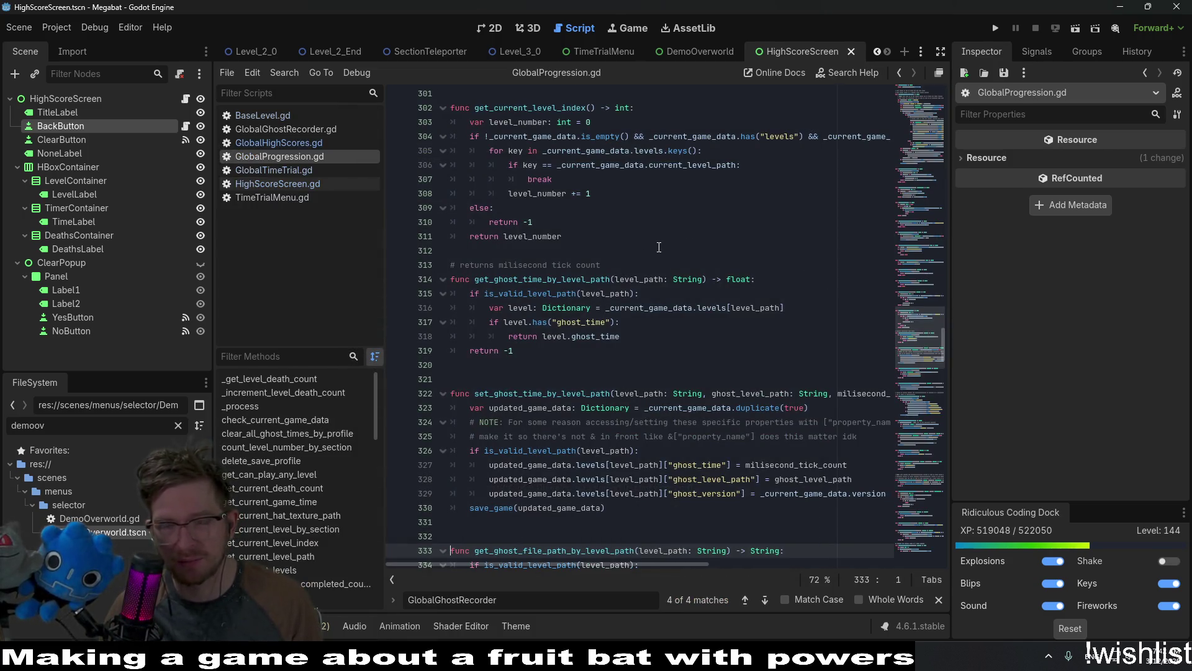
scroll(683, 308, "down", 4)
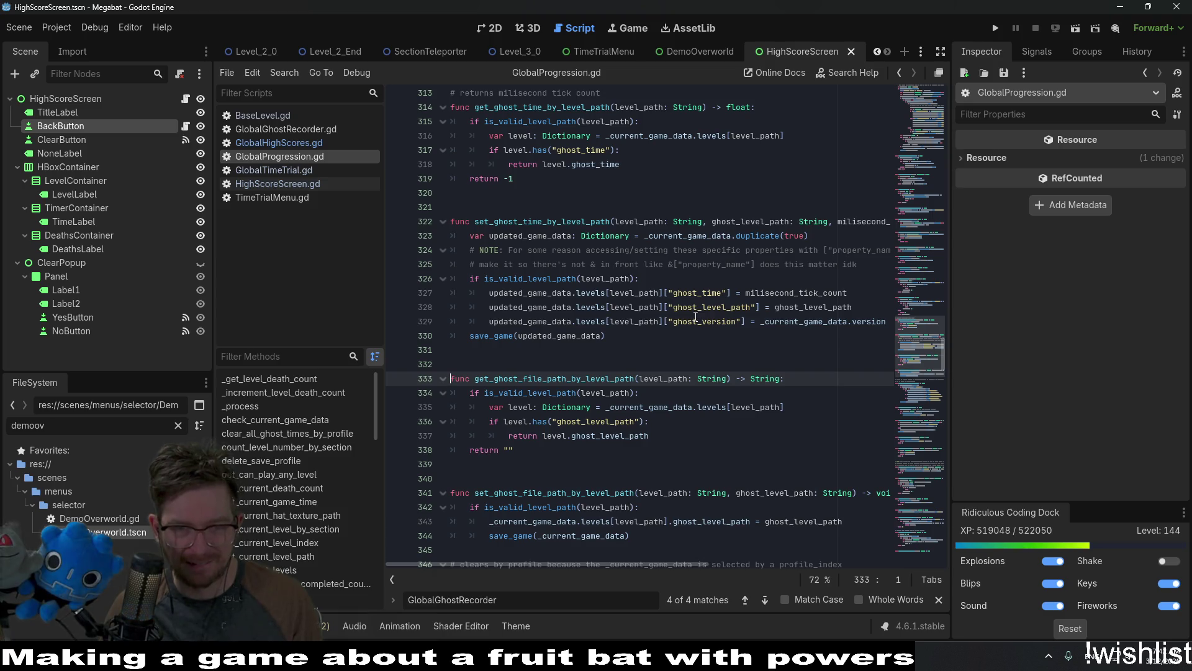
scroll(696, 317, "up", 3)
left_click_drag(930, 342, 908, 87)
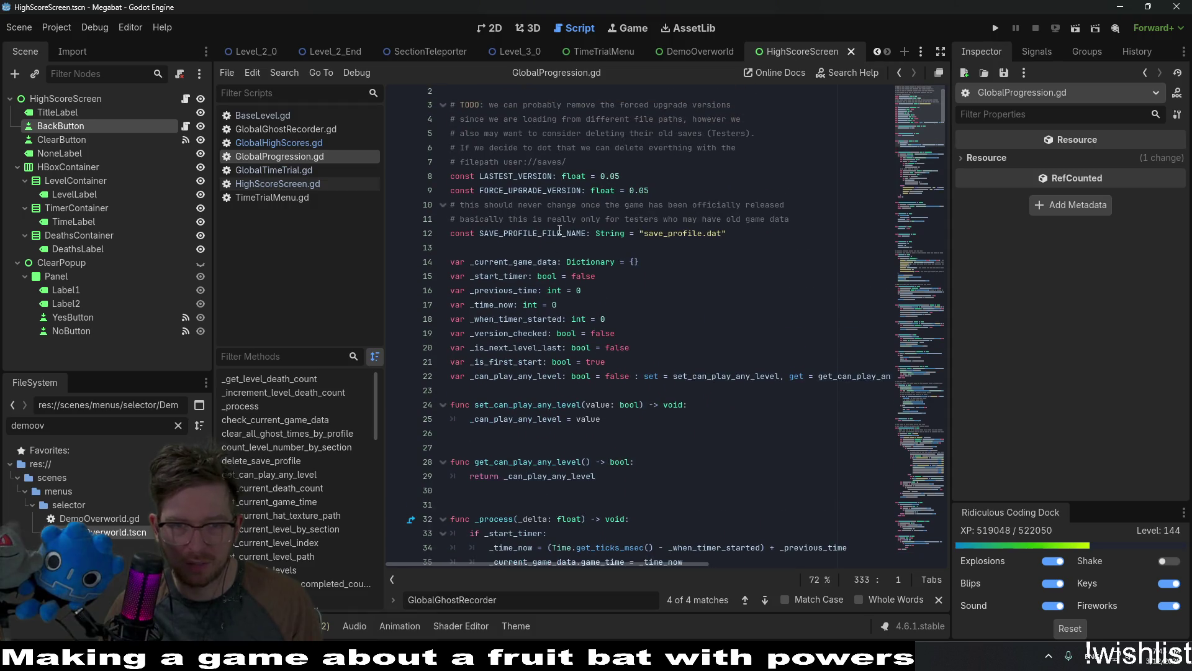
double_click(560, 233)
left_click(742, 270)
Find profile_index in the script and jump to the get_profile_data definition from line 39.
key("ctrl+f")
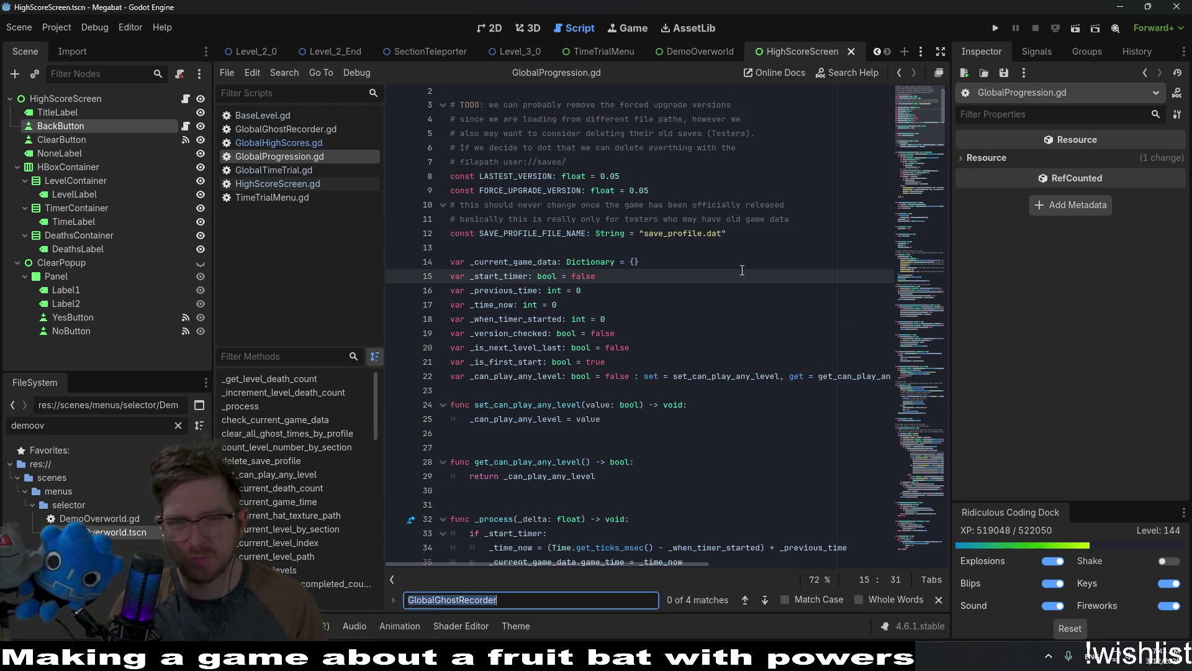
type("profile")
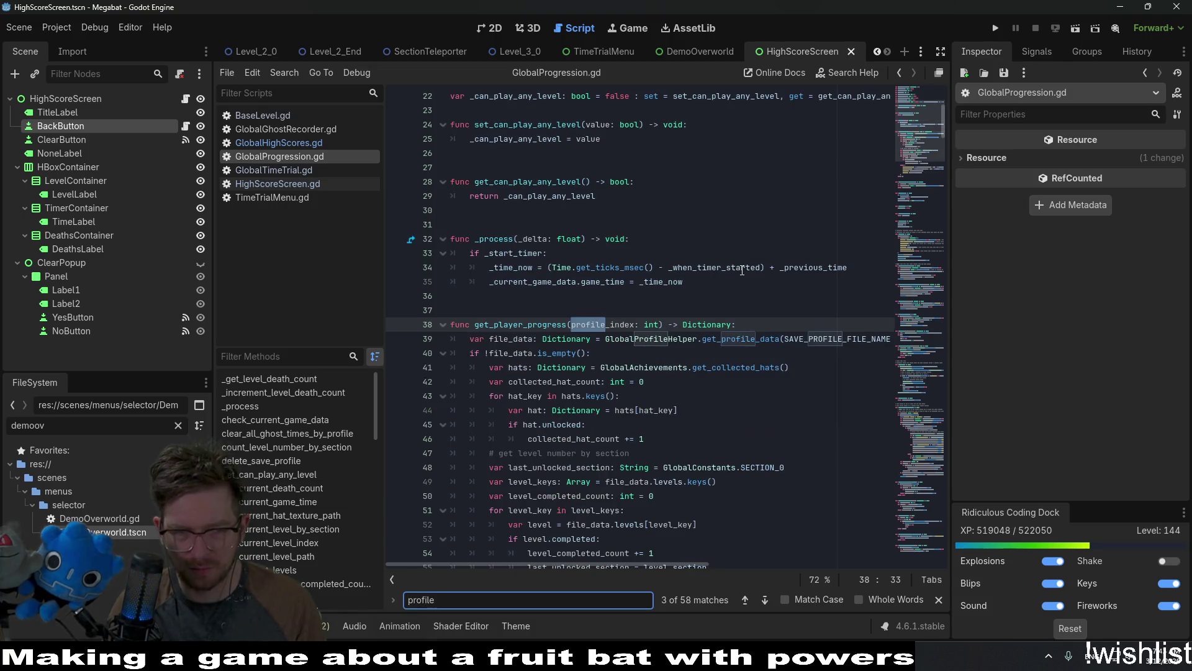
type("_index")
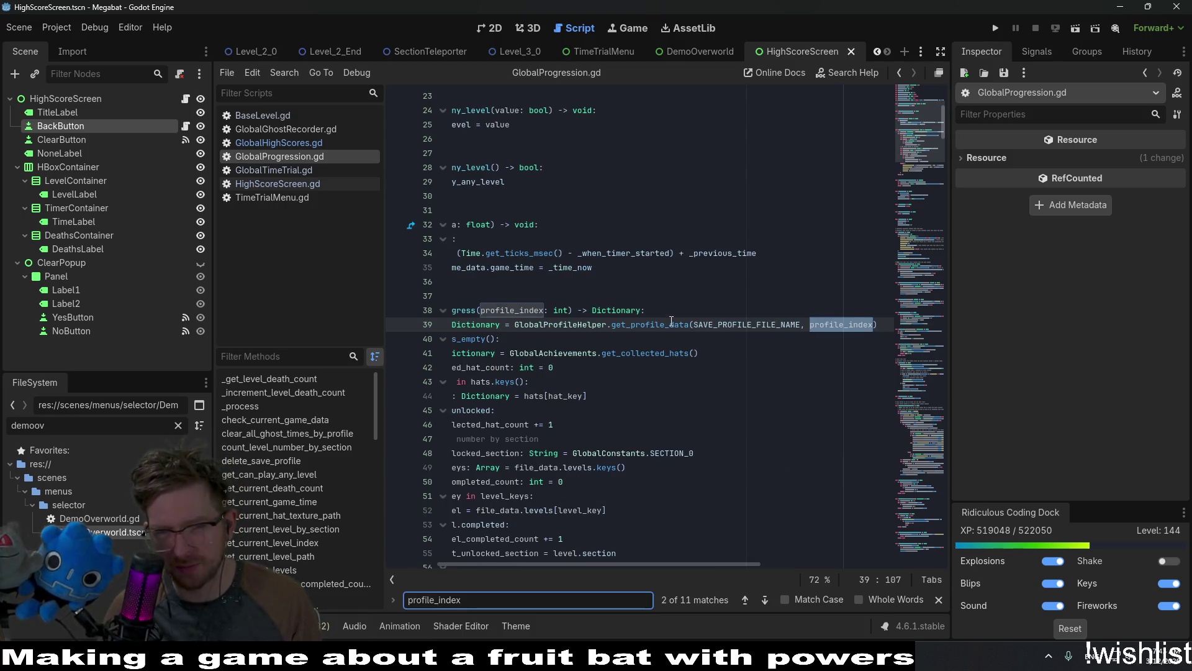
double_click(652, 324)
left_click(634, 358)
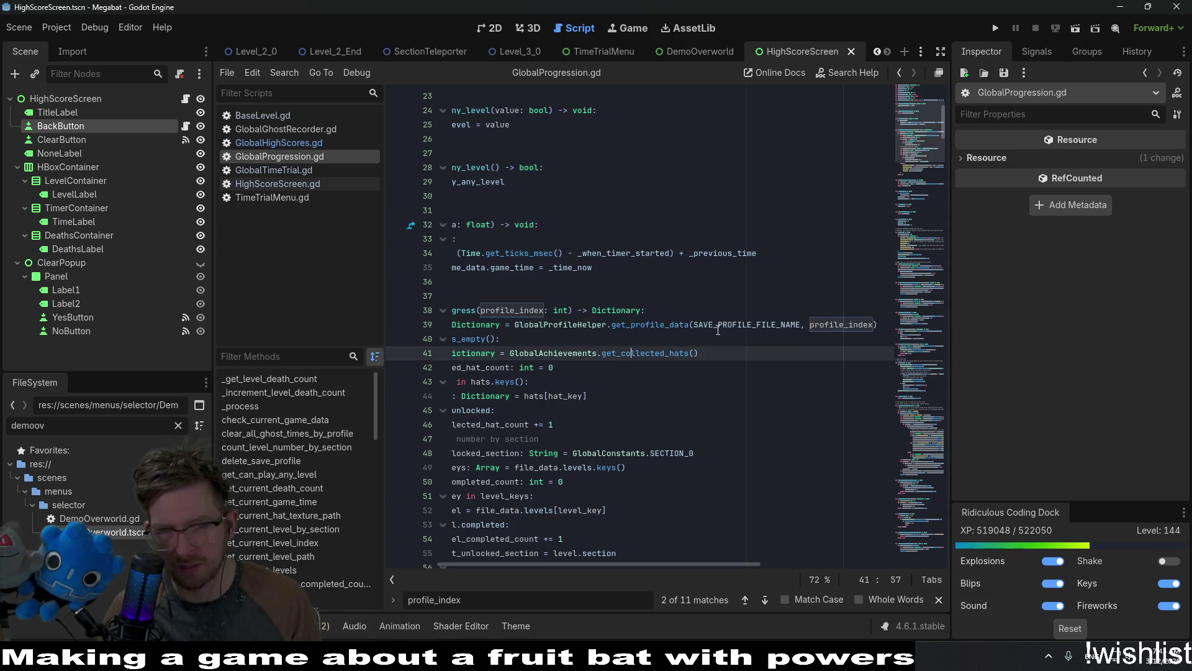
left_click(650, 325)
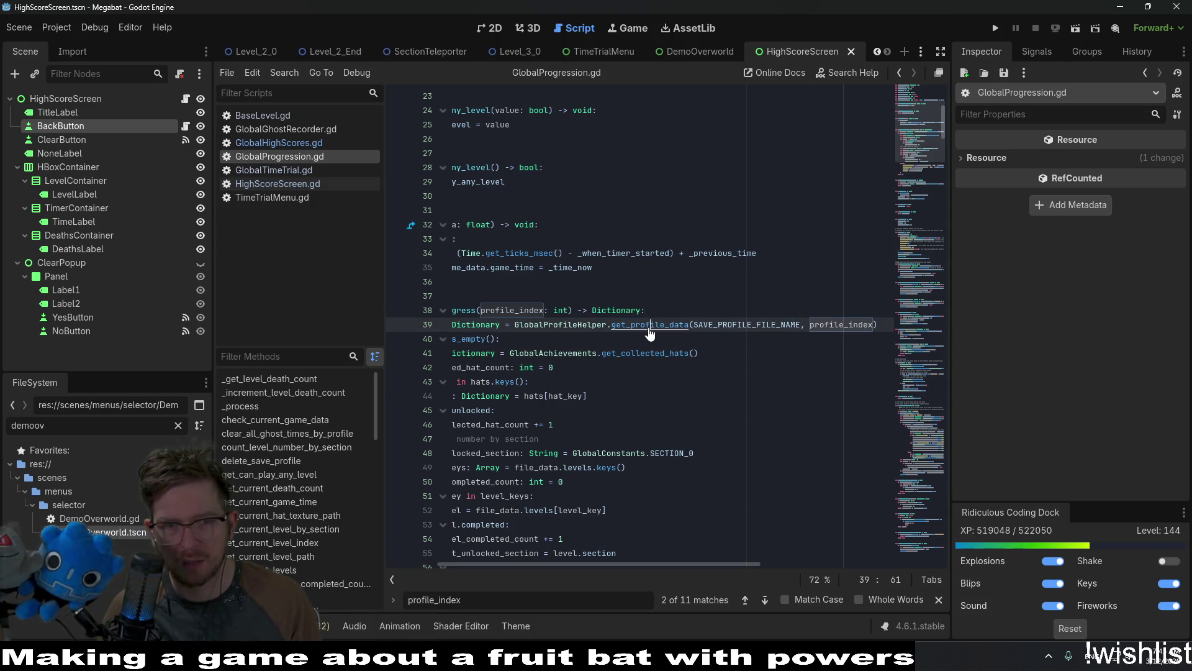
left_click(649, 326, "ctrl")
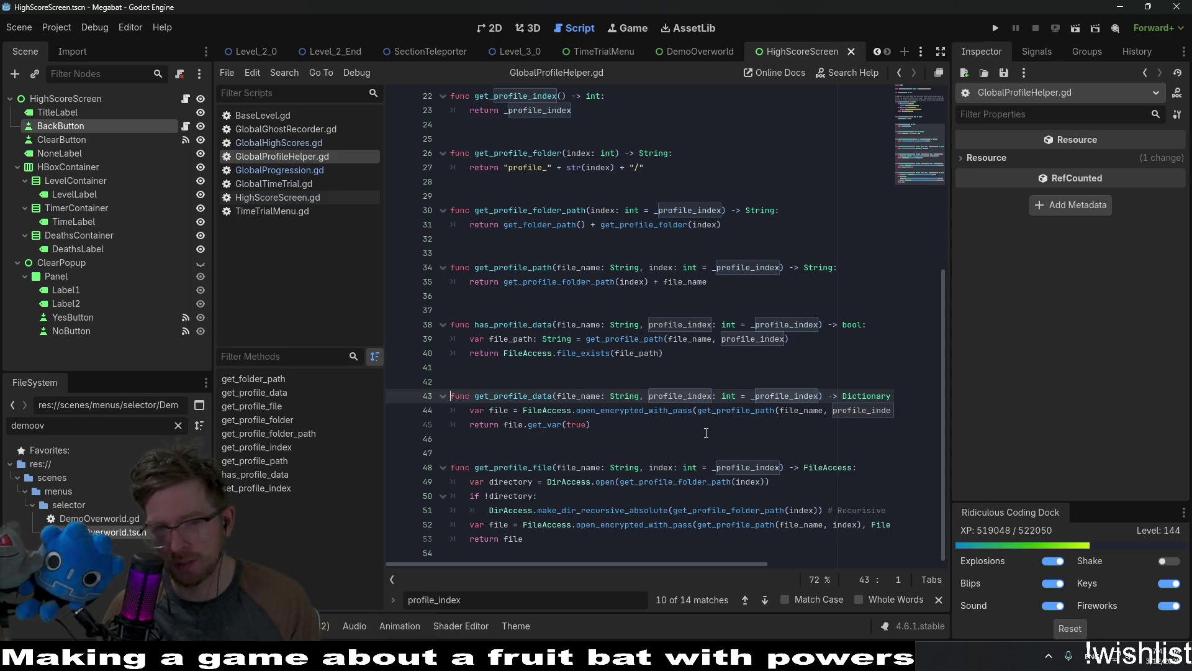
Follow get_profile_path, get_profile_folder_path and get_folder_path to their definitions in GlobalProfileHelper.gd.
mouse_move(687, 564)
left_mouse_down()
mouse_move(923, 539)
mouse_move(493, 535)
left_mouse_up()
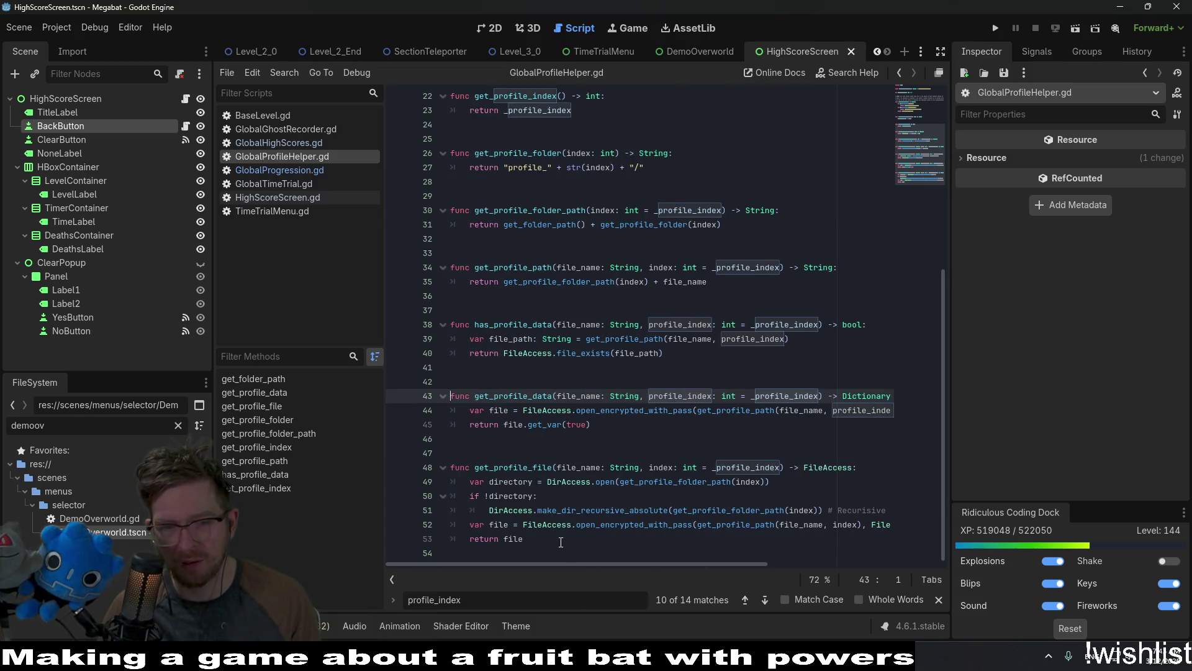
mouse_move(564, 563)
left_mouse_down()
mouse_move(584, 560)
mouse_move(521, 566)
left_mouse_up()
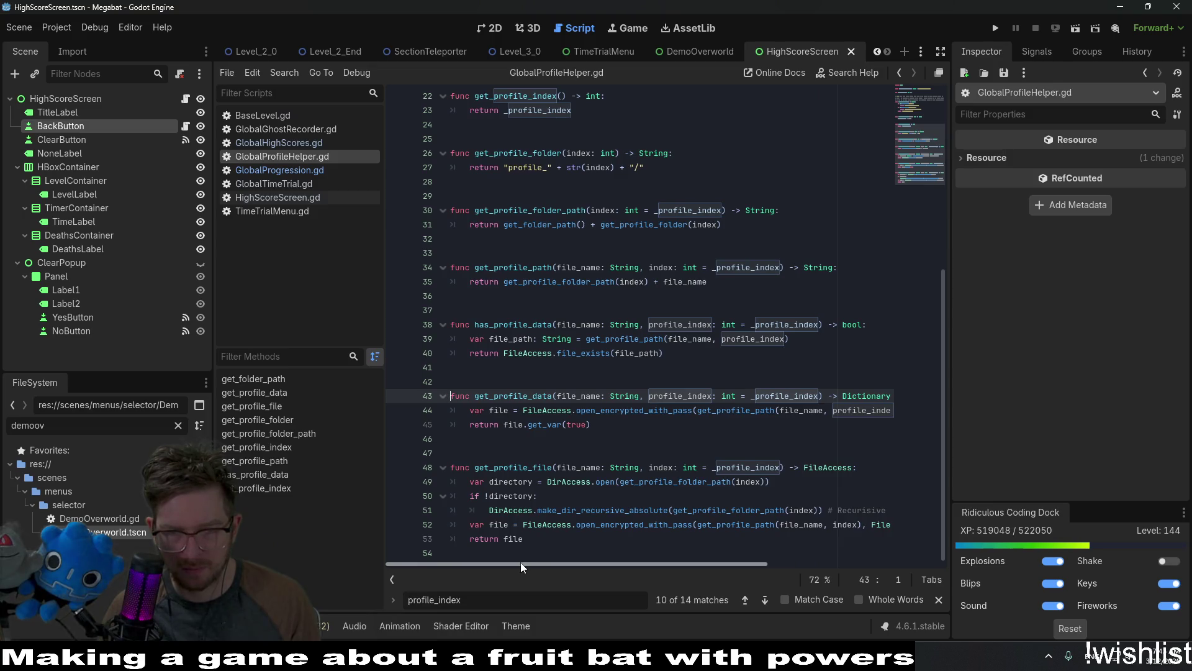
left_click(731, 399)
double_click(732, 410)
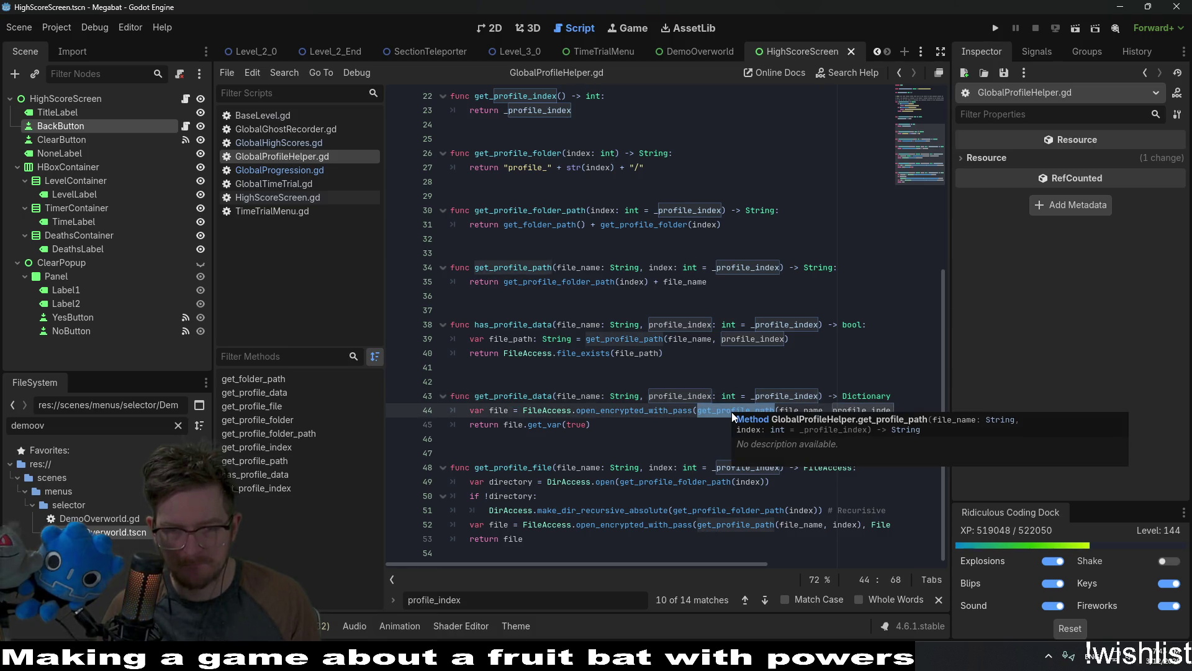
left_click(732, 412, "ctrl")
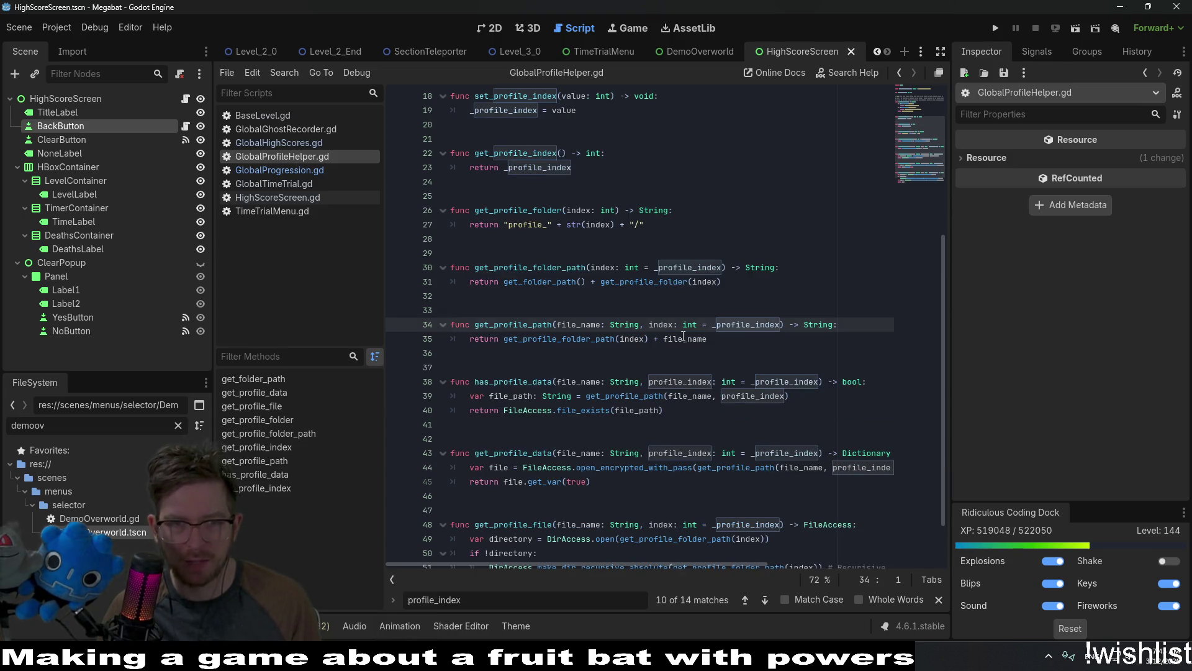
double_click(533, 339)
left_click(546, 282)
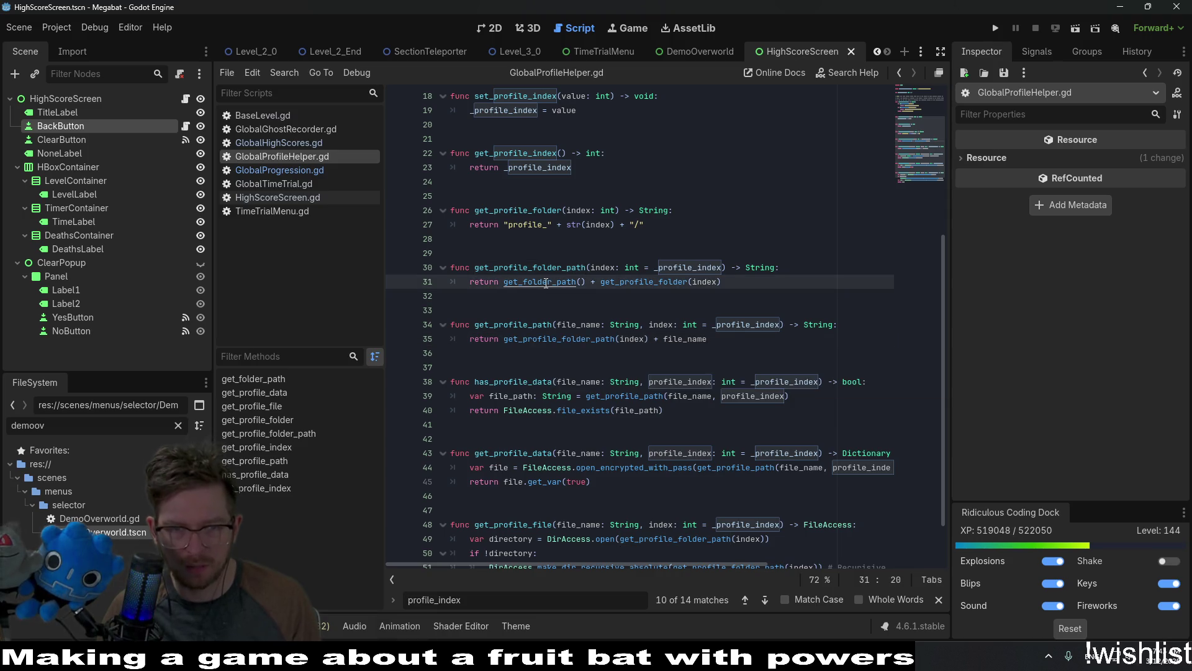
left_click(546, 282, "ctrl")
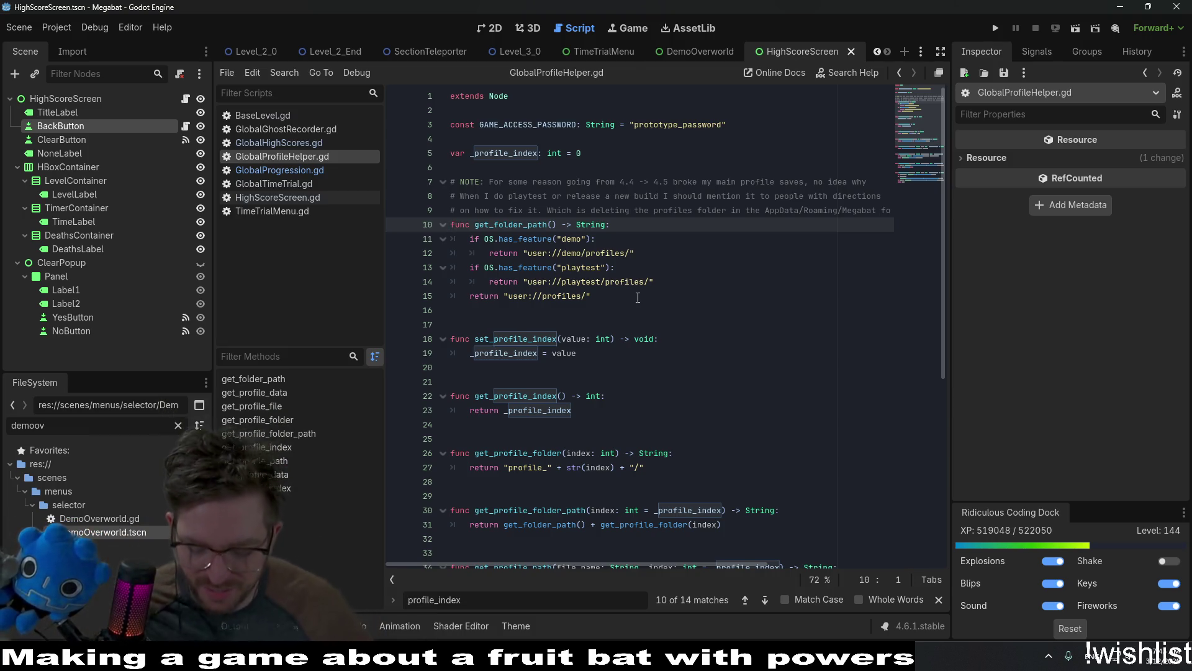
Inspect get_profile_file and the file_name parameter of get_profile_data.
scroll(615, 305, "down", 2)
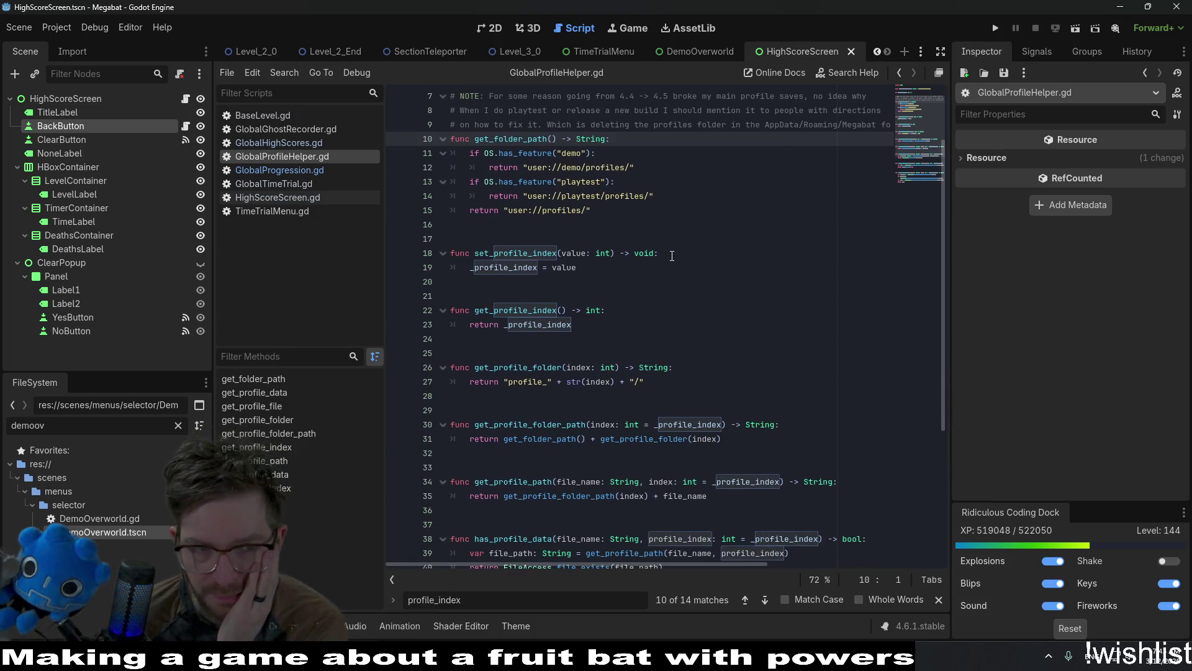
scroll(672, 255, "down", 4)
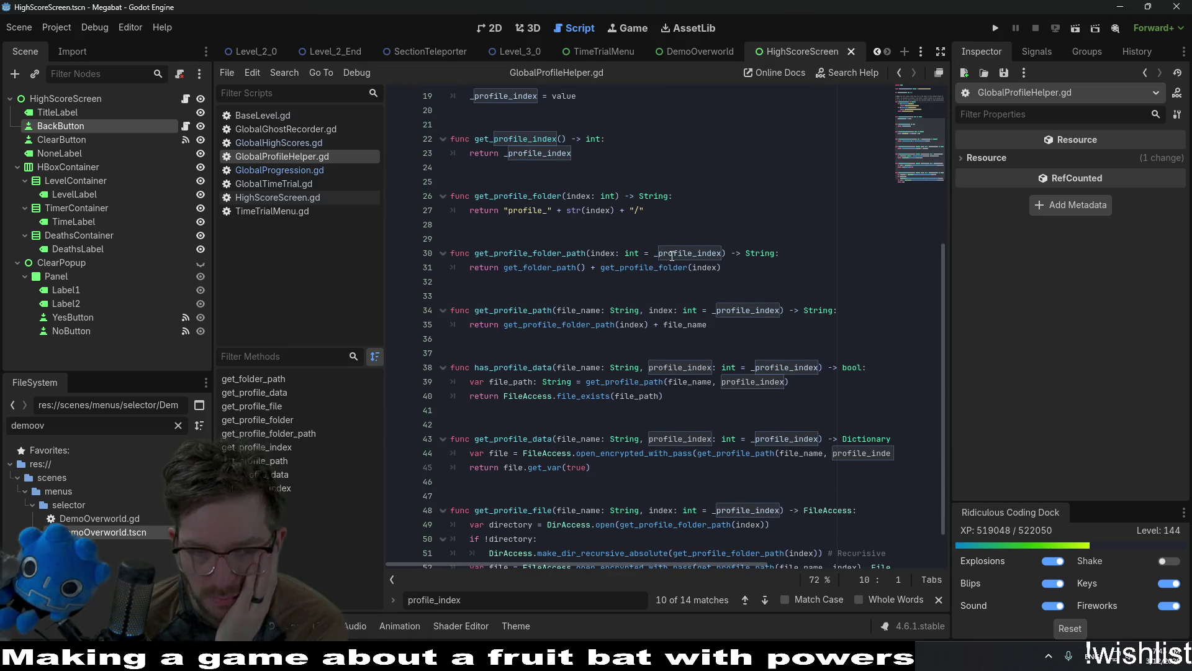
scroll(672, 255, "down", 1)
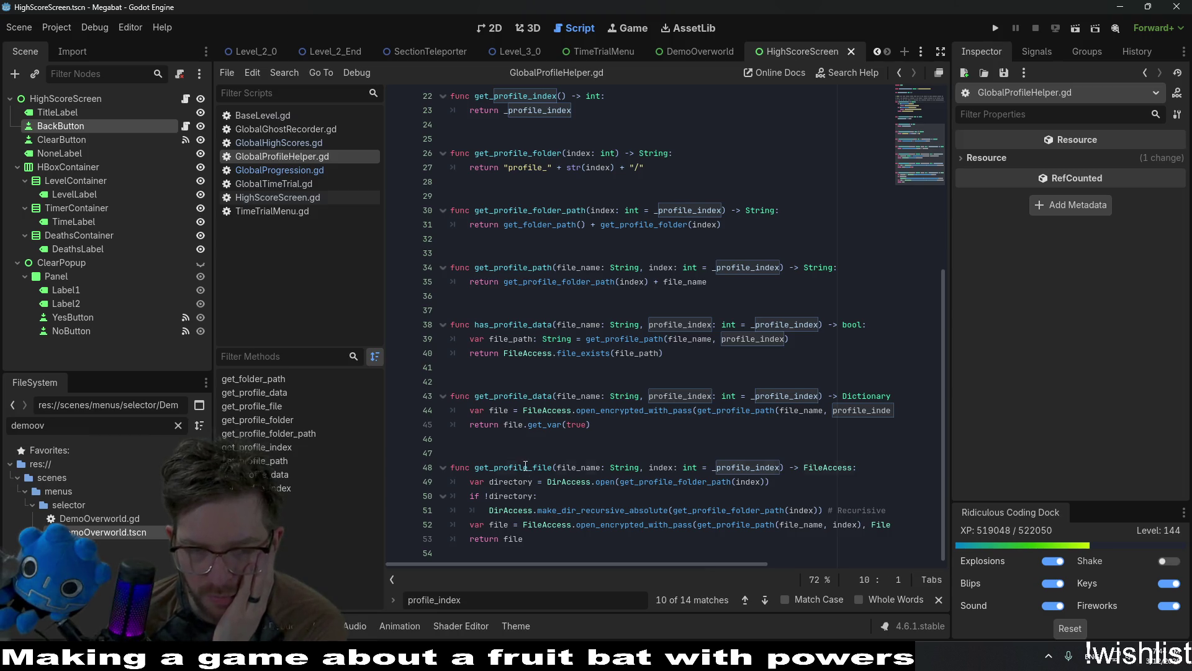
double_click(512, 467)
double_click(579, 396)
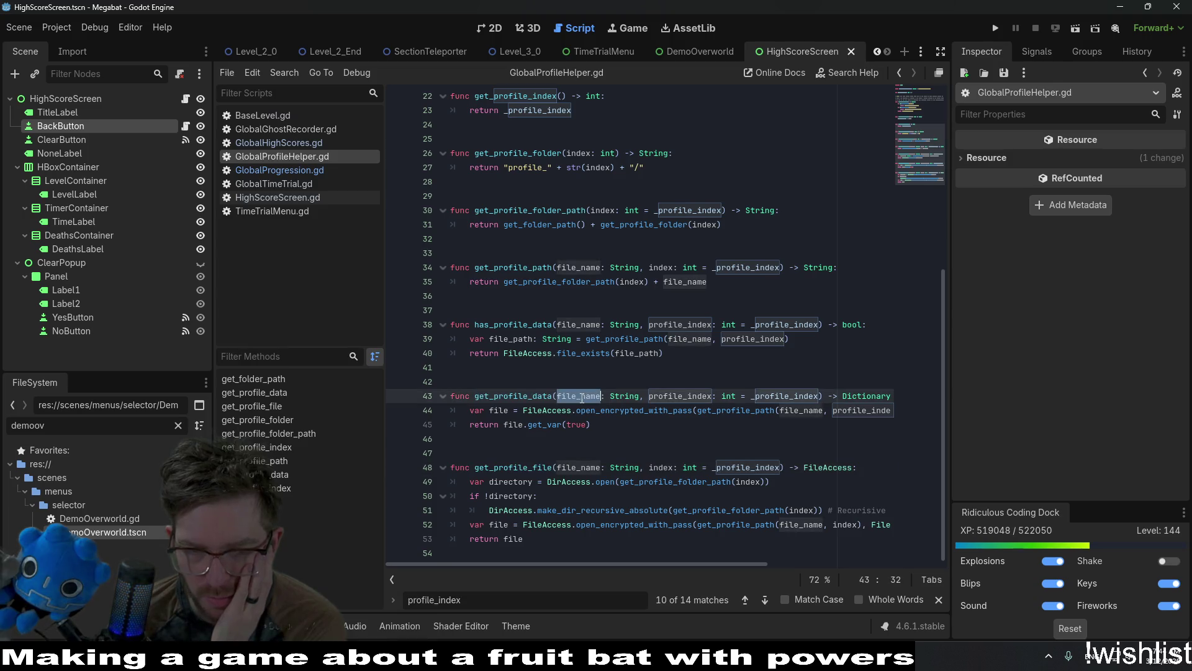
Jump from HighScoreScreen.gd's get_high_scores call into GlobalHighScores.gd and highlight _high_scores uses.
left_click(294, 198)
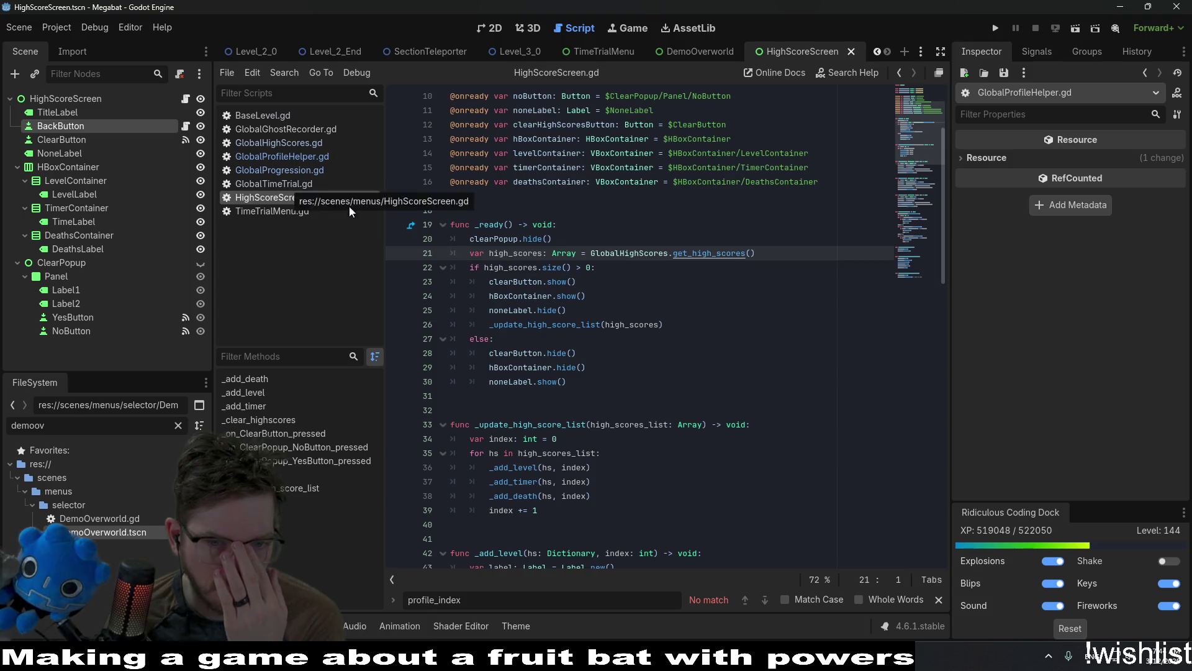
scroll(690, 286, "down", 5)
scroll(690, 287, "up", 3)
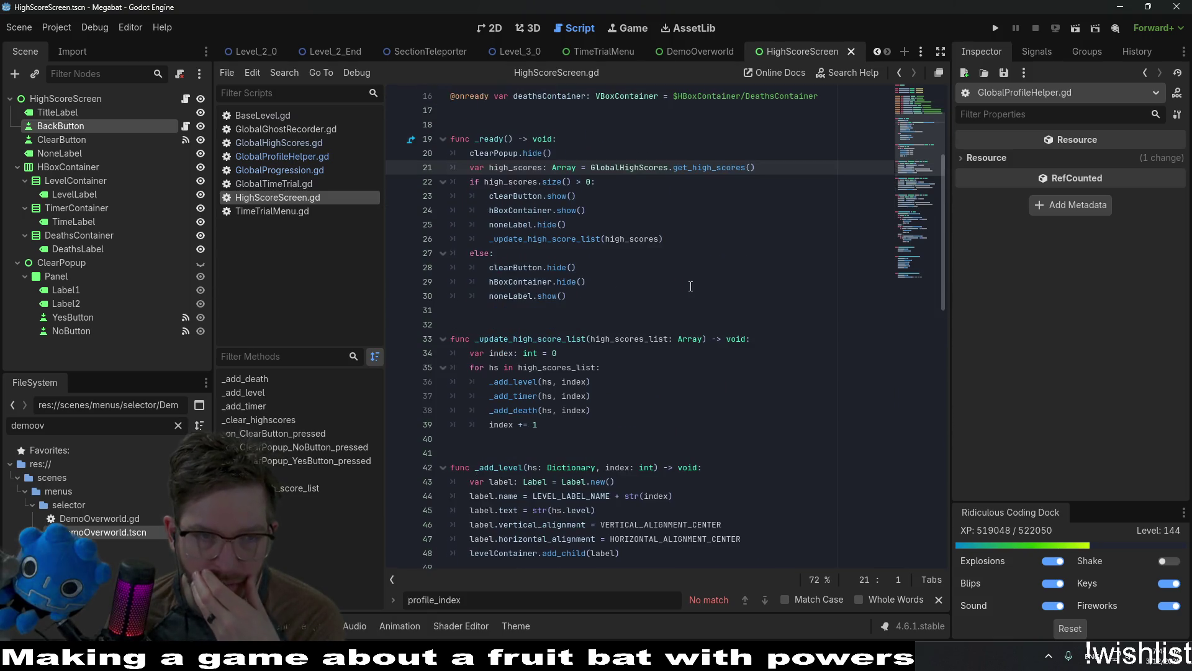
left_click(703, 168, "ctrl")
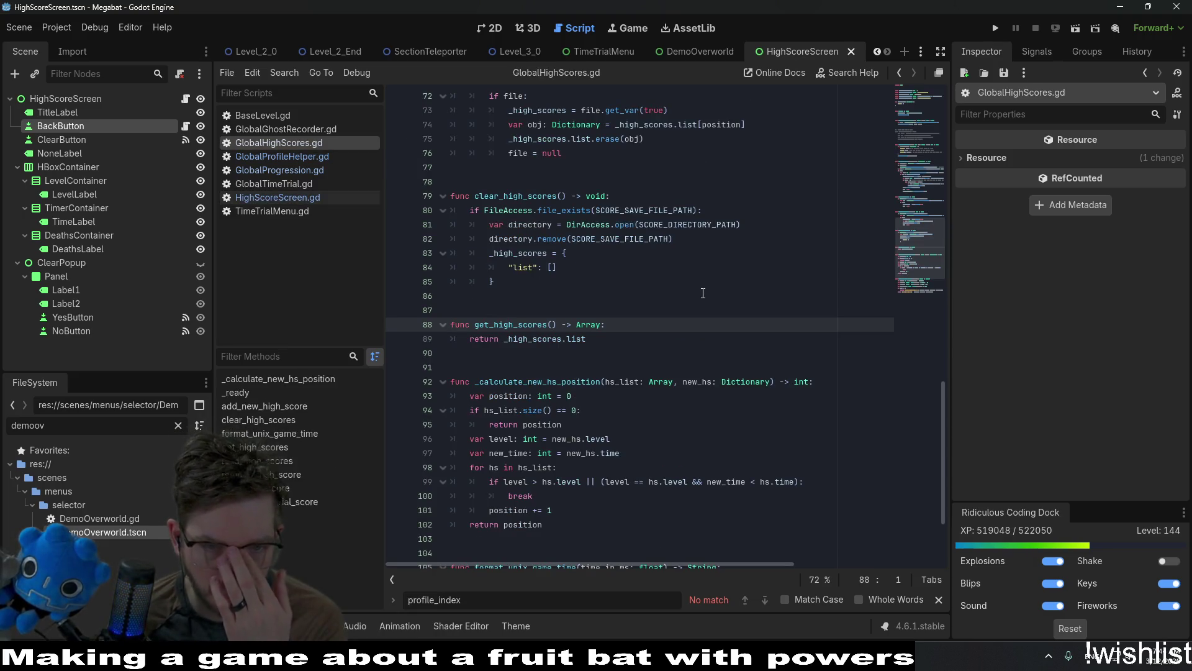
double_click(544, 339)
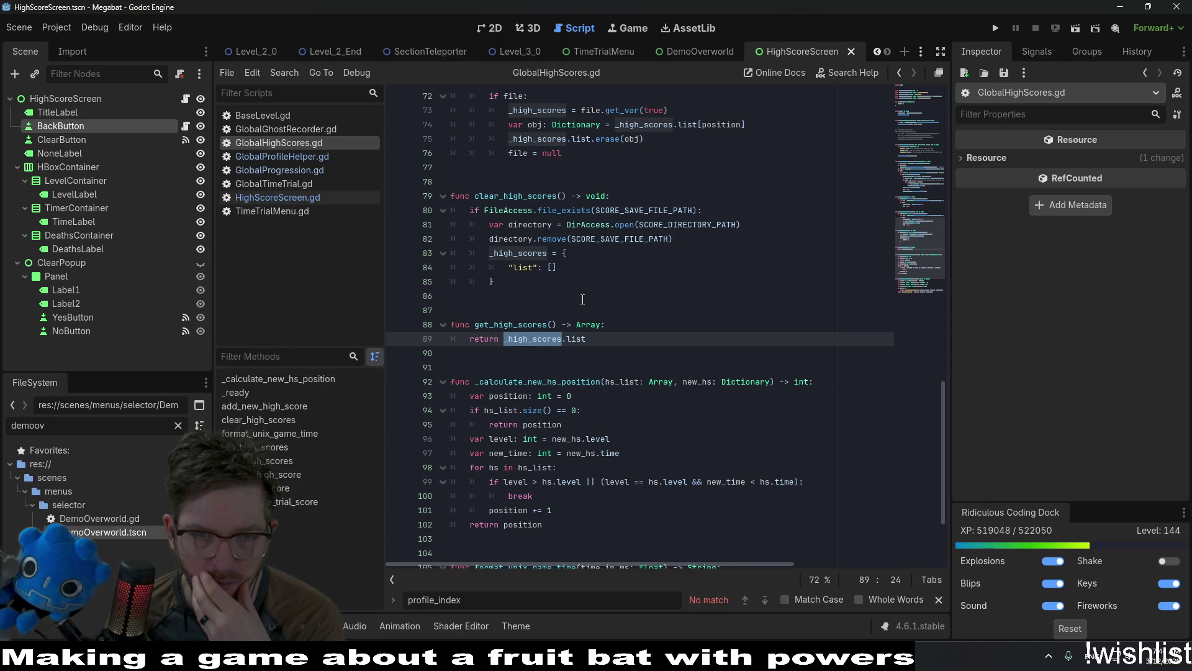
Review the clear_high_scores and load_high_scores functions.
double_click(536, 197)
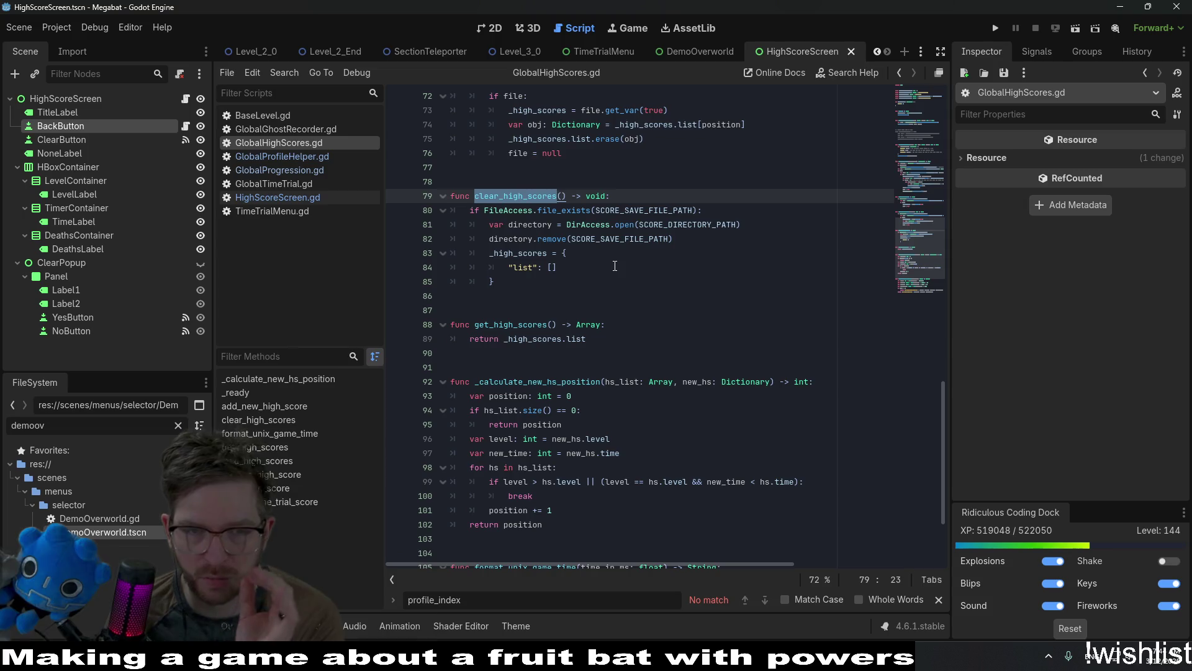
scroll(615, 266, "up", 5)
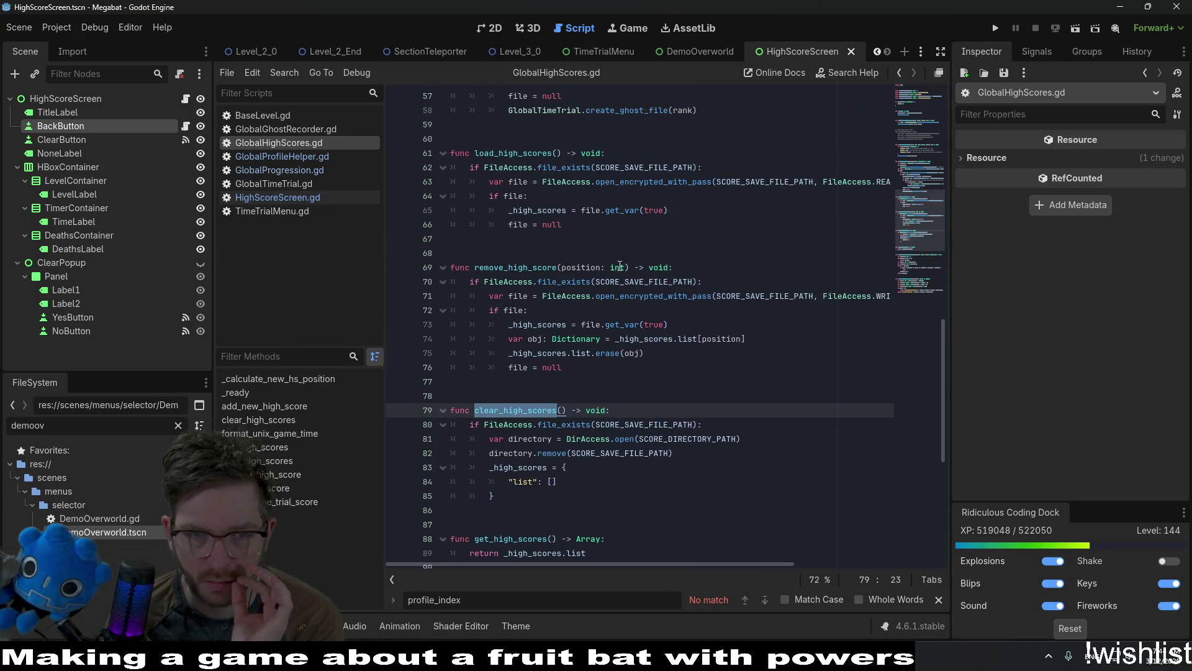
scroll(572, 236, "up", 6)
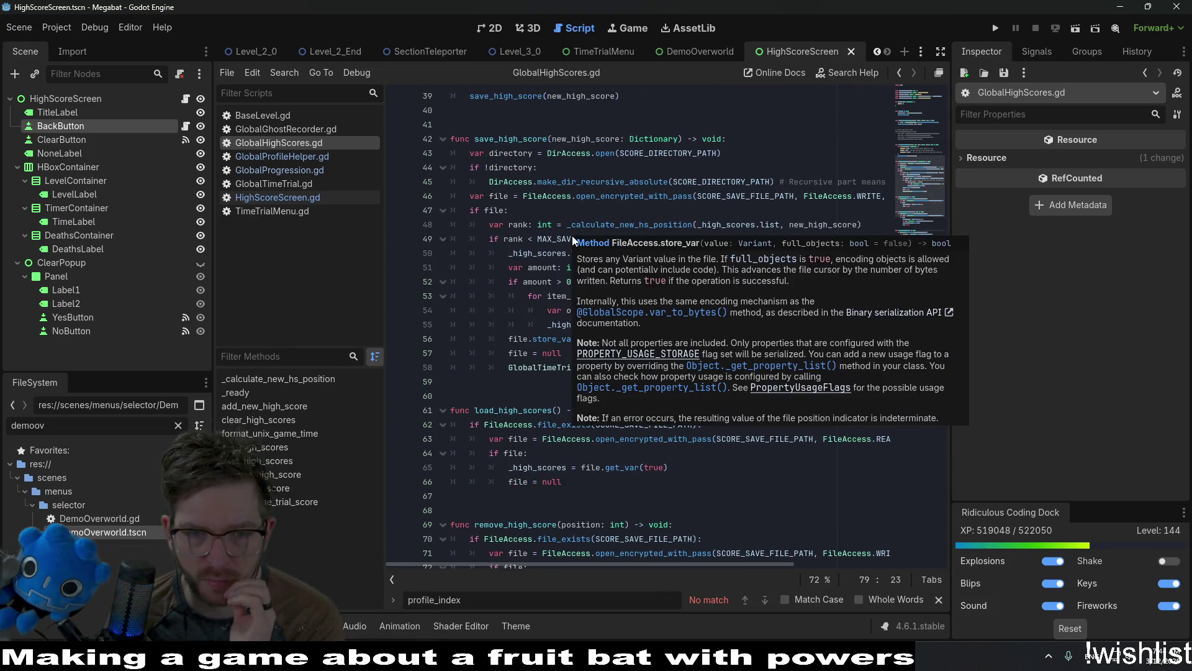
scroll(572, 236, "up", 5)
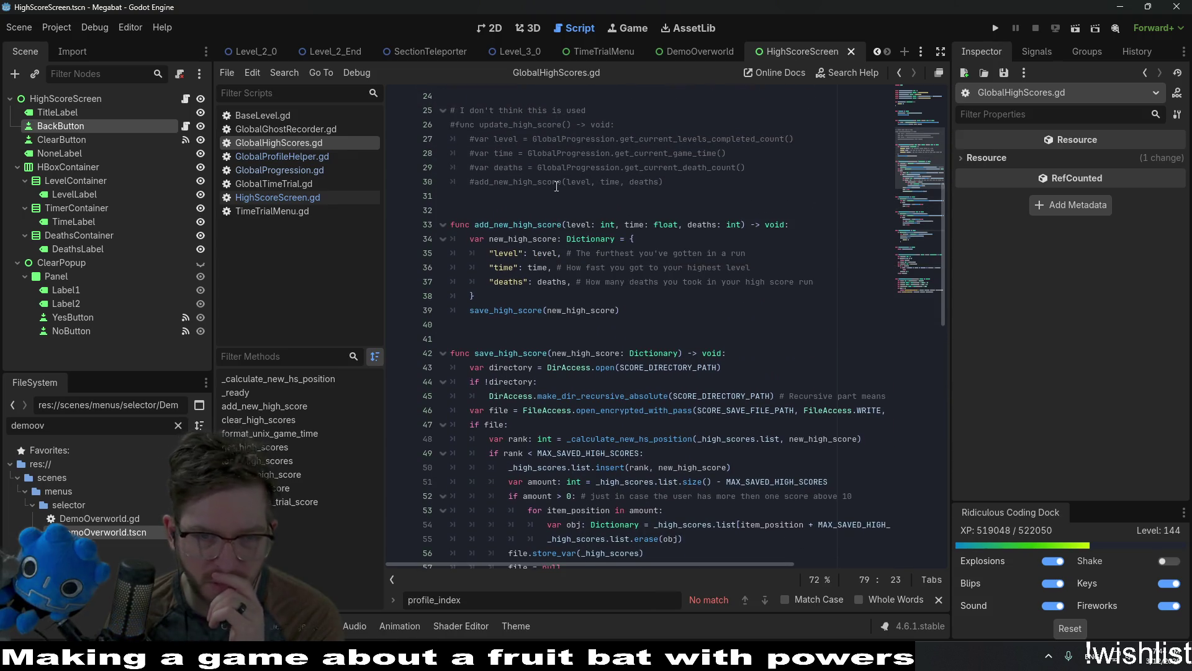
scroll(573, 251, "down", 4)
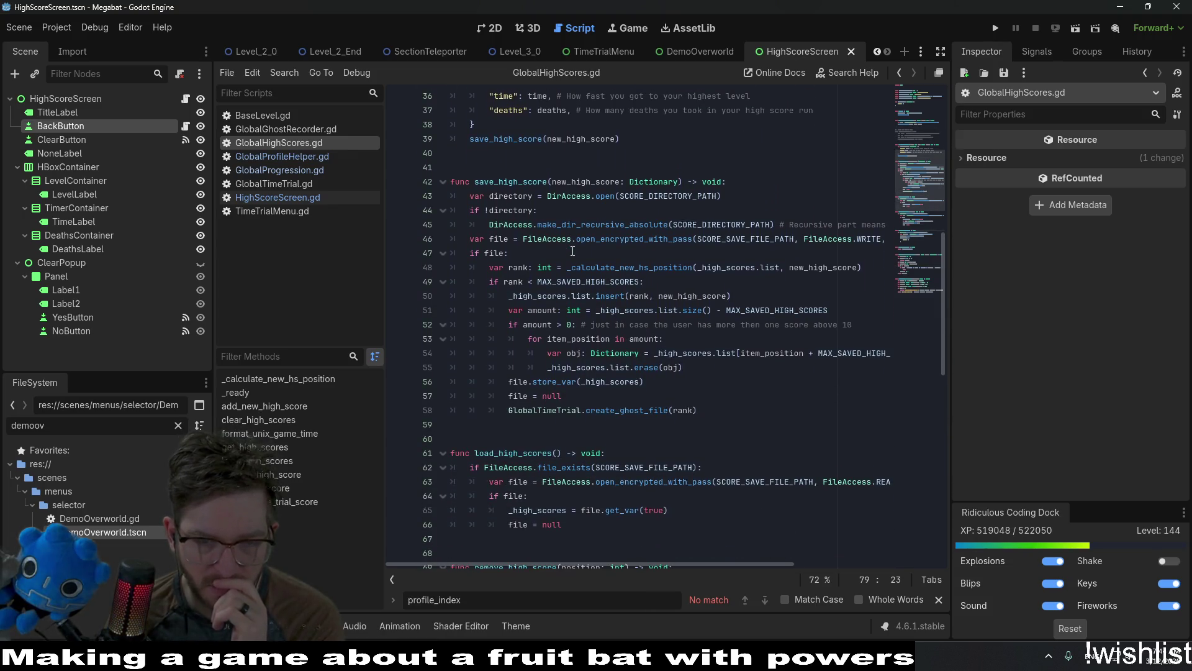
scroll(573, 251, "down", 3)
double_click(521, 322)
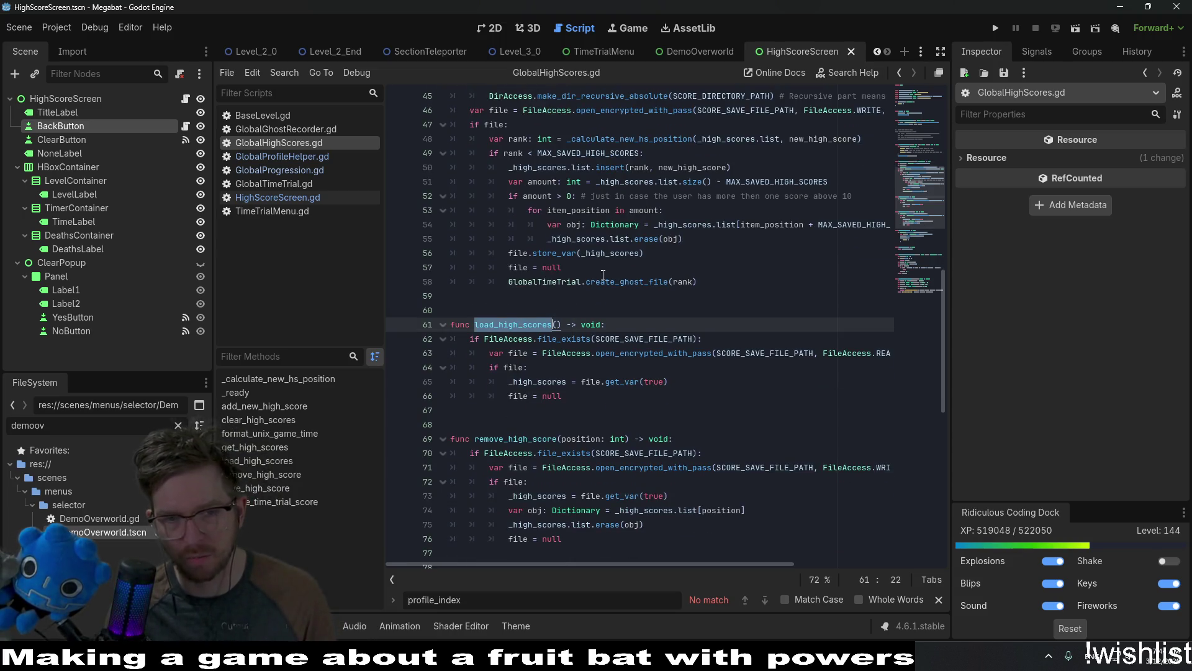
Search the whole project for load_high_scores and locate its call inside _ready.
key("ctrl+shift+f")
key("Return")
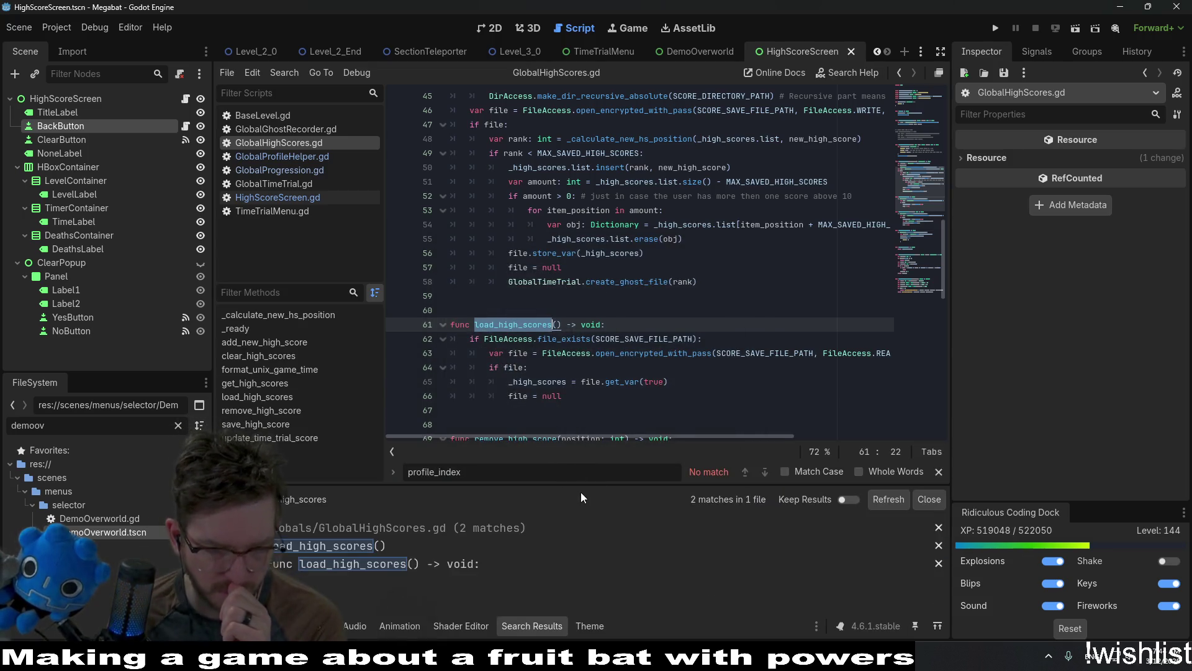
scroll(619, 388, "up", 1)
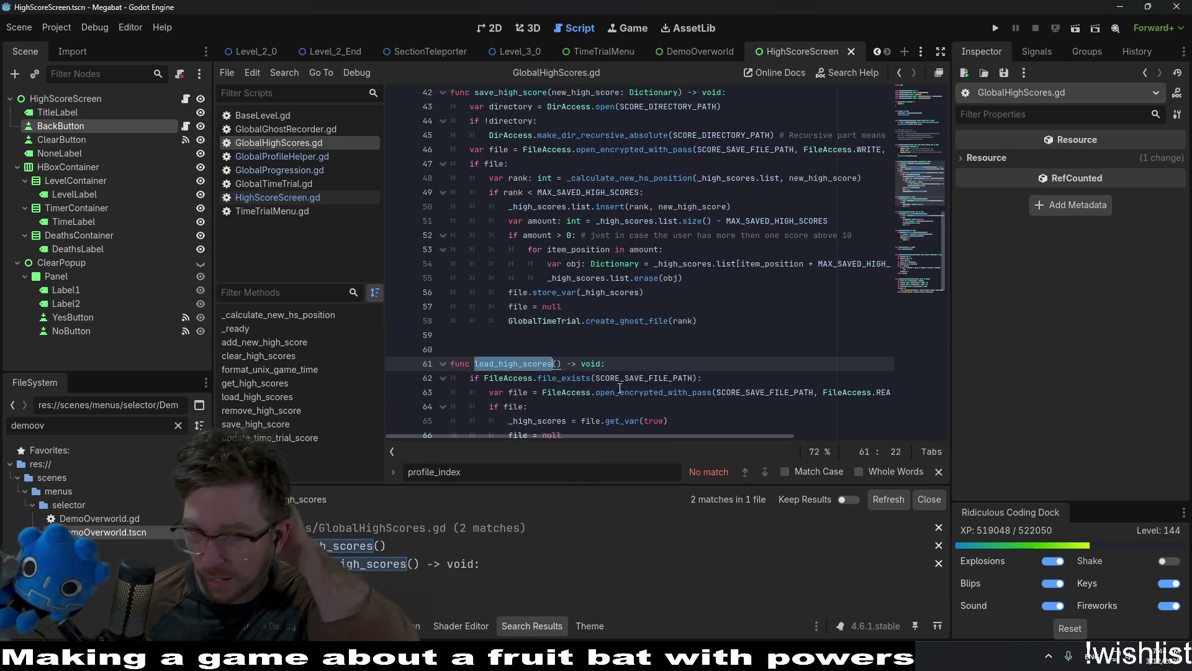
scroll(619, 388, "up", 12)
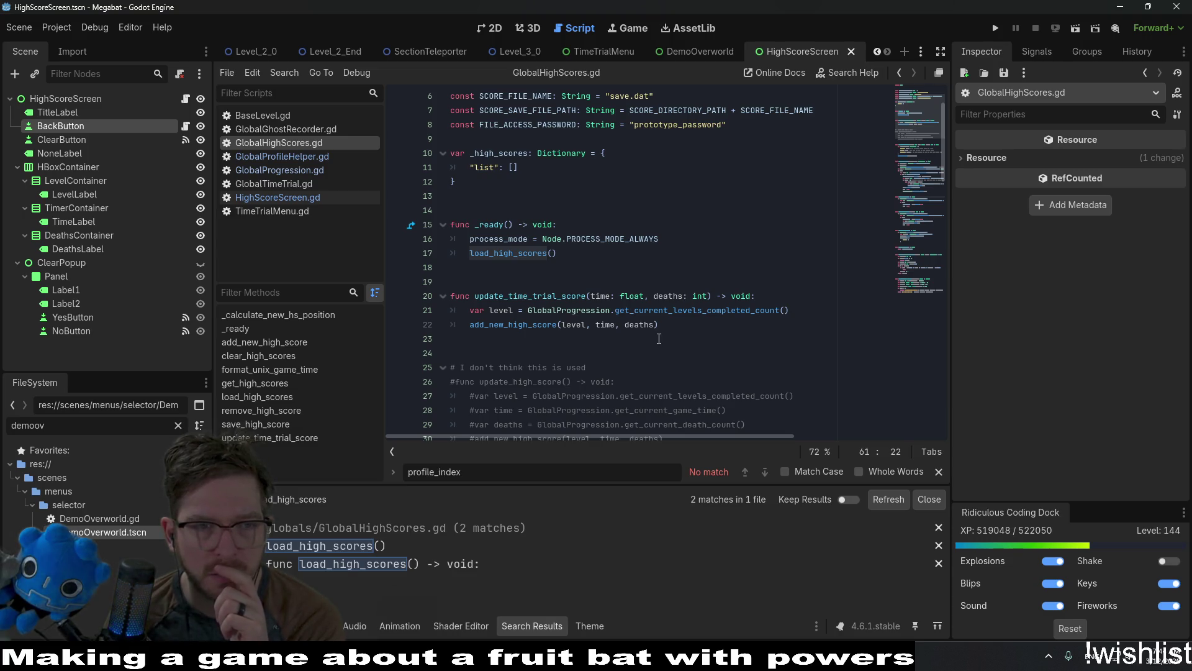
double_click(536, 257)
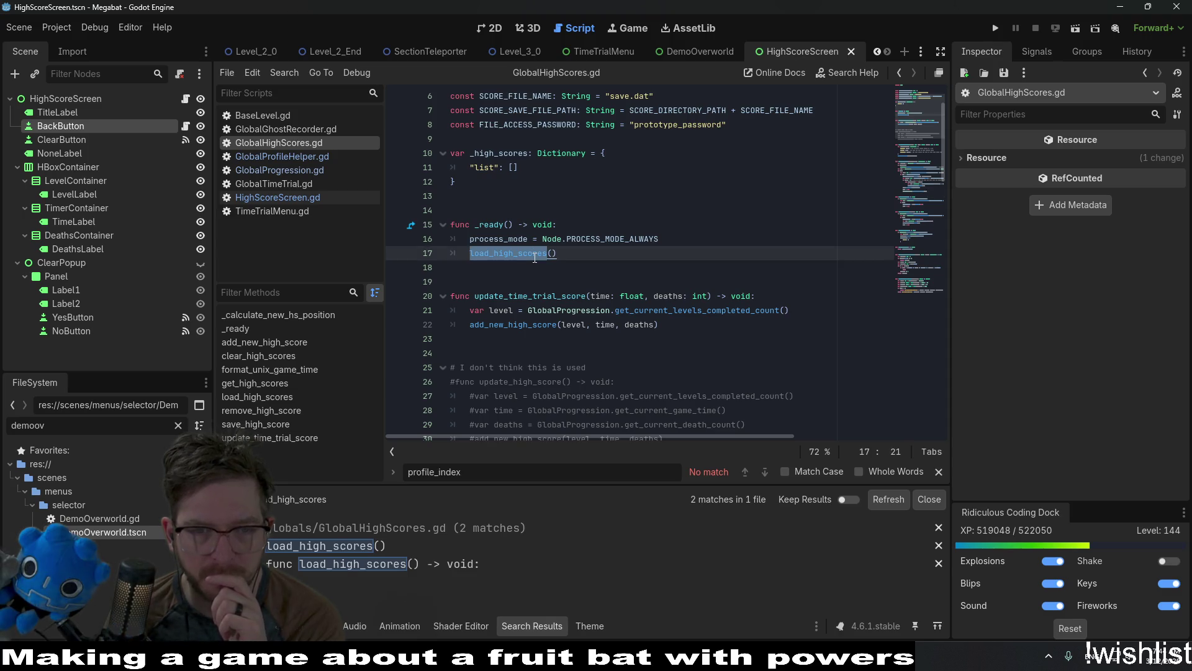
Glance at GlobalProfileHelper.gd and come back to GlobalHighScores.gd.
left_click(647, 199)
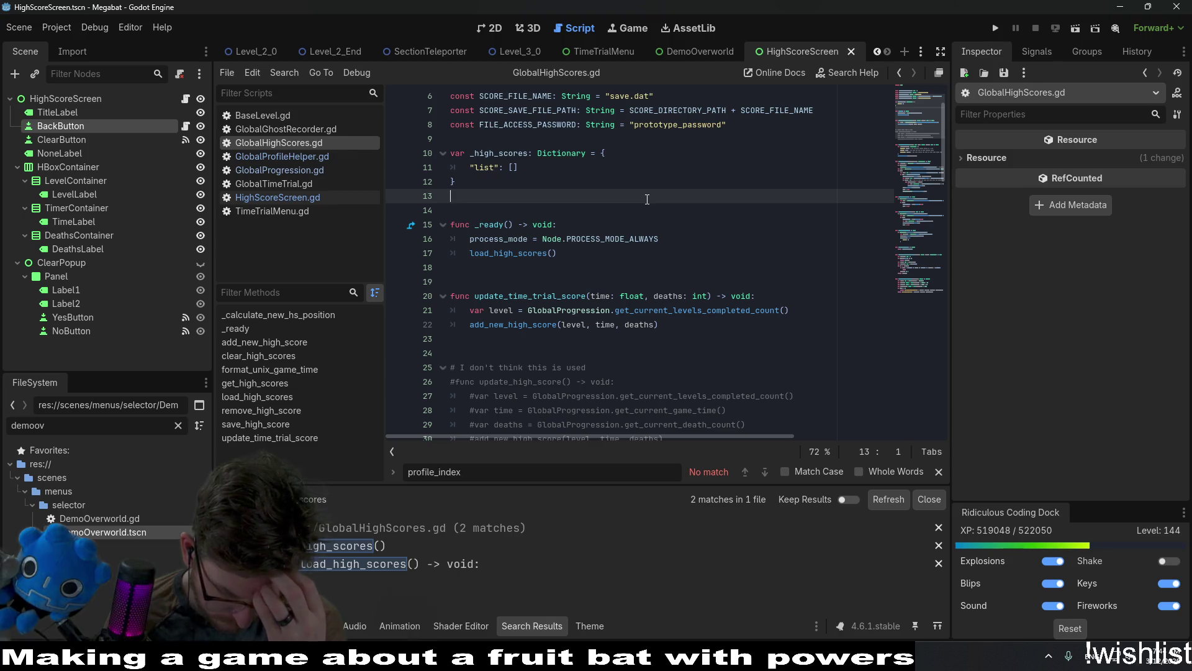
scroll(647, 200, "down", 2)
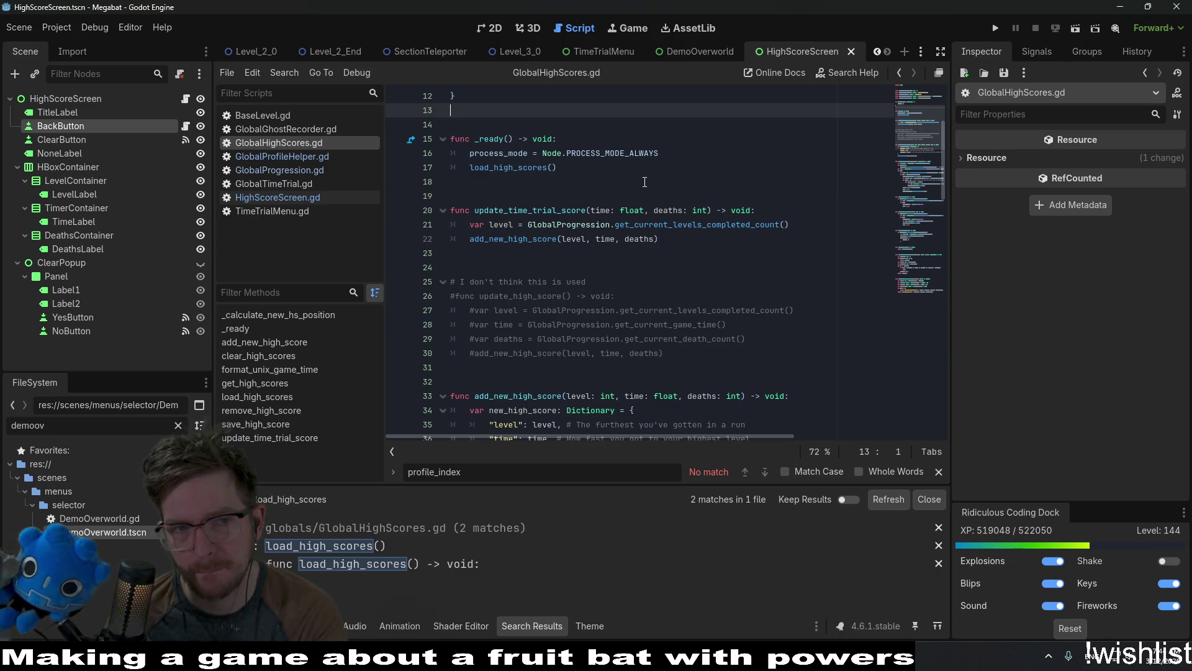
scroll(644, 182, "up", 3)
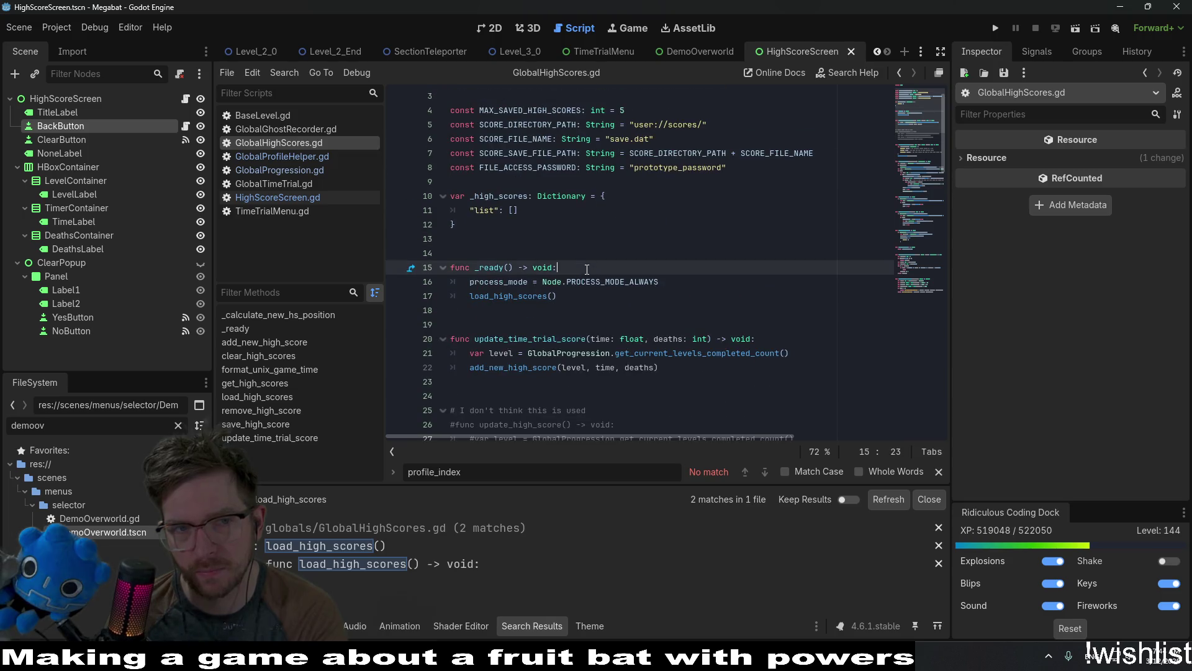
left_click(314, 156)
left_click(317, 144)
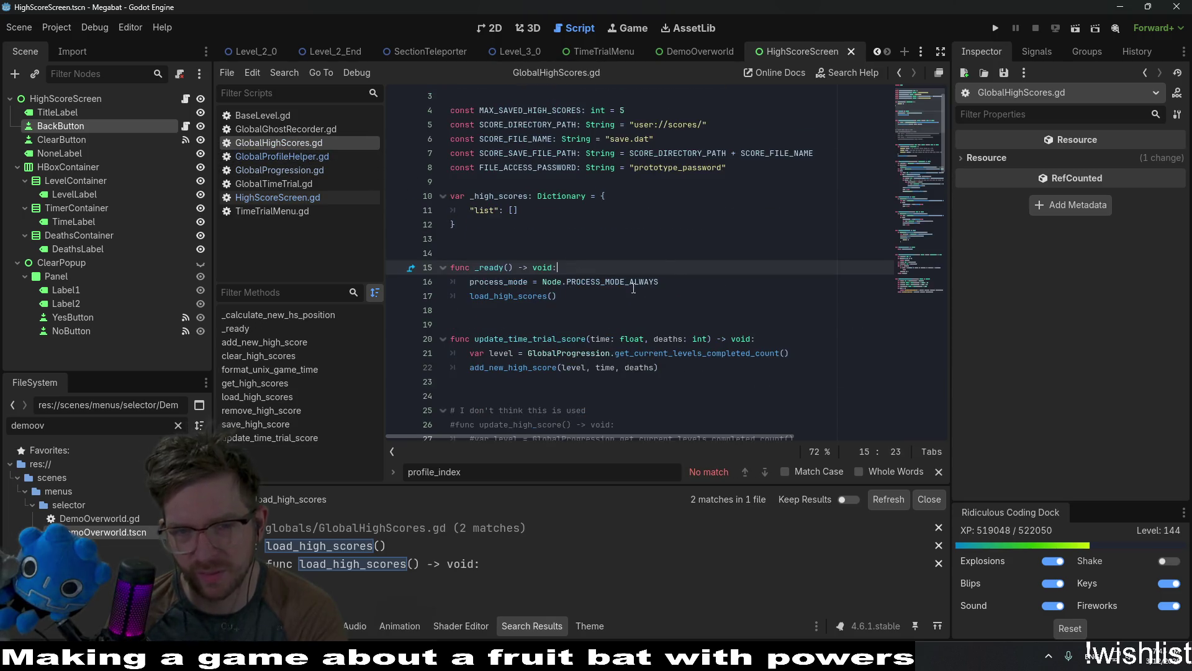
Delete the _ready function block from GlobalHighScores.gd.
left_click_drag(688, 280, 686, 272)
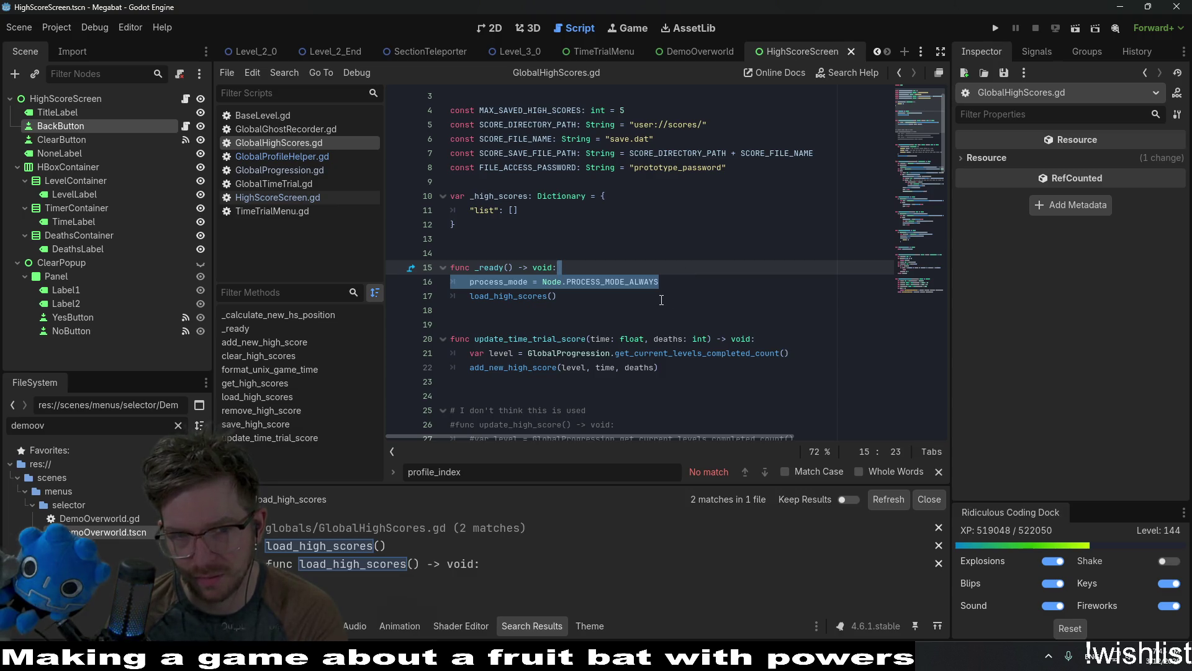
key("Down")
key("Down")
key("shift+Up")
key("shift+Up")
key("shift+Up")
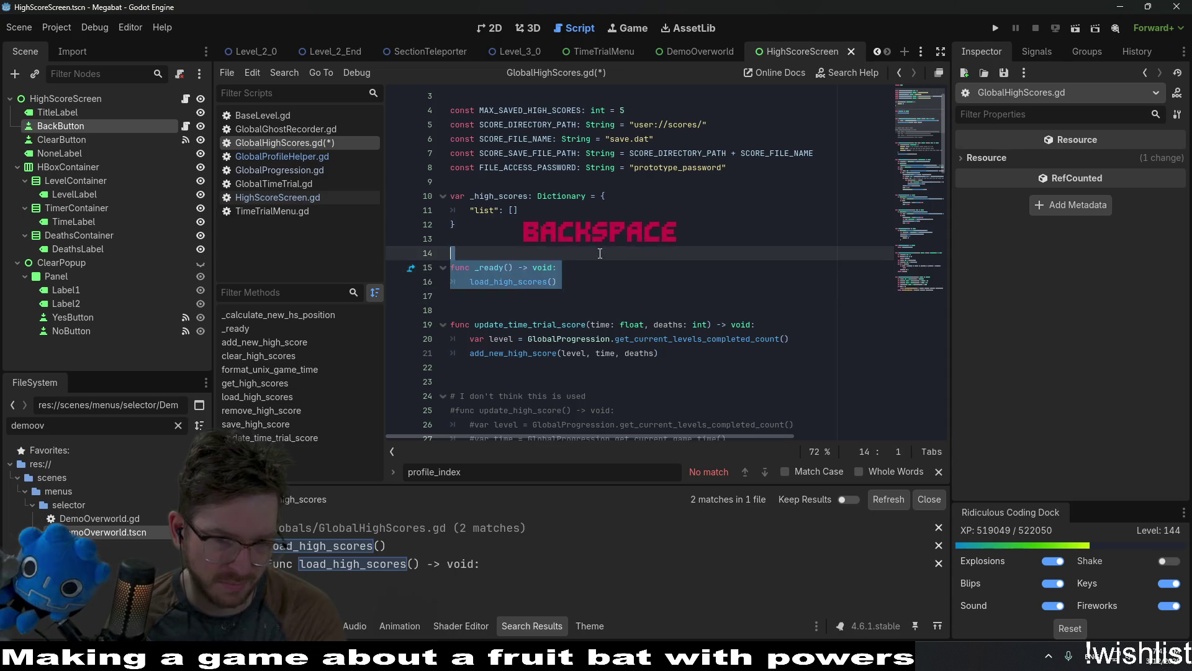
key("BackSpace")
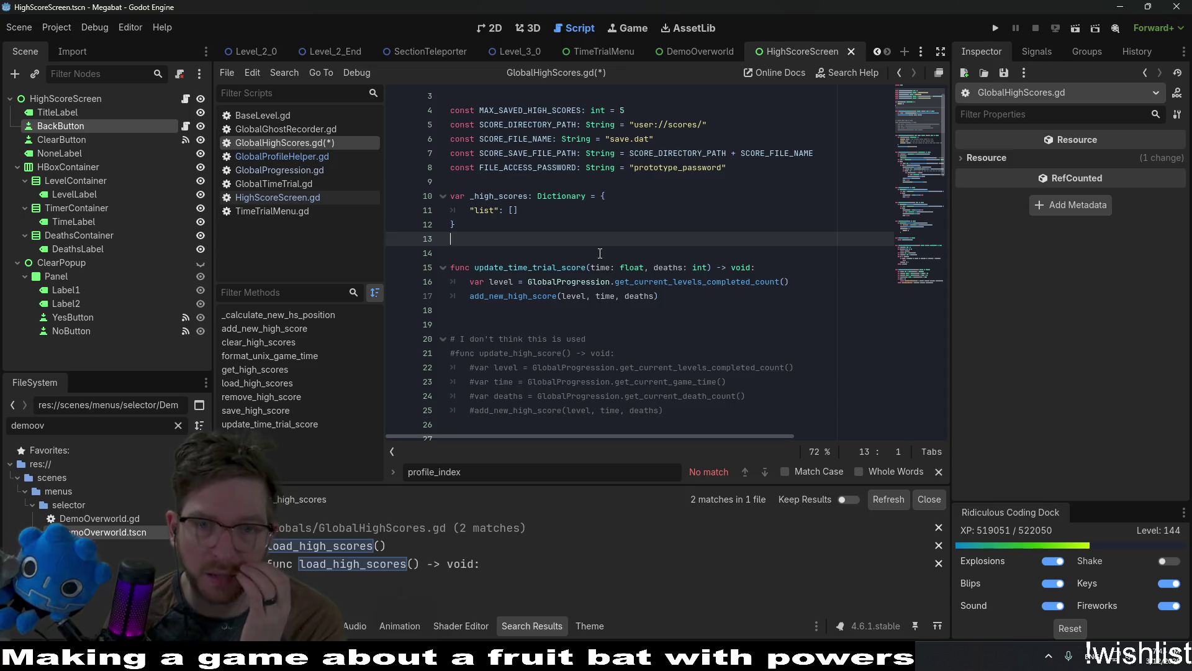
Delete the four save-file const declarations on lines 5–8.
double_click(544, 158)
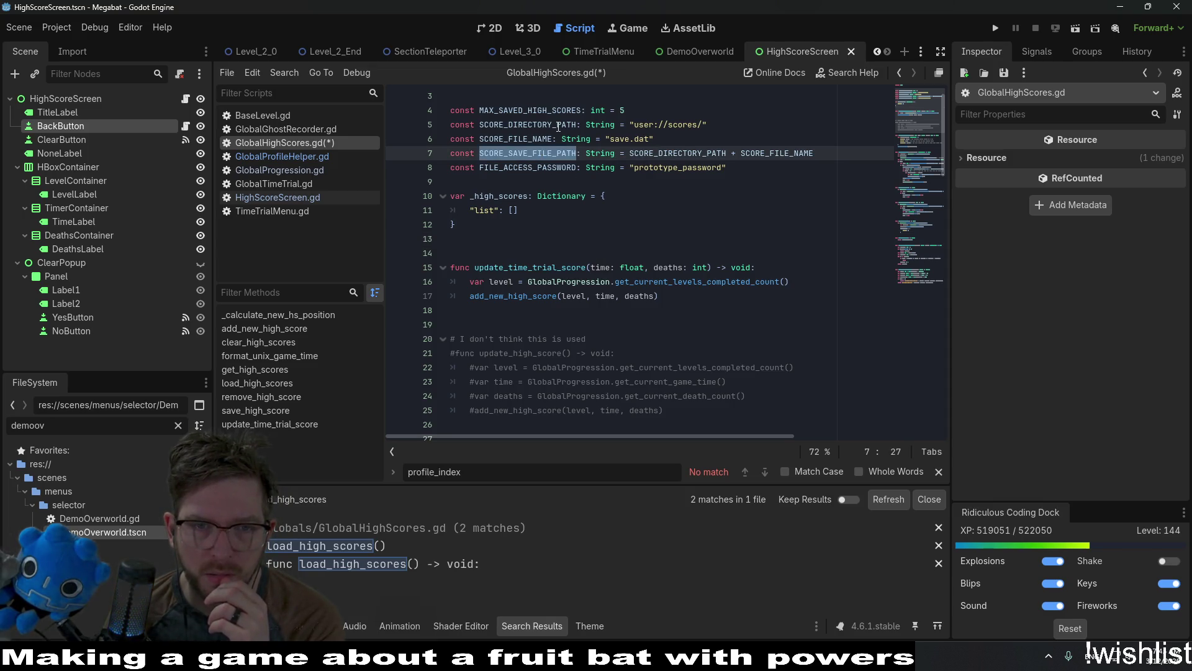
left_click_drag(821, 165, 417, 120)
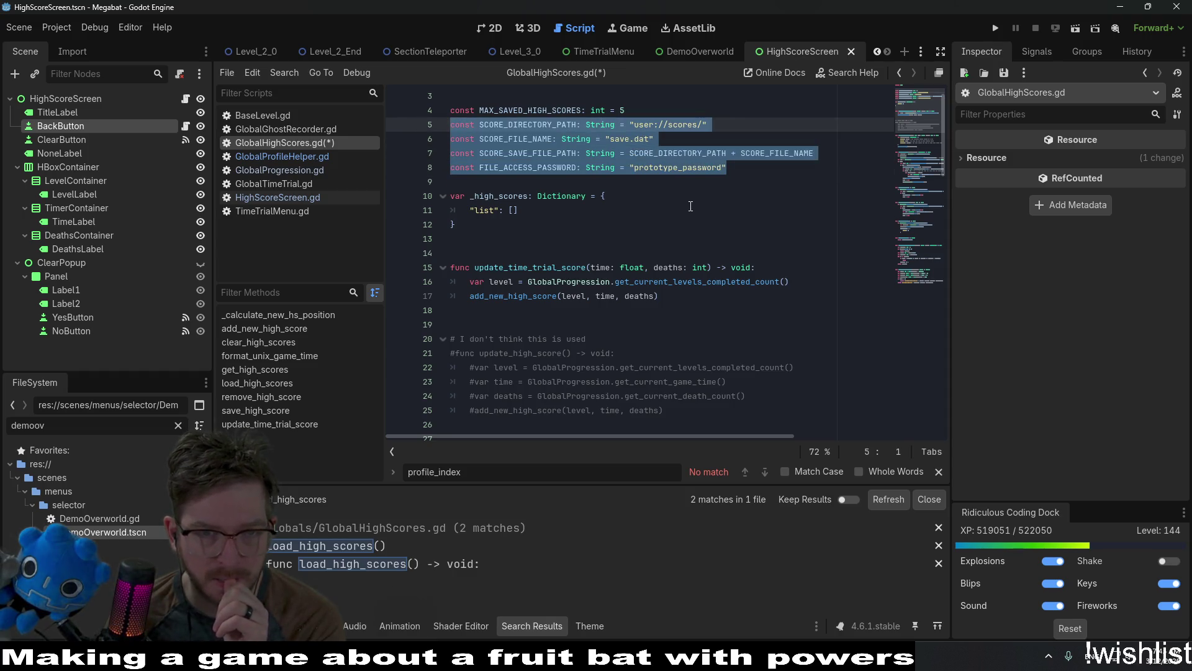
scroll(691, 206, "up", 1)
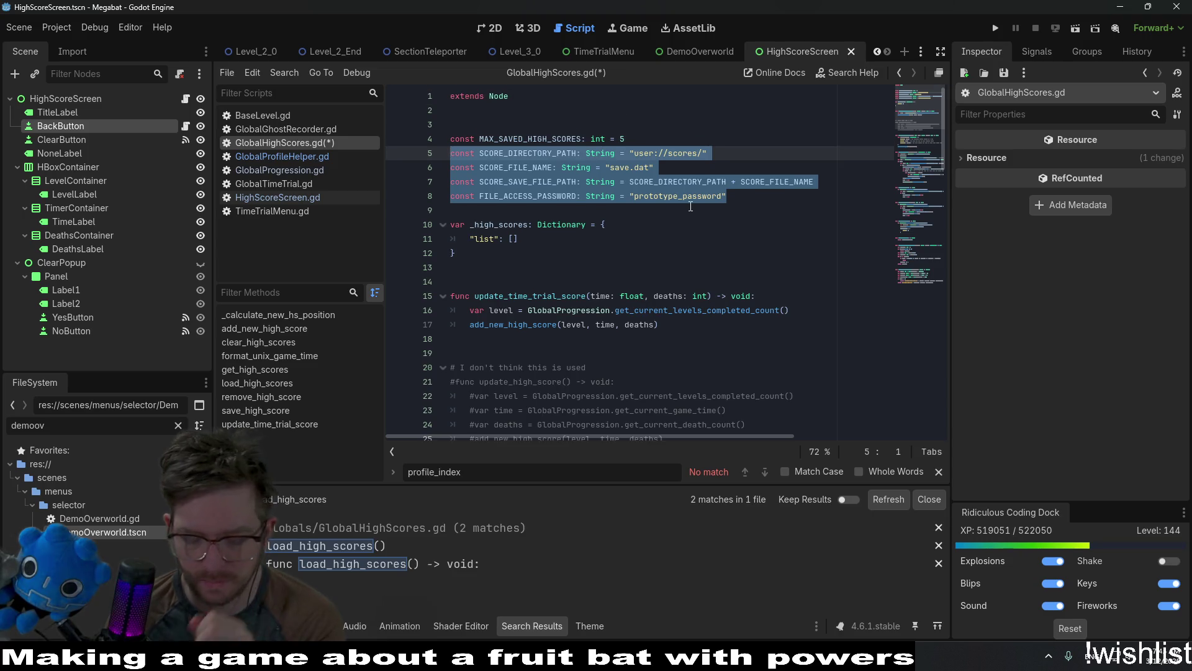
key("BackSpace")
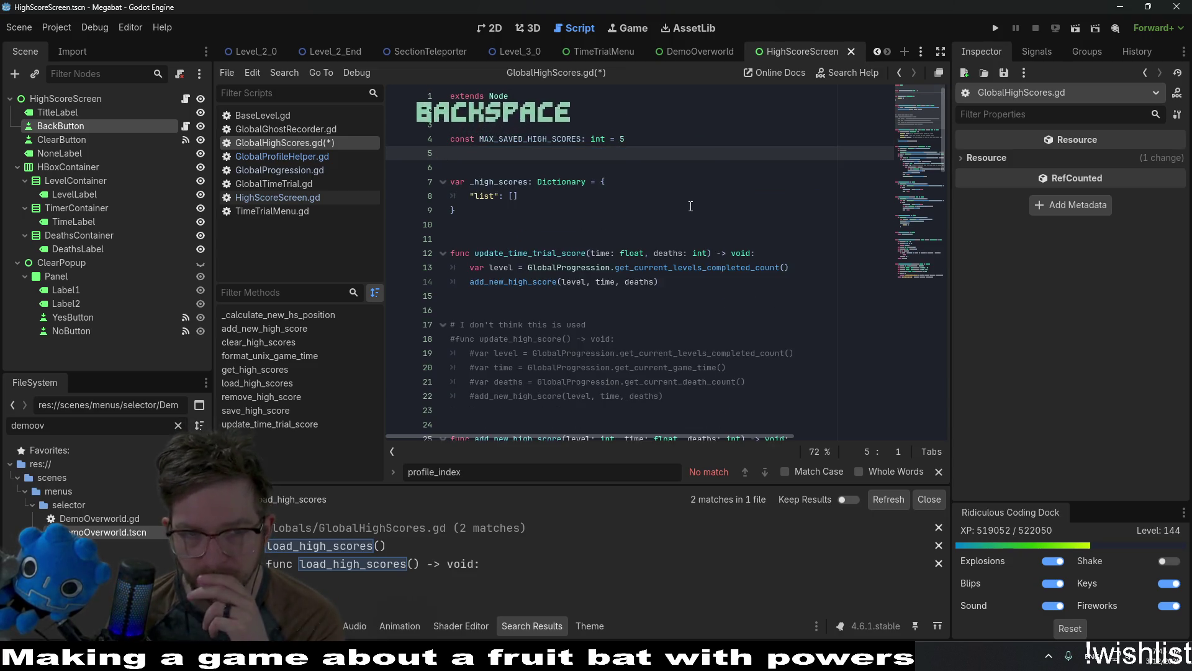
Change MAX_SAVED_HIGH_SCORES from 5 to 10.
left_click(644, 132)
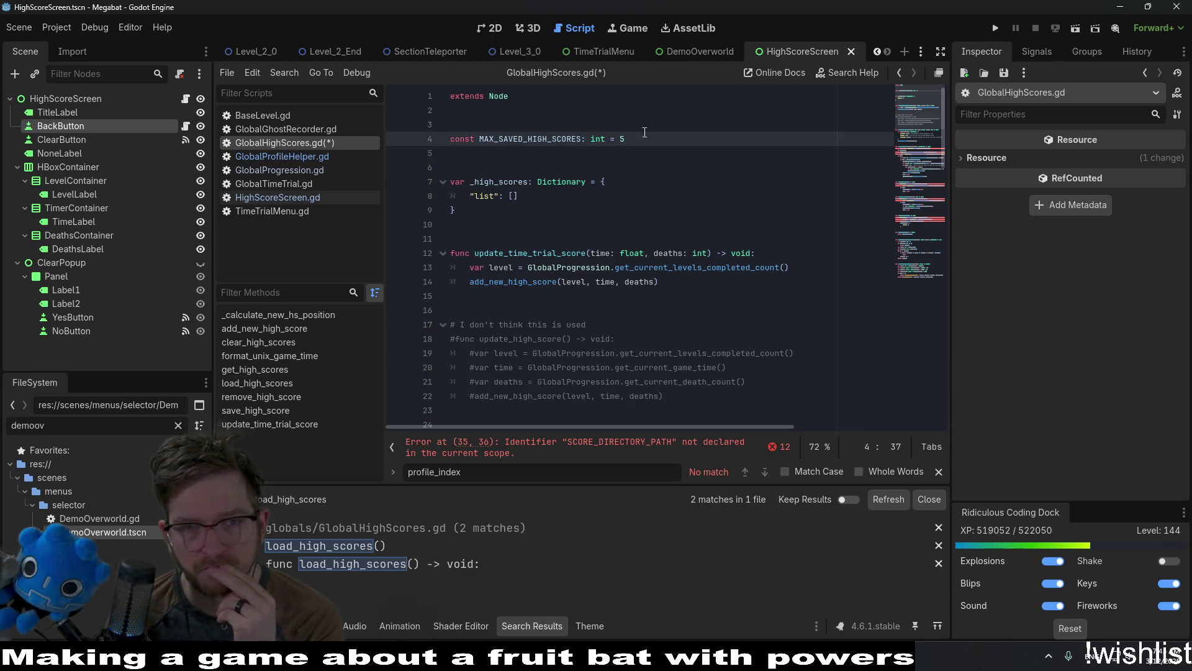
key("BackSpace")
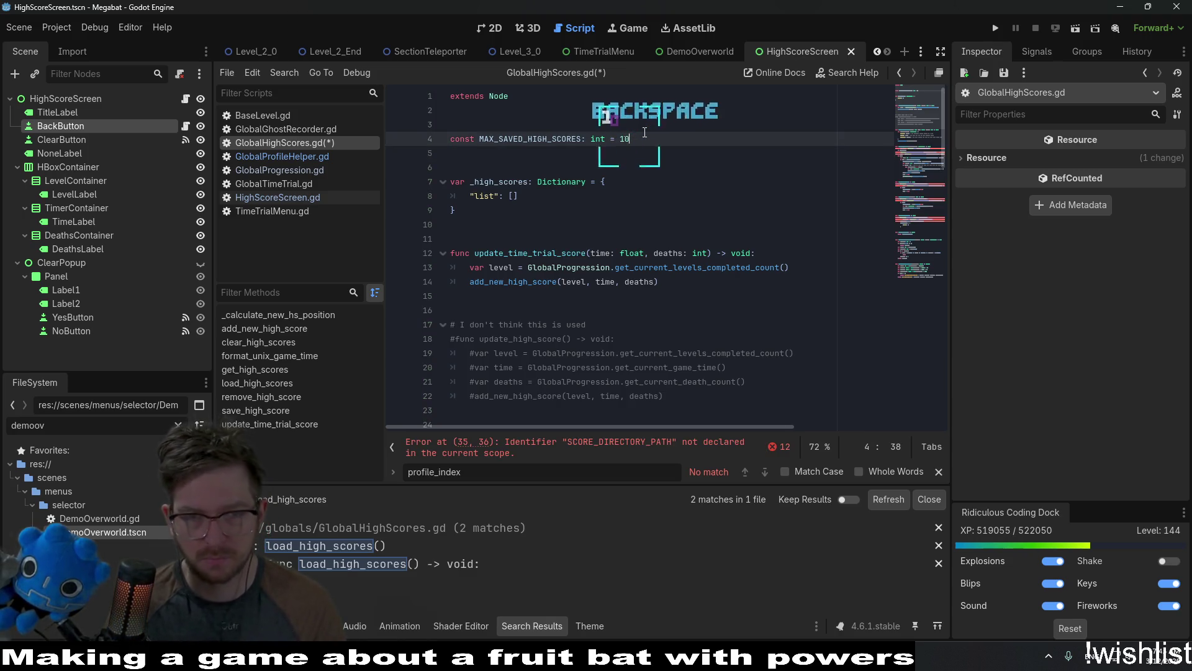
type("10")
left_click(728, 208)
scroll(728, 208, "down", 7)
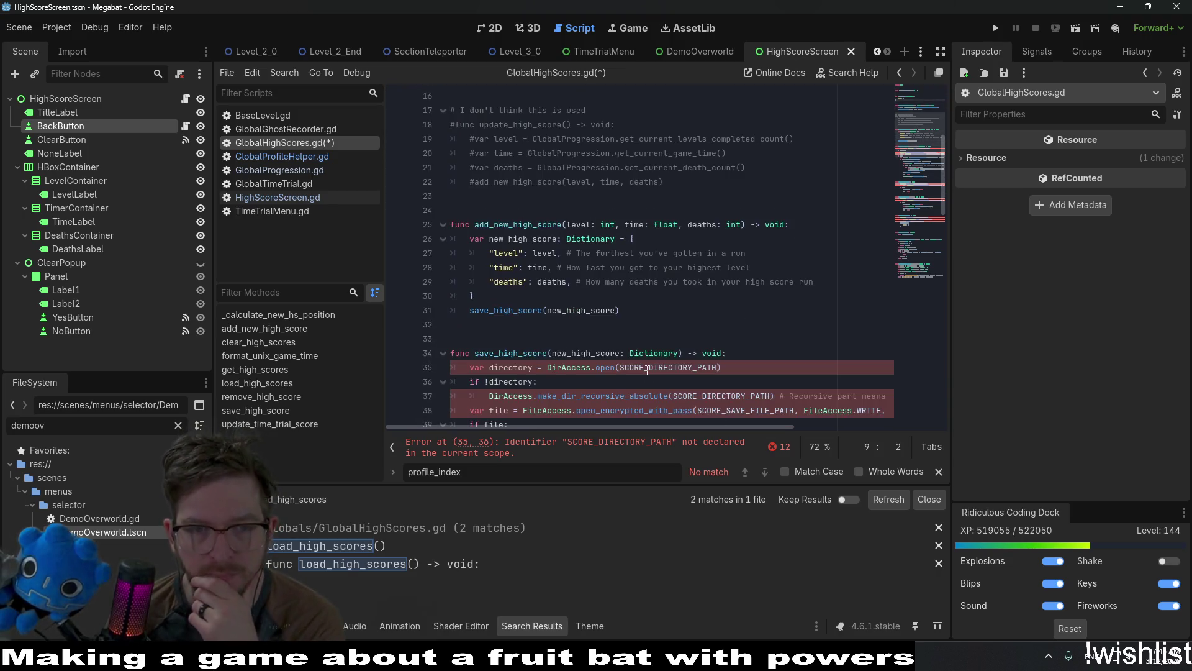
scroll(580, 343, "down", 1)
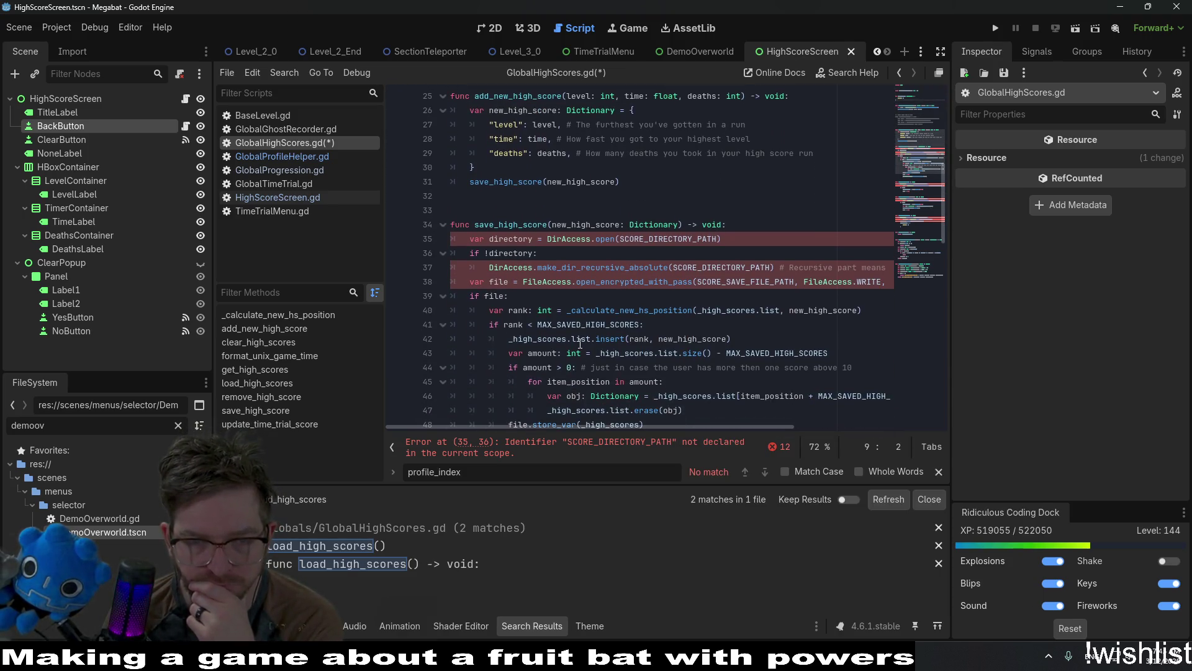
scroll(580, 344, "down", 6)
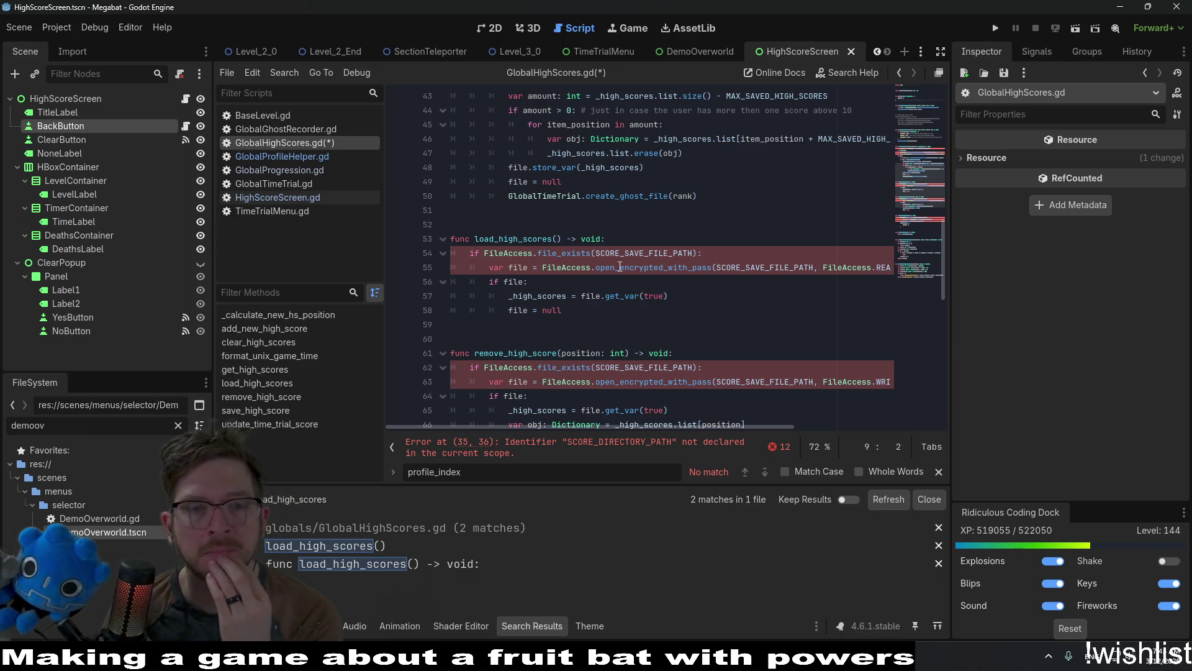
mouse_move(619, 268)
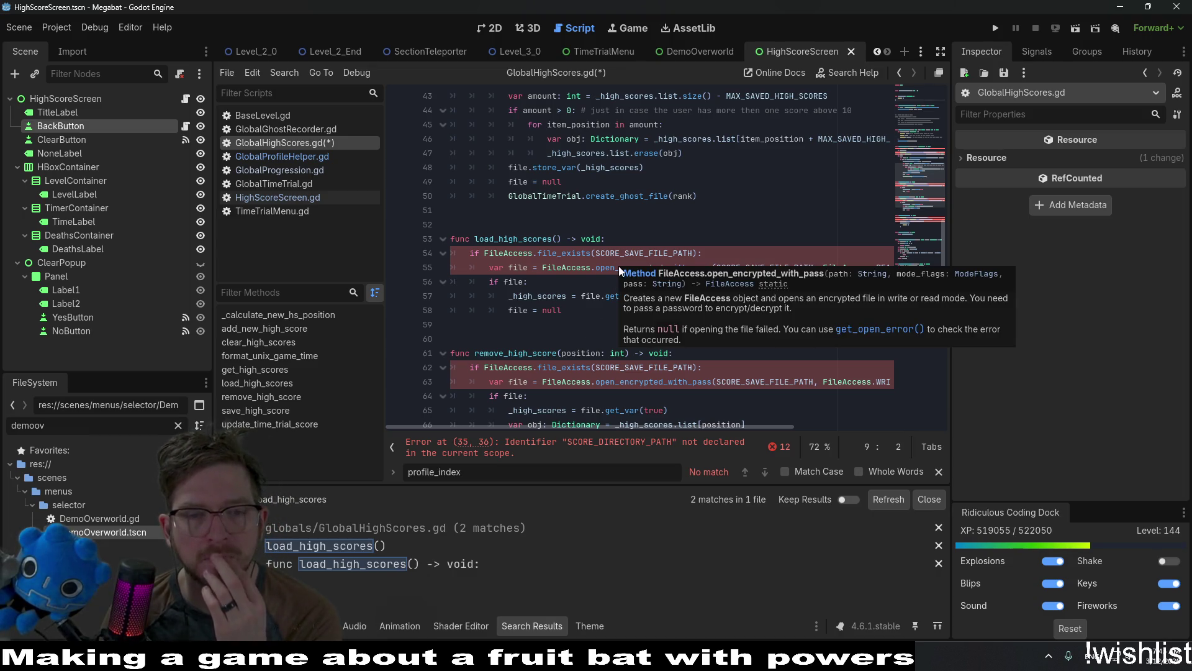
mouse_move(553, 252)
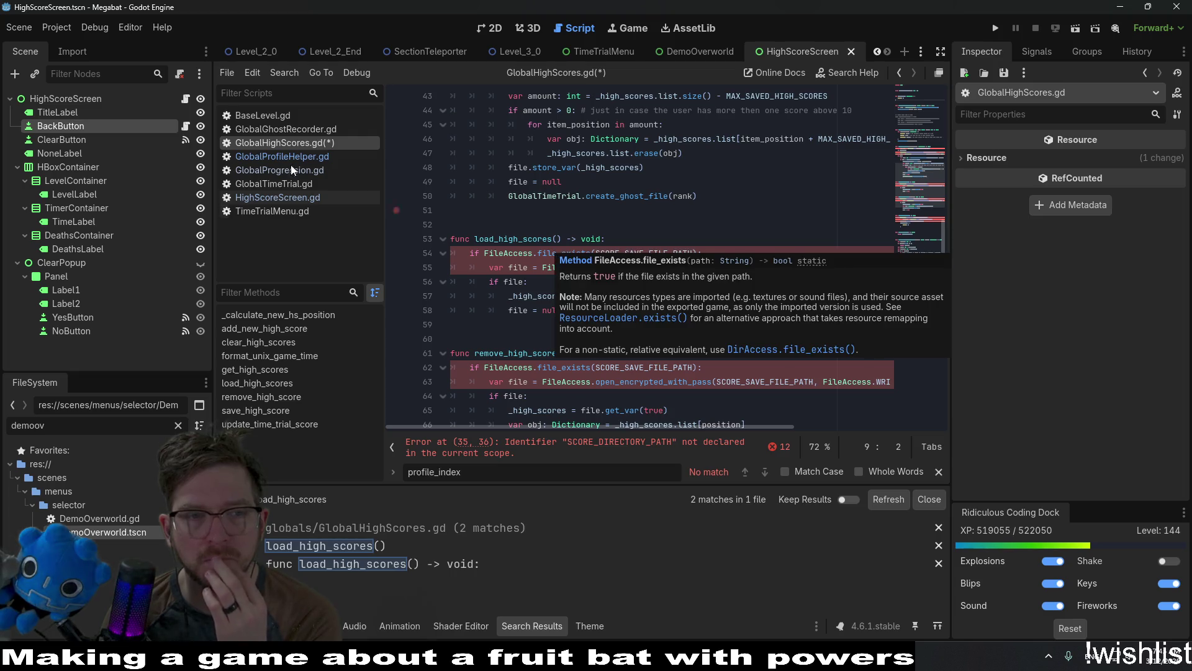
scroll(562, 262, "down", 9)
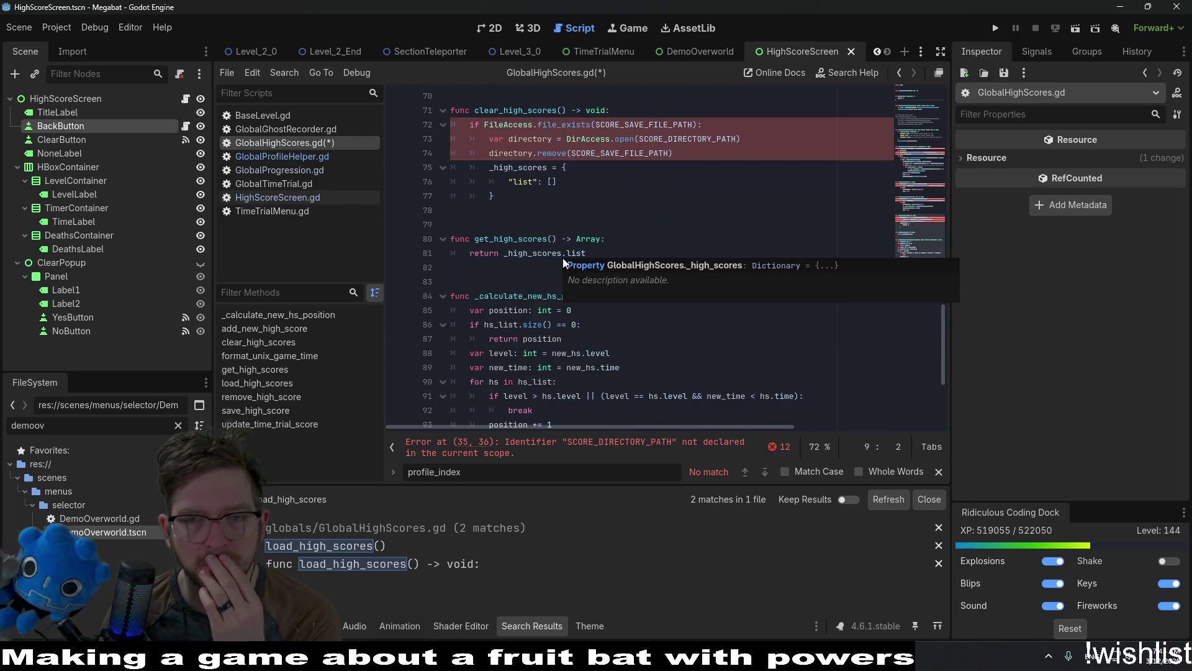
scroll(653, 276, "down", 4)
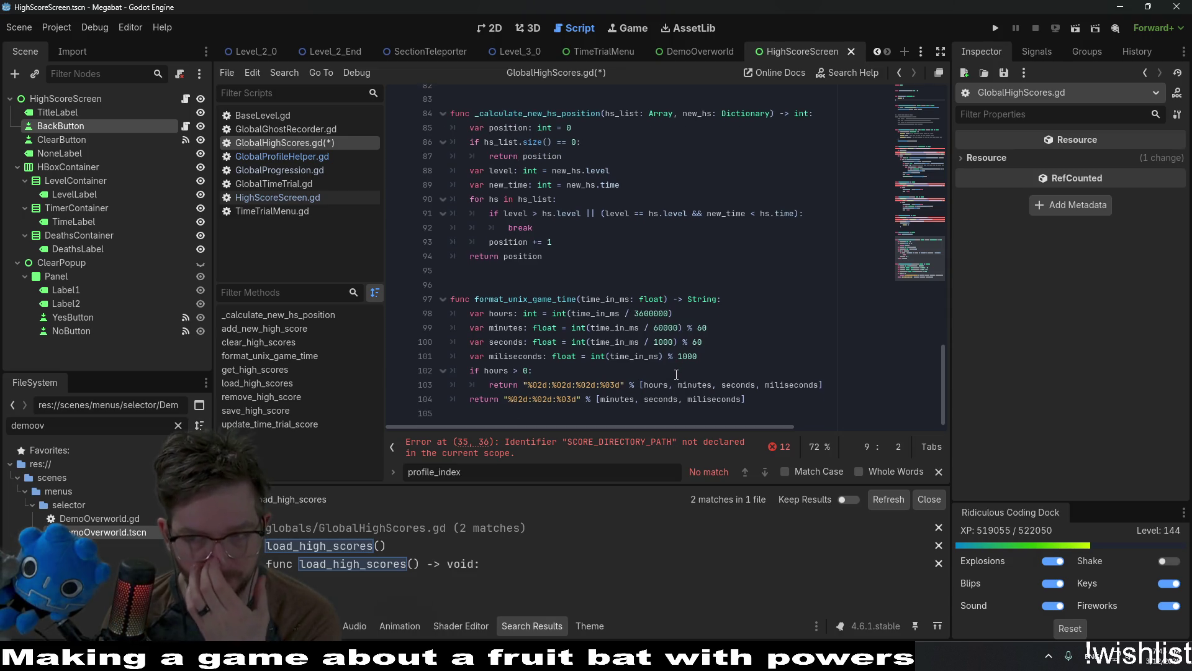
scroll(676, 374, "up", 2)
scroll(676, 374, "up", 5)
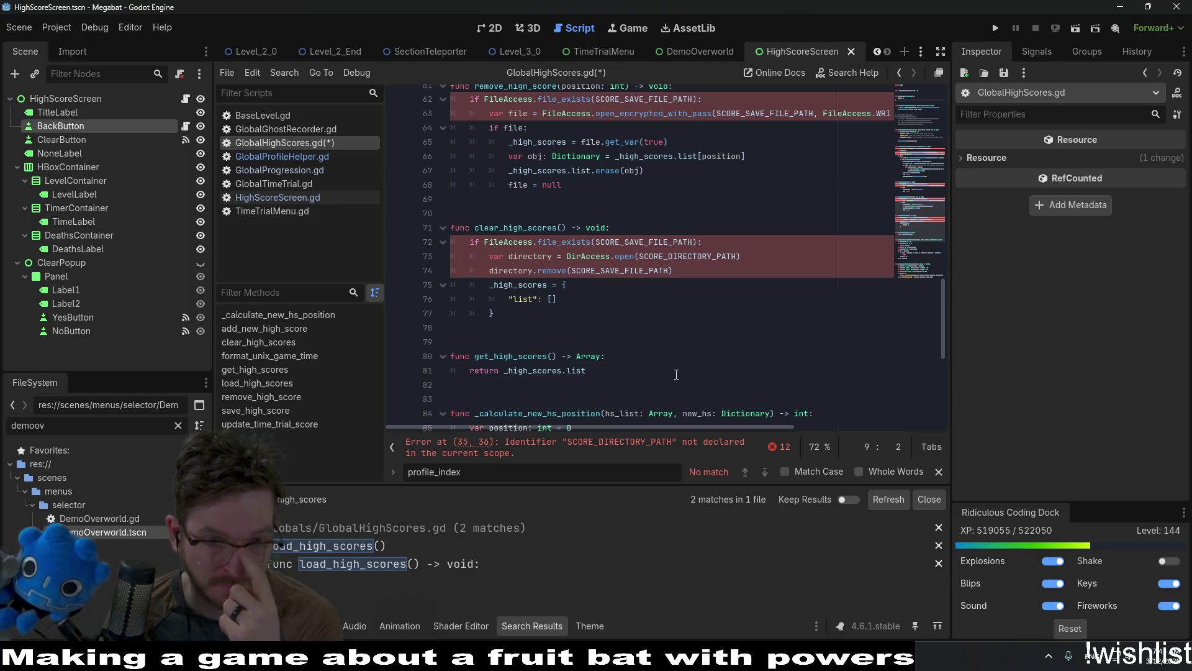
scroll(677, 374, "up", 10)
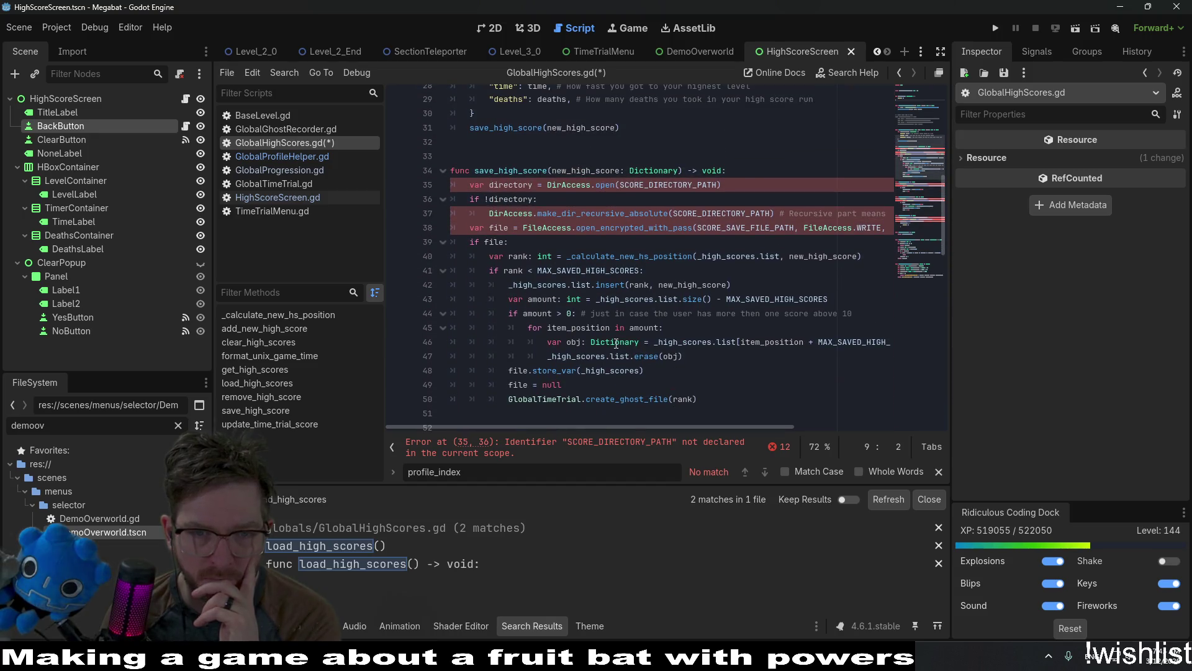
mouse_move(615, 343)
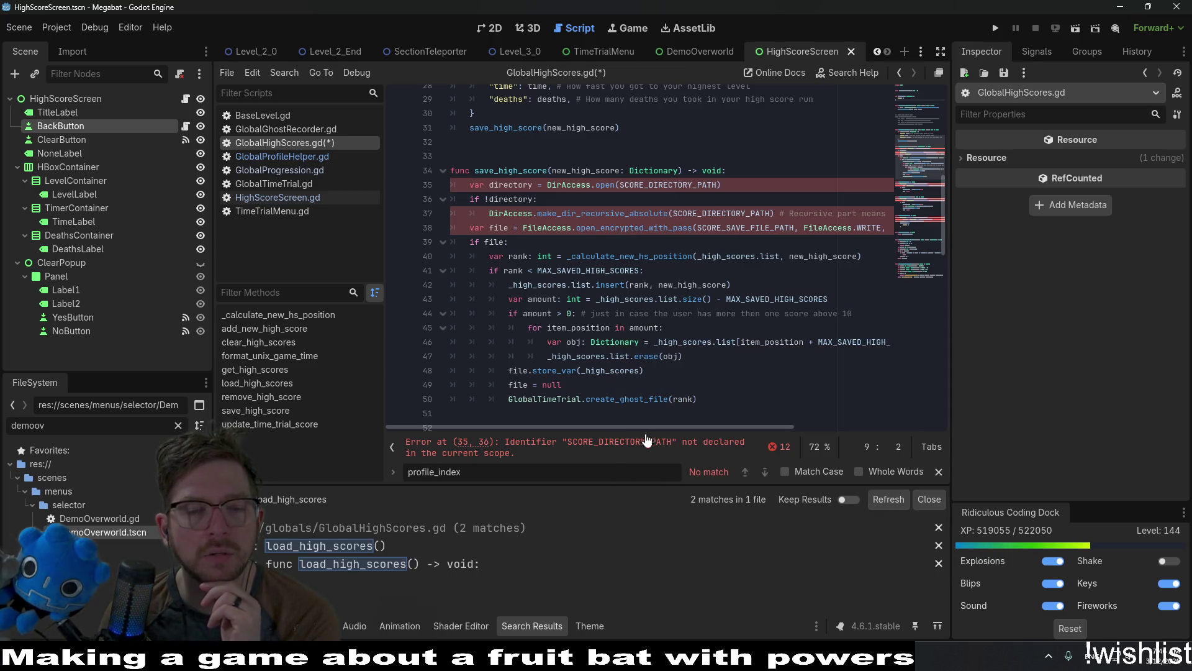
double_click(566, 402)
double_click(603, 399)
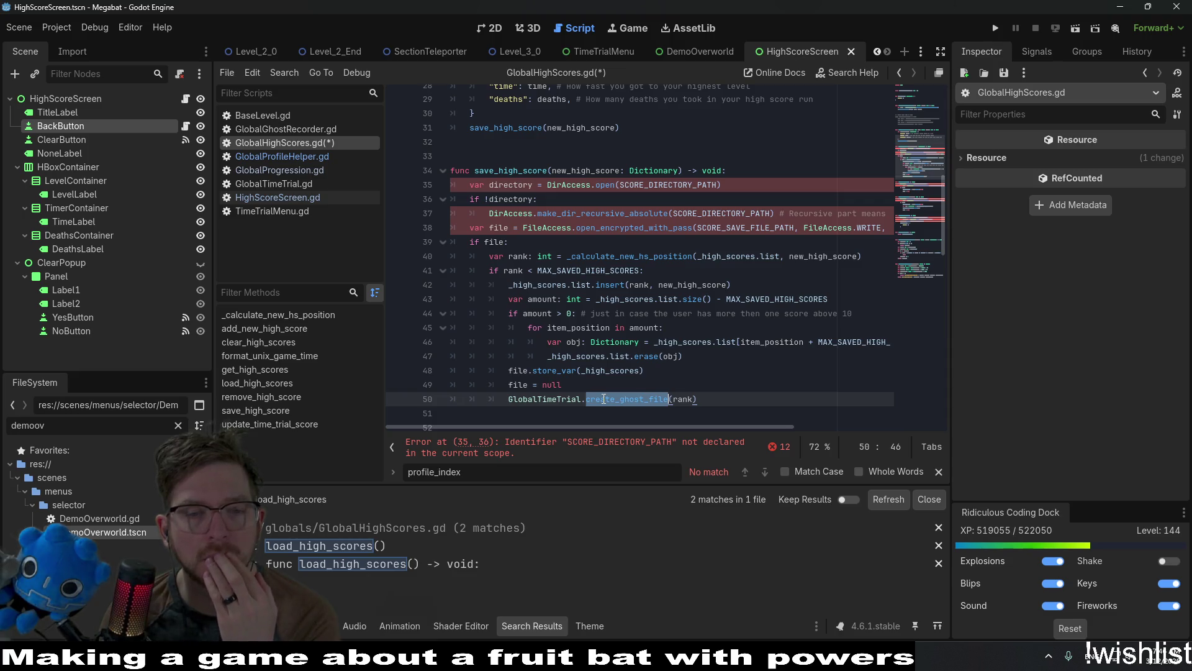
left_click(542, 399)
After checking GlobalTimeTrial, delete the create_ghost_file(rank) call on line 50.
left_click(615, 400)
left_click(558, 401, "ctrl")
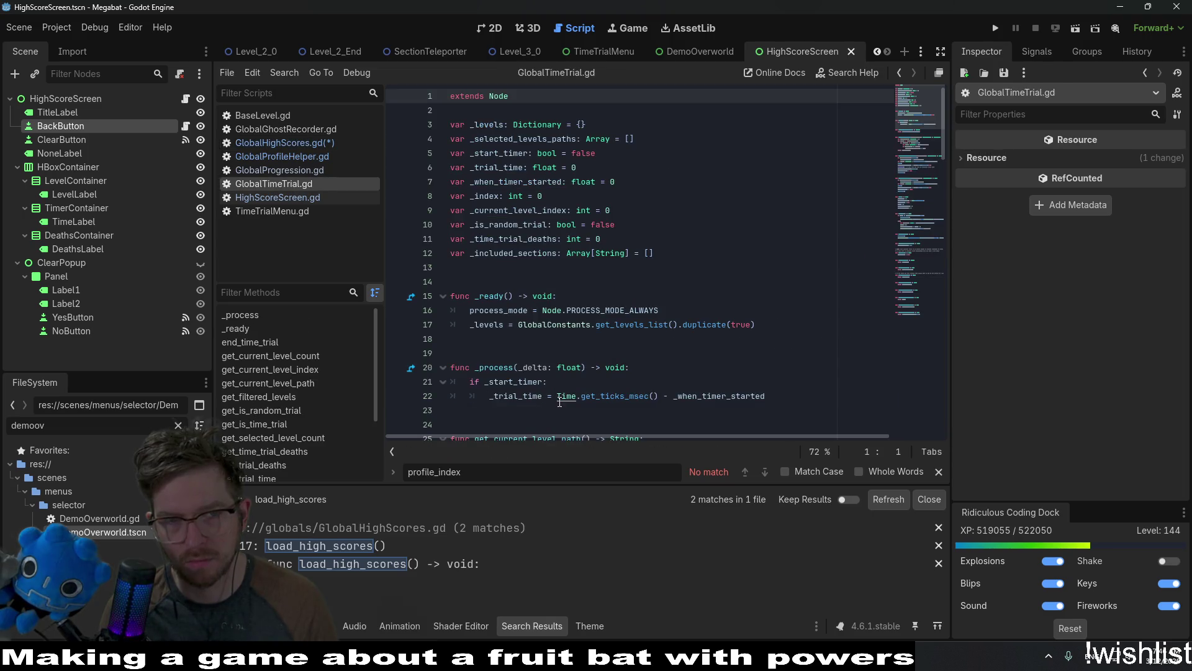
left_click(283, 143)
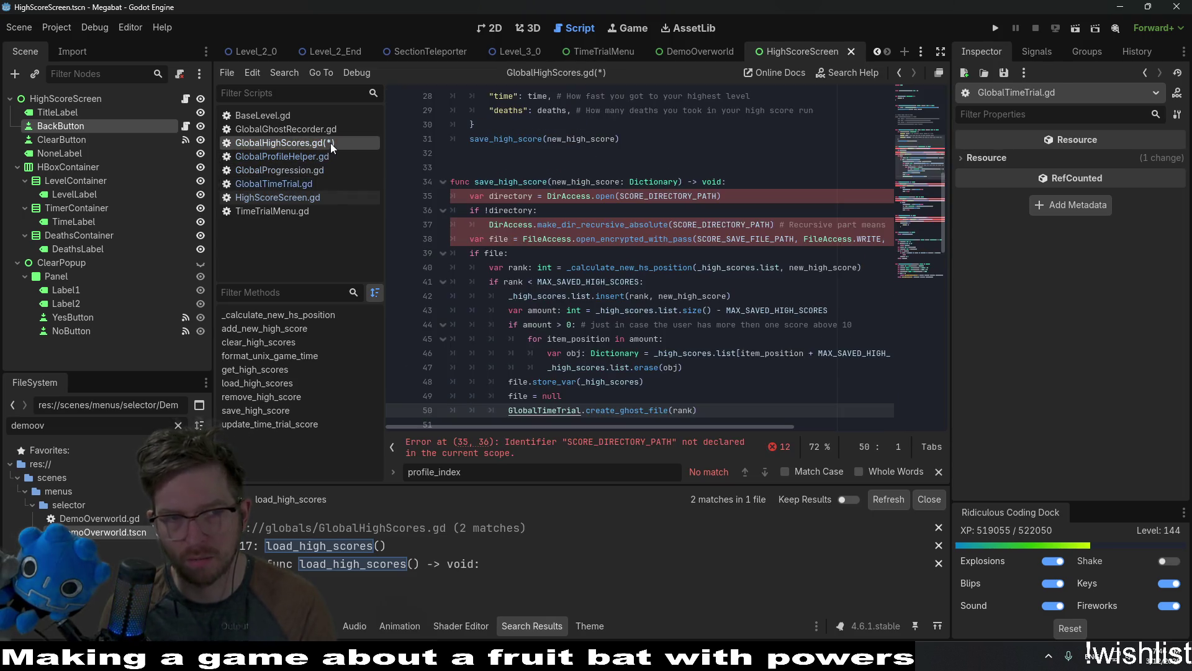
double_click(545, 324)
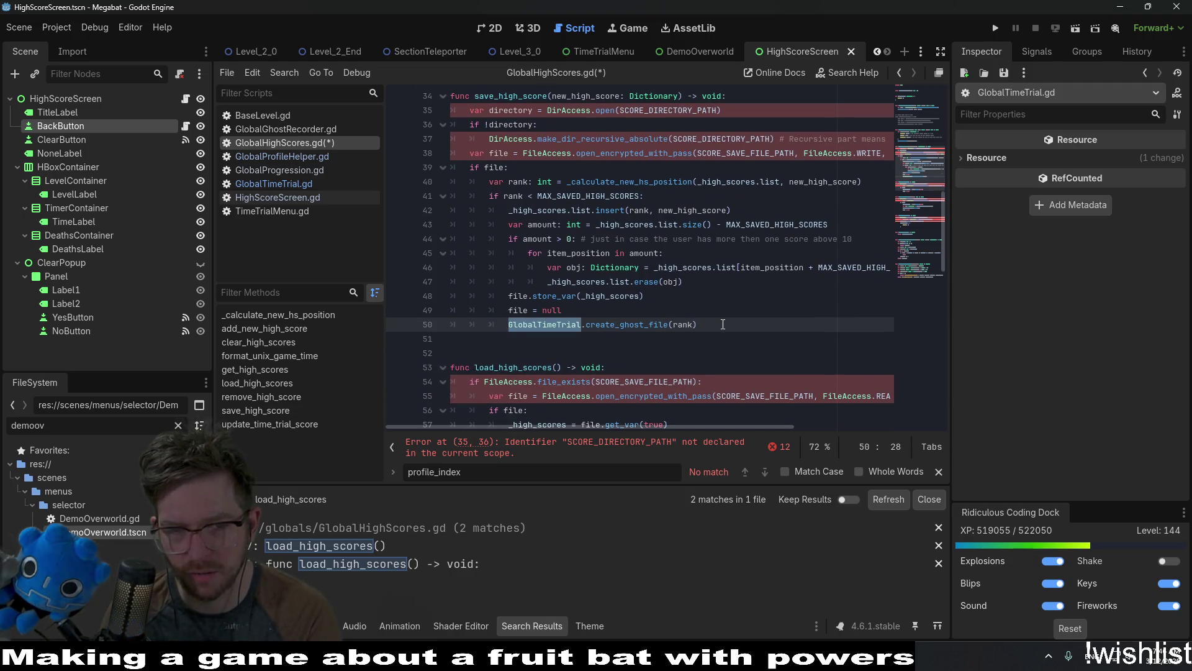
left_click_drag(723, 324, 718, 309)
key("BackSpace")
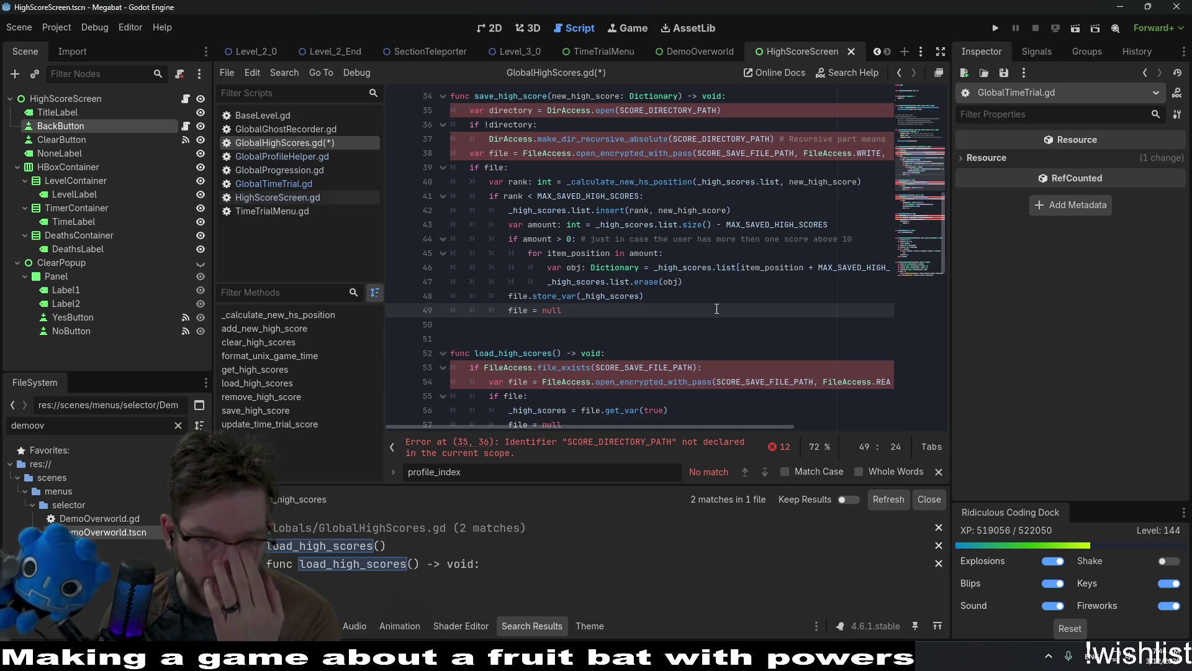
Check the other uses of _high_scores from the store_var line 48.
left_click(518, 296)
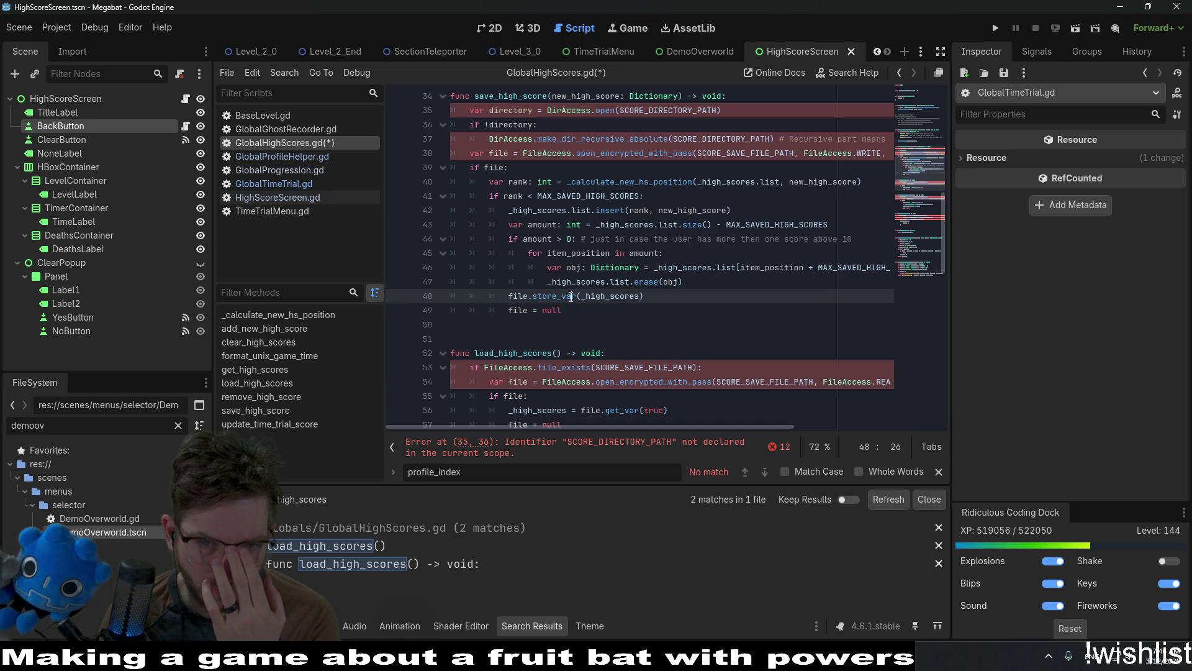
double_click(618, 302)
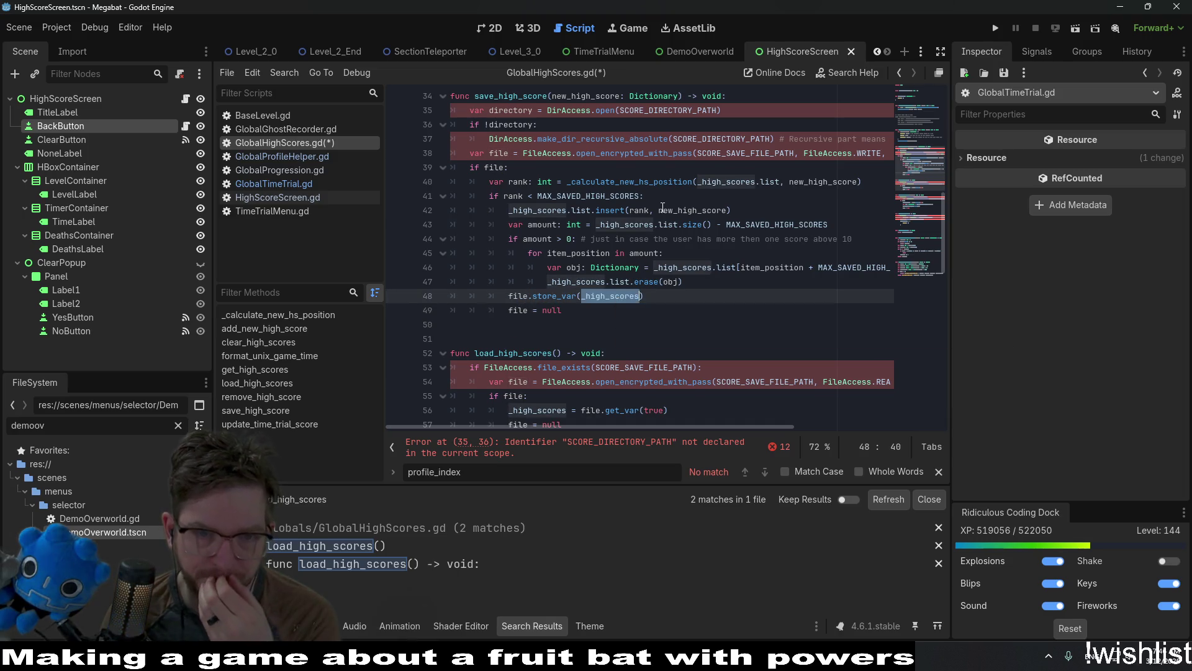
scroll(661, 207, "up", 1)
left_click(693, 340)
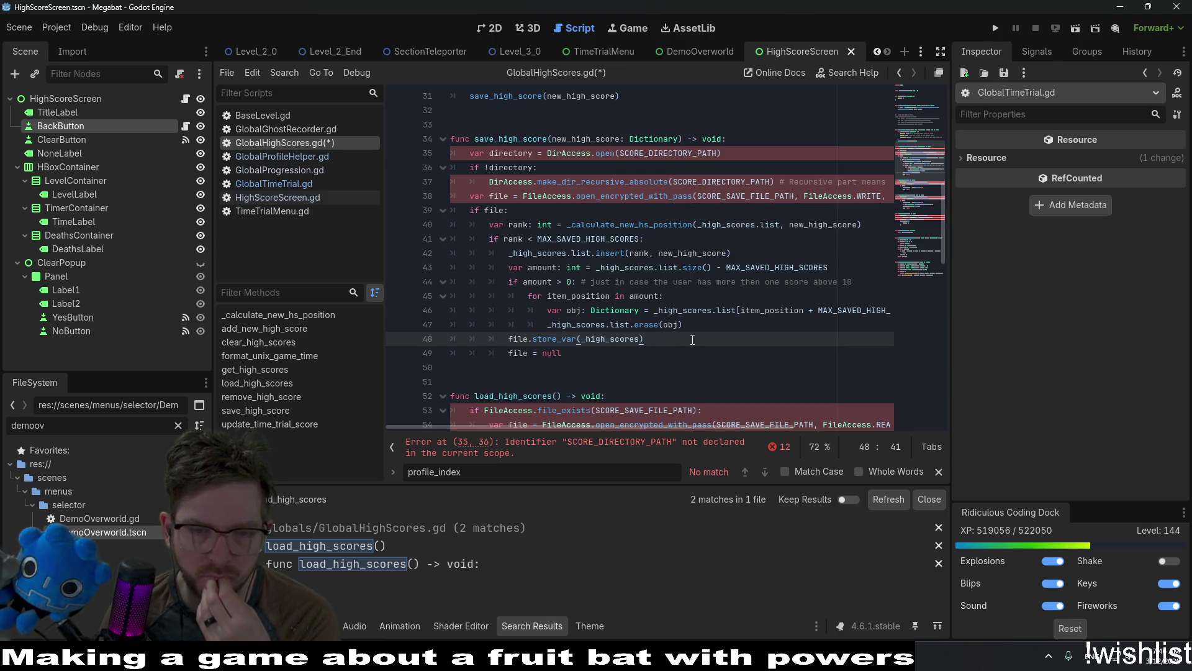
scroll(692, 340, "up", 2)
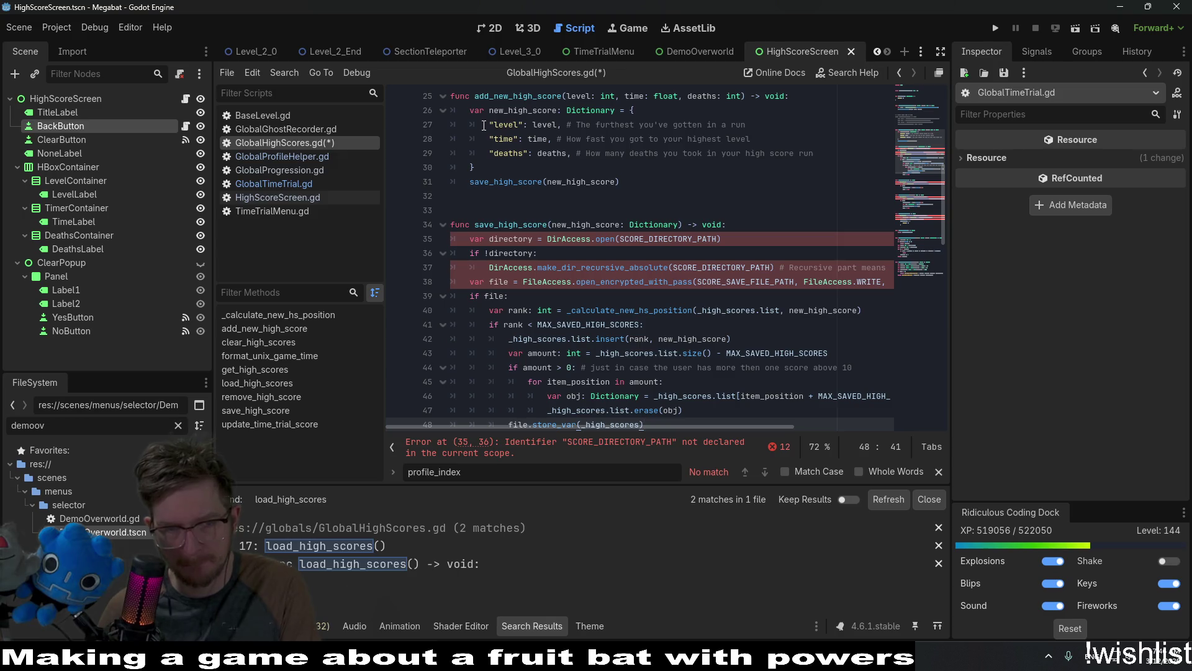
In GlobalProfileHelper.gd, inspect get_profile_path, get_profile_data and get_profile_file.
left_click(331, 156)
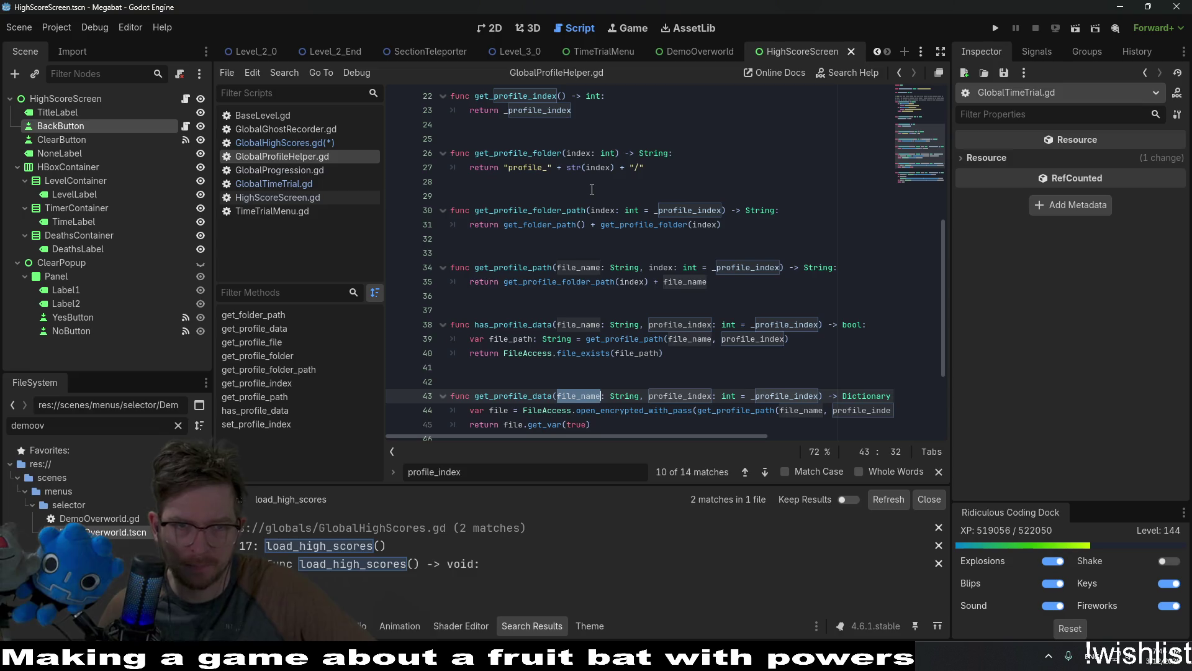
scroll(592, 189, "up", 3)
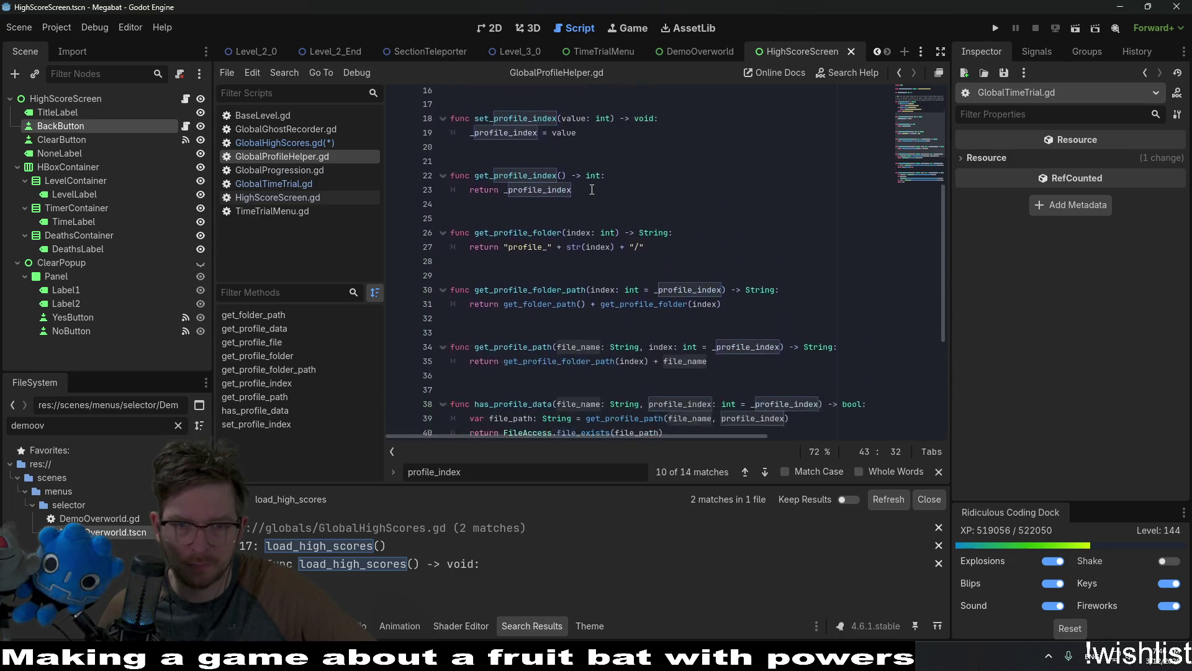
scroll(672, 252, "down", 3)
double_click(523, 268)
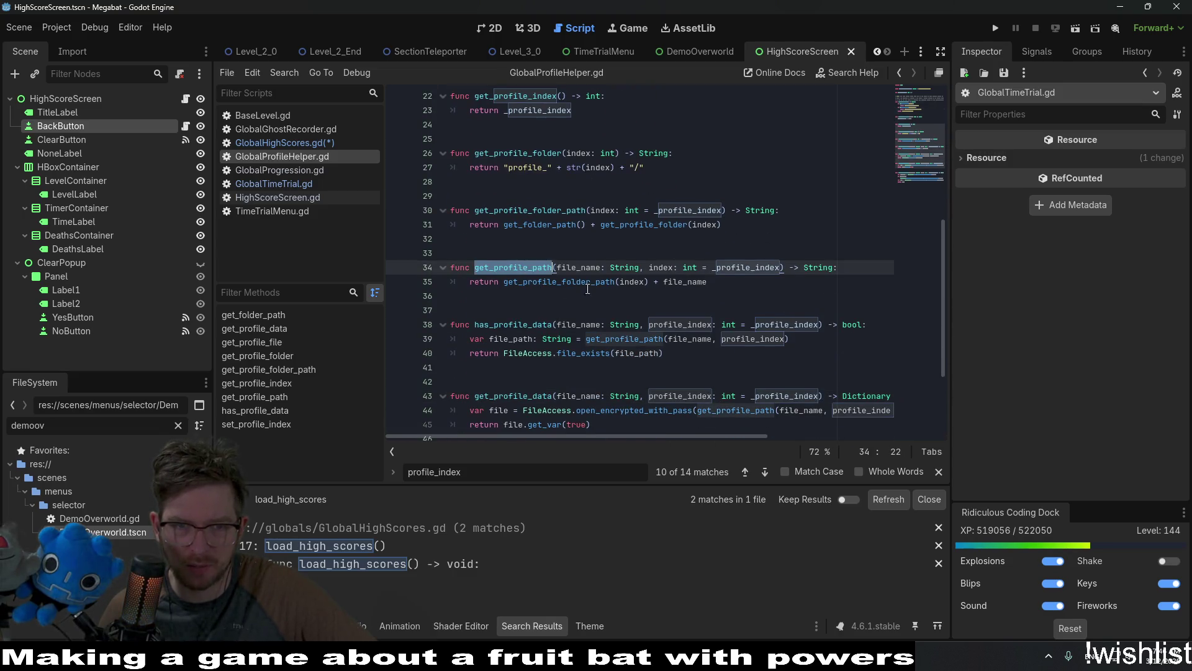
scroll(635, 320, "down", 2)
left_click(538, 304)
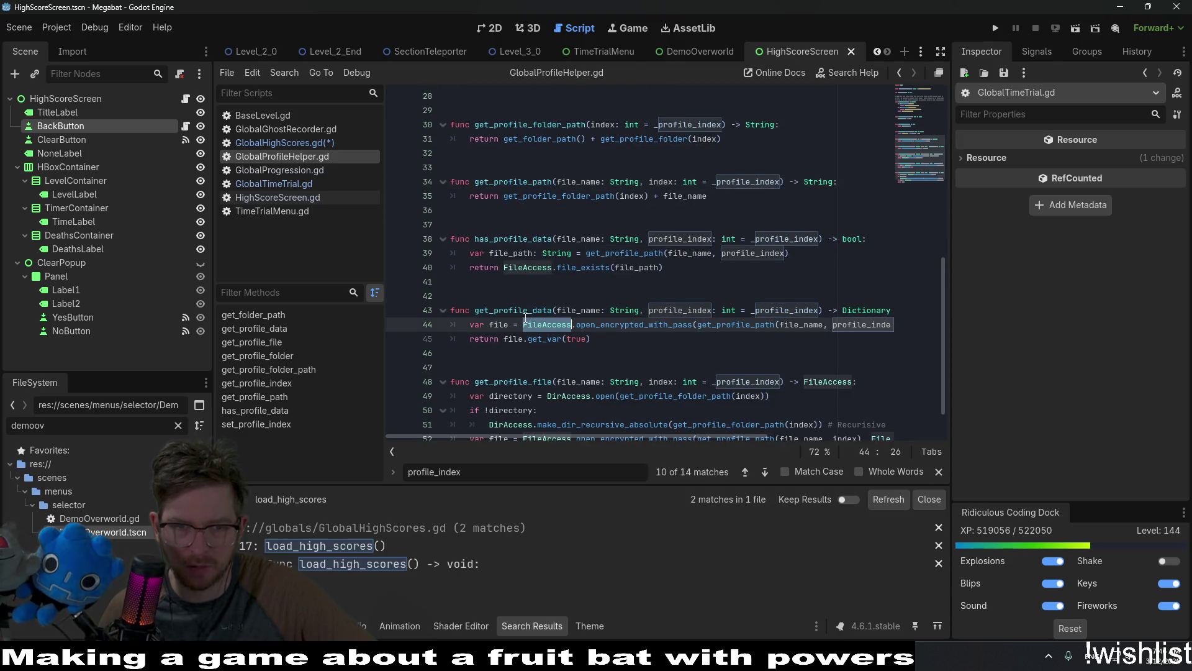
scroll(526, 311, "down", 1)
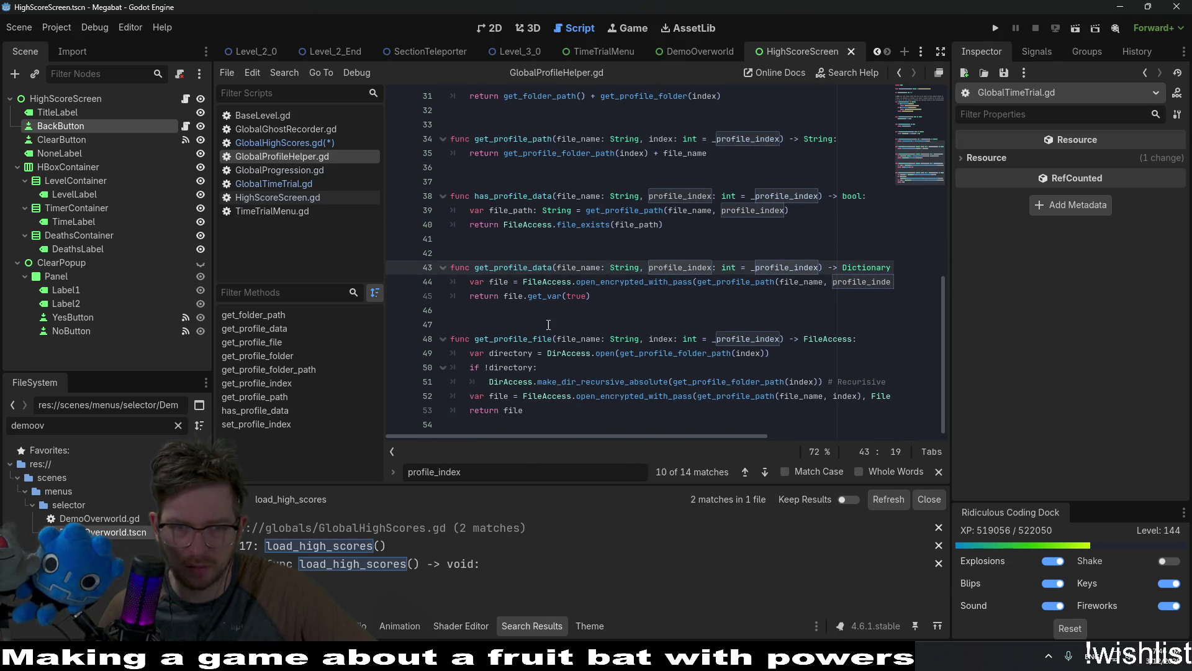
double_click(529, 340)
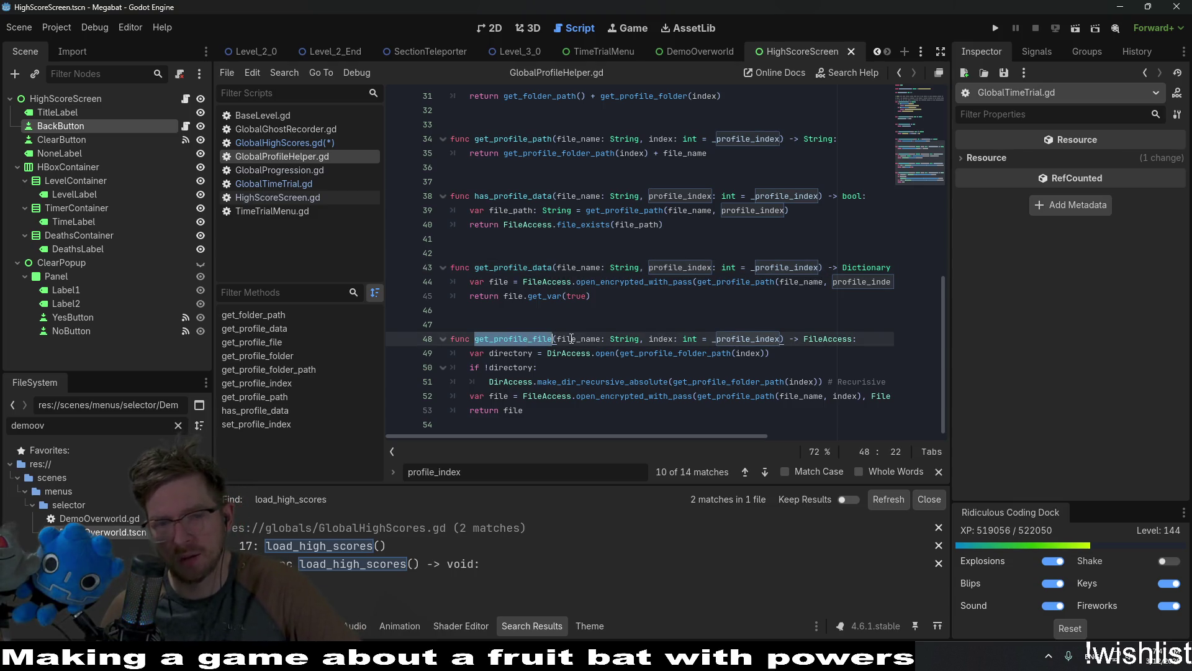
Compare get_profile_folder_path with get_profile_path on line 34, then return to GlobalHighScores.gd.
scroll(571, 339, "up", 9)
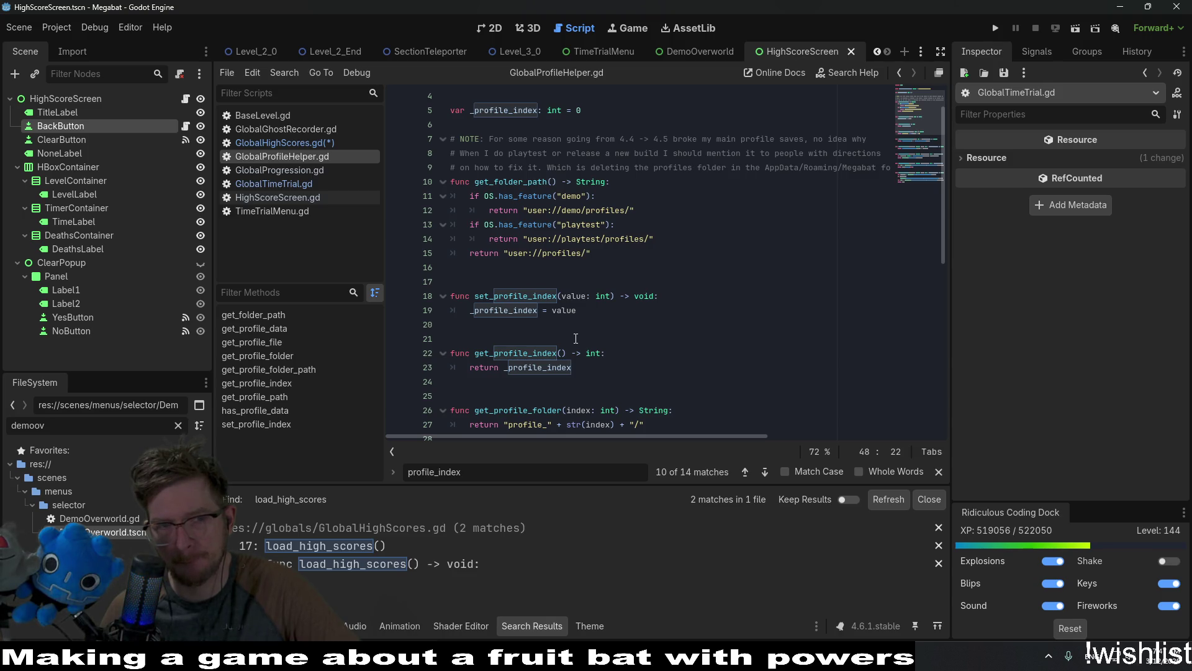
scroll(575, 339, "down", 4)
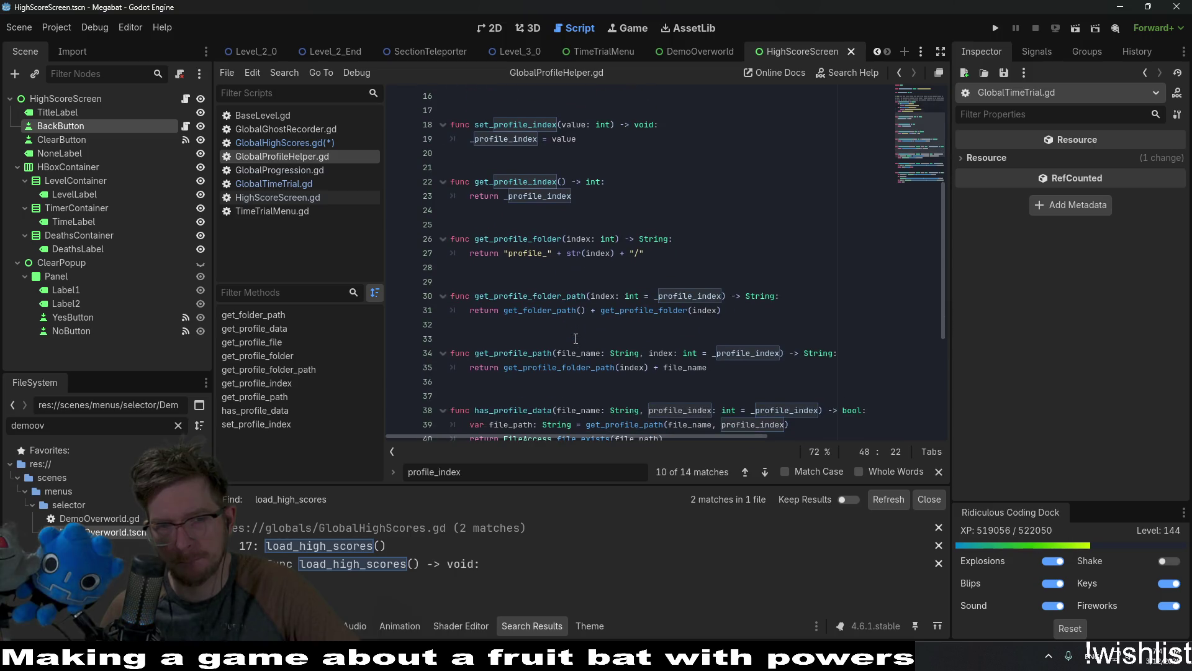
scroll(575, 339, "up", 1)
scroll(680, 273, "down", 1)
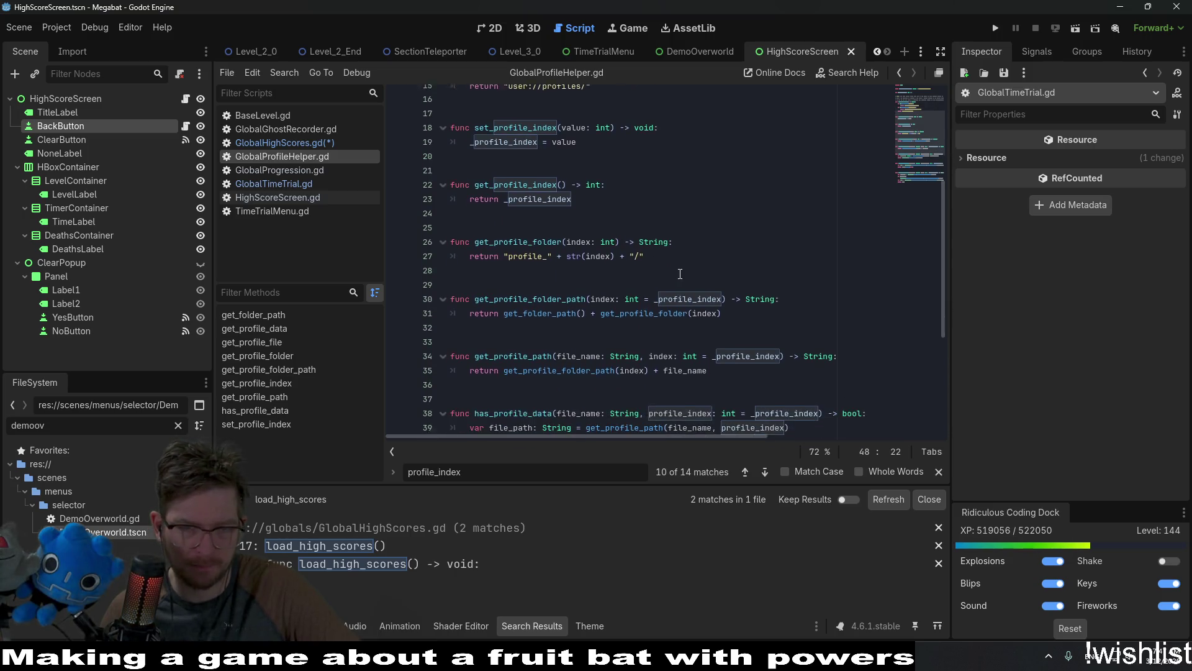
double_click(516, 295)
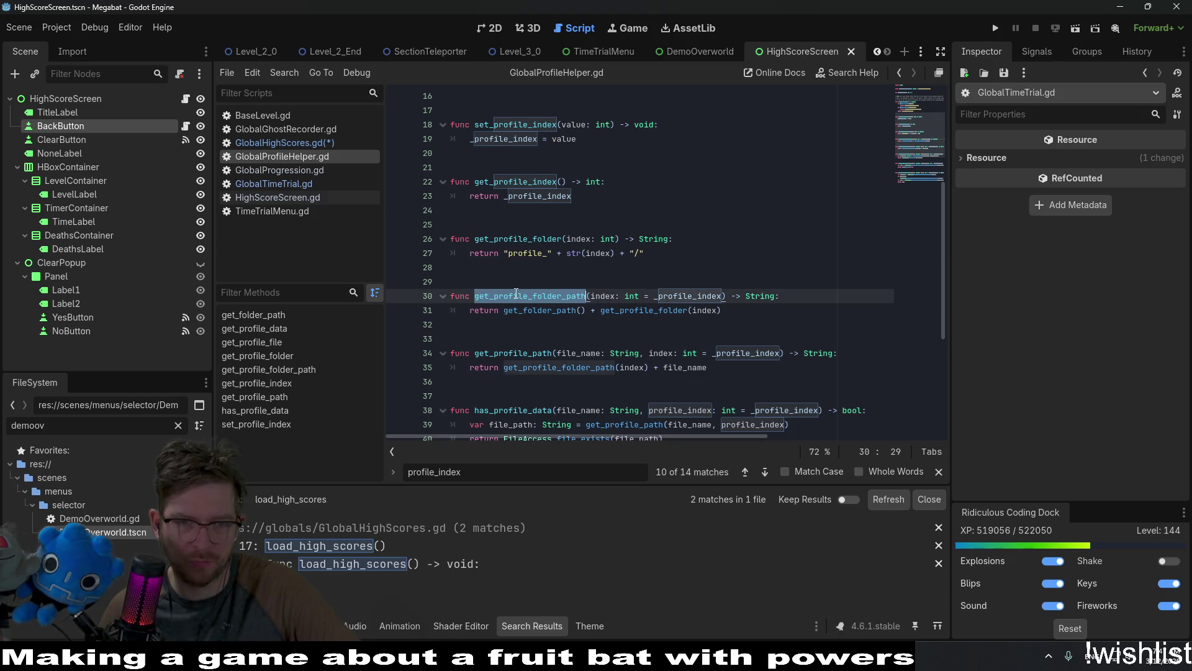
mouse_move(762, 299)
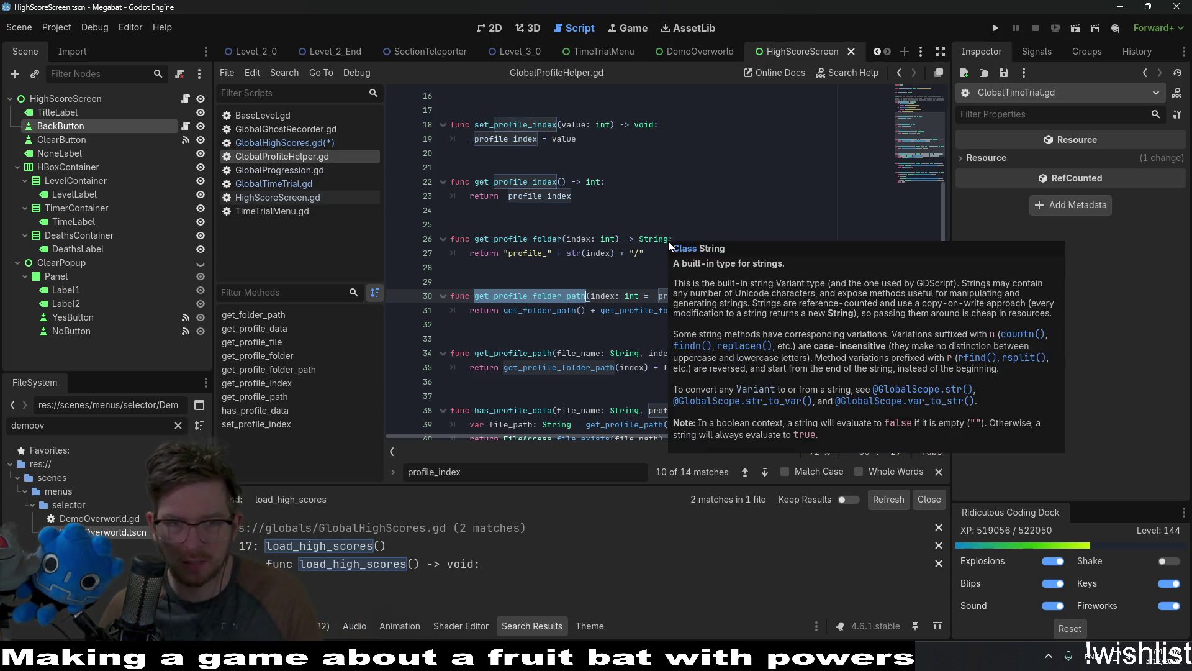
double_click(513, 352)
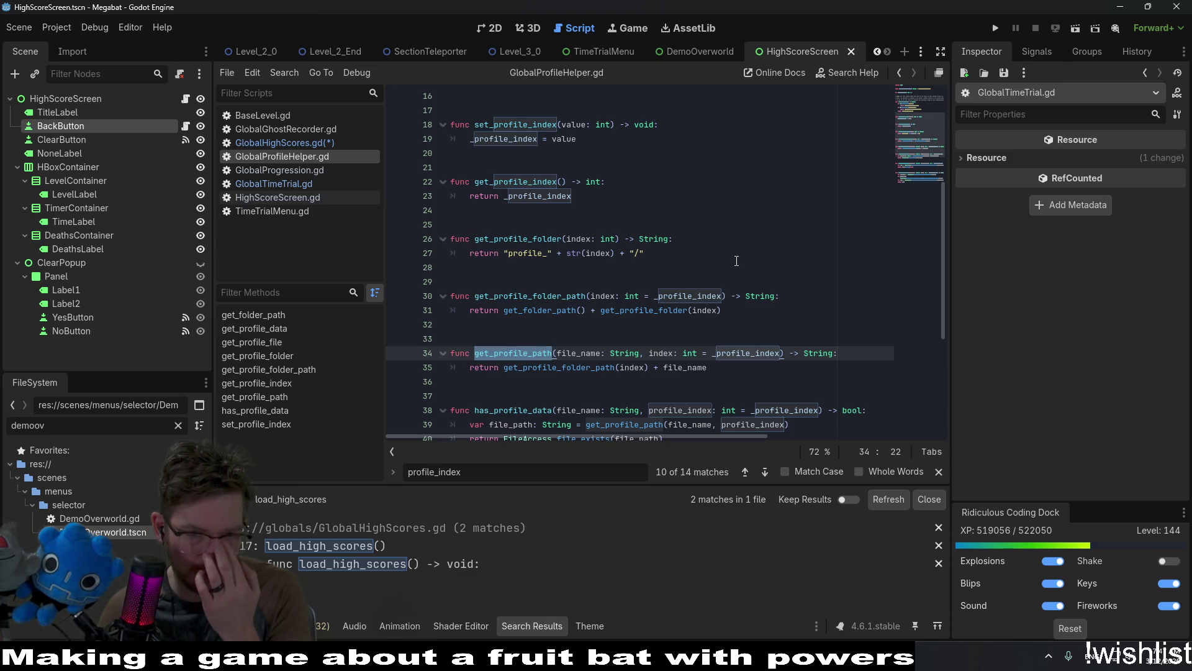
double_click(549, 370)
double_click(513, 352)
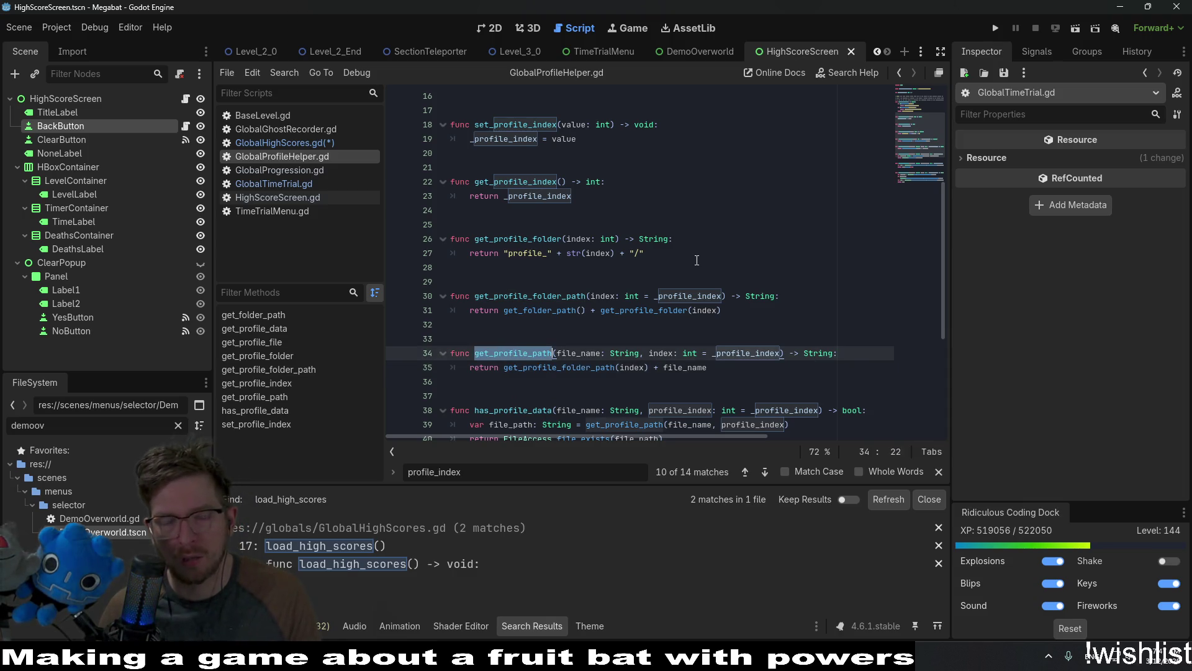
left_click(331, 143)
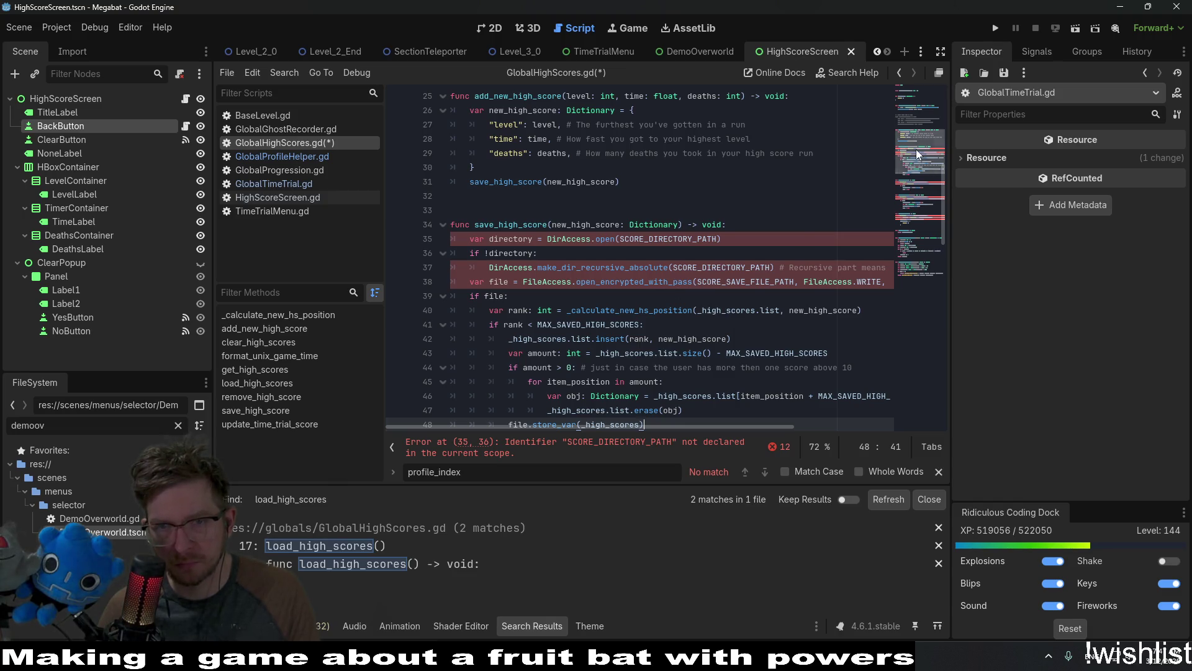
Write const HIGH_SCORE_FILE_NAME: String = 'high_score_list' on line 4 below MAX_SAVED_HIGH_SCORES.
scroll(917, 152, "up", 8)
left_click(715, 124)
key("Return")
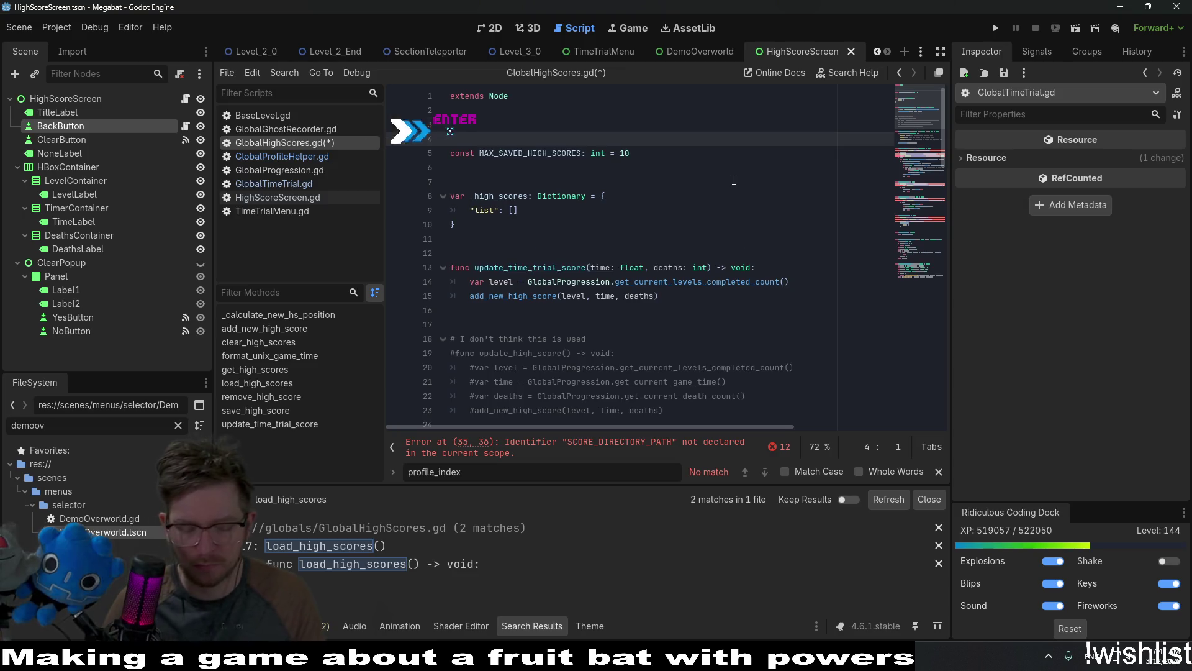
key("ctrl+z")
key("BackSpace")
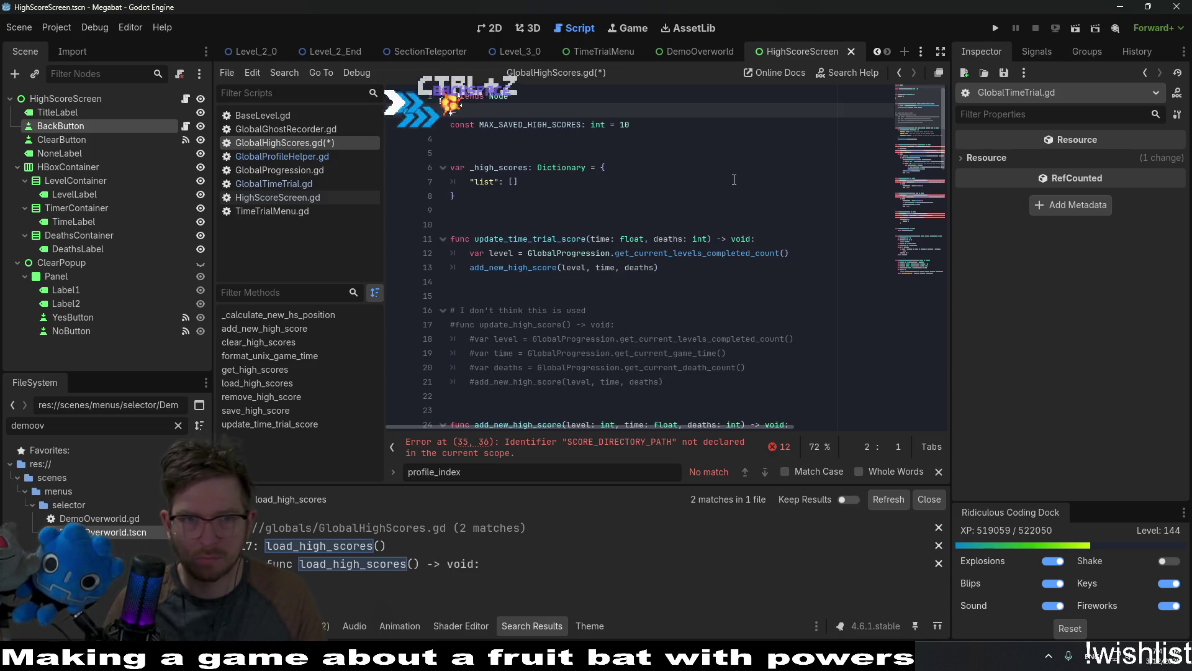
key("Down")
key("Down")
type("const")
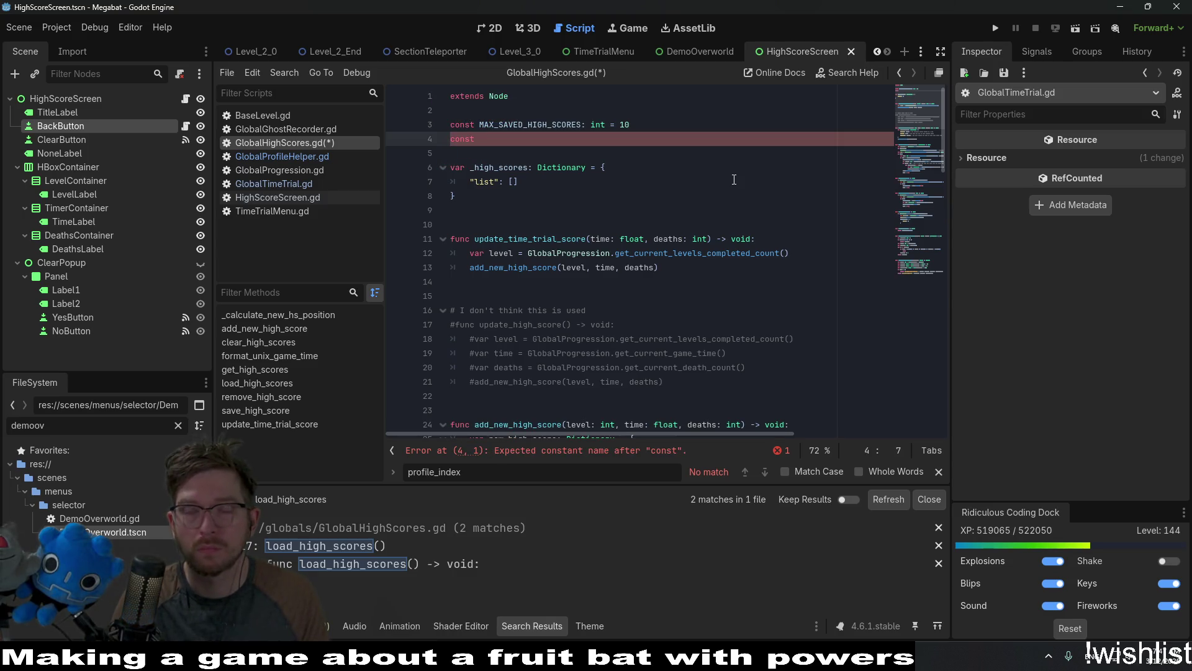
type(" HIGH")
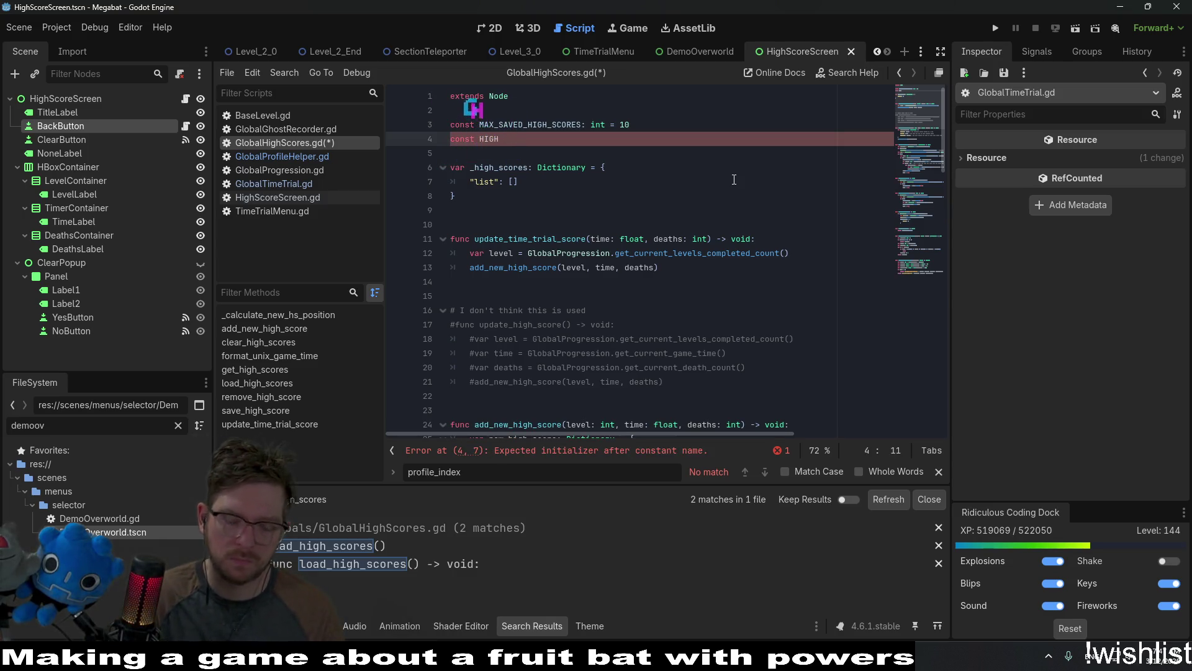
type("_SCORE")
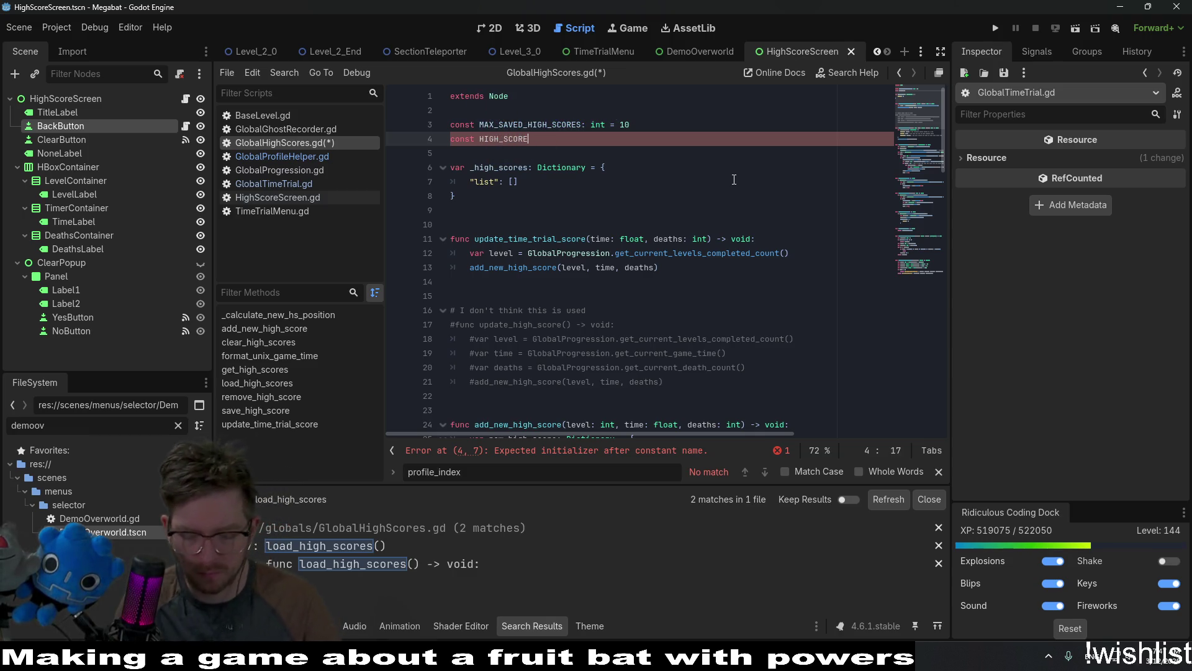
type("_FI")
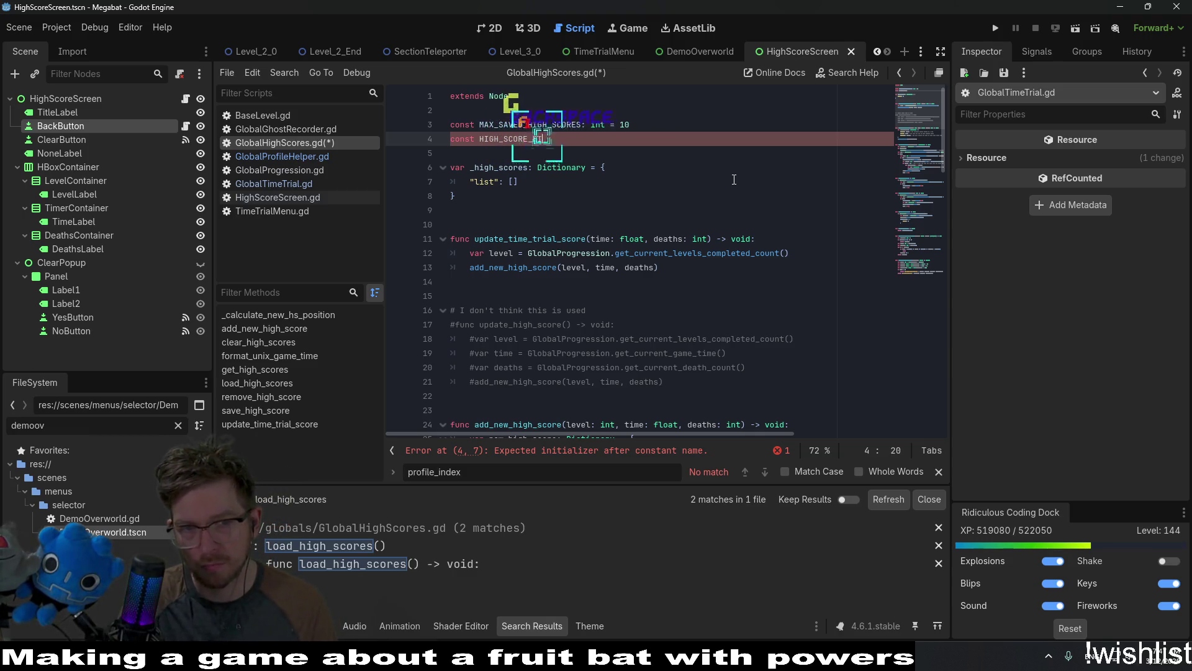
type("LE_NAME")
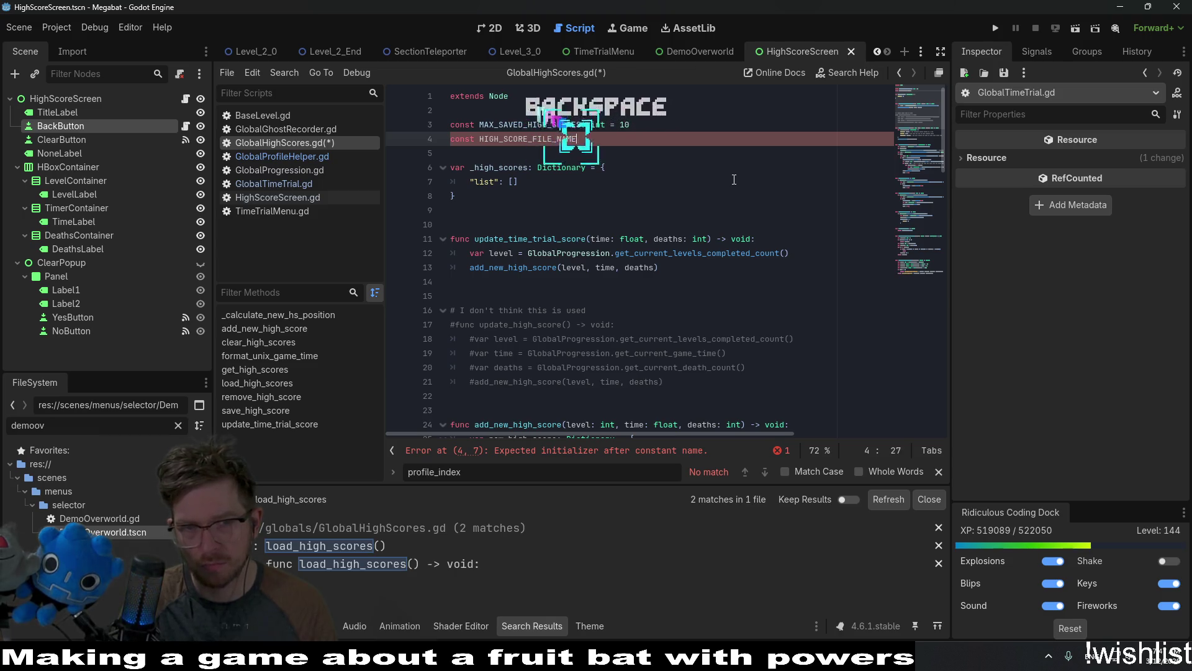
type(": ")
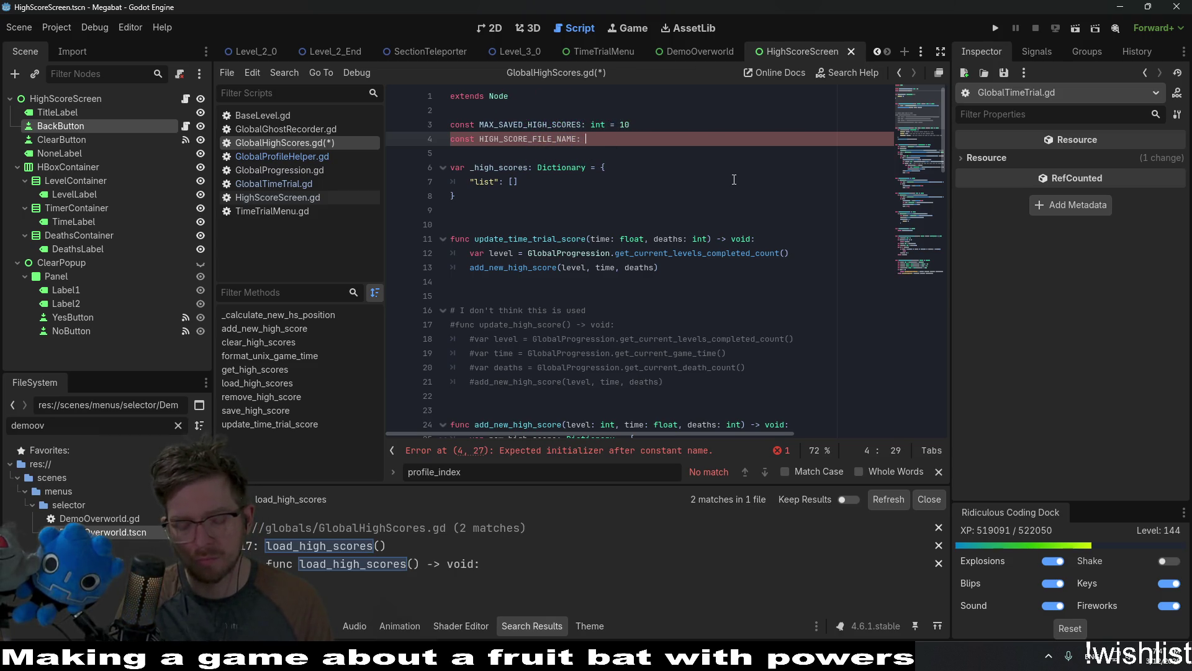
type("String = \"high")
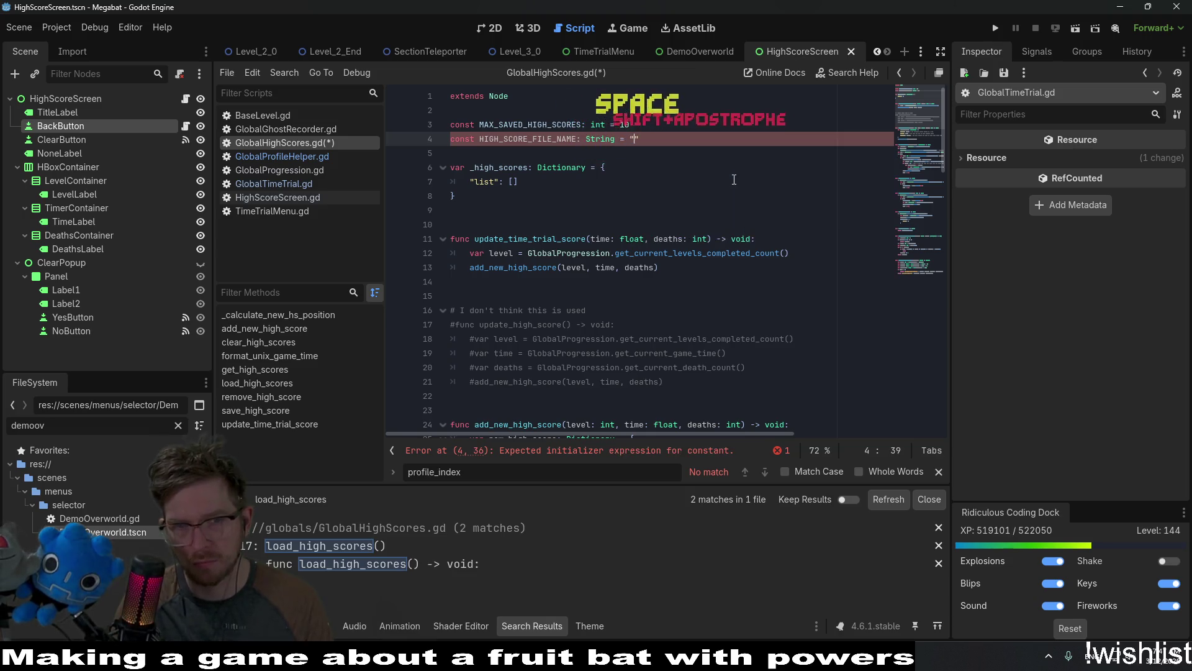
type("_scor")
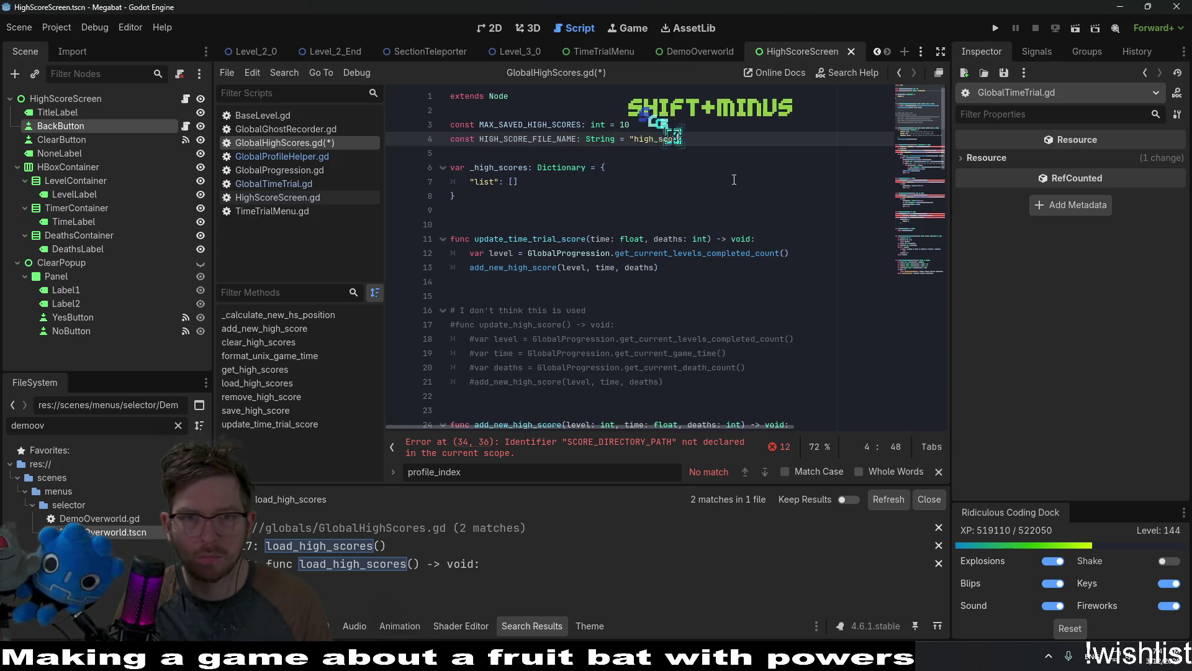
type("e_")
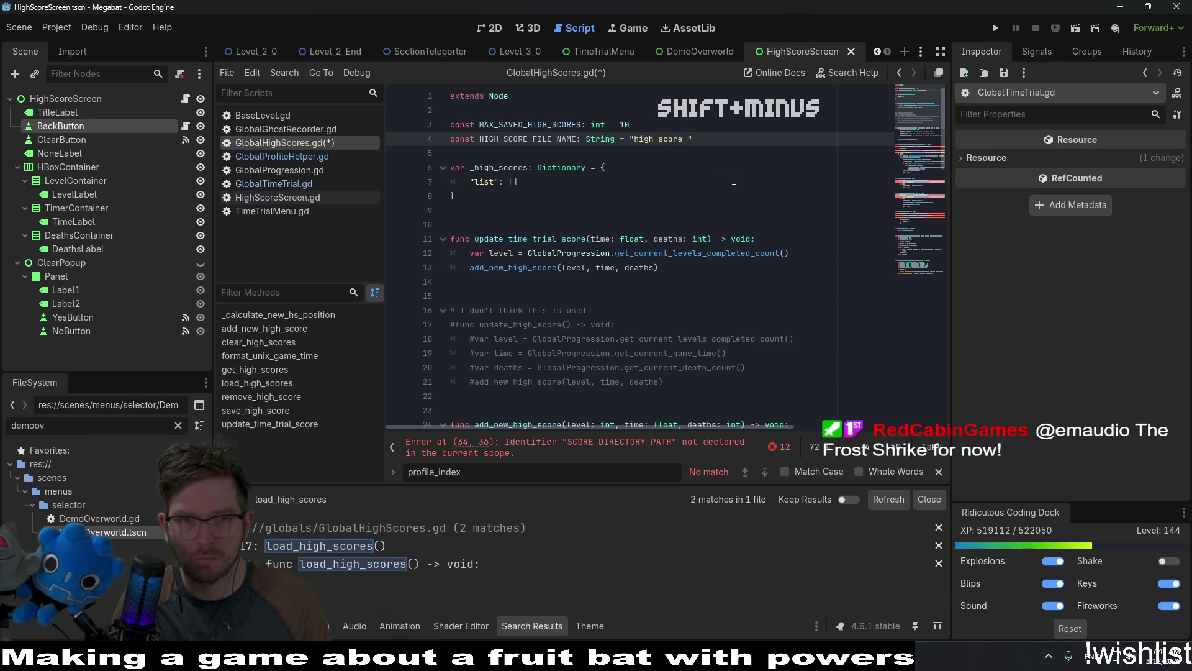
type("list")
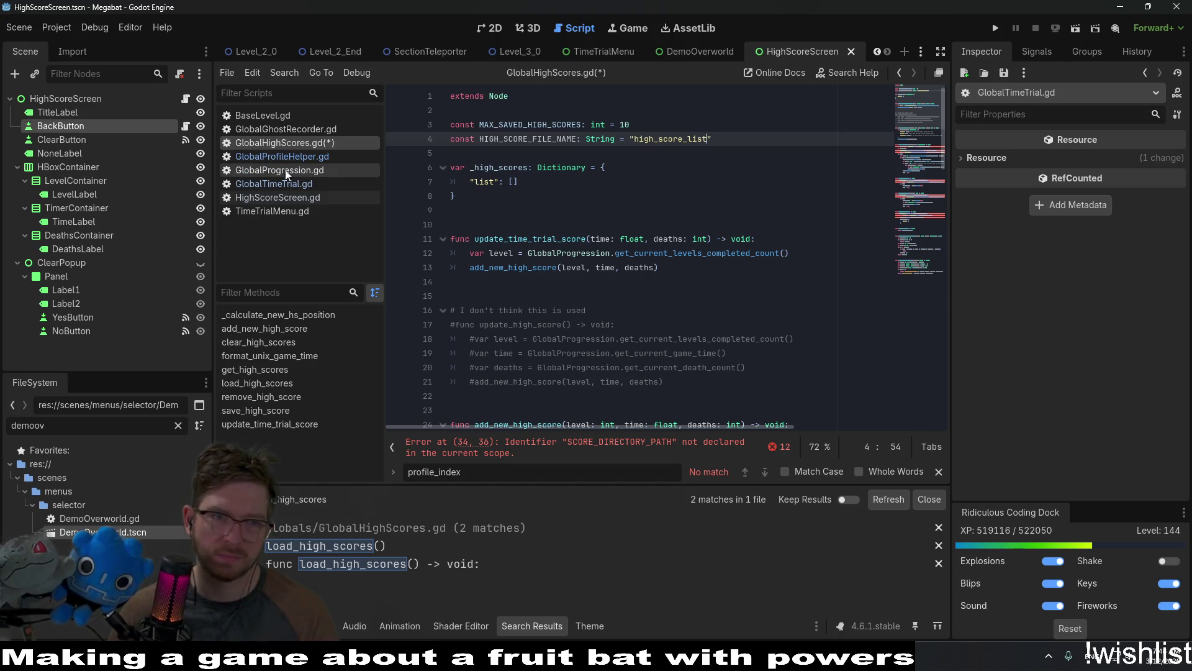
Review GlobalProfileHelper.gd's has_profile_data function and select the get_profile_path name.
left_click(311, 157)
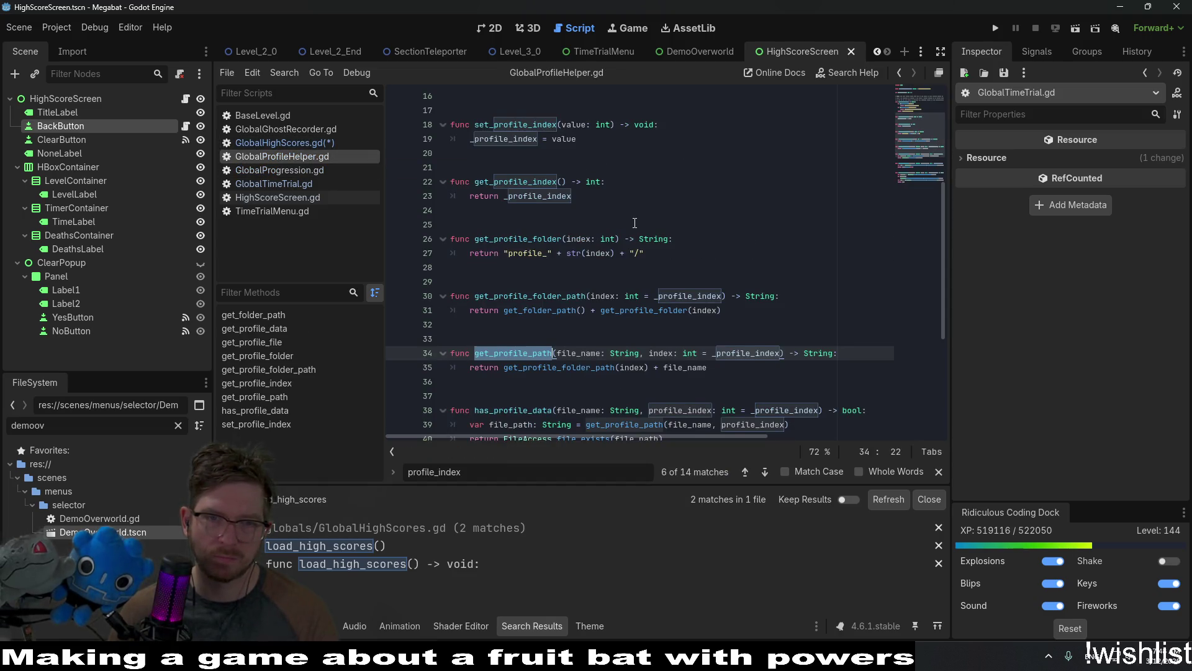
scroll(635, 223, "up", 5)
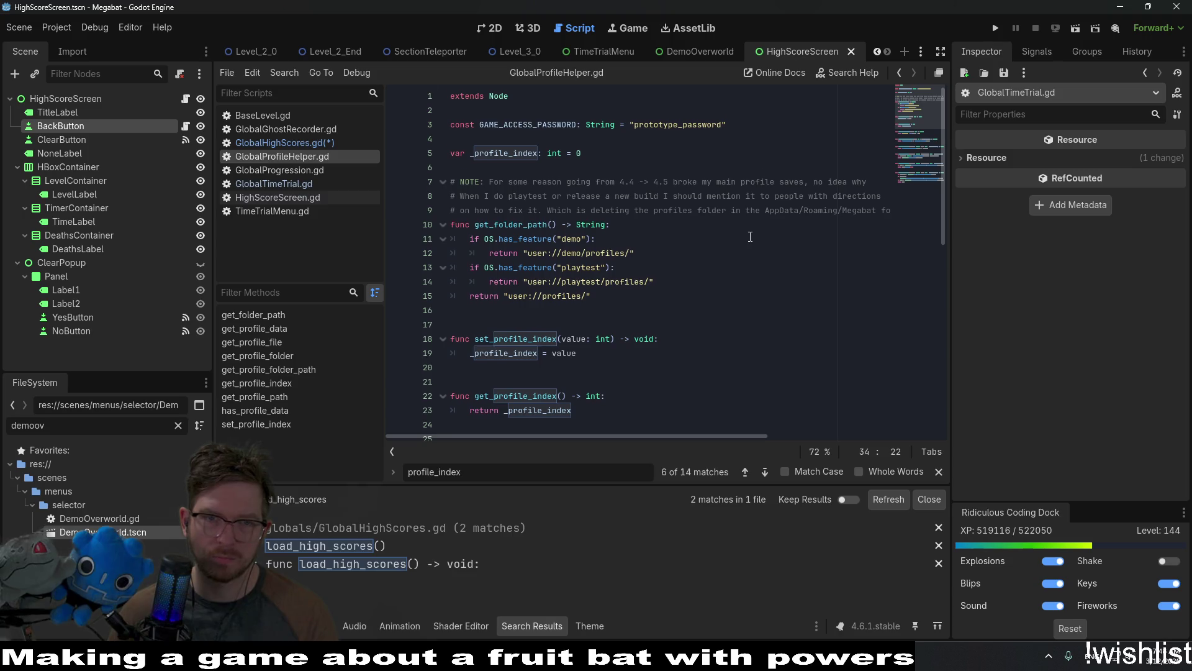
scroll(750, 236, "down", 9)
left_click(539, 254)
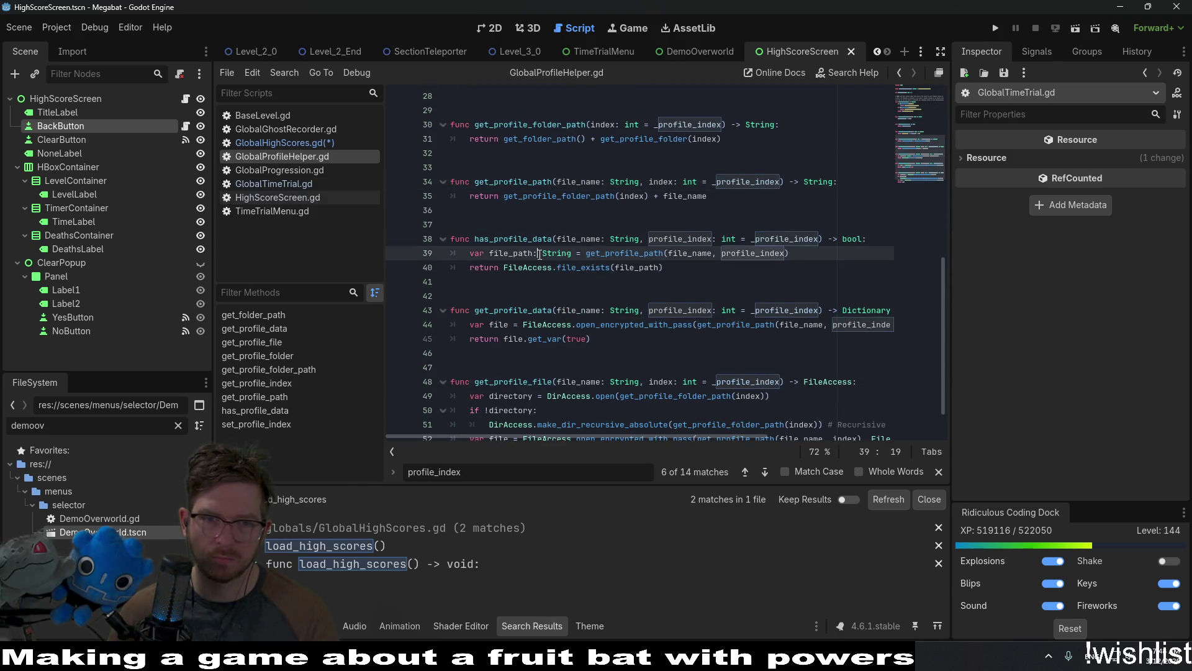
double_click(531, 182)
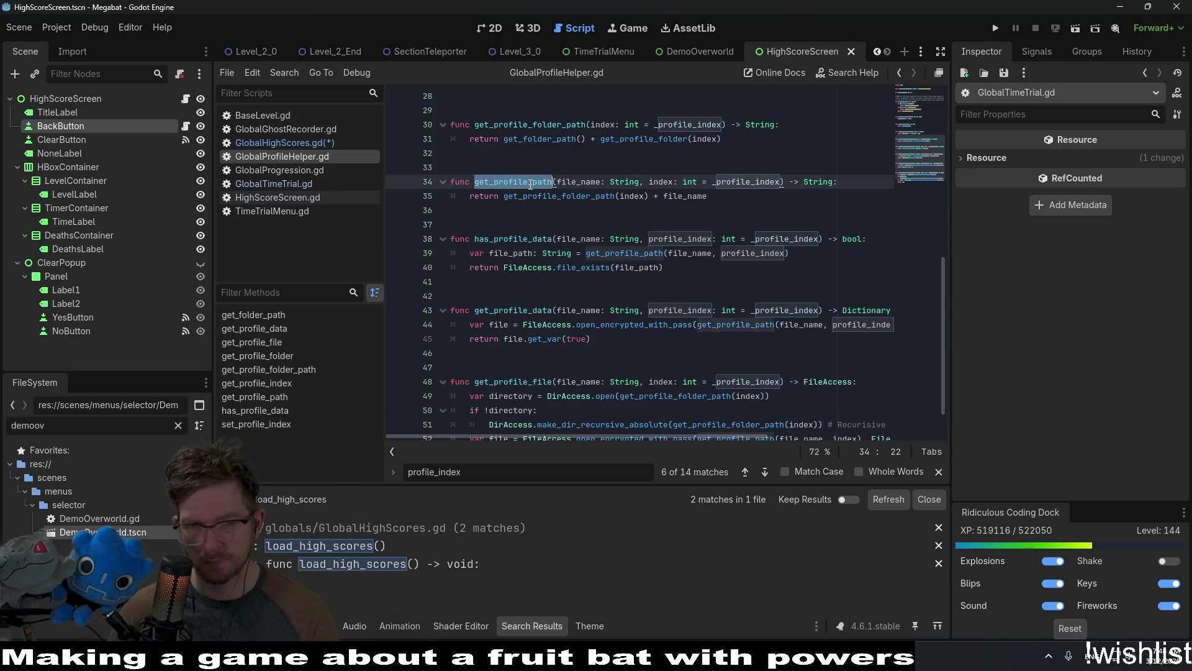
Search the project for get_profile_path and review its GlobalProgression.gd usages before returning to GlobalHighScores.gd.
key("ctrl+shift+f")
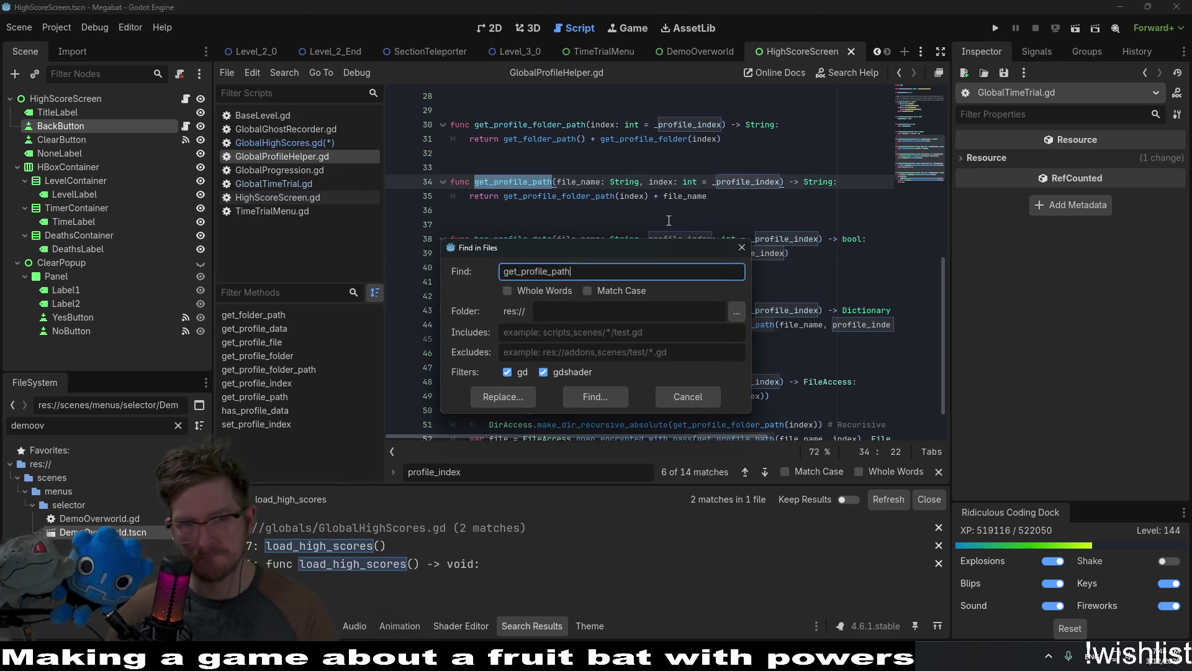
key("Return")
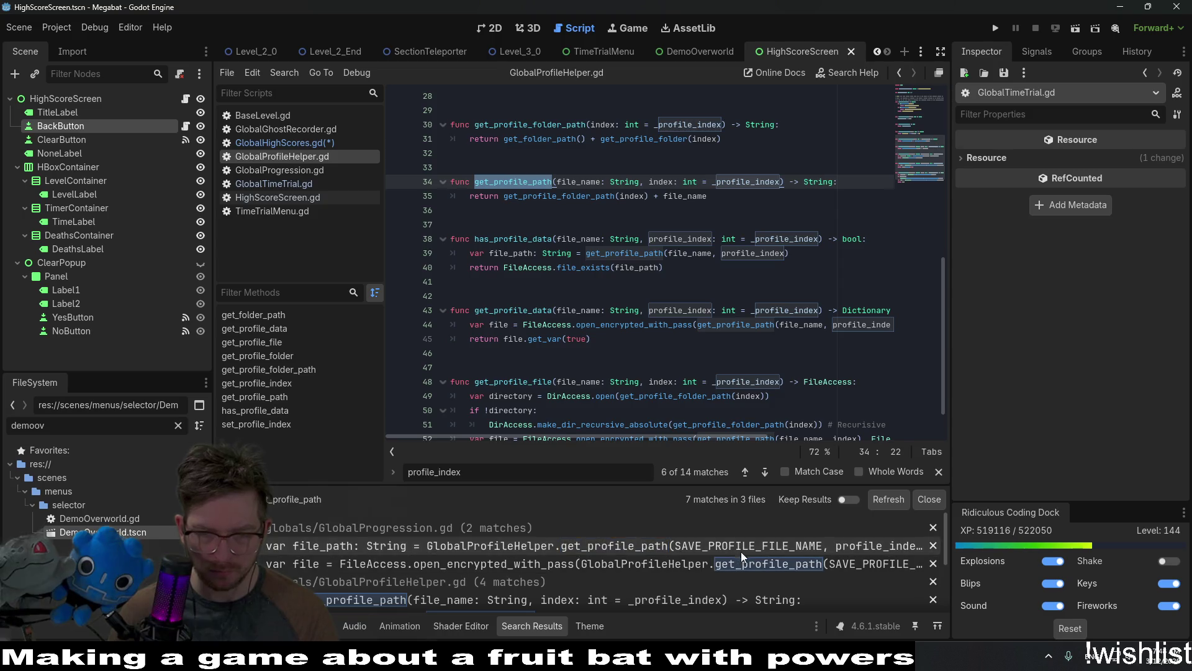
left_click(742, 550)
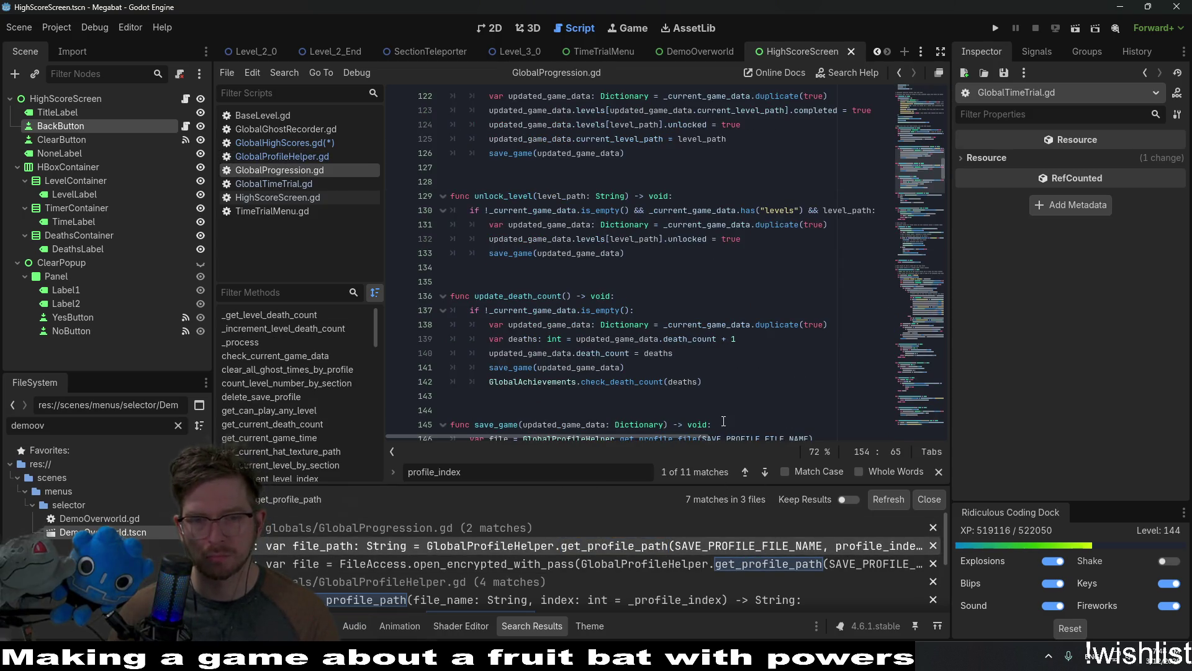
left_click(769, 546)
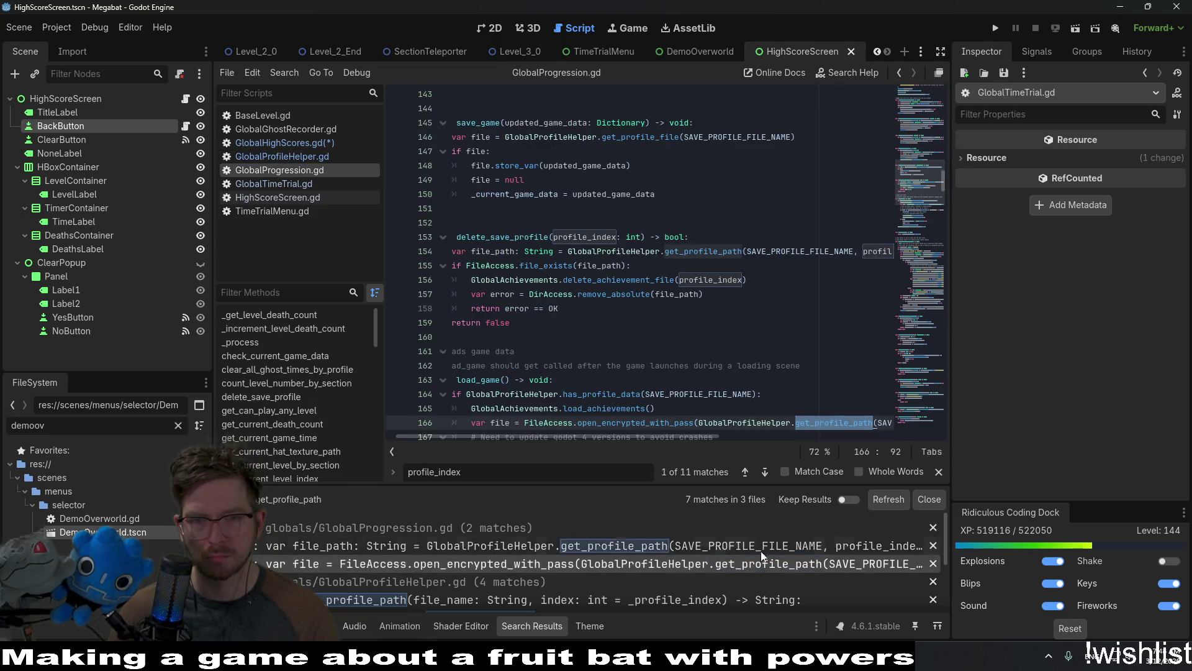
left_click(819, 256, "ctrl")
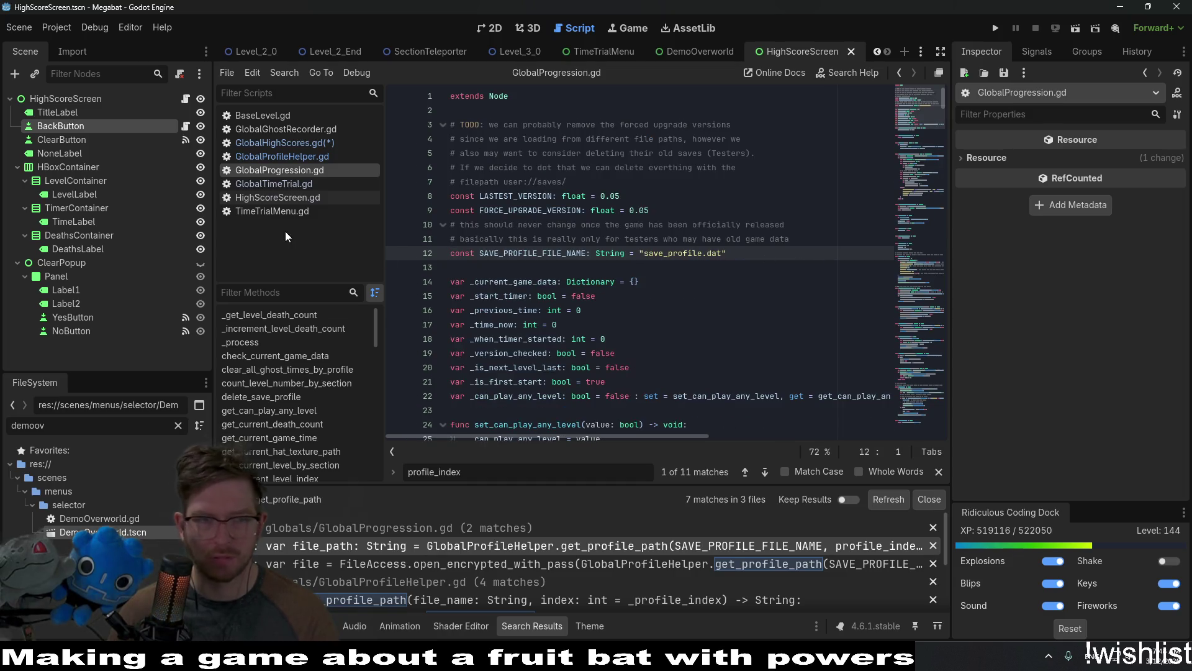
left_click(322, 142)
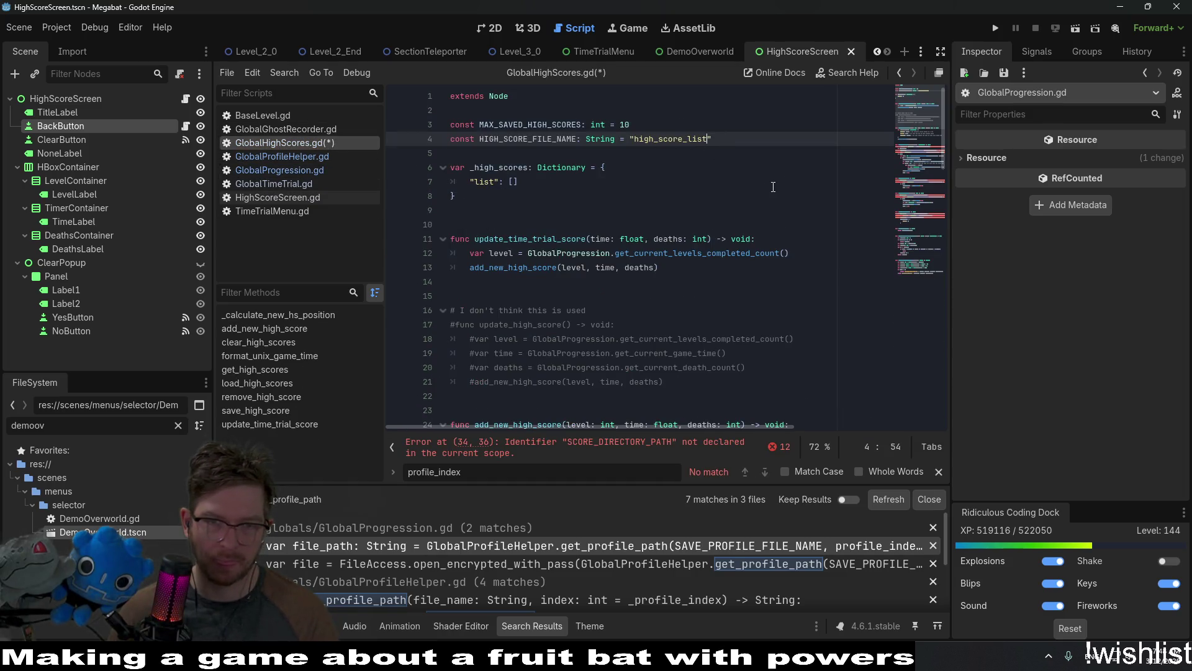
Change HIGH_SCORE_FILE_NAME's string value from "high_score_list" to "high_scores.dat".
key("BackSpace")
key("BackSpace")
key("BackSpace")
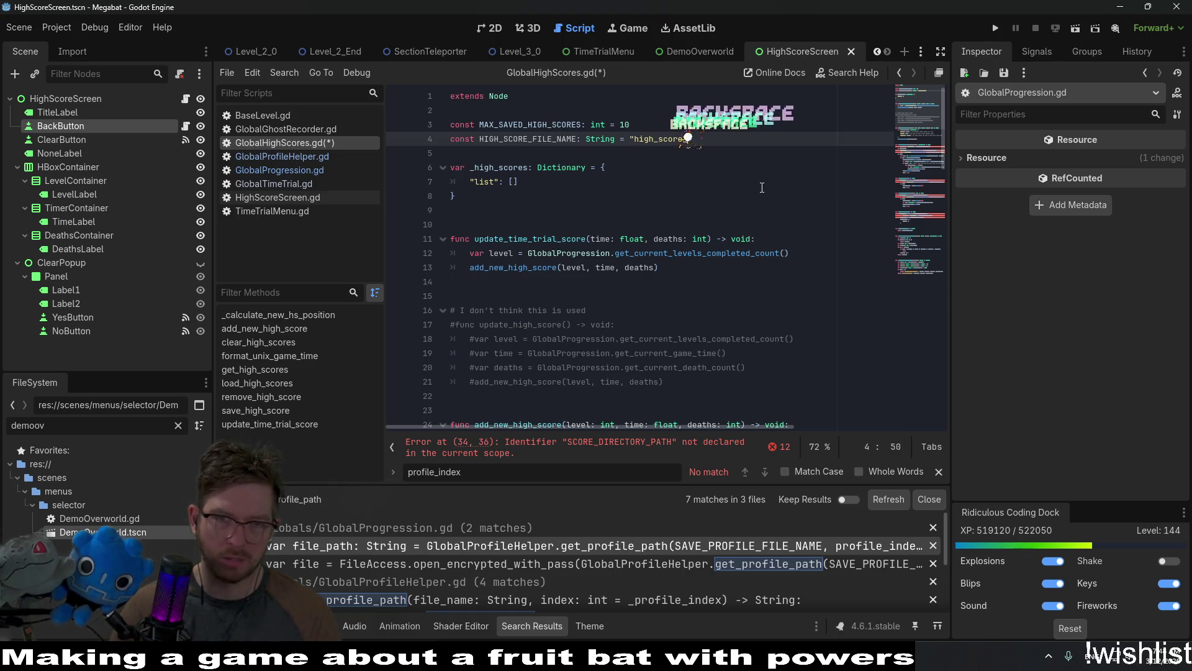
type("s.dat")
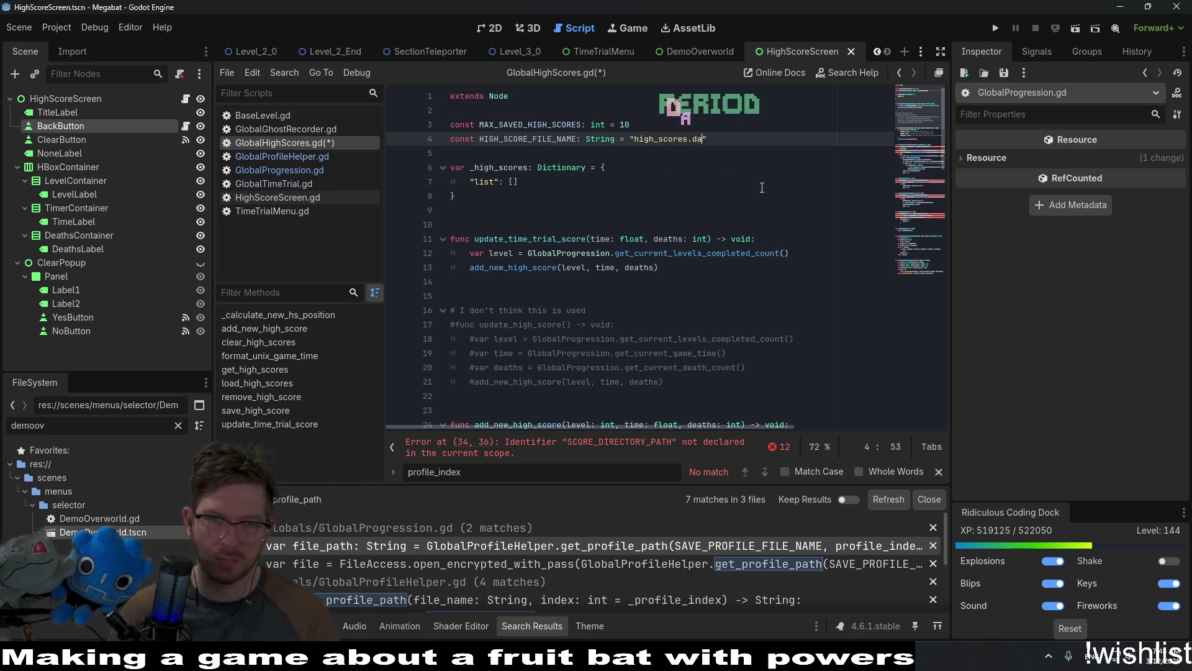
double_click(528, 138)
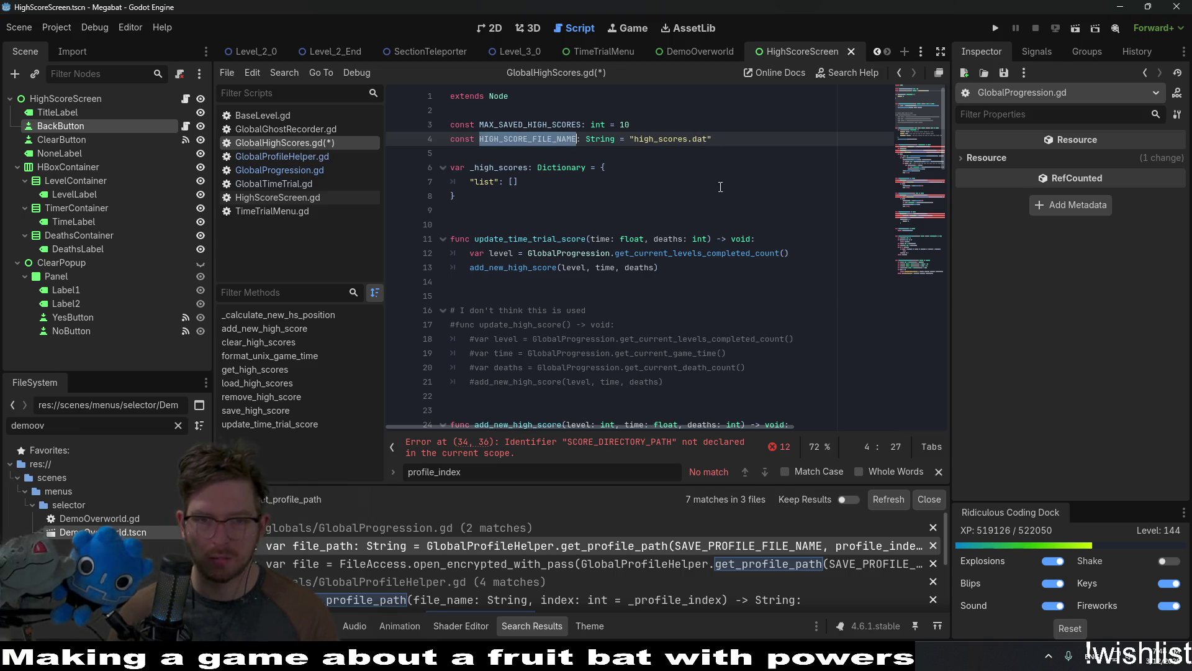
Jump to the undeclared SCORE_DIRECTORY_PATH error line and check get_profile_path in GlobalProfileHelper.gd.
left_click(632, 442)
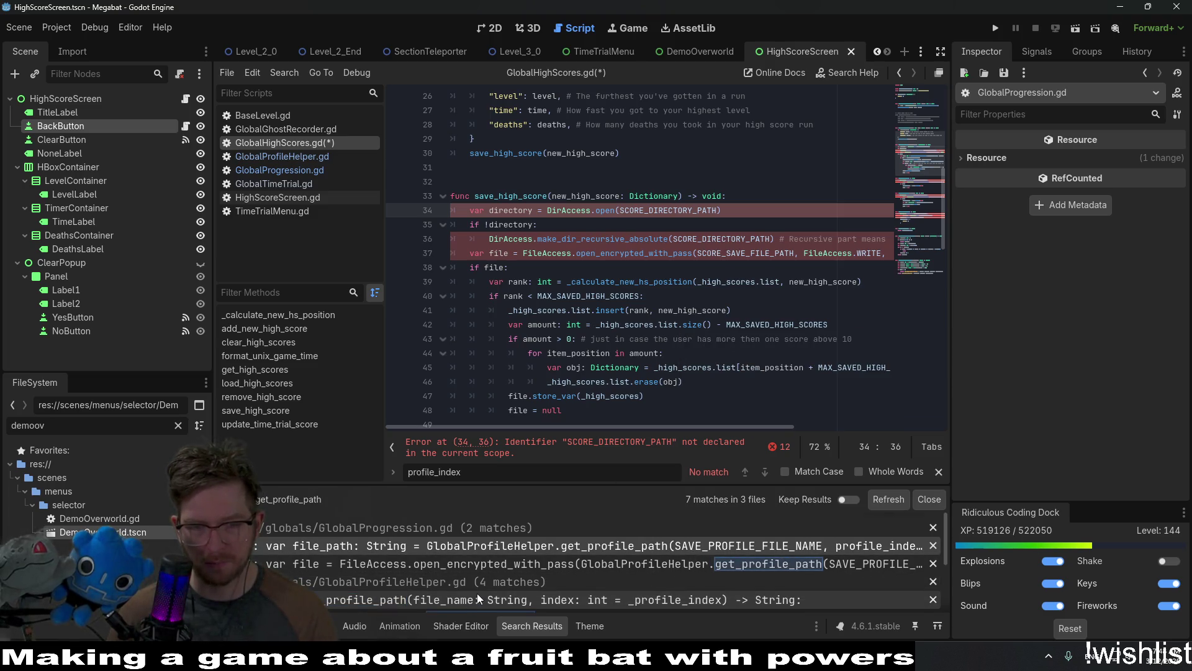
scroll(477, 593, "down", 1)
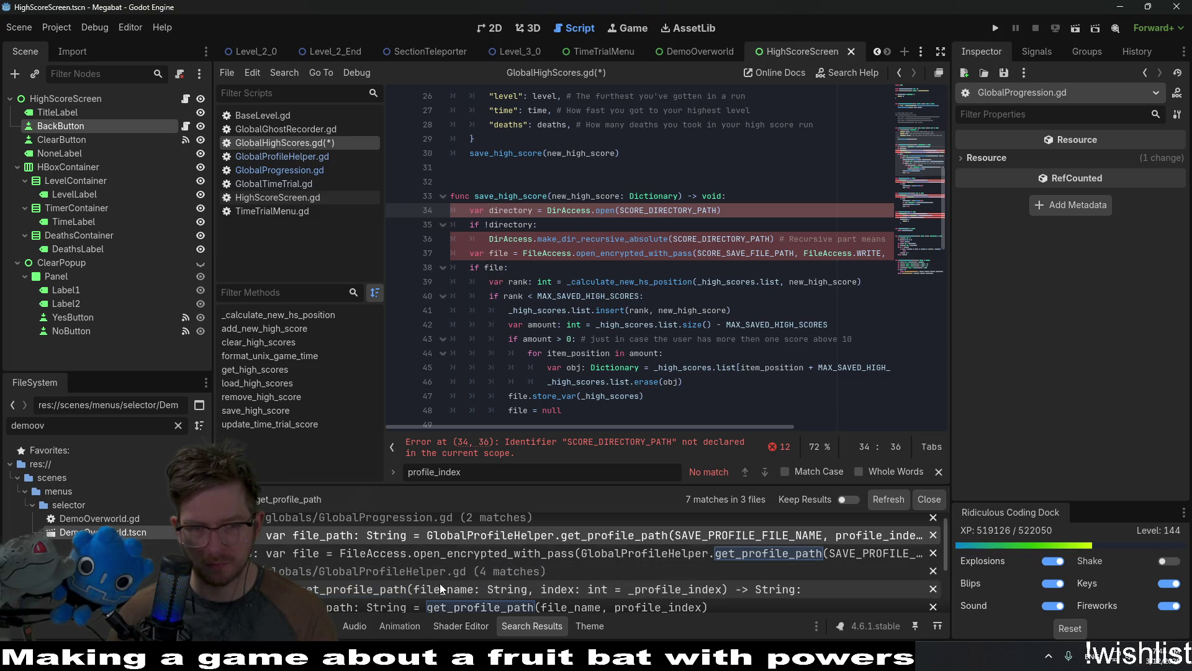
left_click(608, 253)
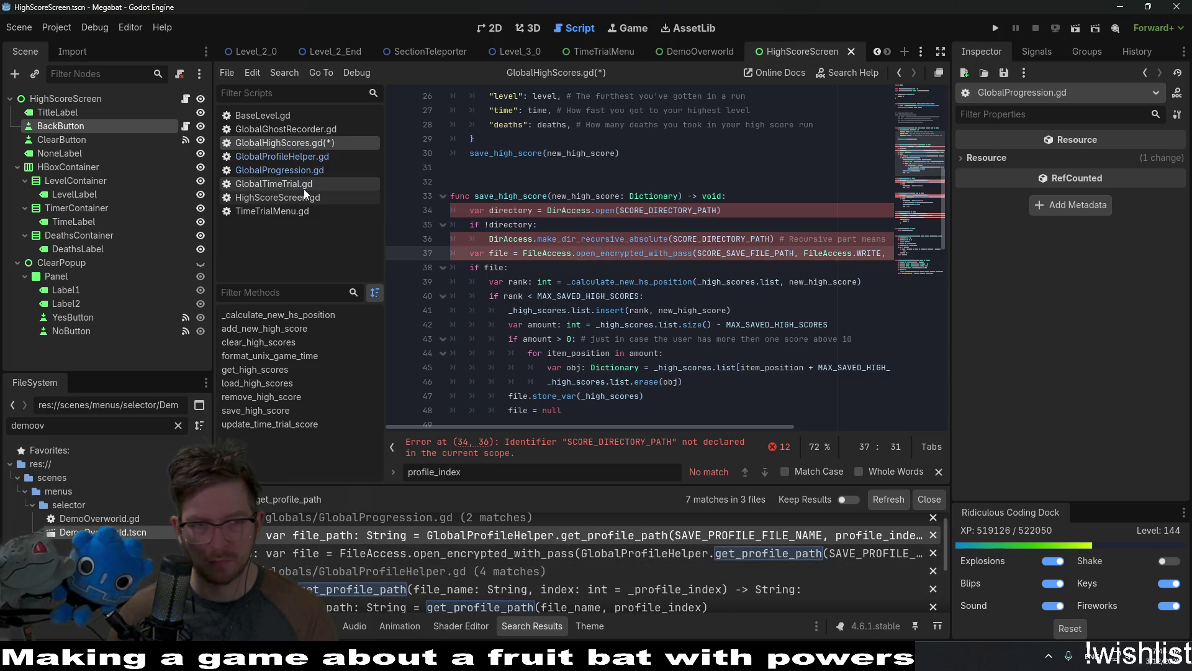
left_click(289, 156)
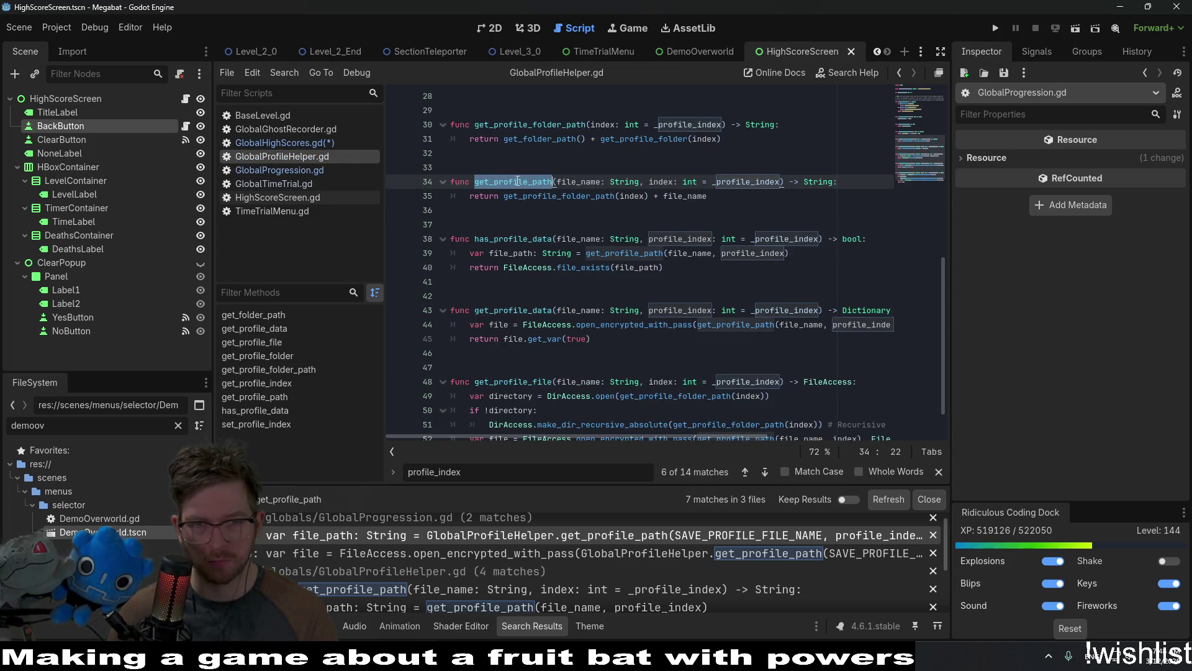
left_click(306, 144)
Select the old directory-creation lines at the start of save_high_score.
key("Up")
key("Up")
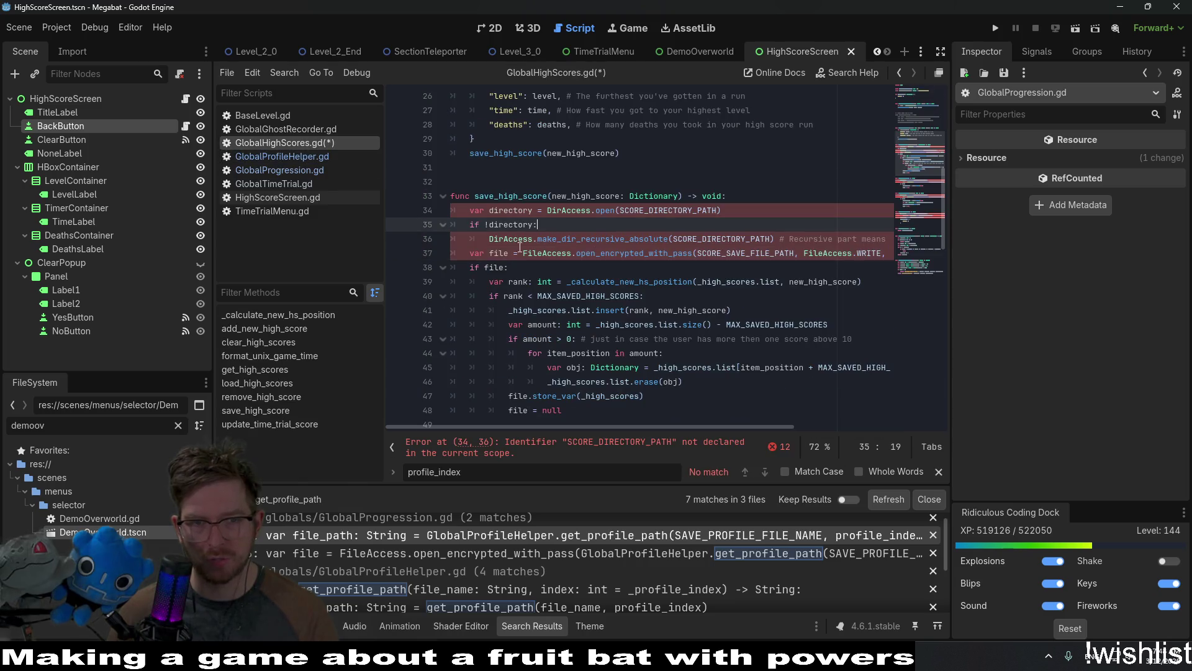
left_click(521, 254)
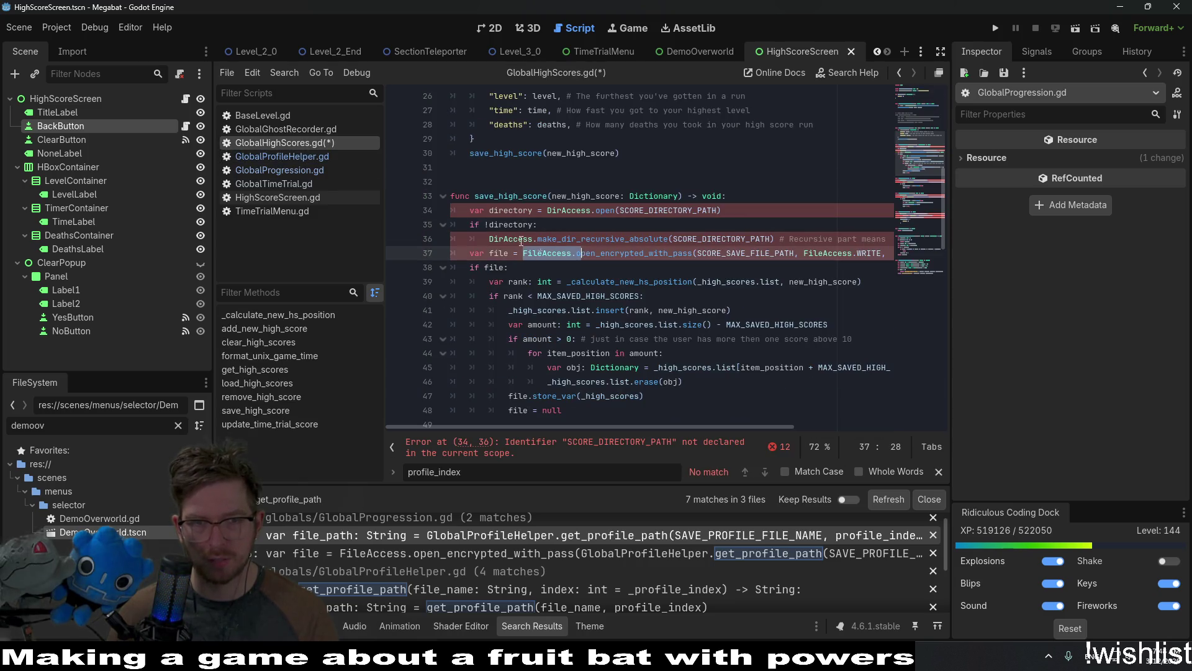
key("Home")
key("shift+Up")
key("shift+Up")
key("shift+Up")
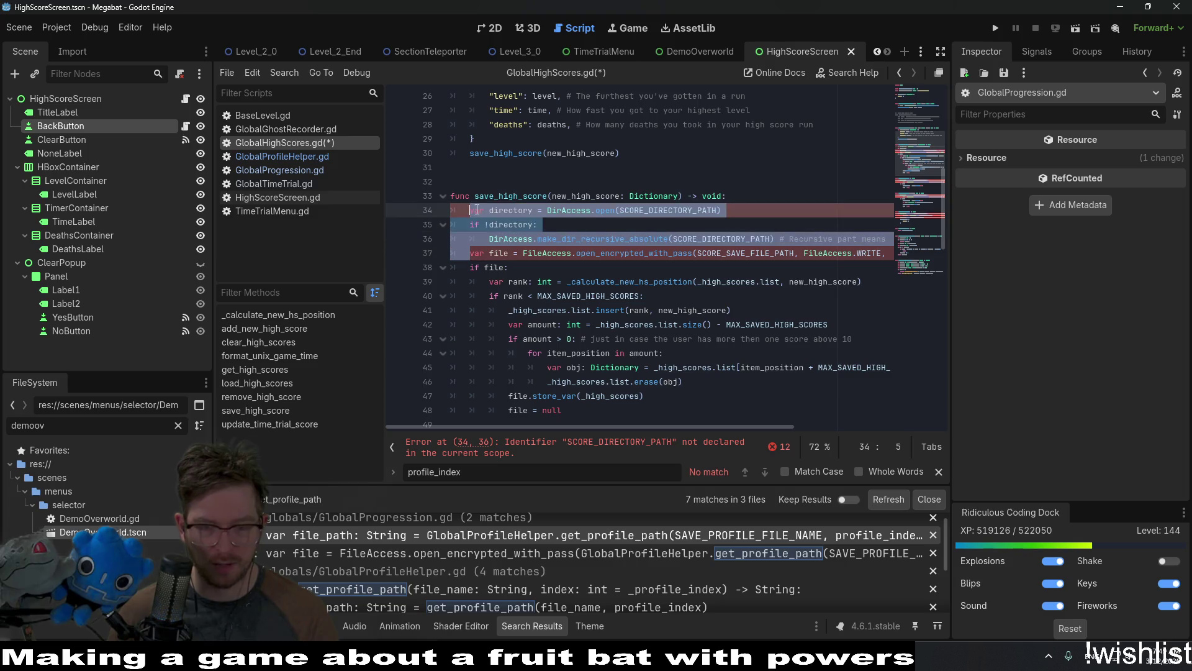
Delete the DirAccess directory-creation lines and the old FileAccess call after var file.
key("Delete")
left_click_drag(523, 209, 903, 210)
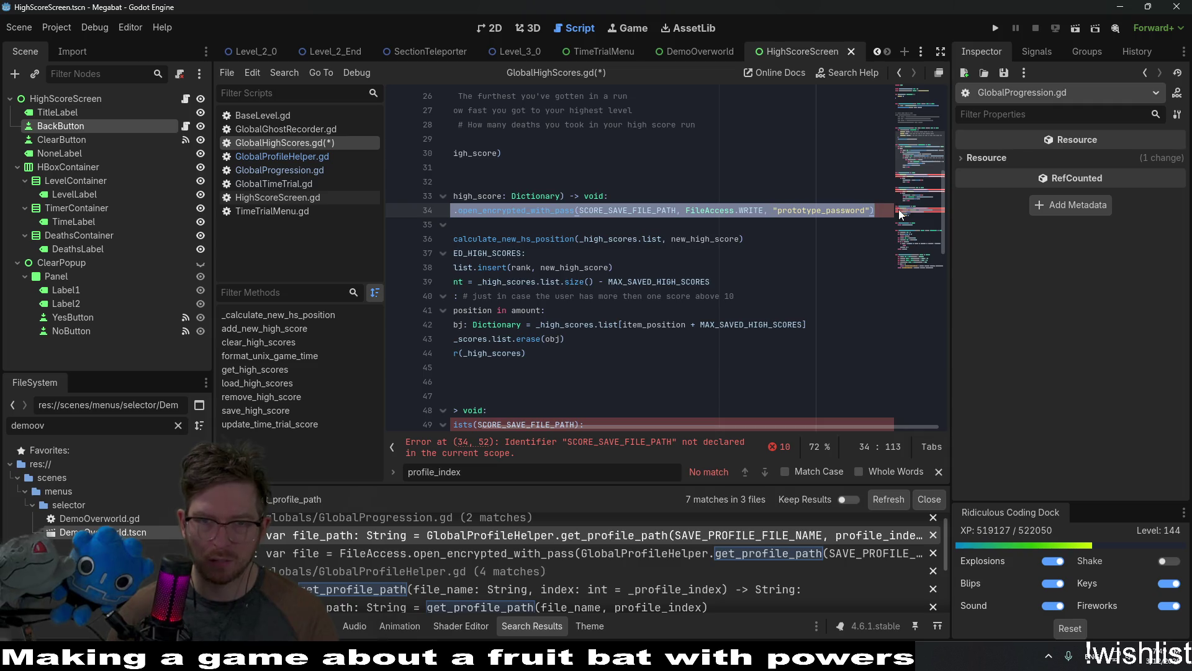
key("BackSpace")
left_click(574, 239)
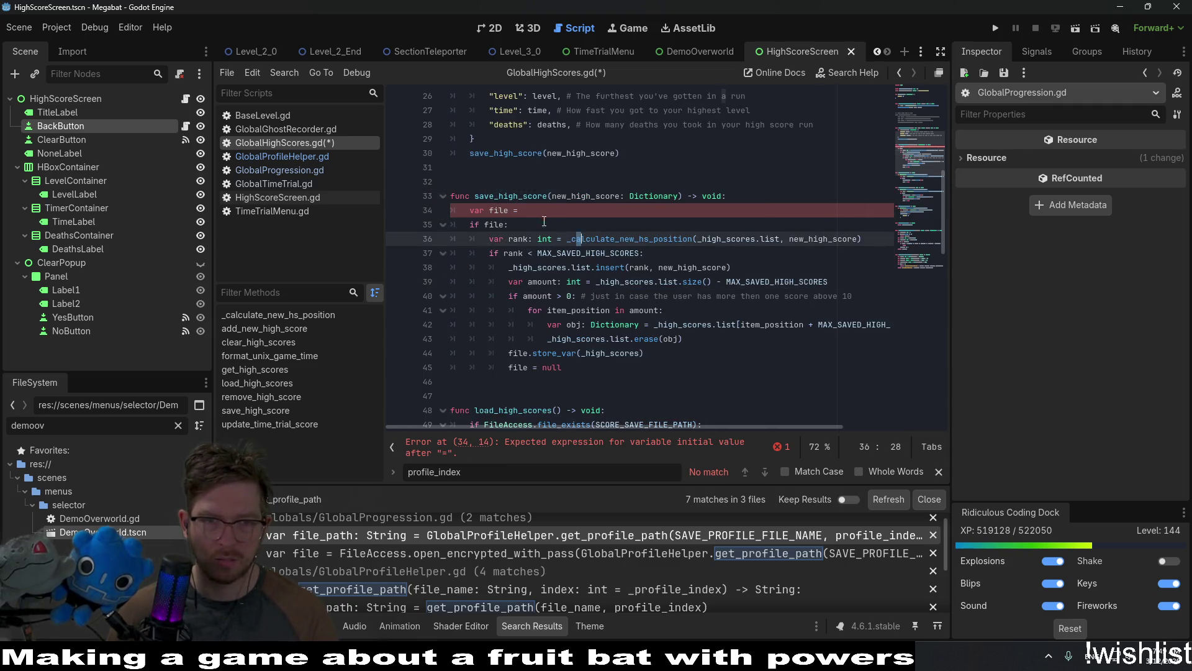
key("Up")
key("Up")
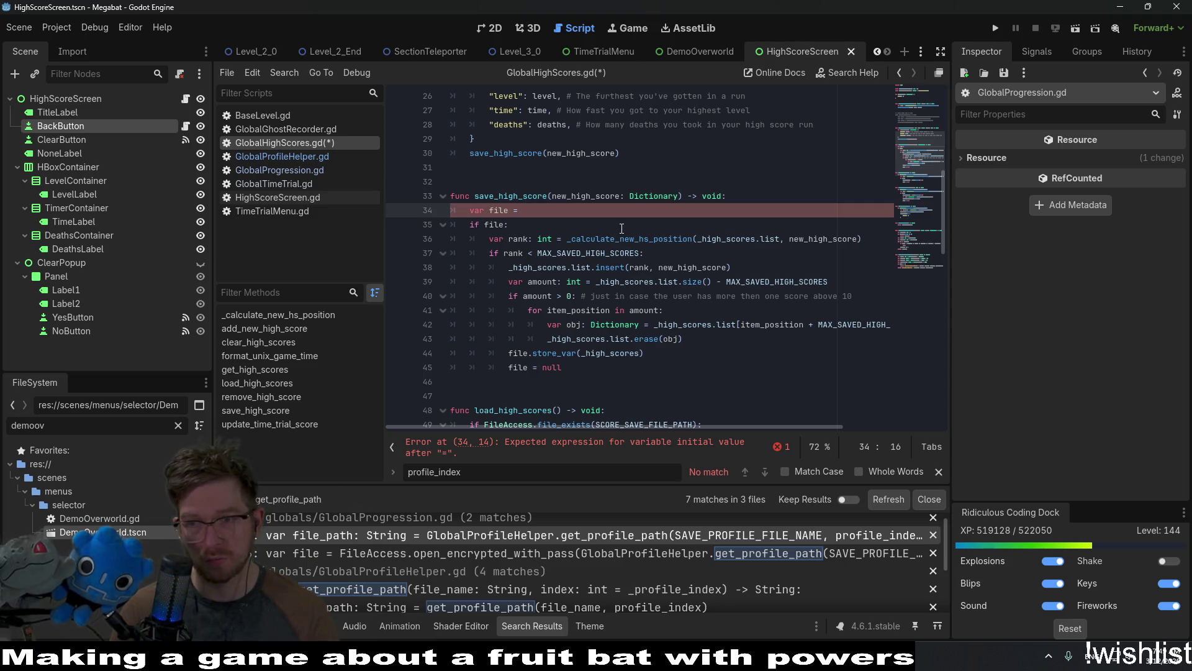
Assign var file = GlobalProfileHelper.get_profile_path(HIGH_SCORE_FILE_NAME) using autocomplete.
type("G")
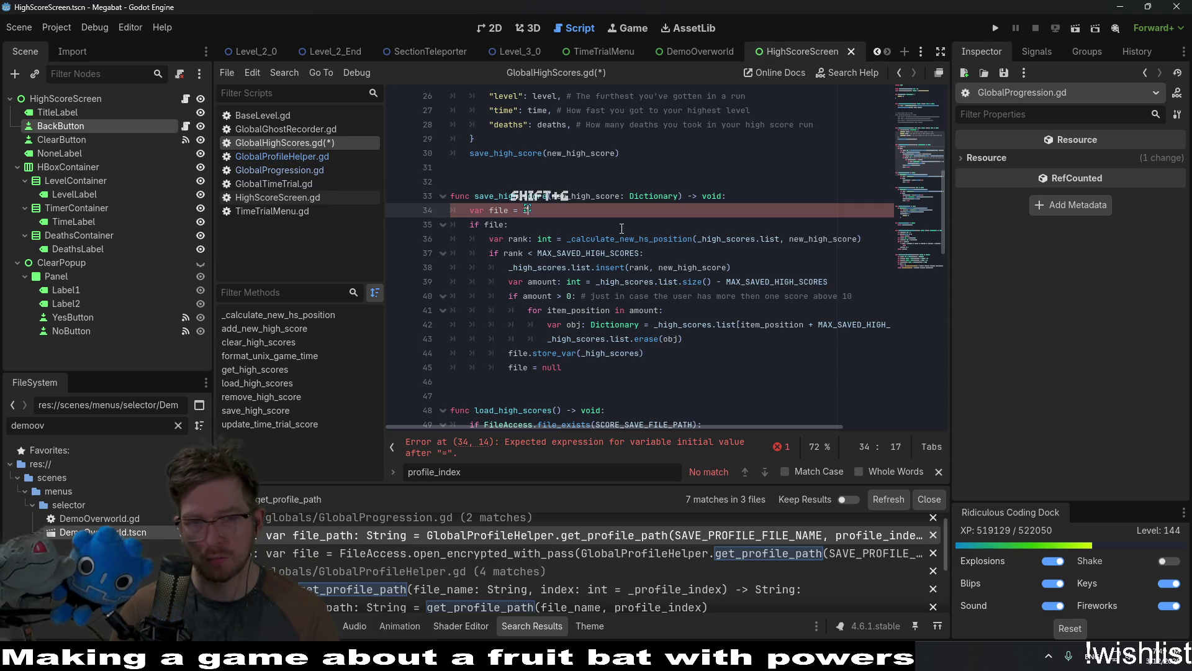
type("lobalProfileHelper")
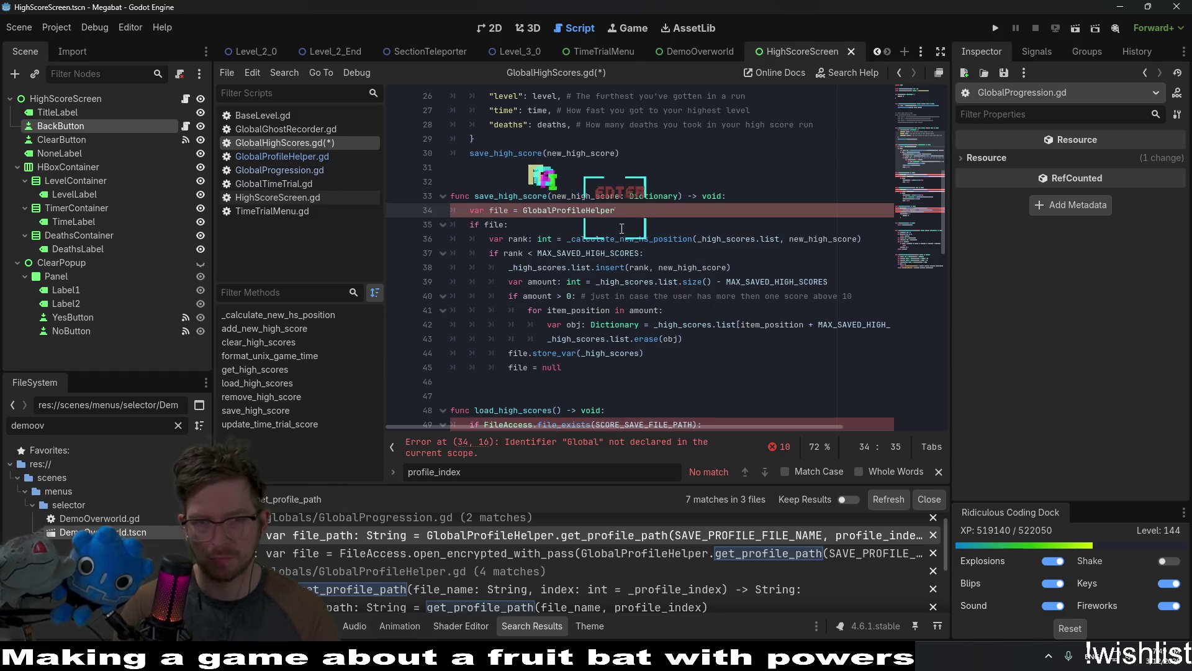
key("Return")
type(".")
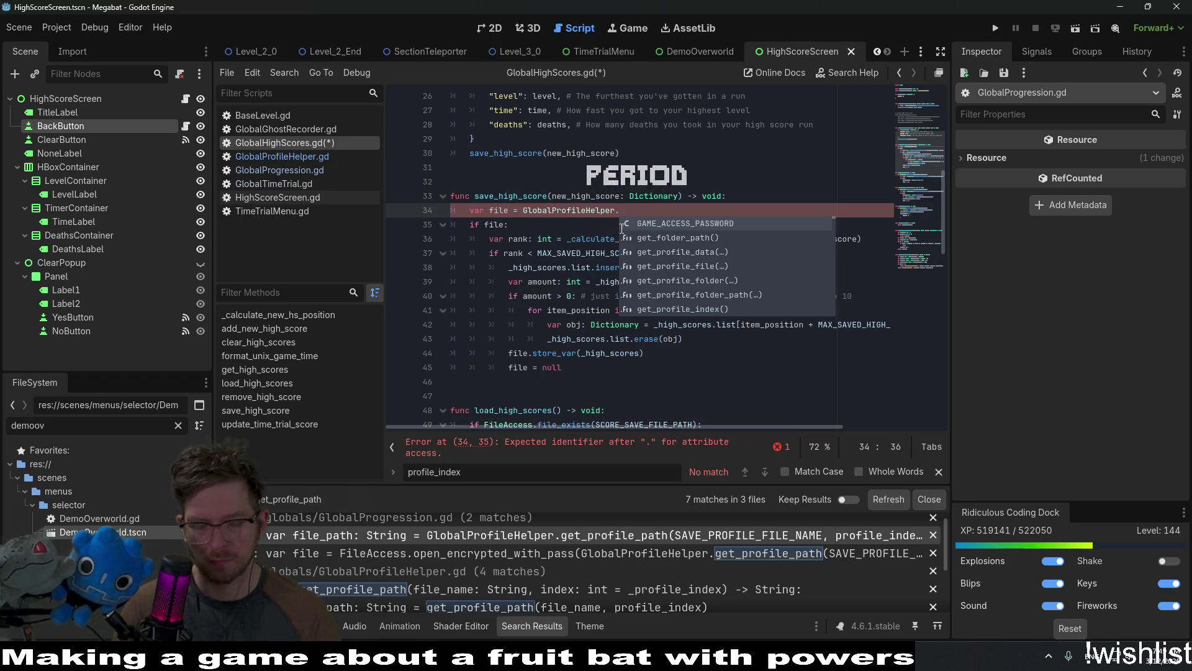
type("get_profile_path")
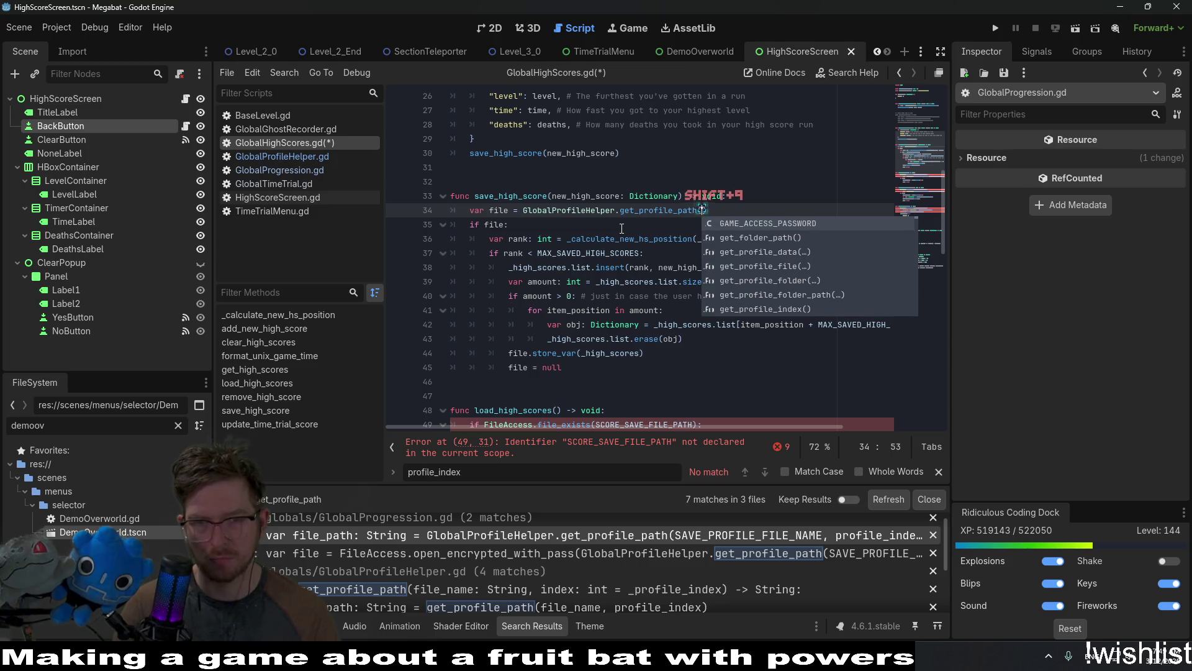
type("(")
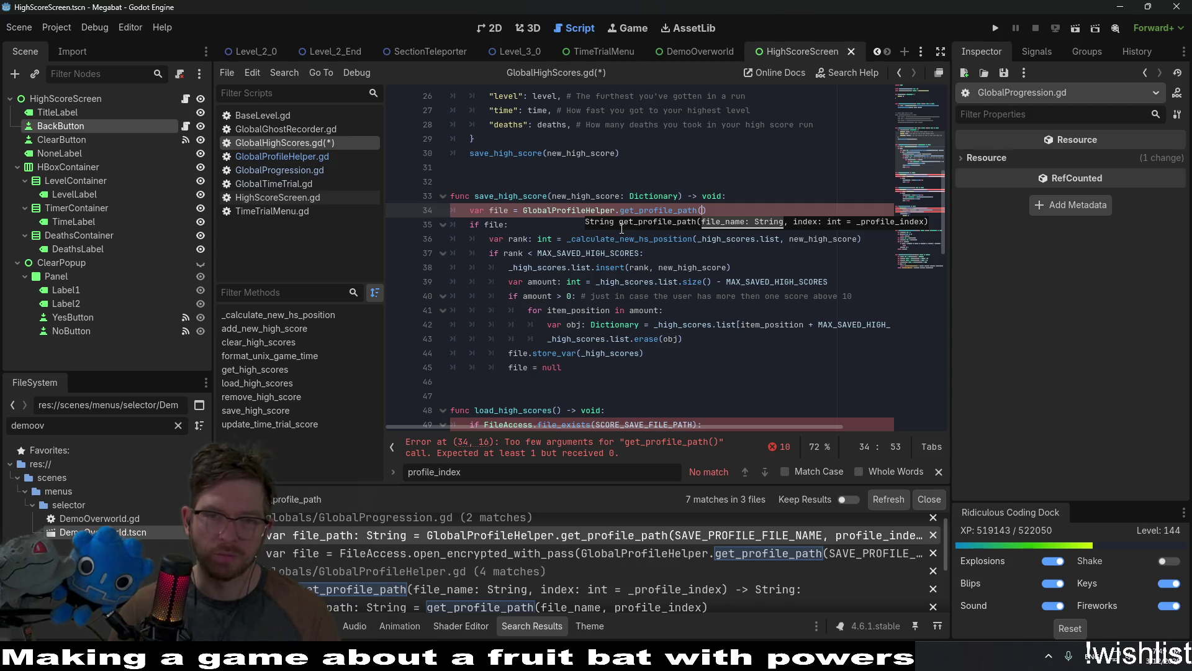
type("HIG")
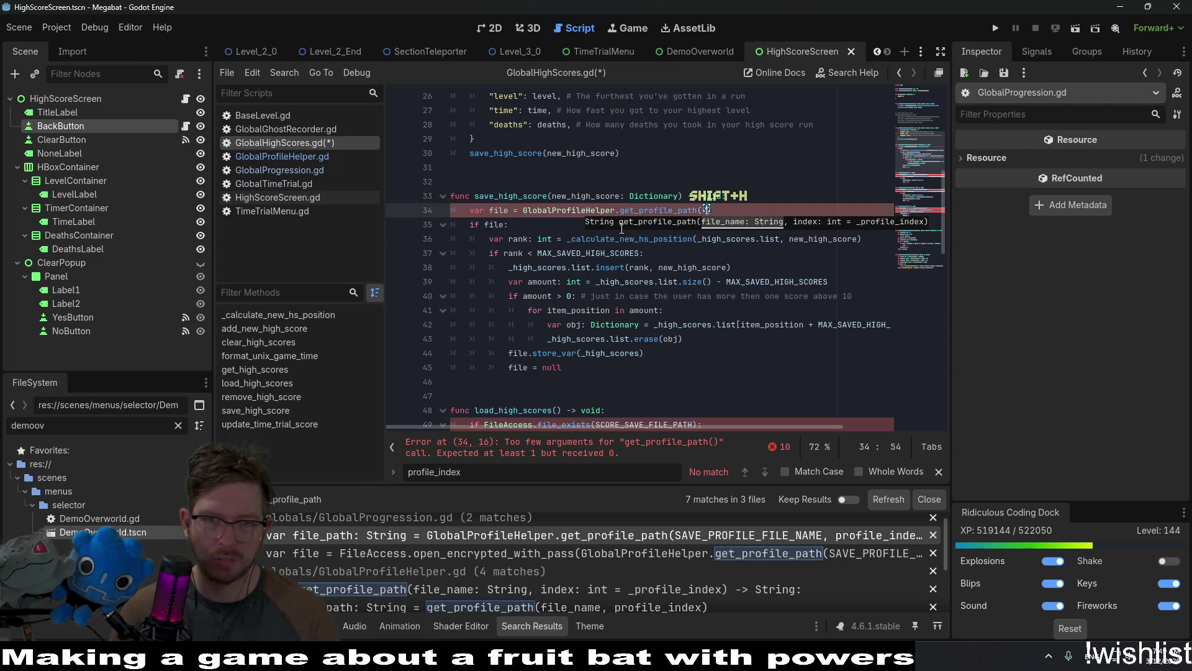
key("Return")
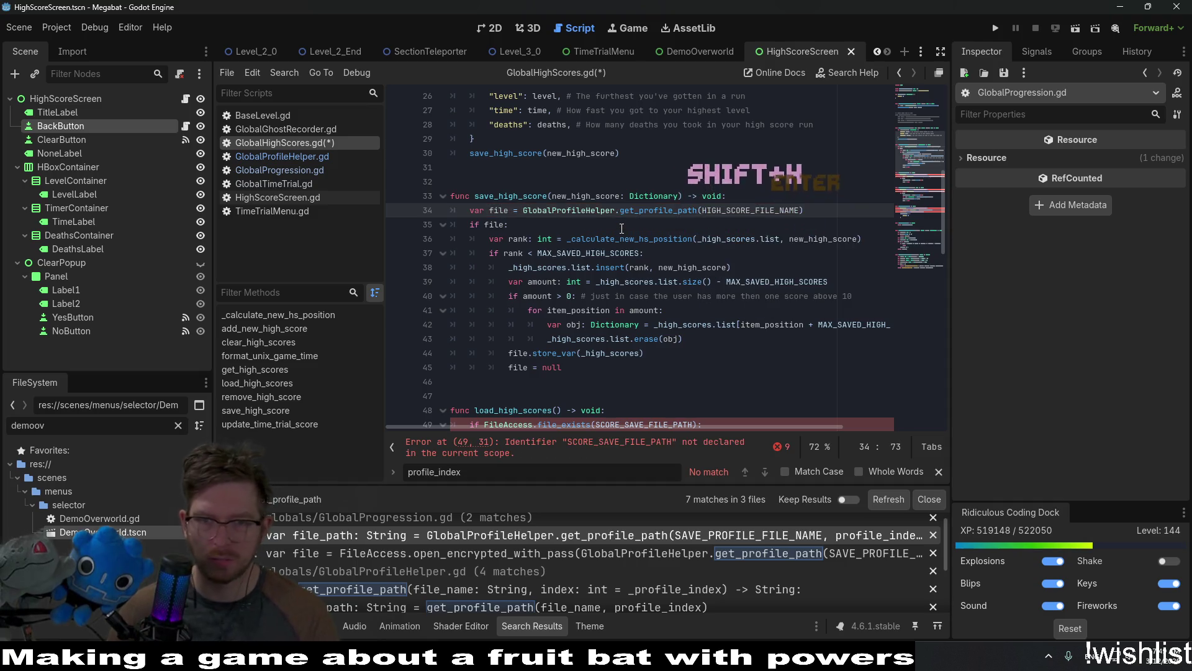
left_click(582, 209)
scroll(528, 193, "down", 1)
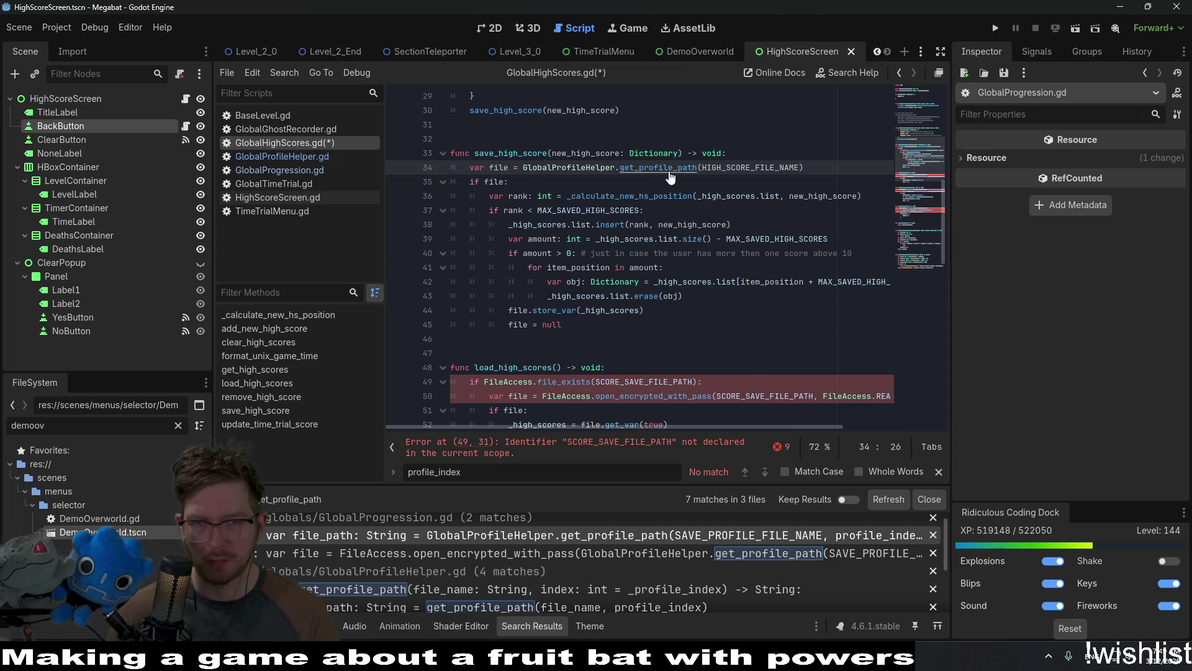
Follow get_profile_path through get_profile_folder_path and get_folder_path, then select get_profile_file on line 48.
left_click(646, 168, "ctrl")
scroll(566, 236, "down", 1)
scroll(566, 236, "up", 1)
left_click(567, 238, "ctrl")
left_click(544, 185, "ctrl")
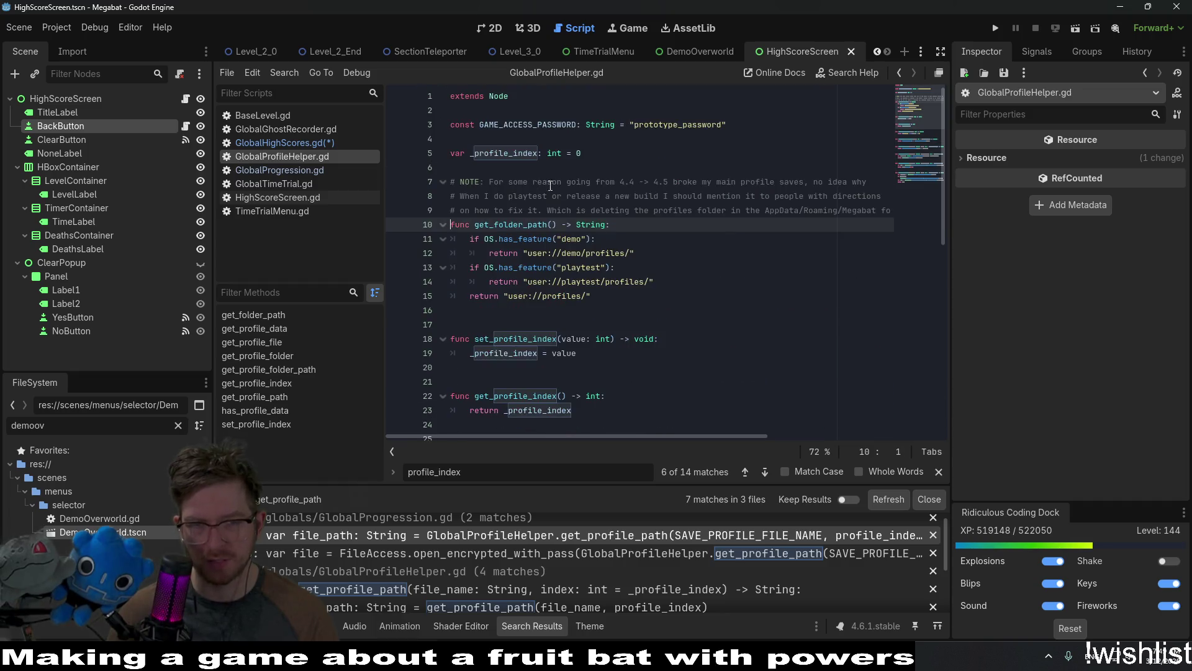
scroll(617, 274, "down", 3)
scroll(617, 274, "down", 7)
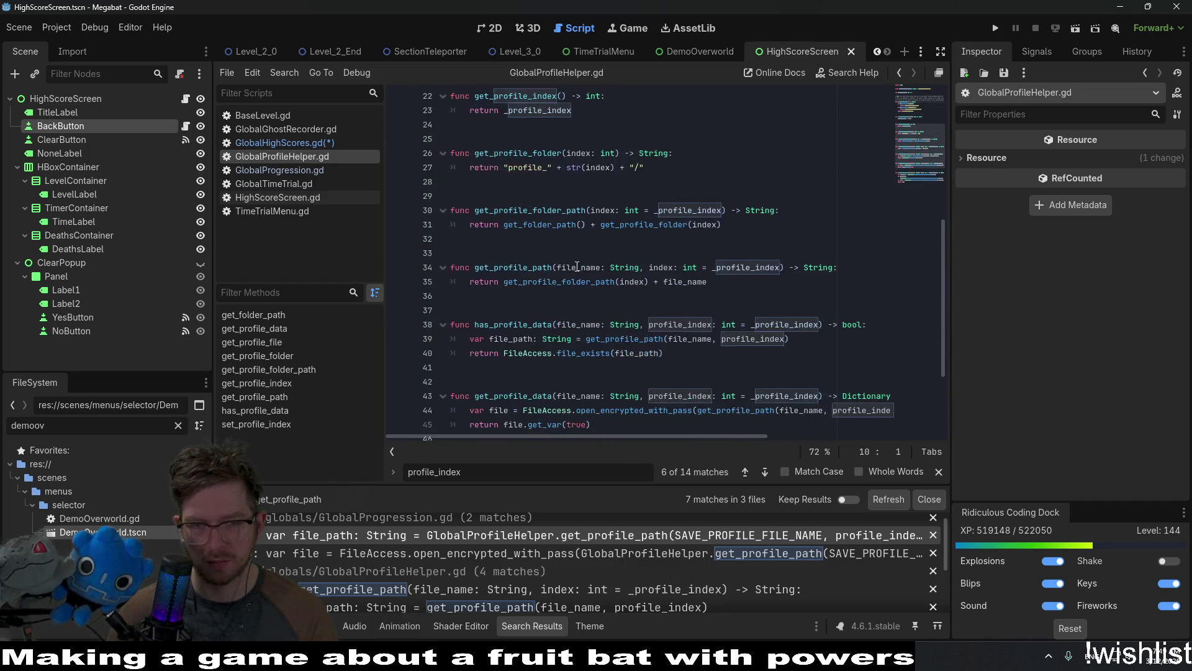
double_click(526, 344)
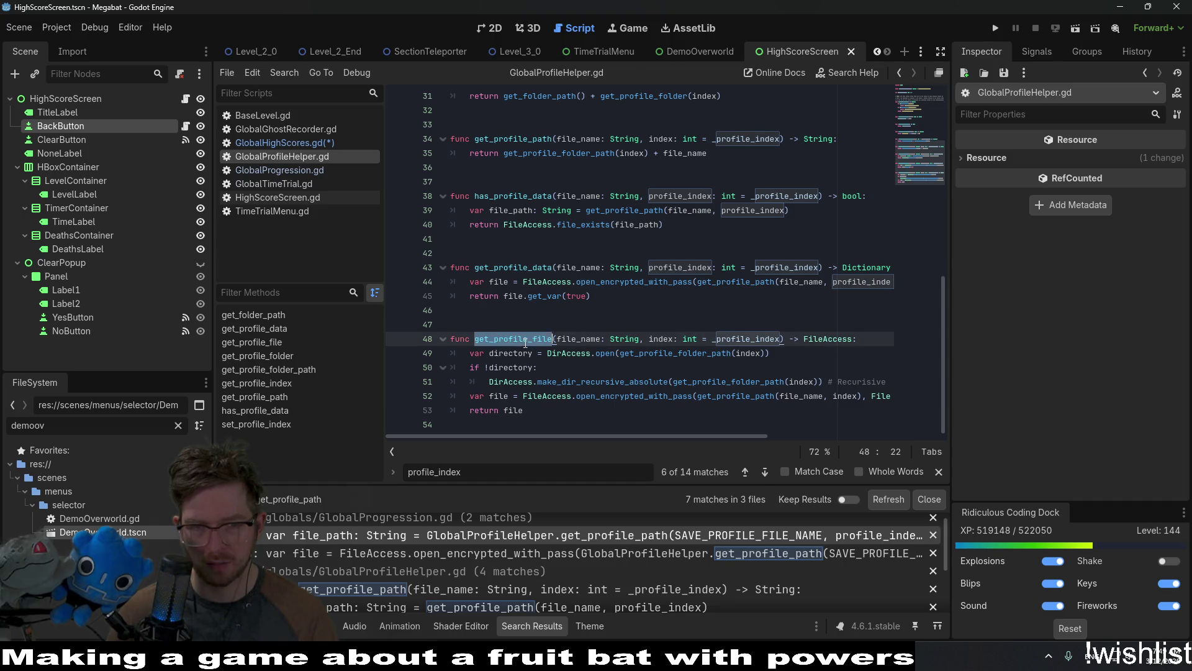
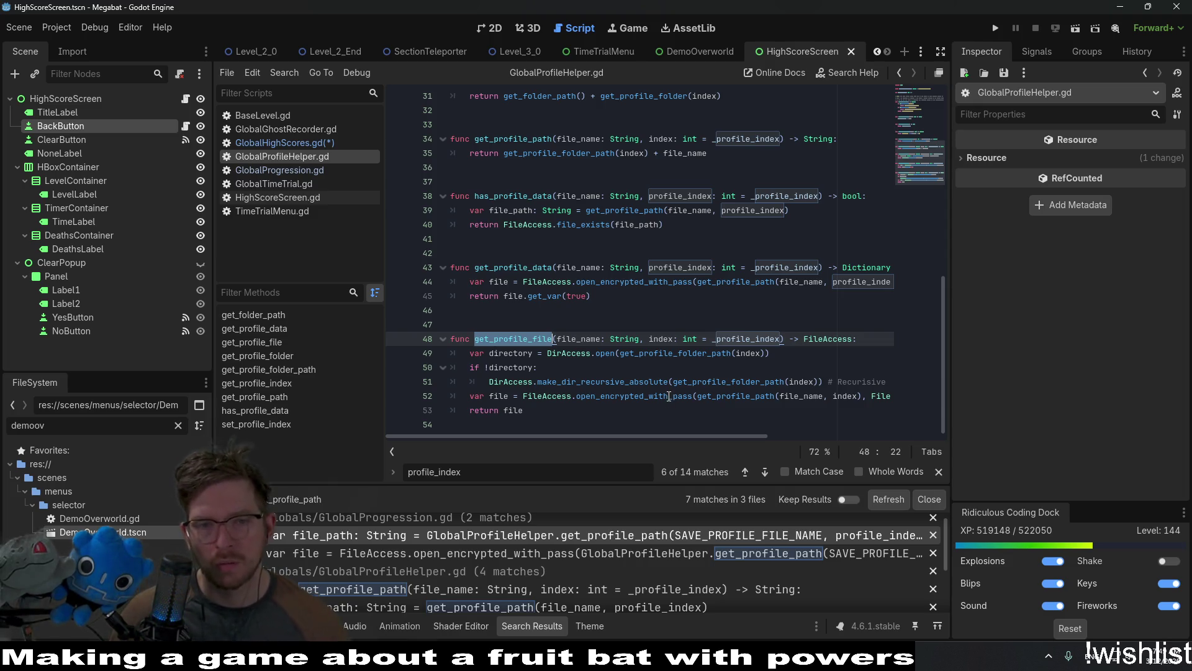
Select has_profile_data in GlobalProfileHelper.gd and search the whole project for it.
mouse_move(668, 397)
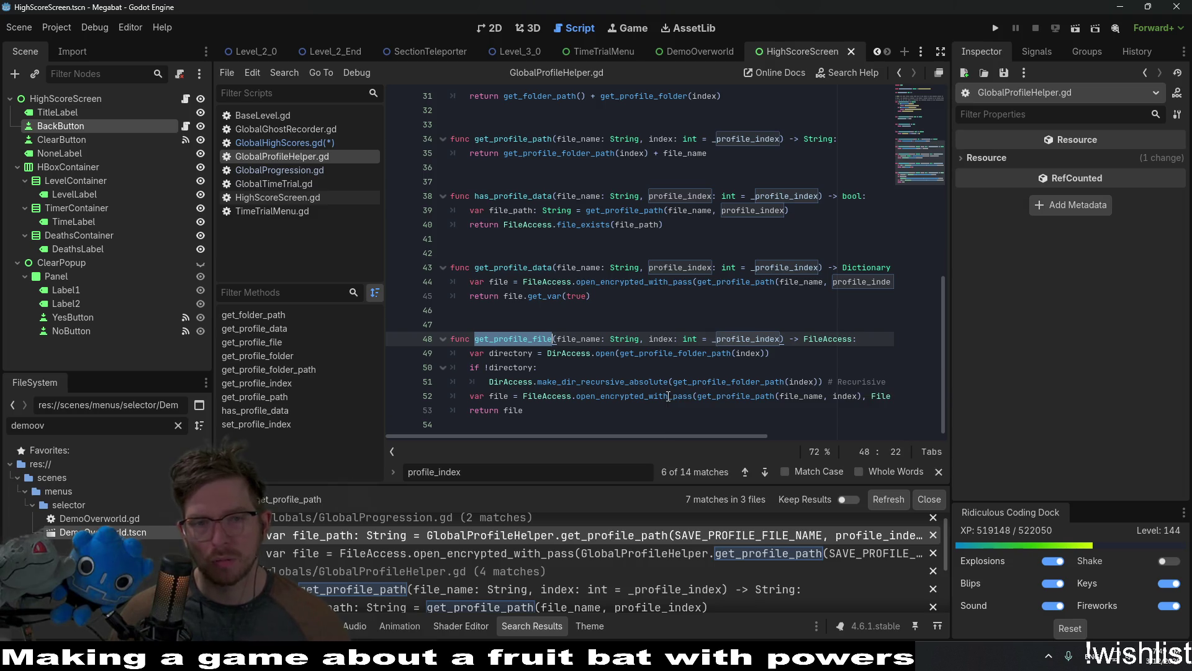
double_click(535, 272)
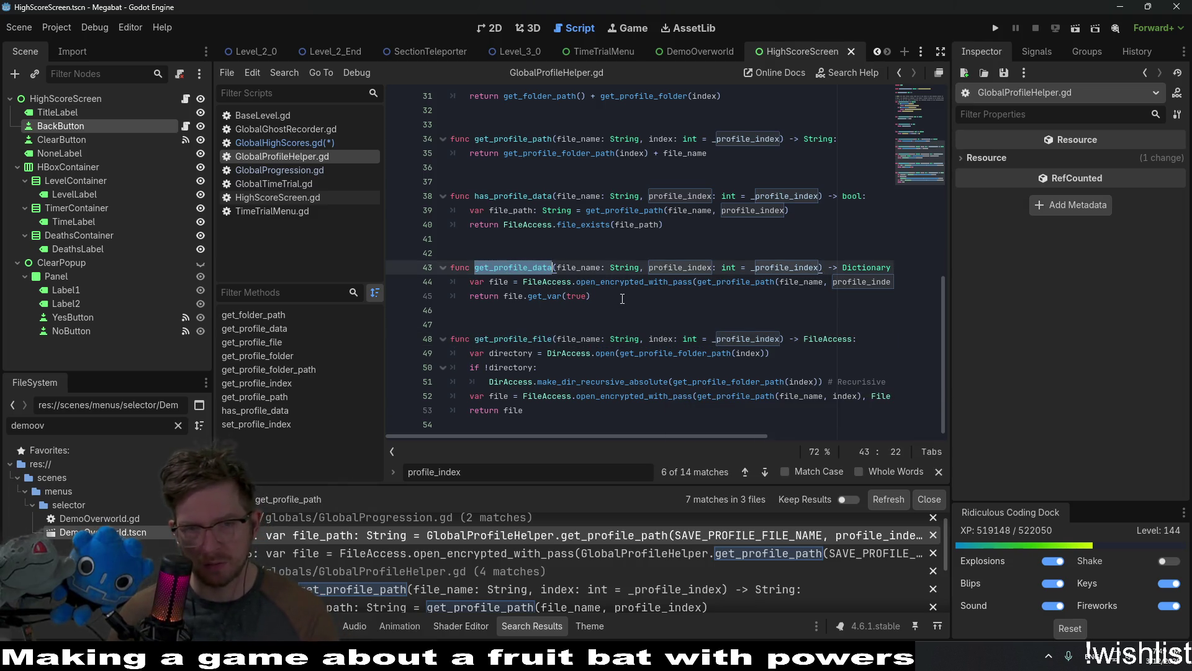
double_click(649, 283)
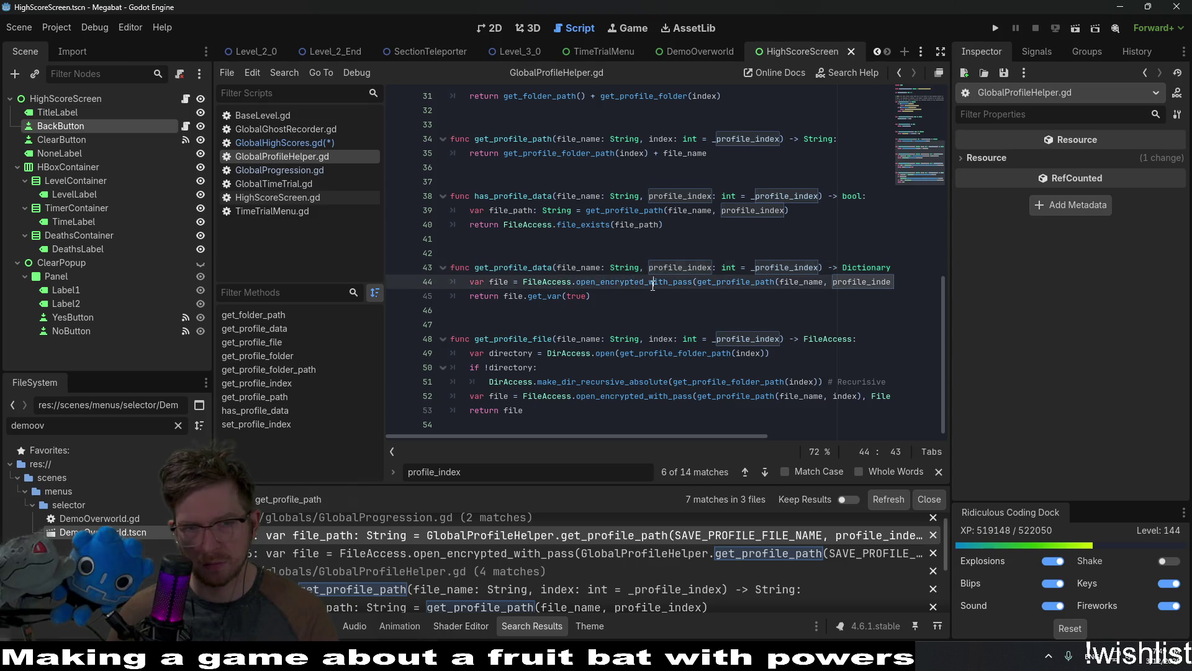
mouse_move(652, 288)
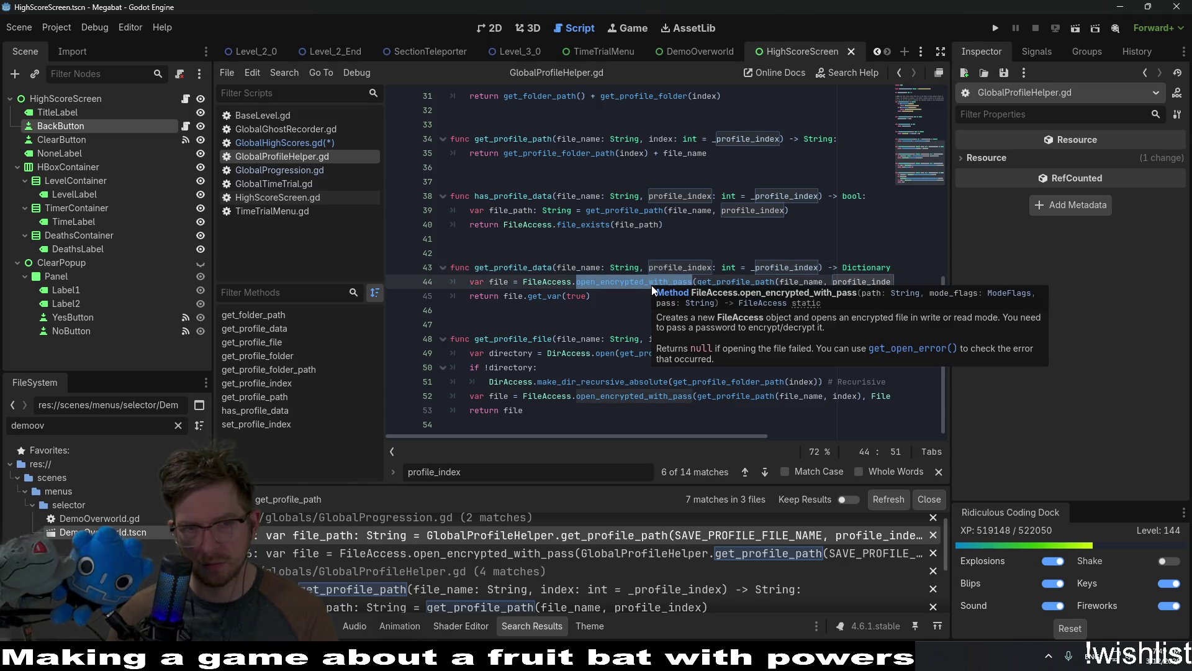
double_click(513, 196)
scroll(712, 282, "up", 1)
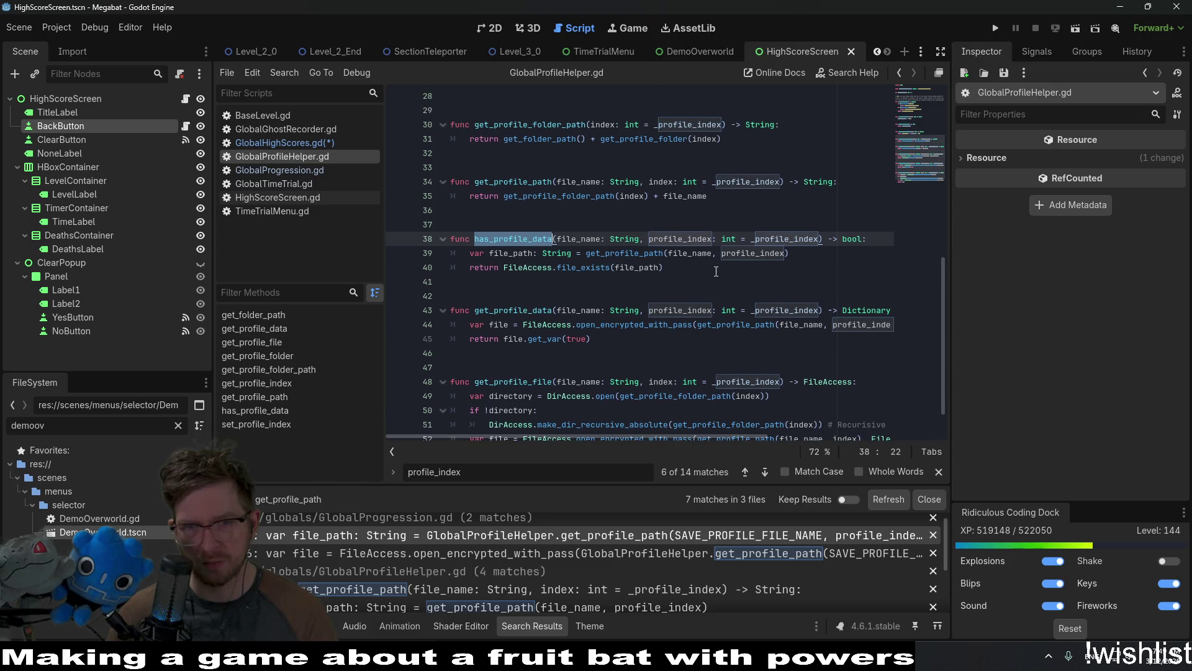
key("ctrl+shift+f")
key("Return")
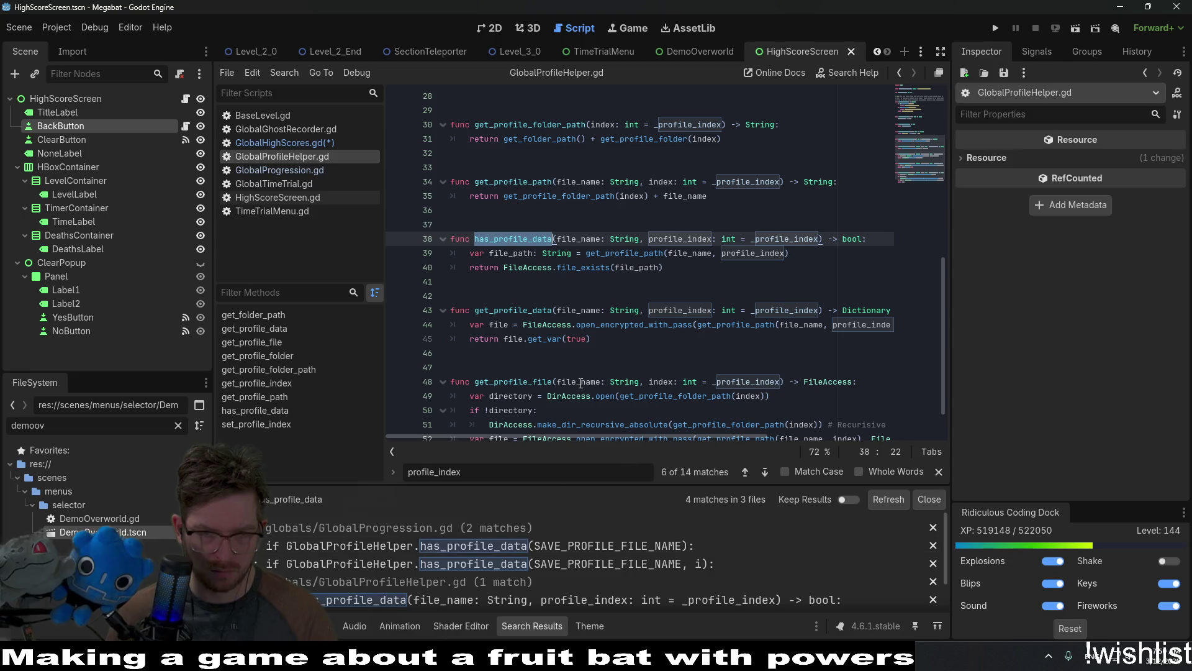
Inspect get_profile_file and its open_encrypted_with_pass call on line 52.
scroll(627, 564, "down", 2)
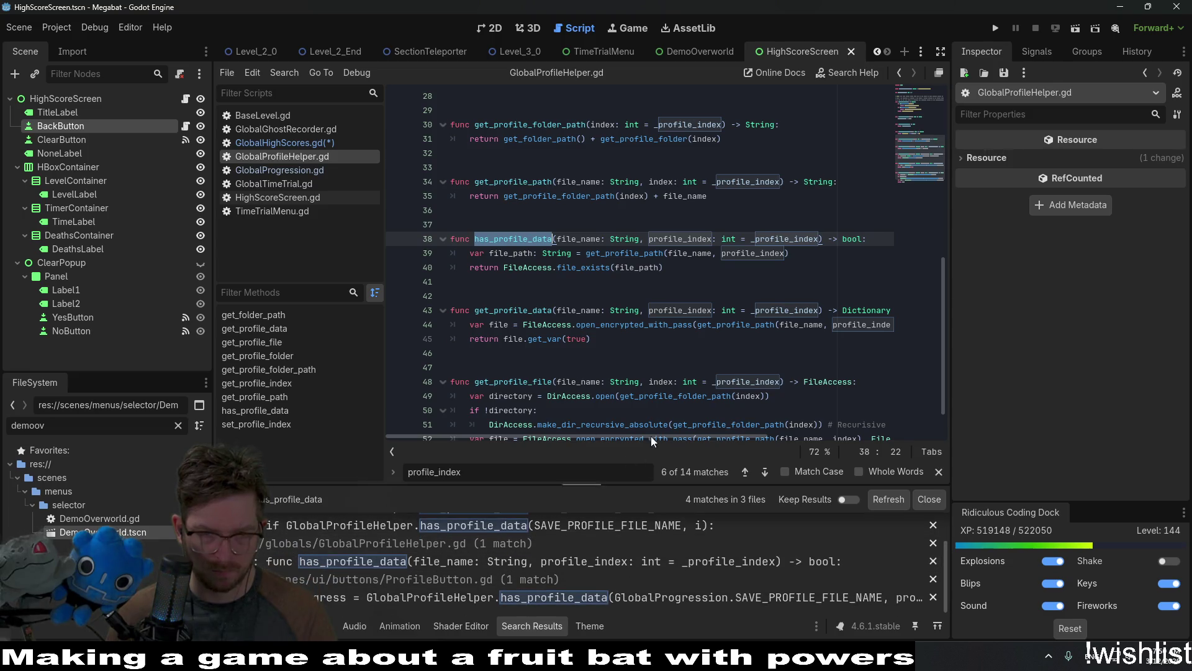
scroll(651, 436, "down", 1)
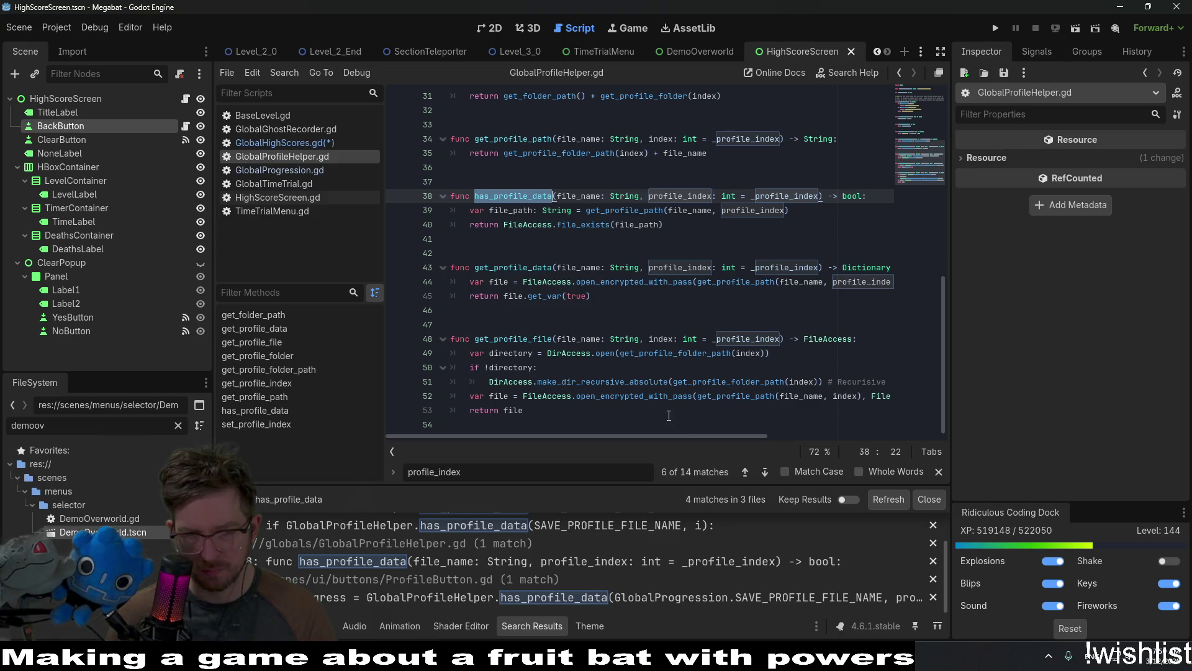
double_click(540, 341)
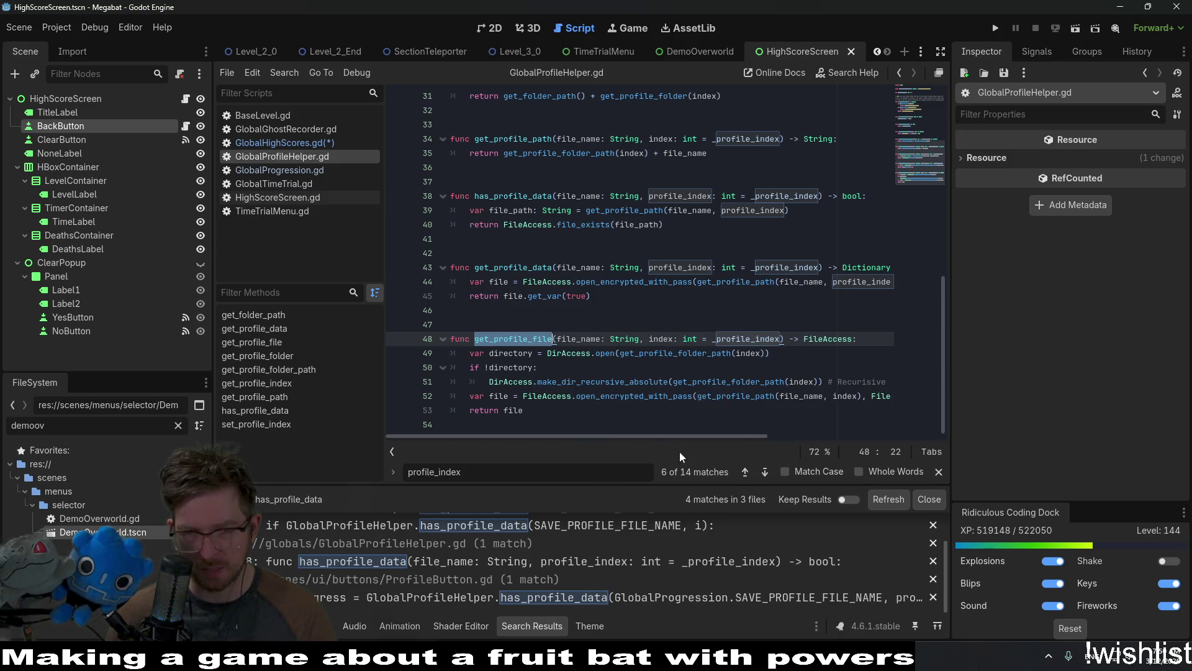
mouse_move(681, 433)
left_mouse_down()
mouse_move(863, 430)
mouse_move(658, 457)
left_mouse_up()
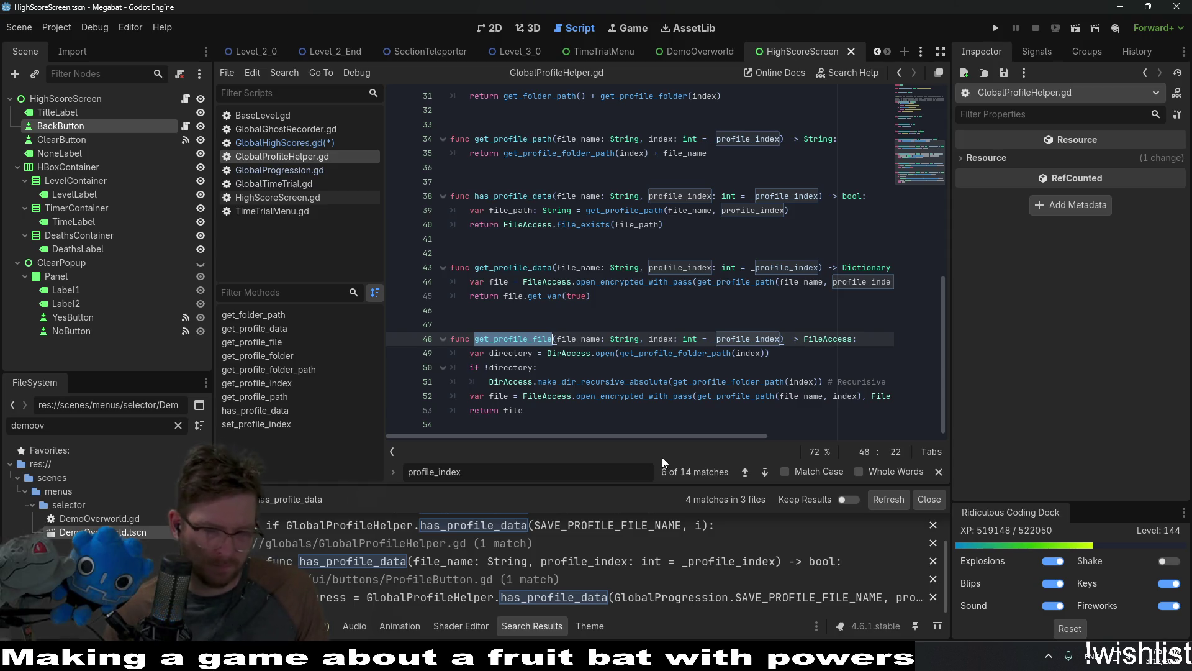
double_click(635, 395)
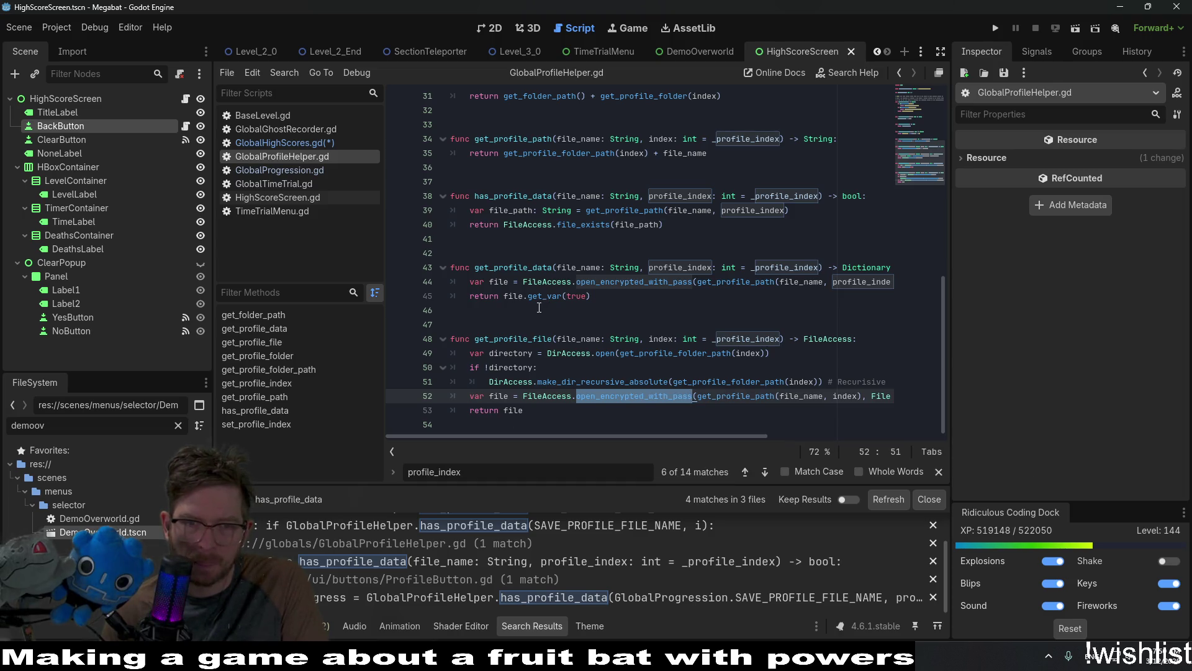
Open the FileAccess class reference from open_encrypted_with_pass and browse it.
left_click(640, 398, "ctrl")
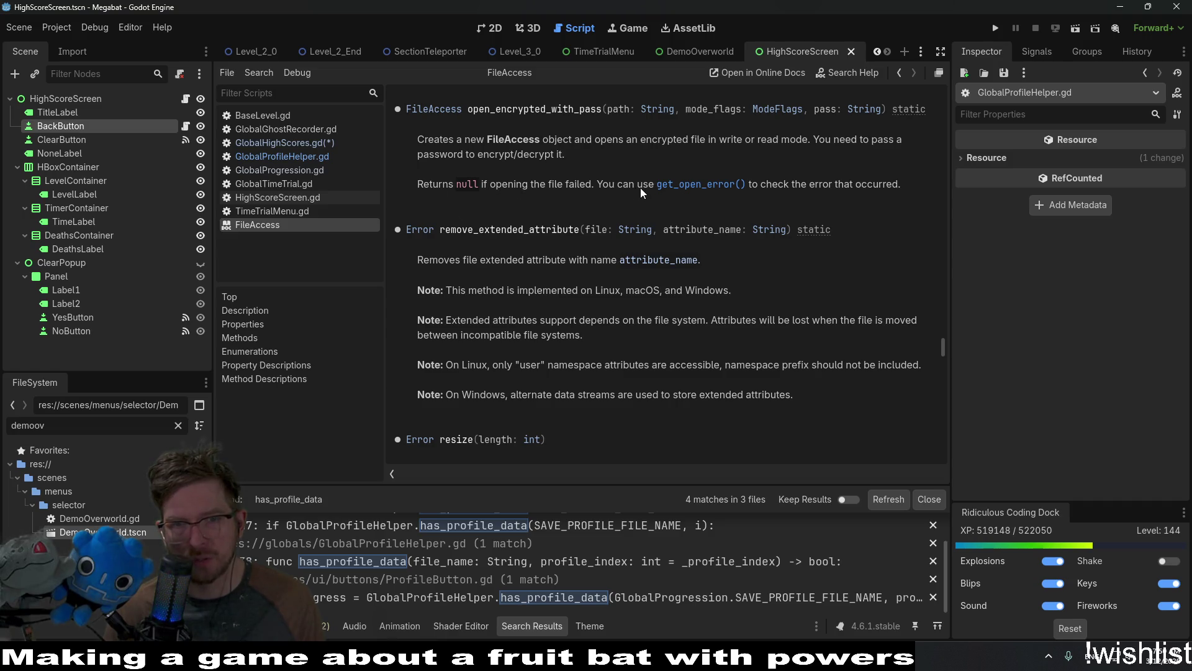
scroll(616, 343, "down", 3)
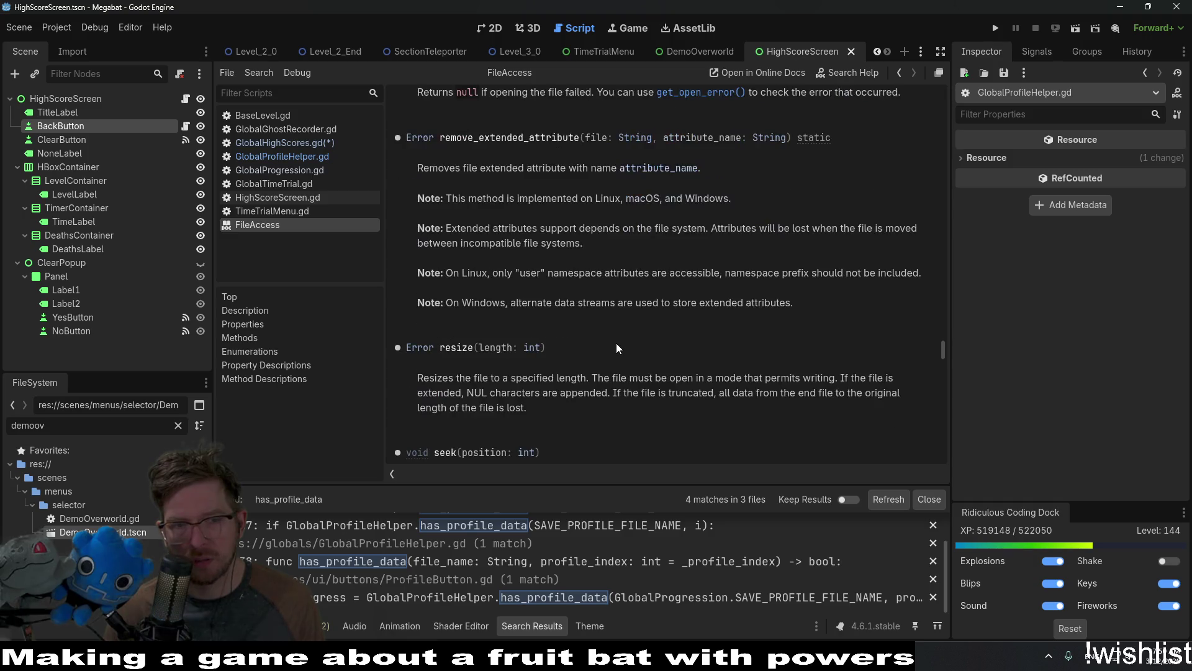
scroll(616, 343, "up", 3)
scroll(616, 343, "up", 5)
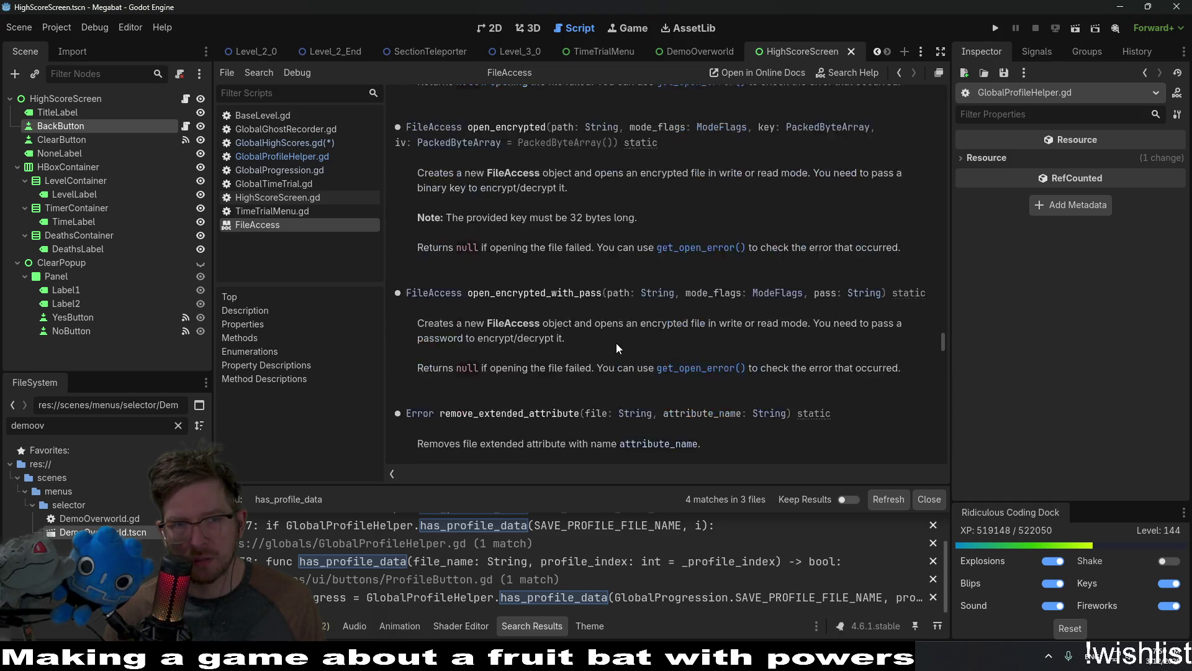
scroll(616, 343, "up", 2)
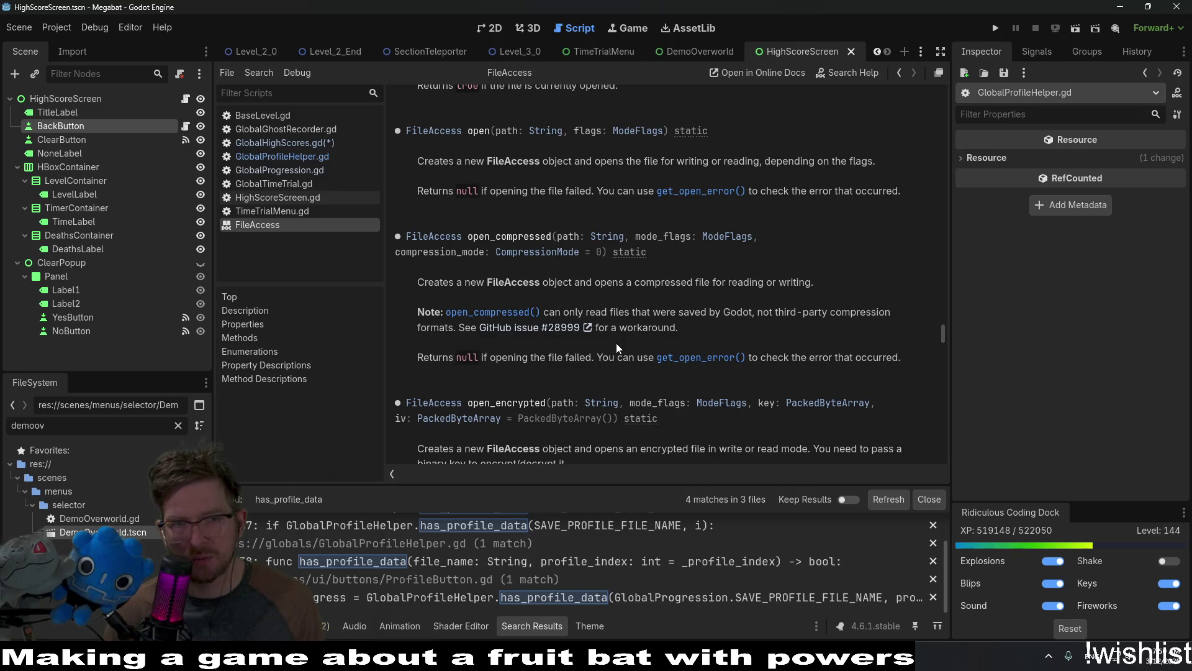
scroll(616, 343, "up", 3)
scroll(616, 343, "up", 2)
scroll(616, 343, "down", 6)
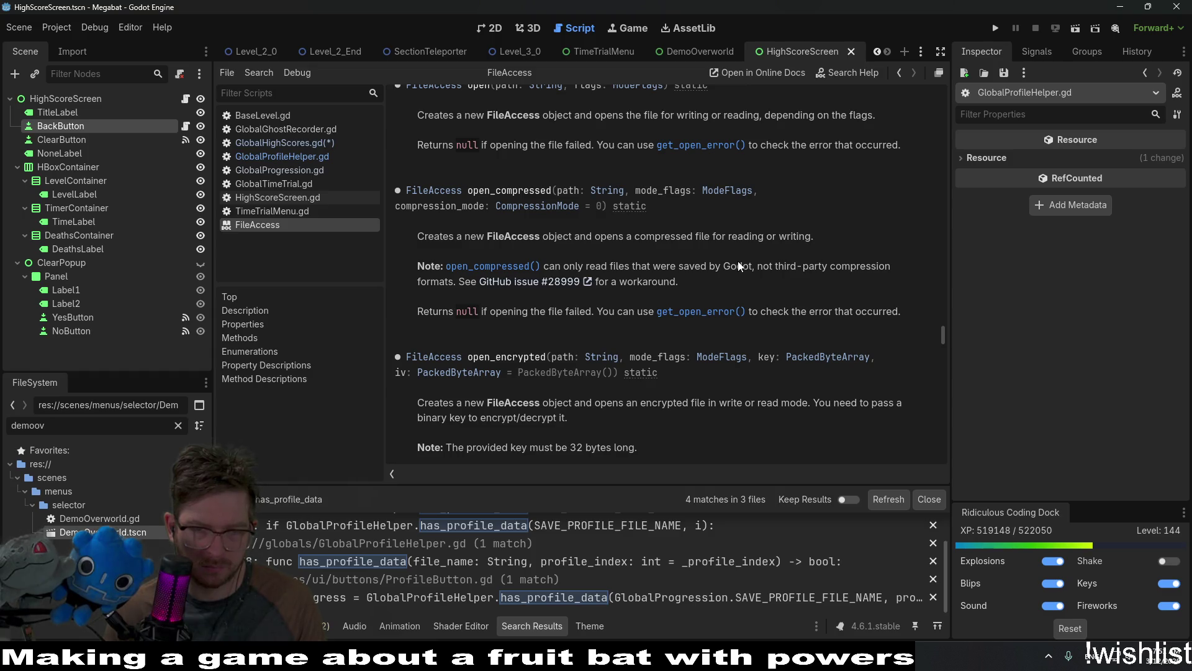
Search the FileAccess page for 'create' to read the modes, then return to GlobalHighScores.gd.
key("ctrl+f")
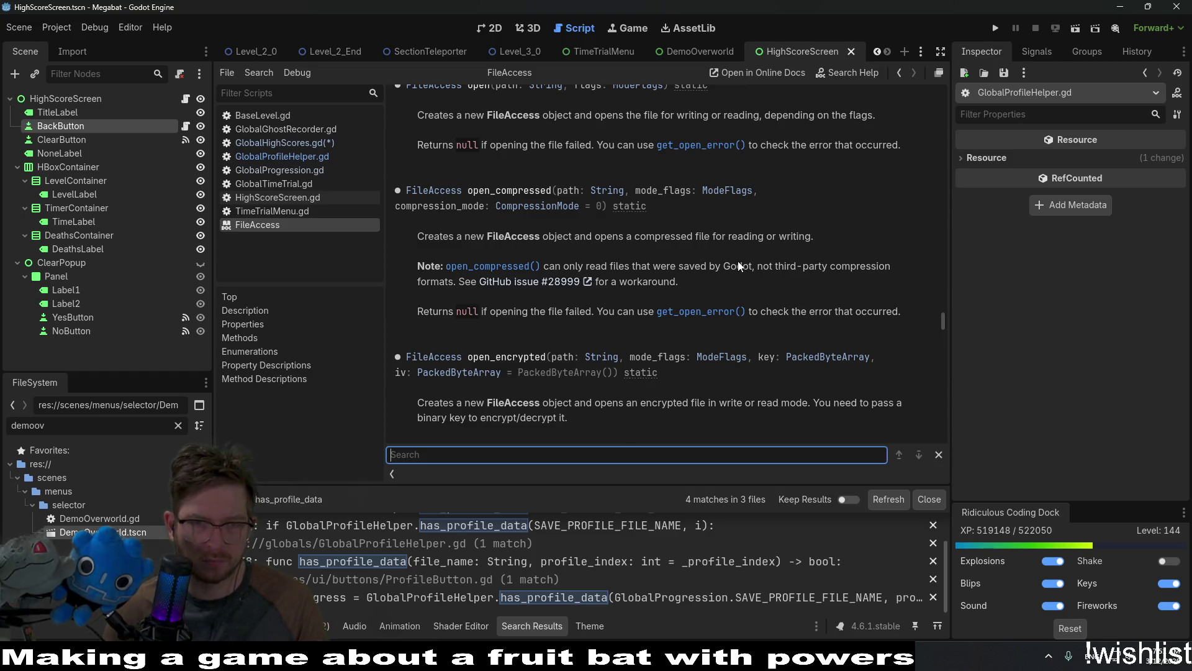
type("create")
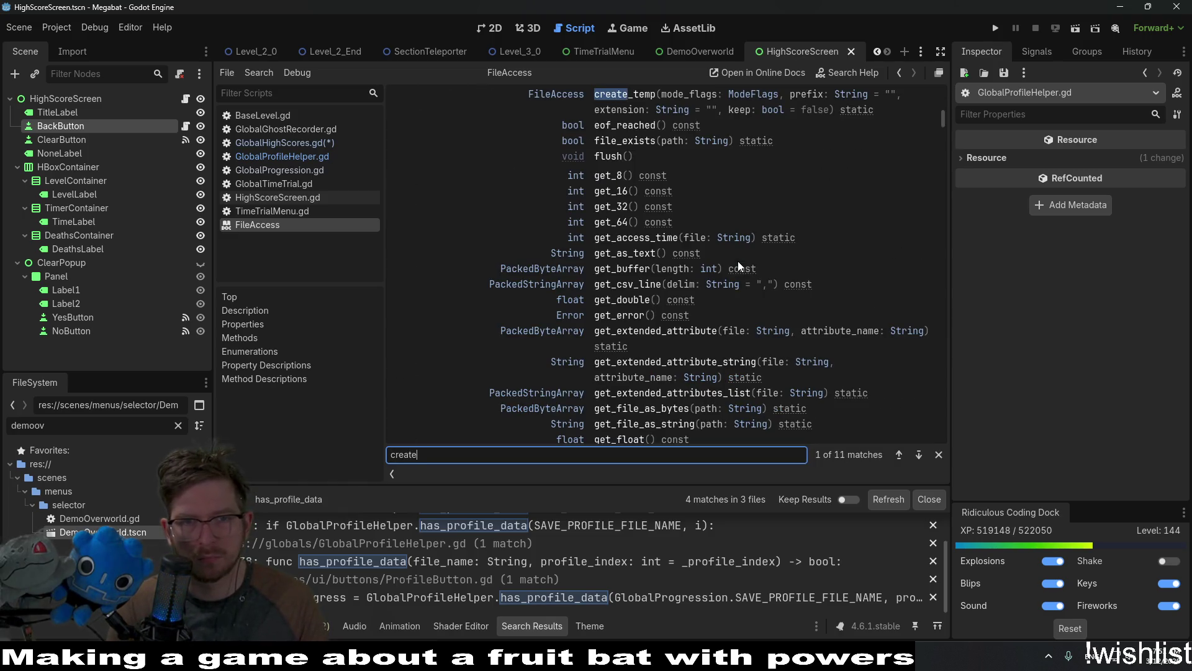
key("Return")
key("Return")
key("Return")
key("Return")
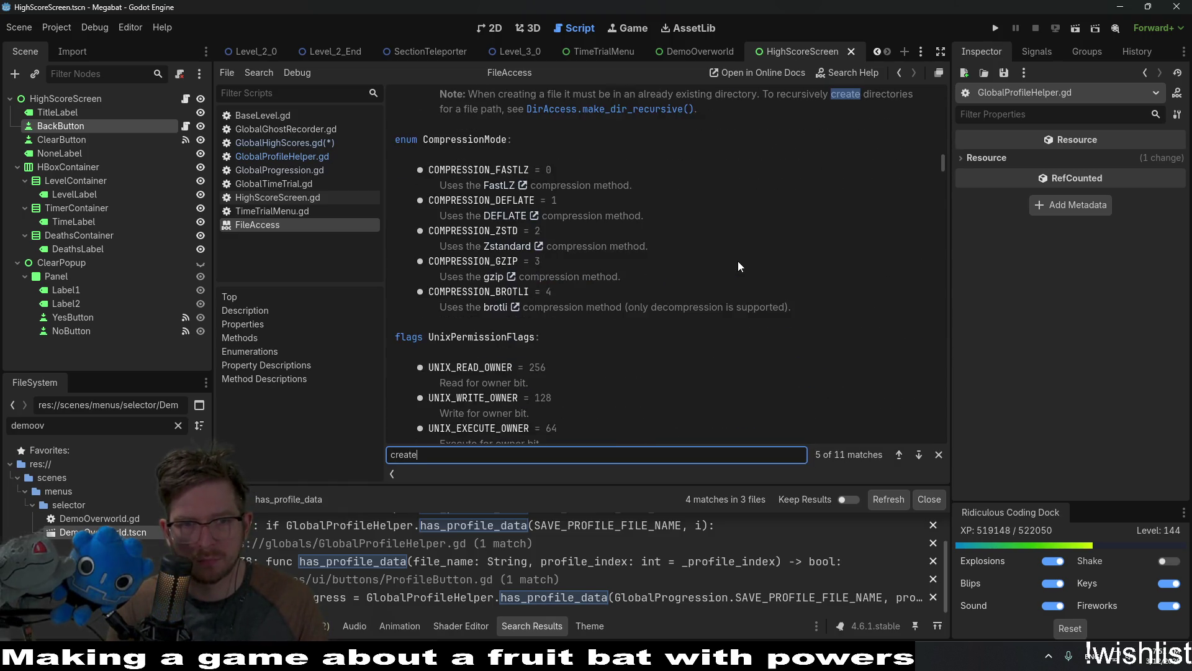
key("Return")
key("Return")
key("Return")
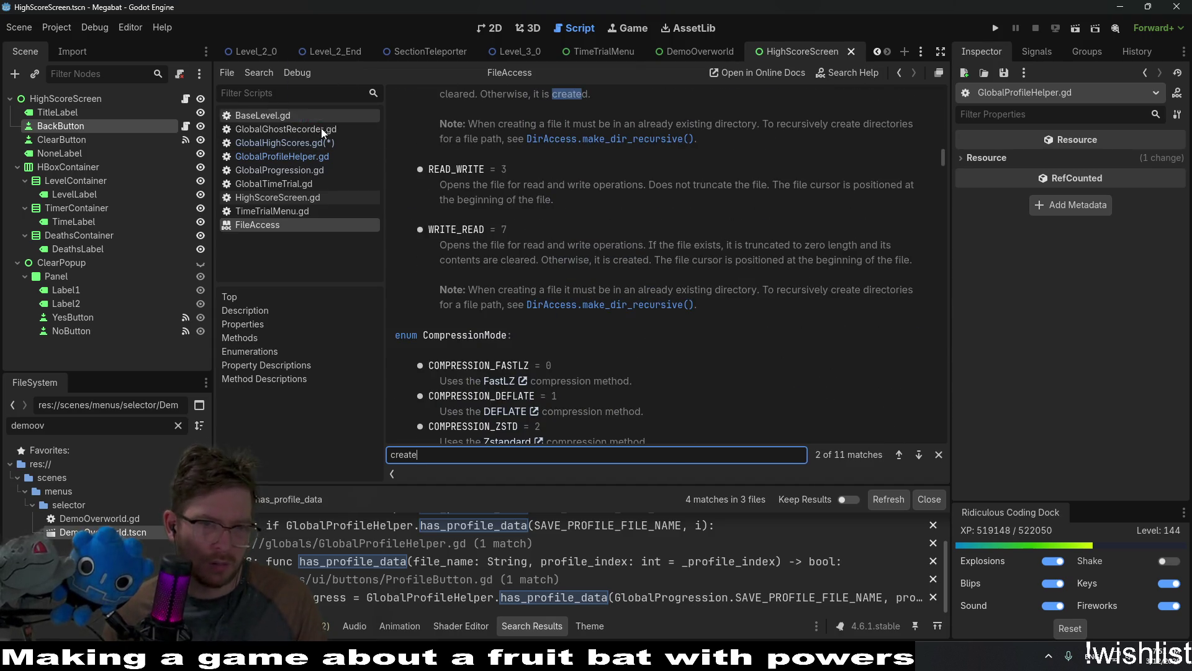
left_click(304, 145)
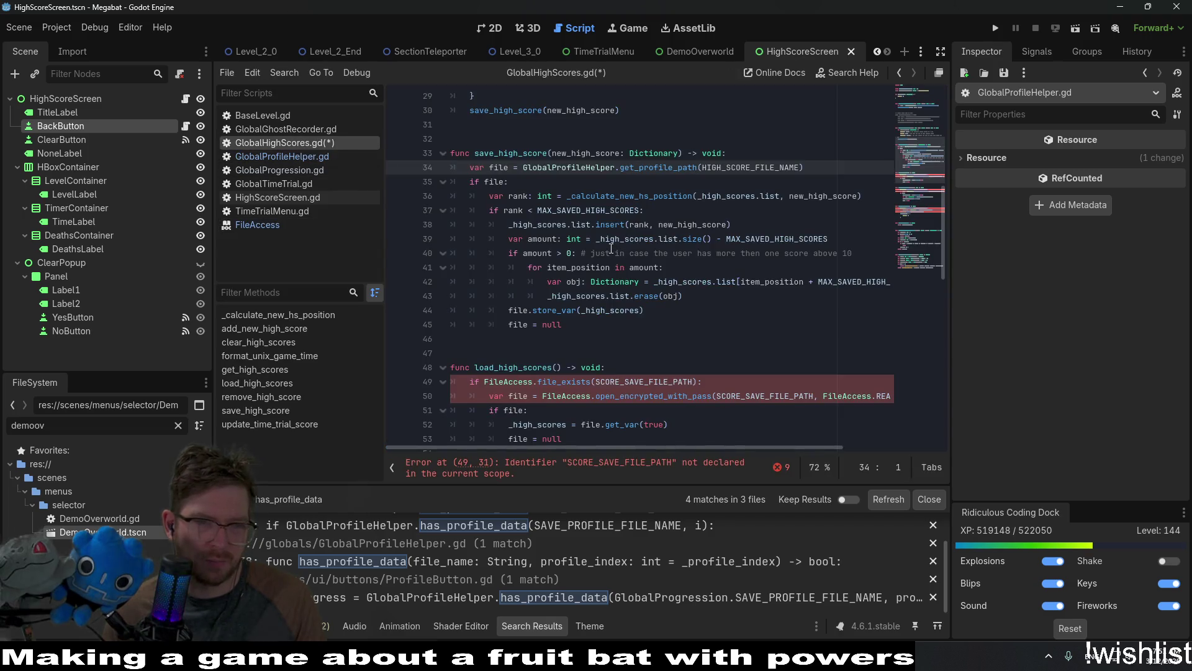
In GlobalProgression.gd, inspect the get_profile_data call on line 39 and get_player_progress.
left_click(303, 171)
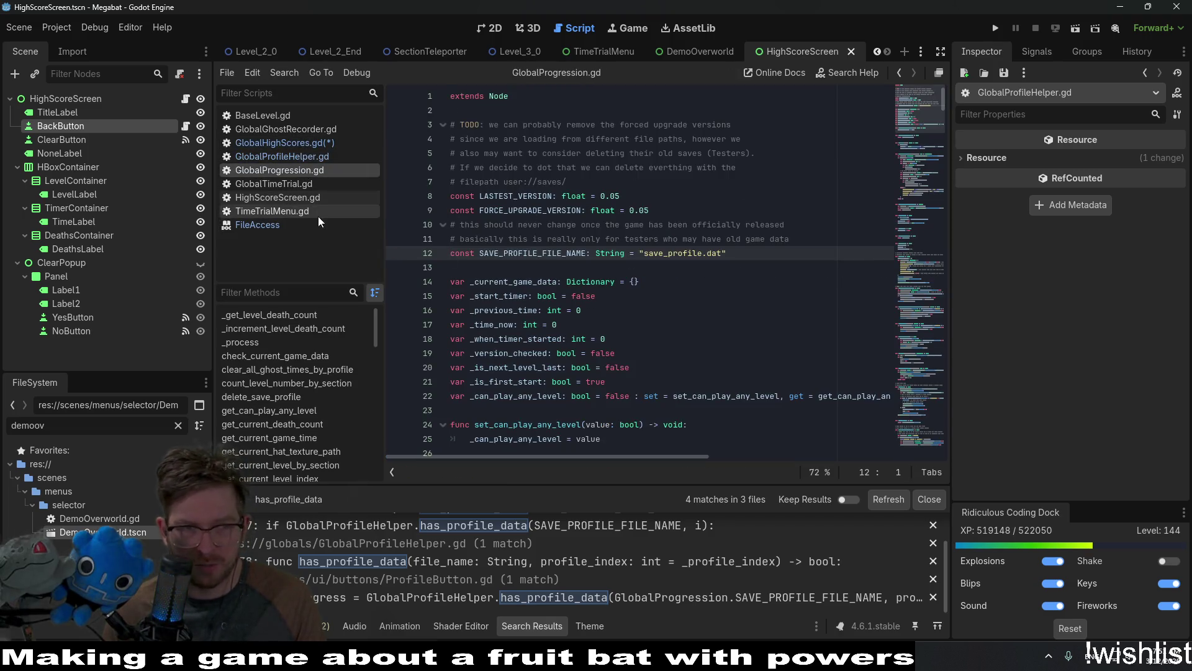
scroll(696, 224, "down", 10)
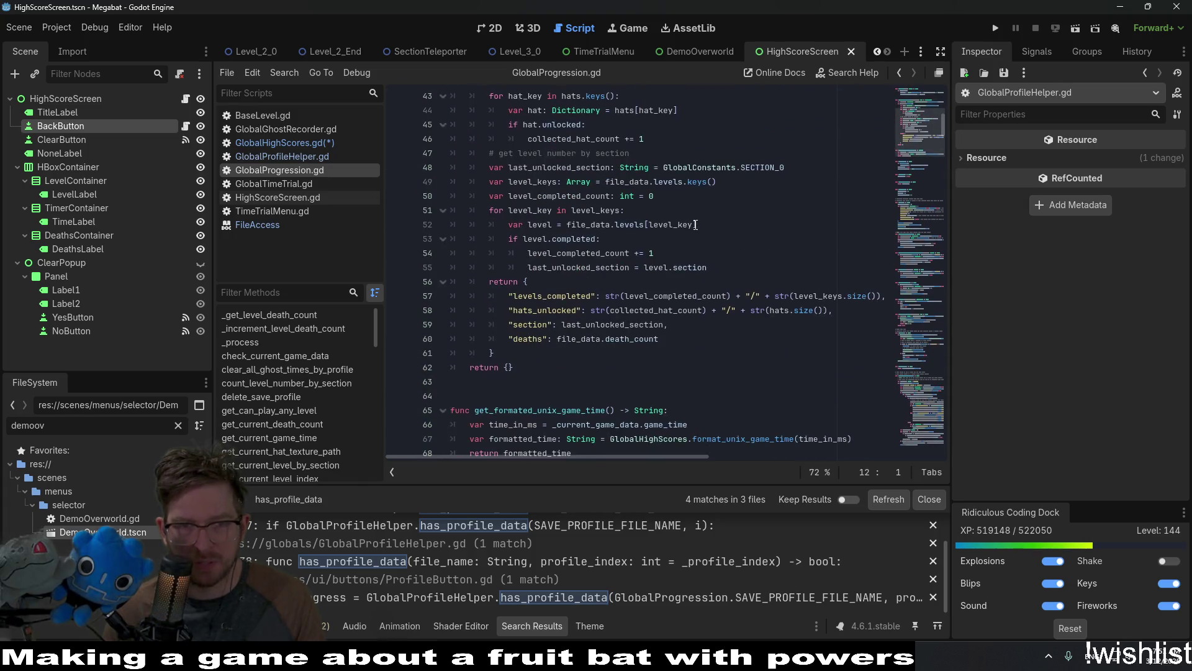
double_click(751, 212)
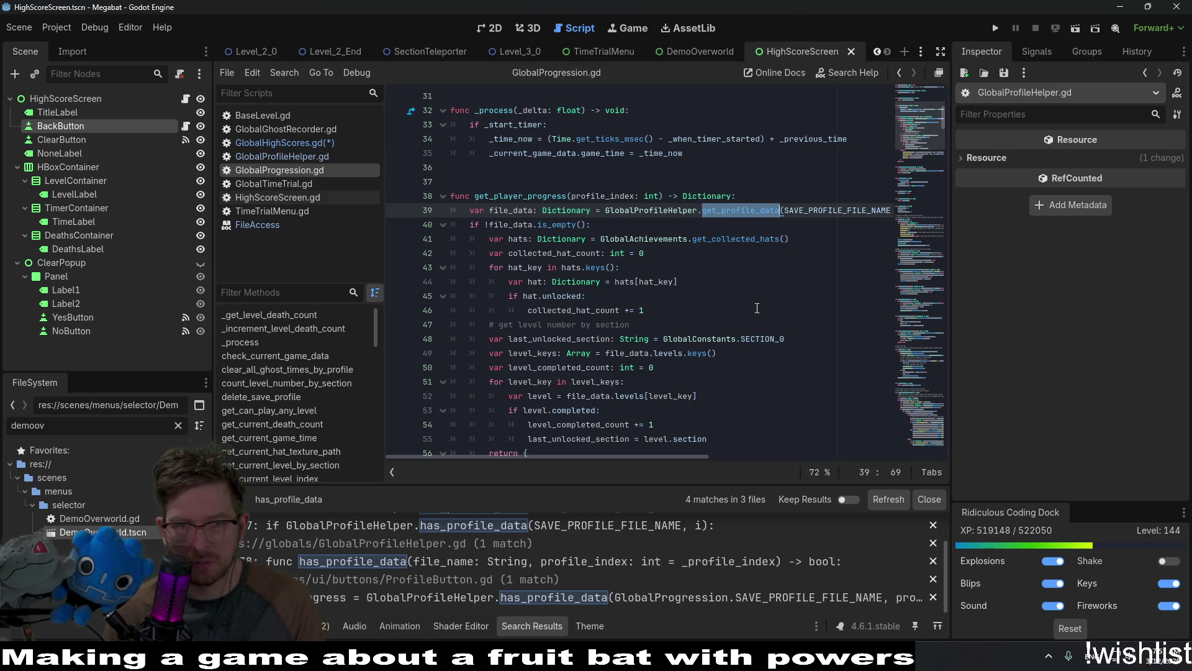
scroll(757, 308, "down", 1)
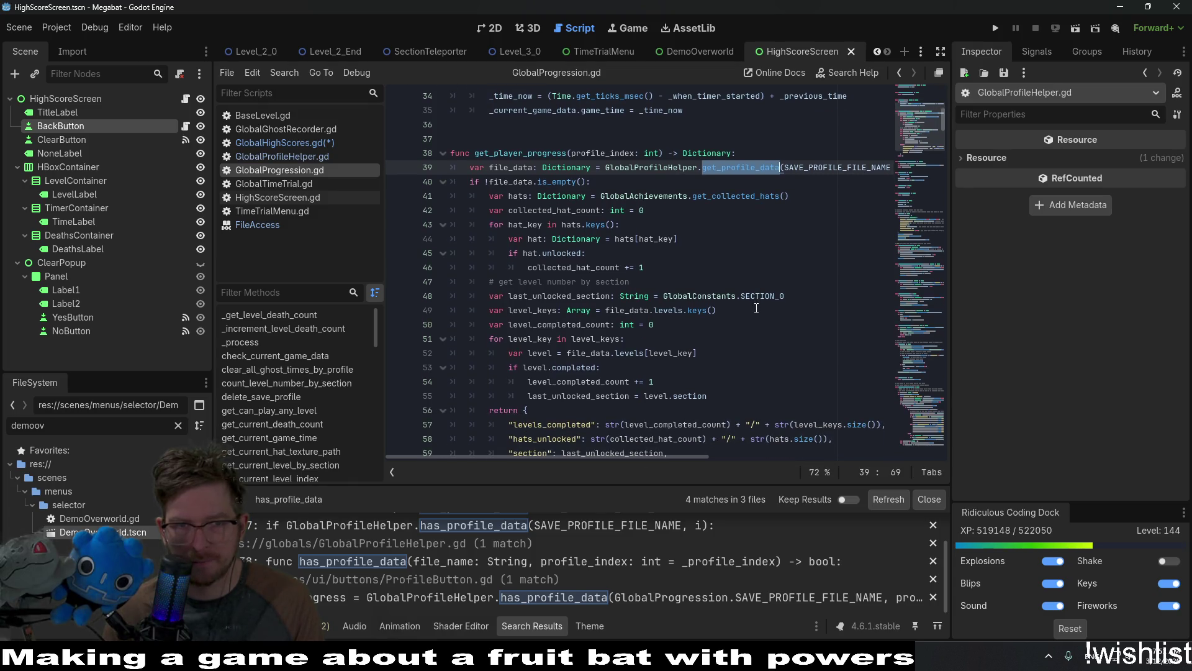
scroll(756, 308, "up", 4)
scroll(756, 308, "down", 2)
double_click(552, 240)
scroll(638, 249, "up", 3)
scroll(757, 242, "down", 7)
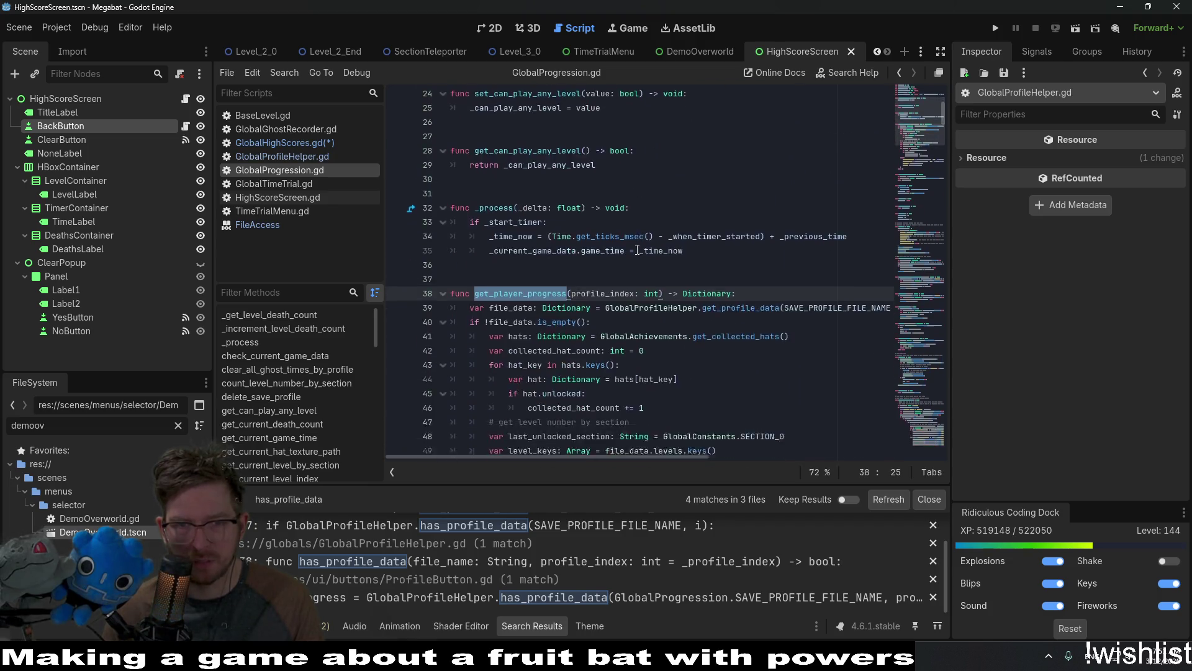
left_click(757, 242)
Search for new_game, select get_profile_file in save_game on line 146, then go back.
key("ctrl+f")
type("new")
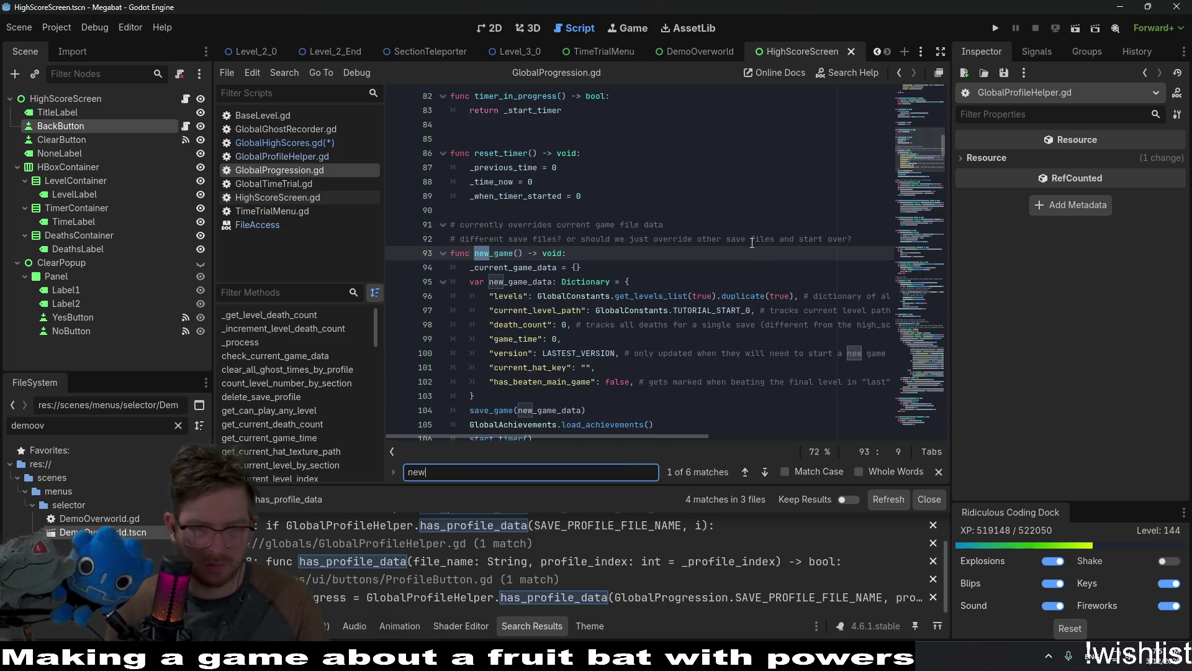
type("_game")
scroll(503, 335, "down", 2)
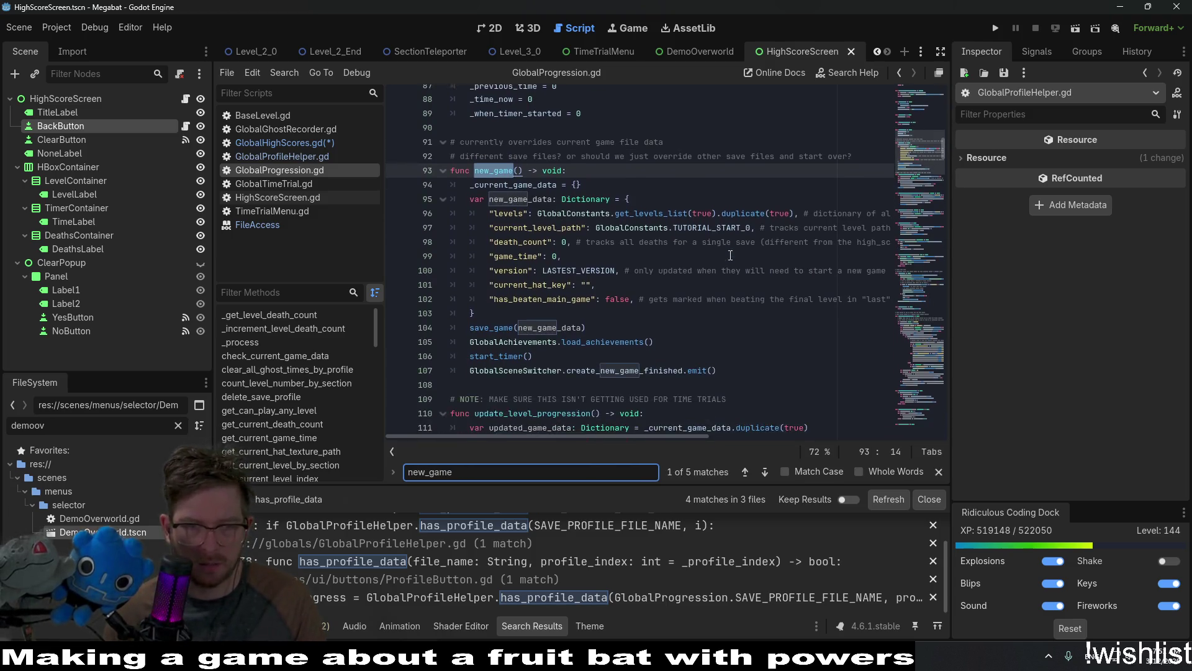
left_click(504, 336, "ctrl")
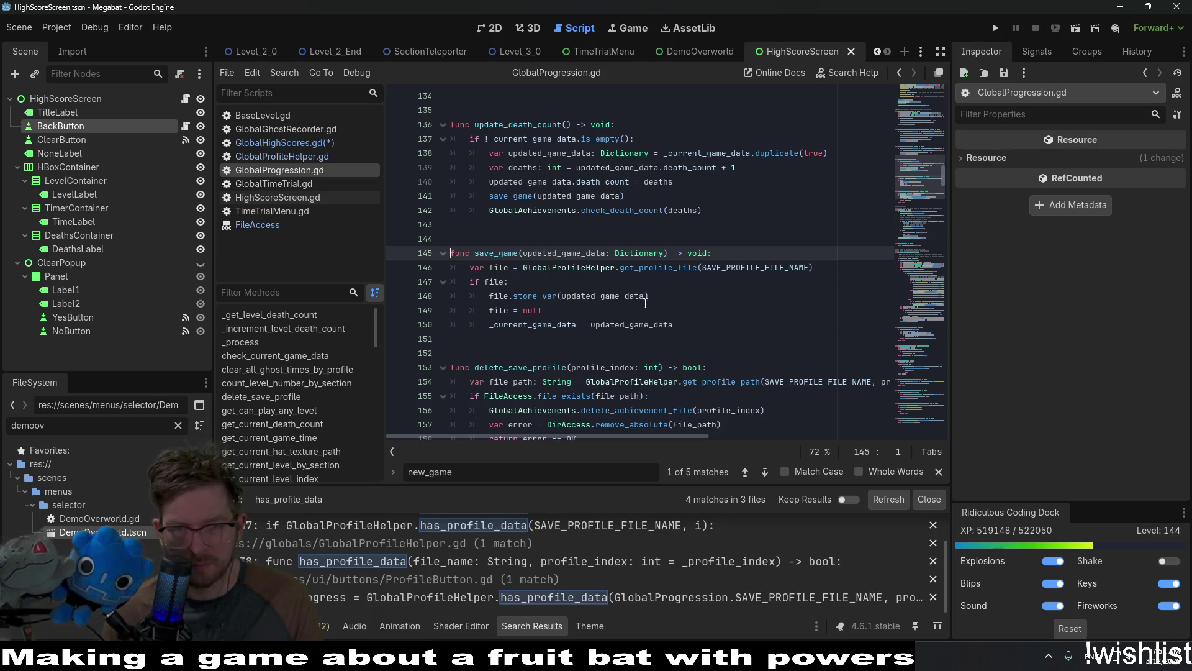
double_click(658, 267)
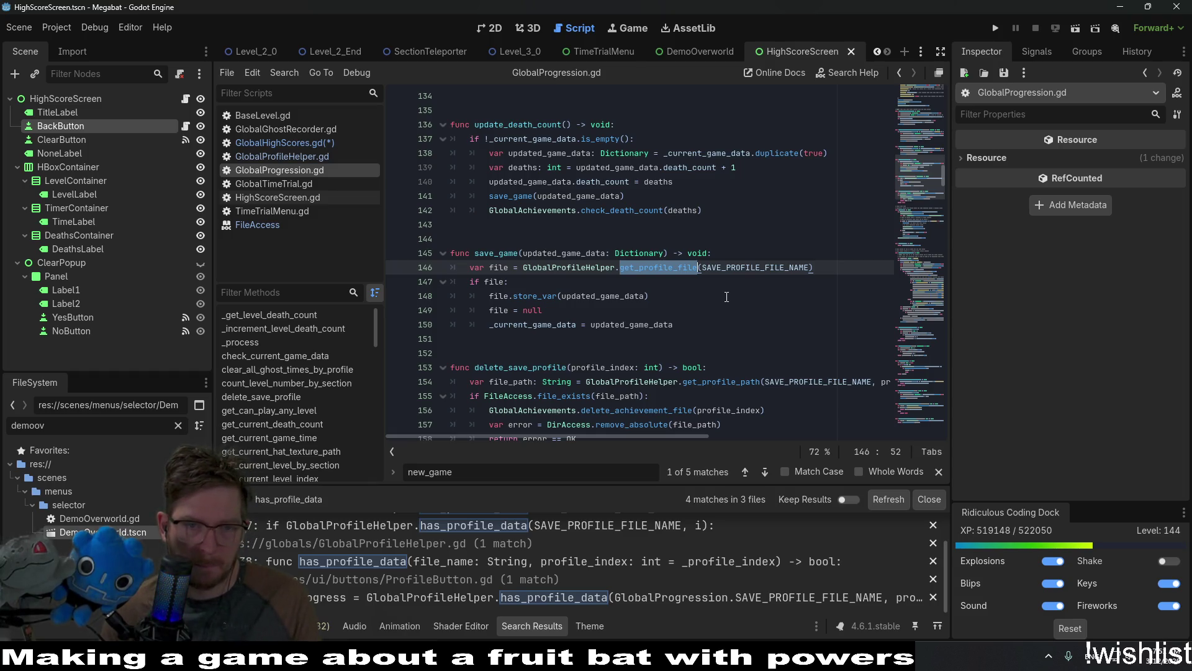
key("alt+Left")
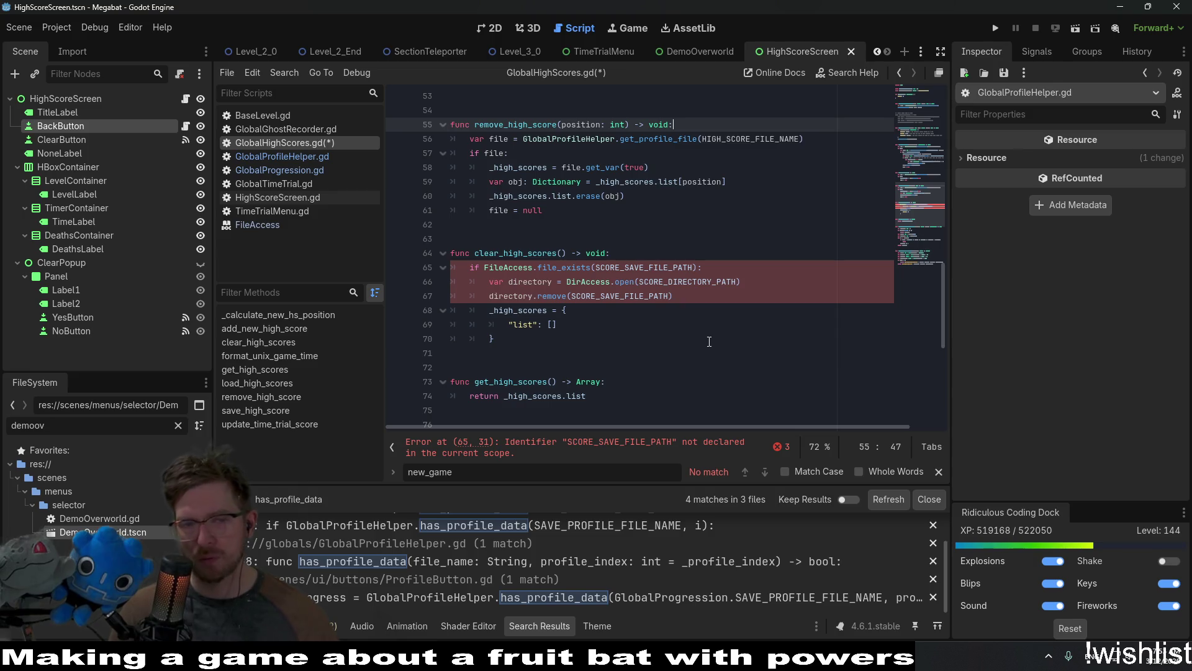
Jump to get_profile_file's definition in GlobalProfileHelper.gd, then bring up the Select Resource picker.
left_click(651, 140, "ctrl")
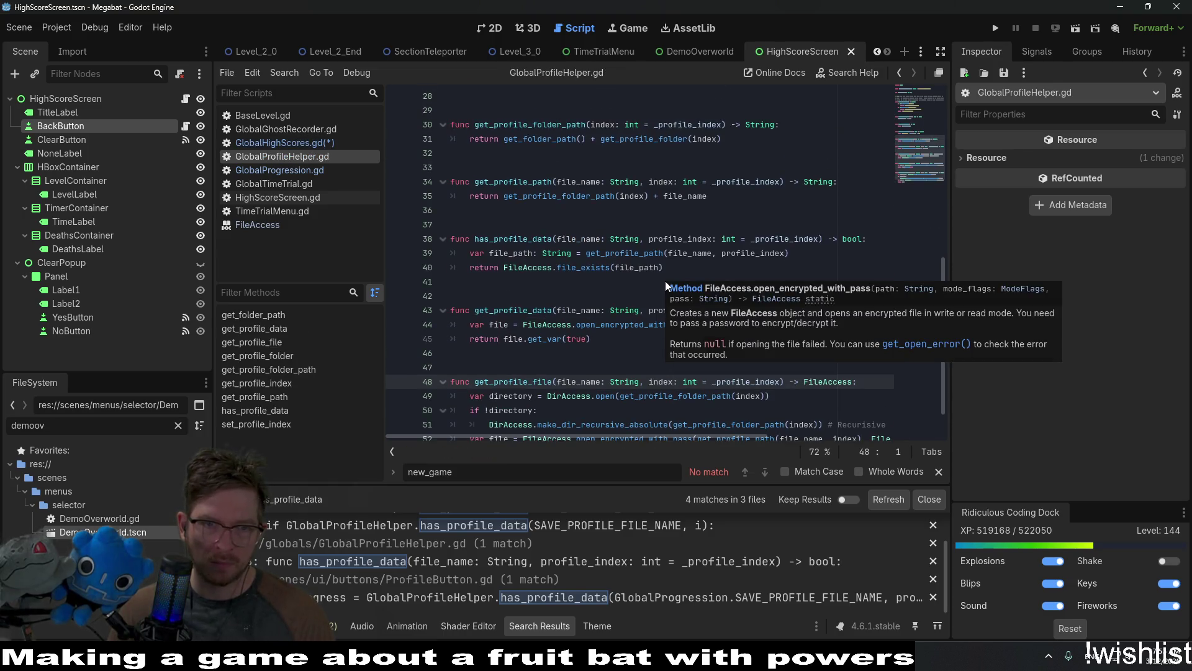
scroll(560, 269, "up", 7)
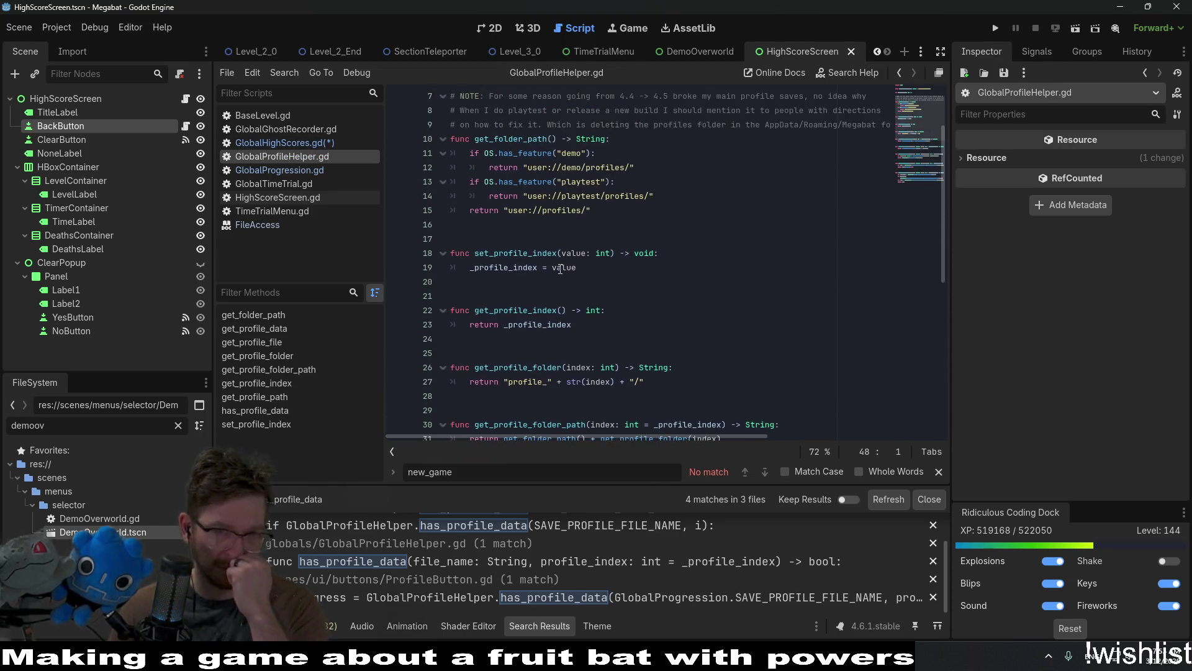
scroll(607, 347, "down", 4)
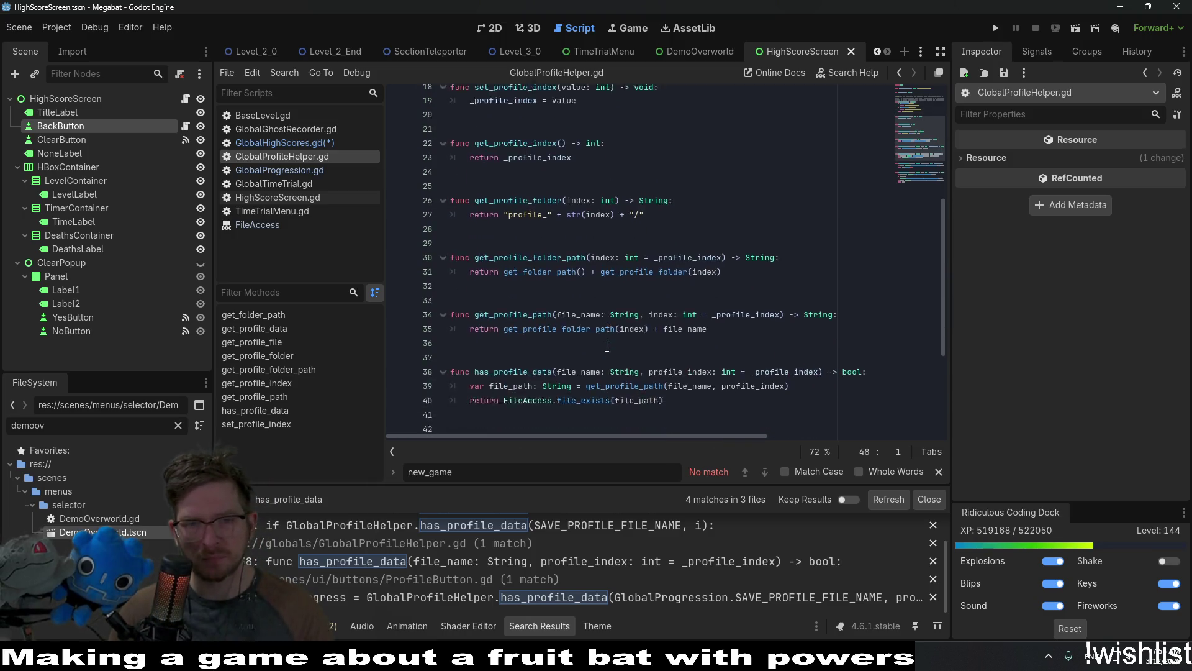
scroll(606, 347, "down", 4)
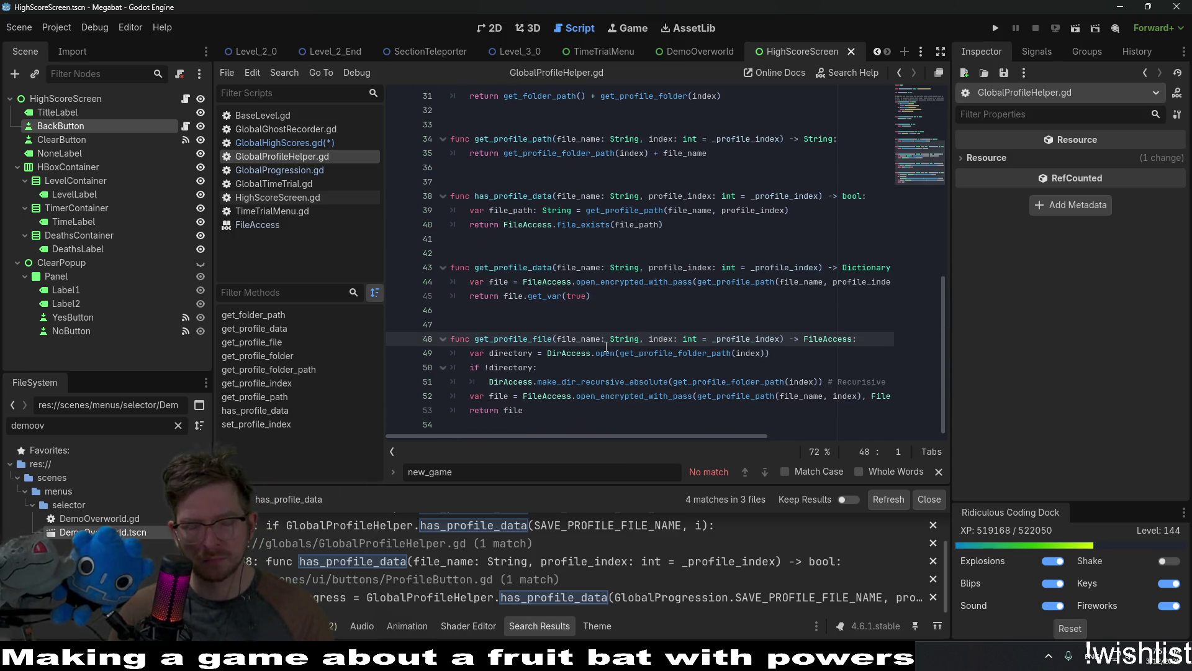
mouse_move(602, 345)
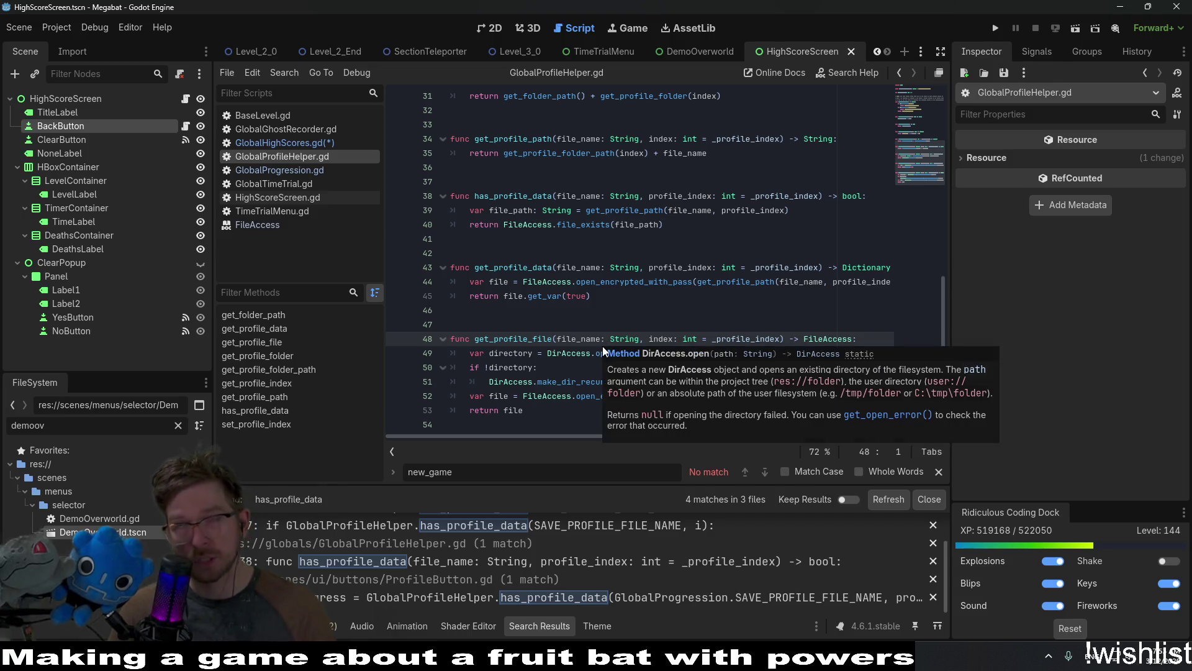
key("shift+alt+o")
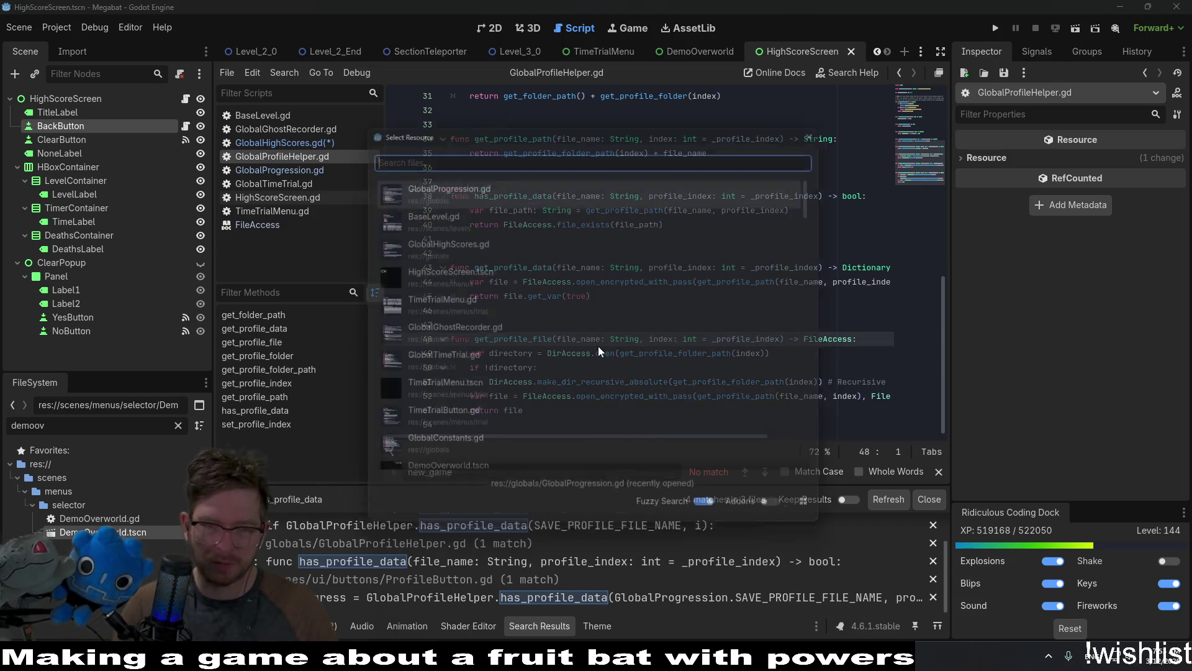
Open ProfileButton.tscn and follow delete_save_profile on line 95 to its definition.
type("po")
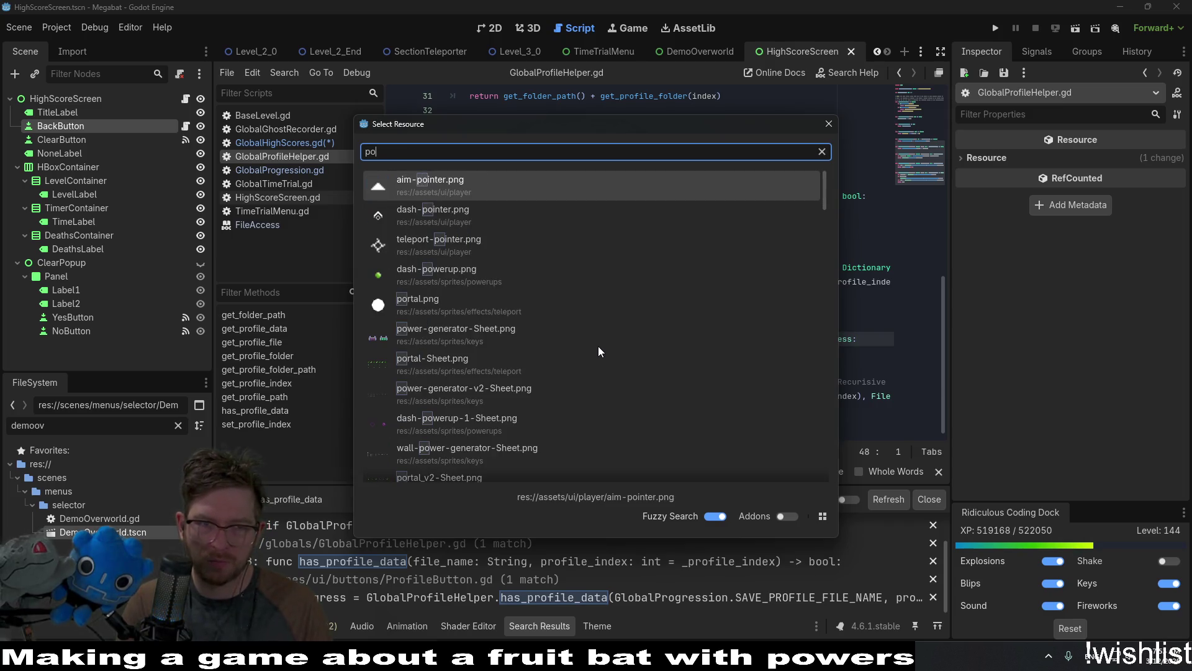
type("filebutton")
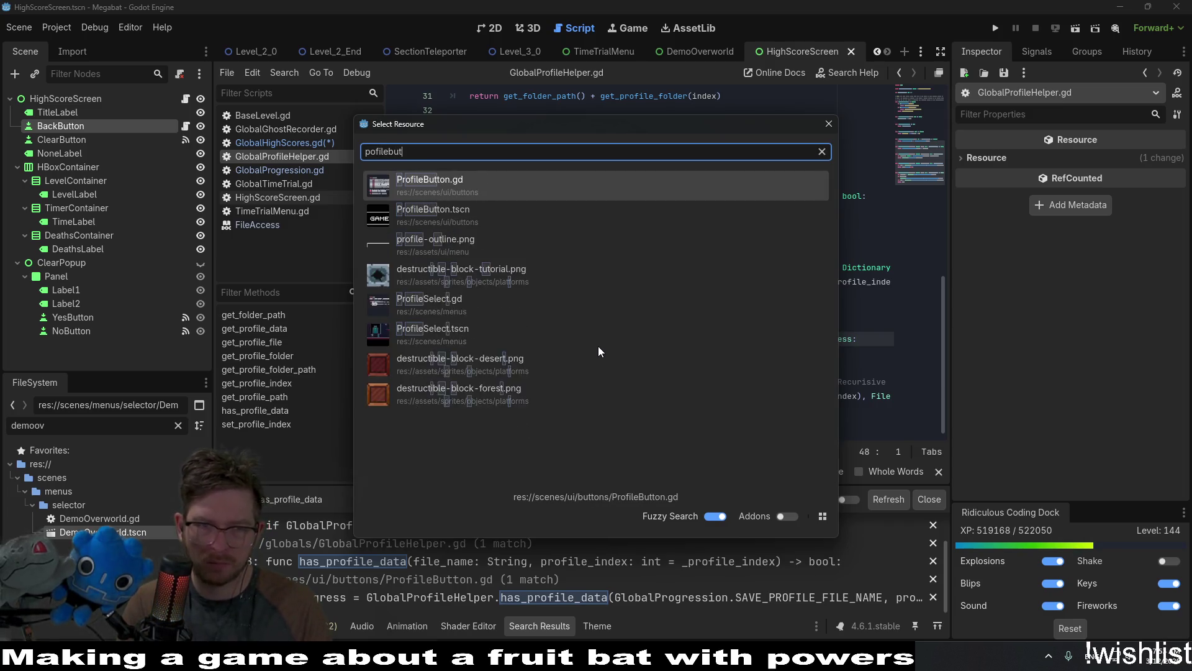
key("Down")
key("Return")
scroll(609, 346, "down", 3)
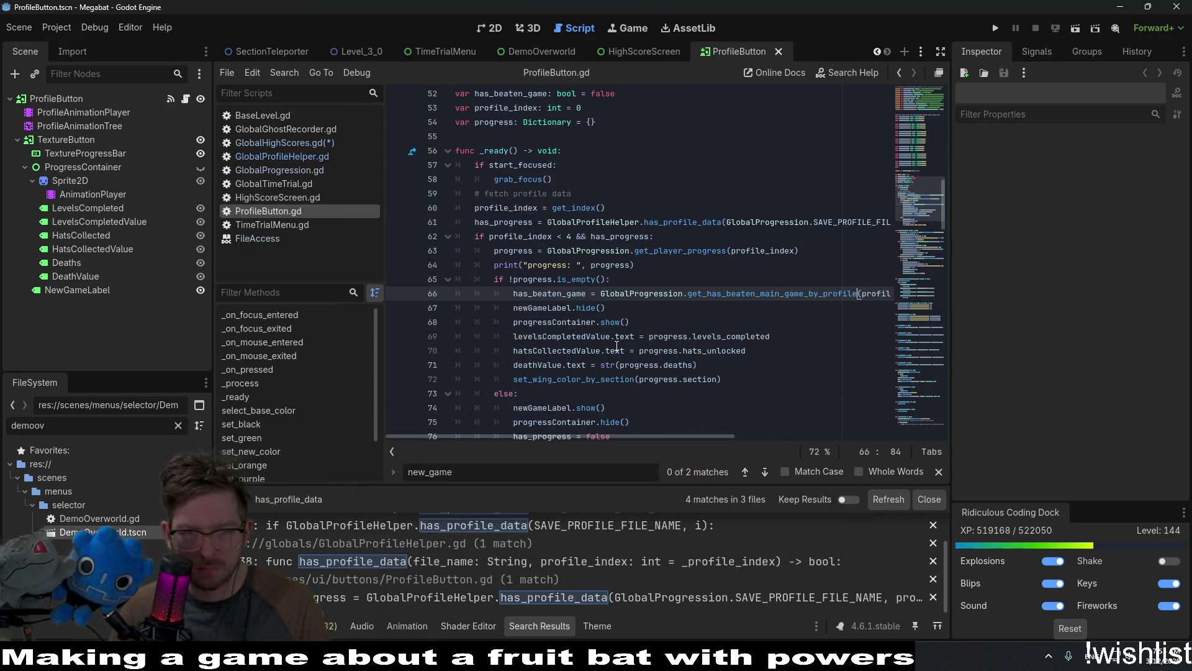
scroll(589, 310, "down", 9)
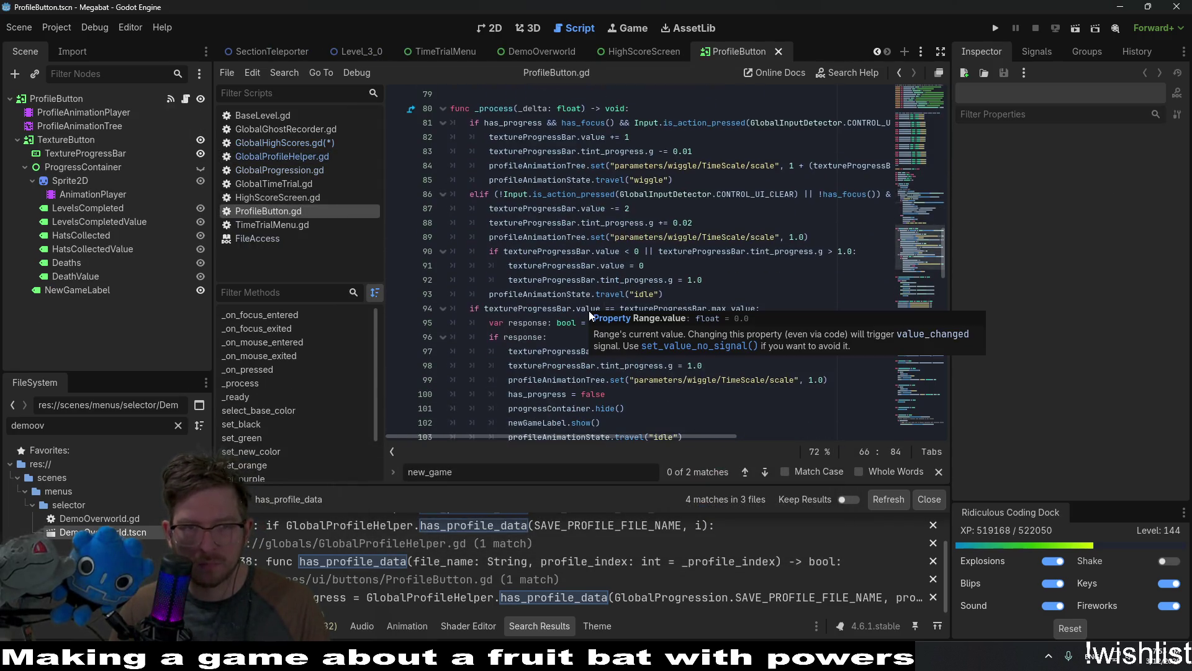
scroll(589, 311, "down", 3)
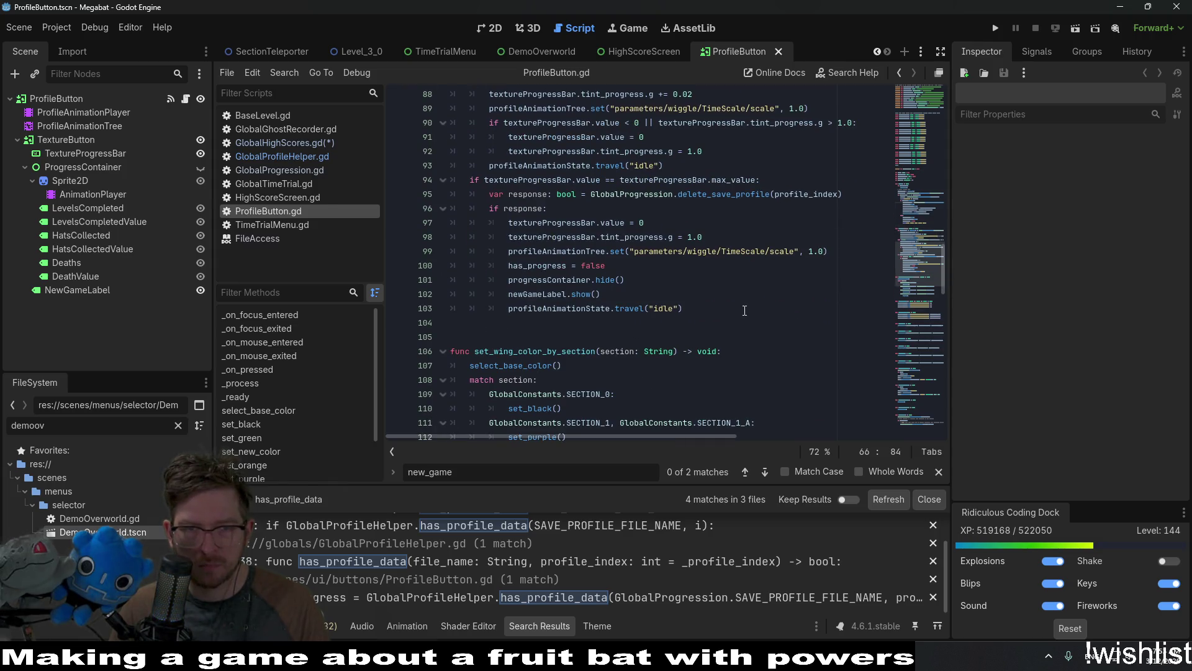
double_click(741, 194)
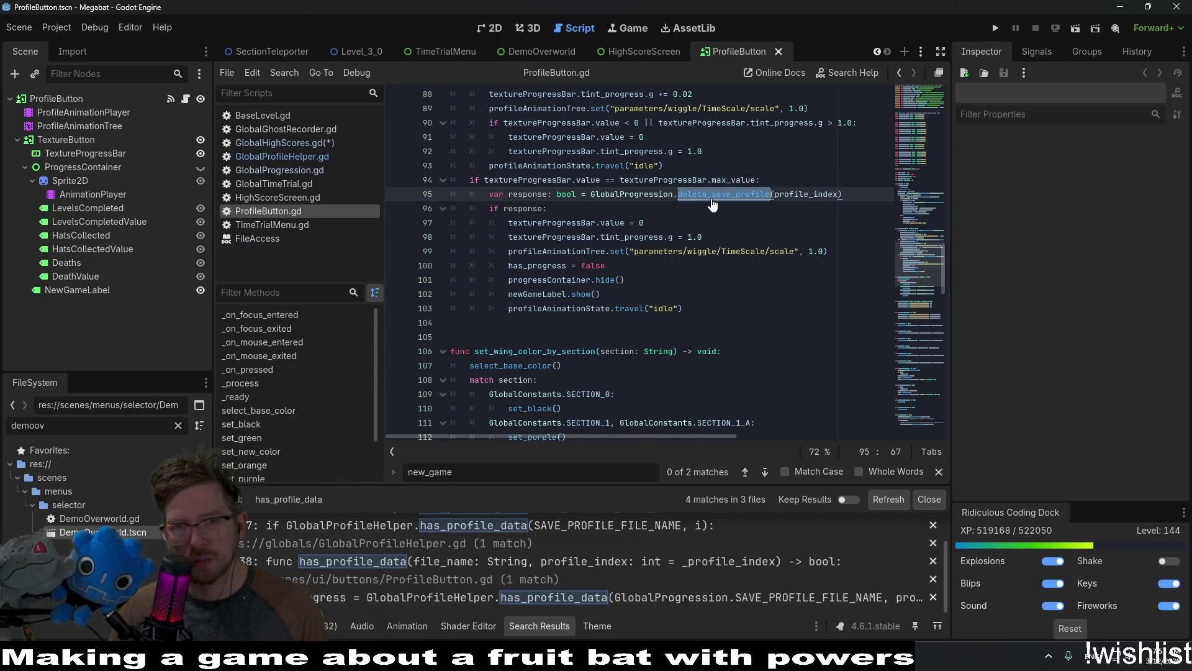
left_click(712, 200, "ctrl")
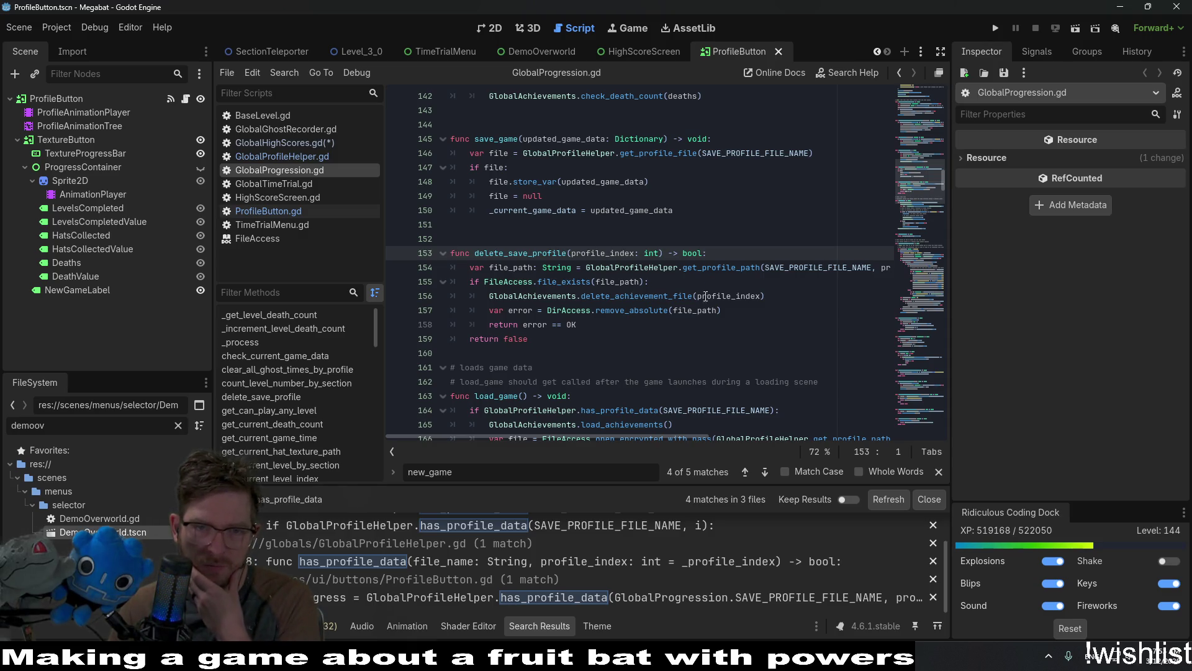
Replace lines 65–67 of clear_high_scores with the delete_save_profile file-removal code.
double_click(721, 268)
left_click_drag(588, 339, 403, 255)
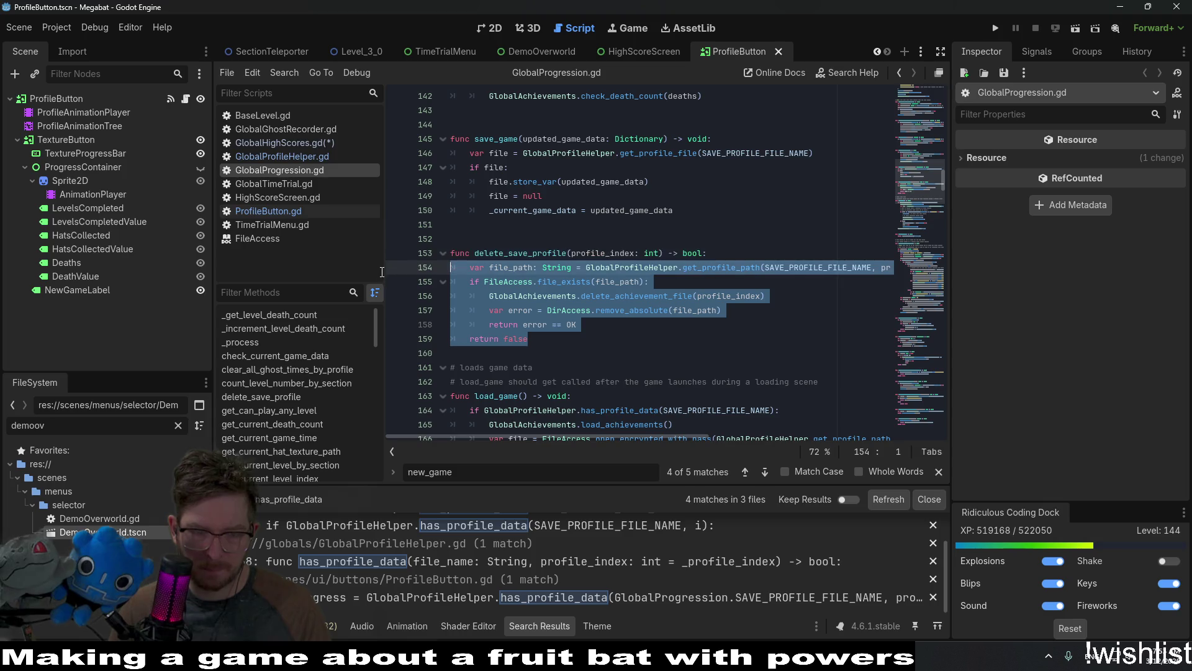
left_click(334, 149)
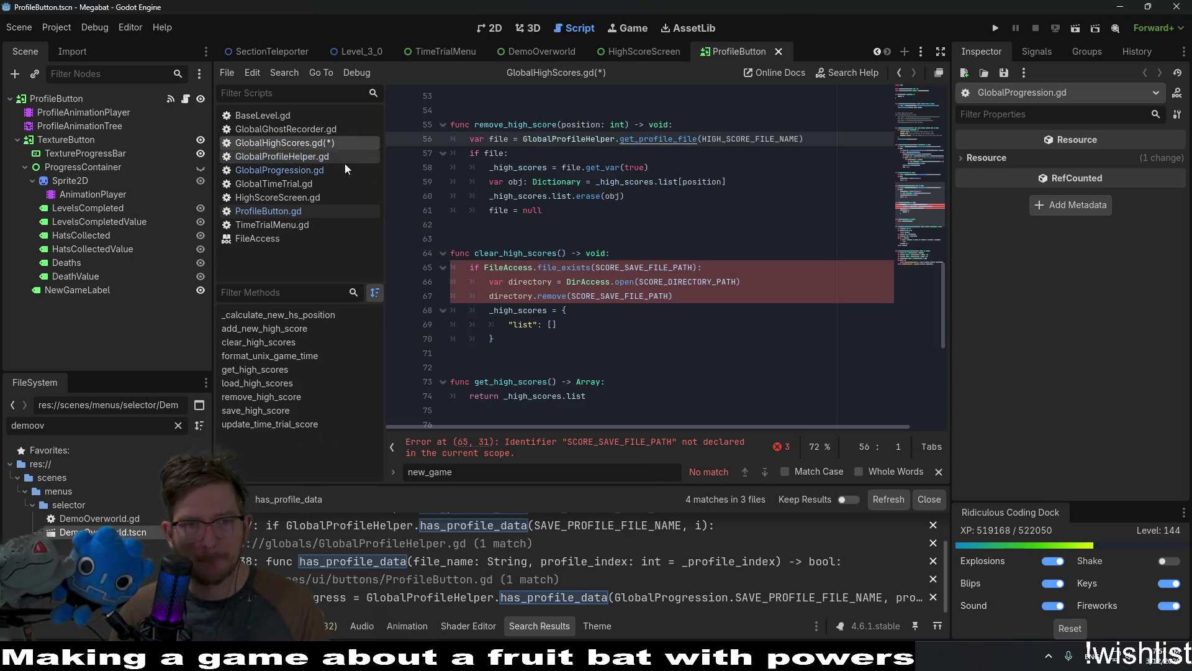
left_click(587, 330)
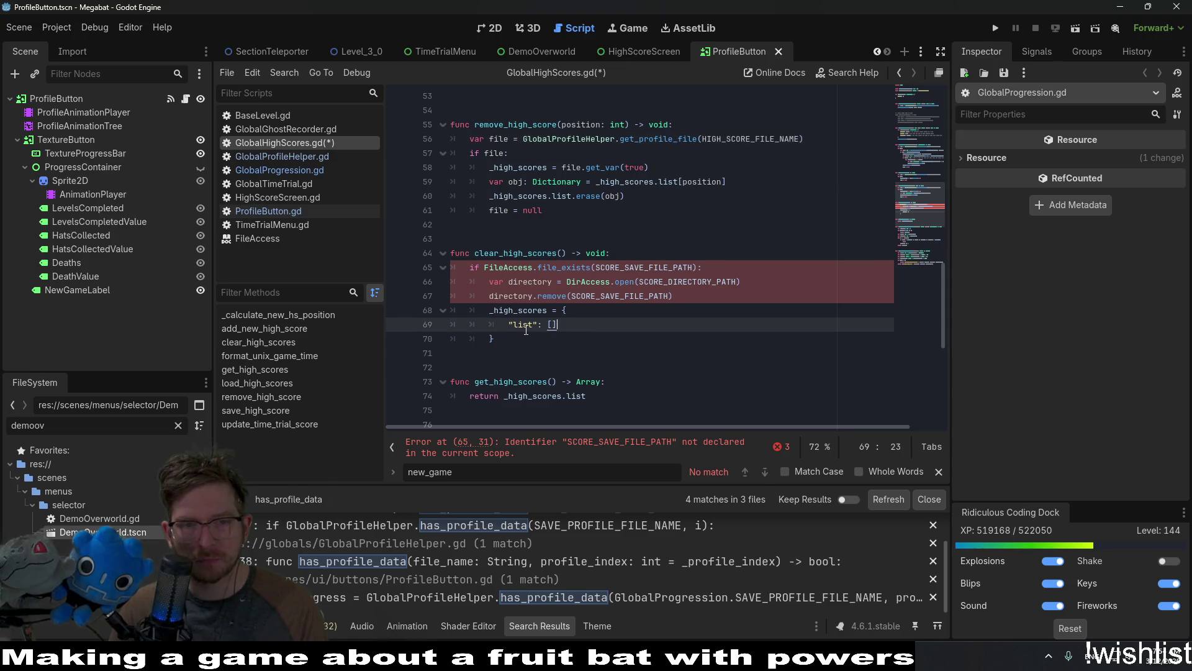
left_click_drag(681, 296, 330, 262)
key("ctrl+v")
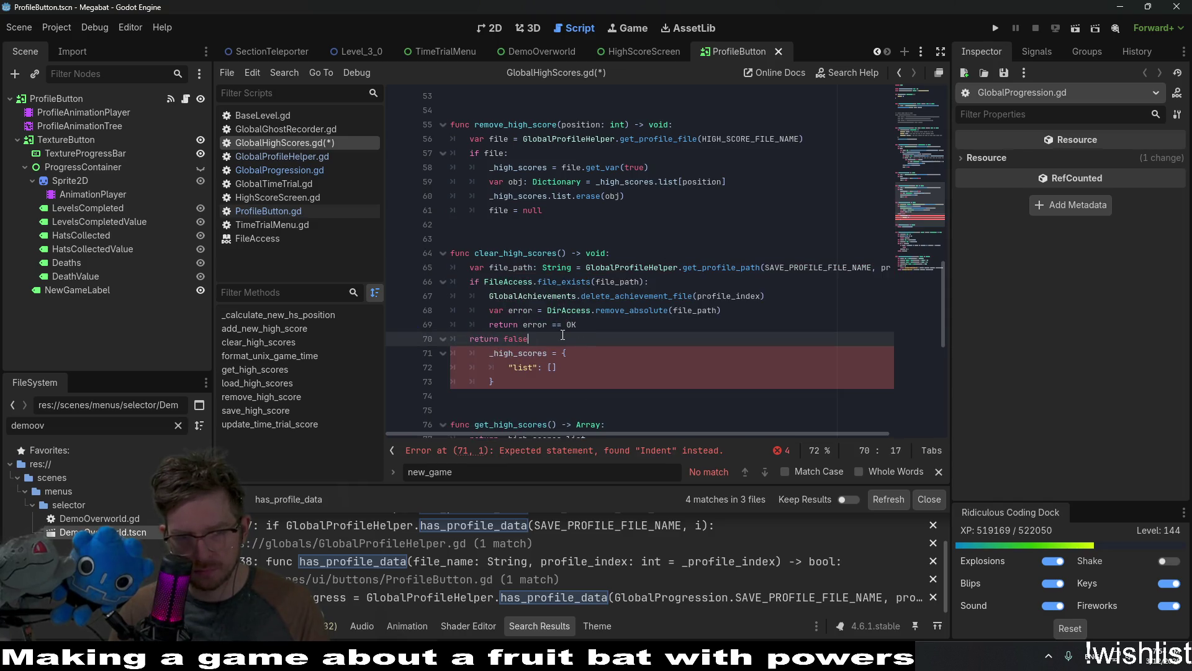
Move the _high_scores reset block to just after the return error line.
left_click(594, 368)
left_click_drag(529, 387, 580, 341)
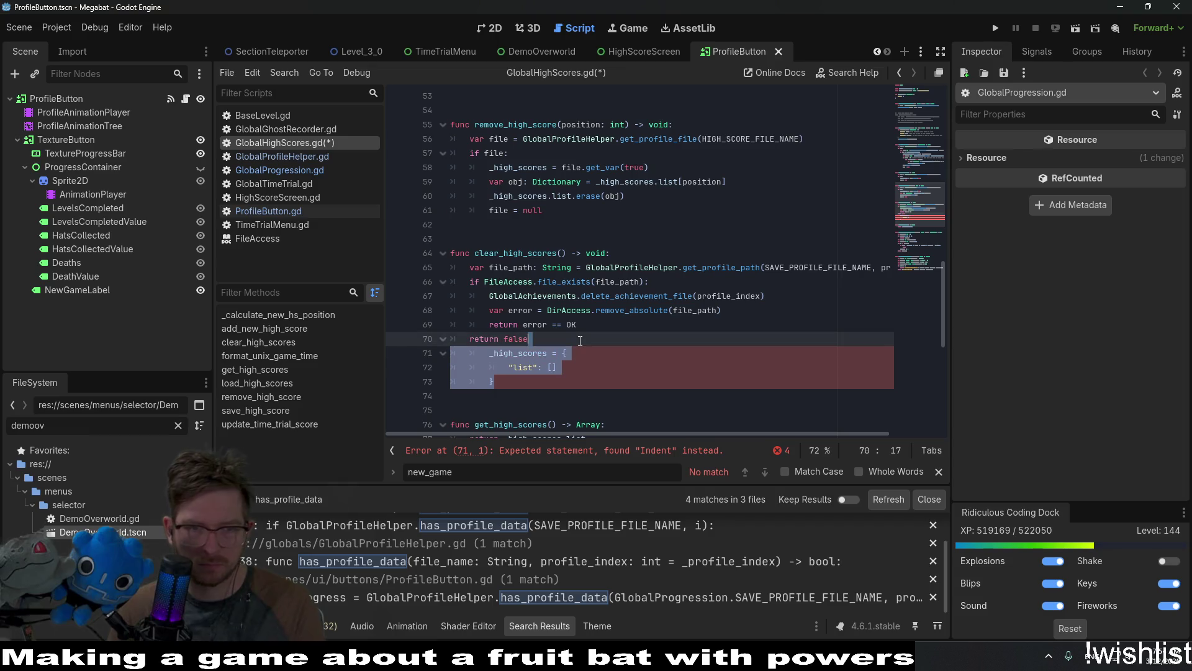
key("ctrl+x")
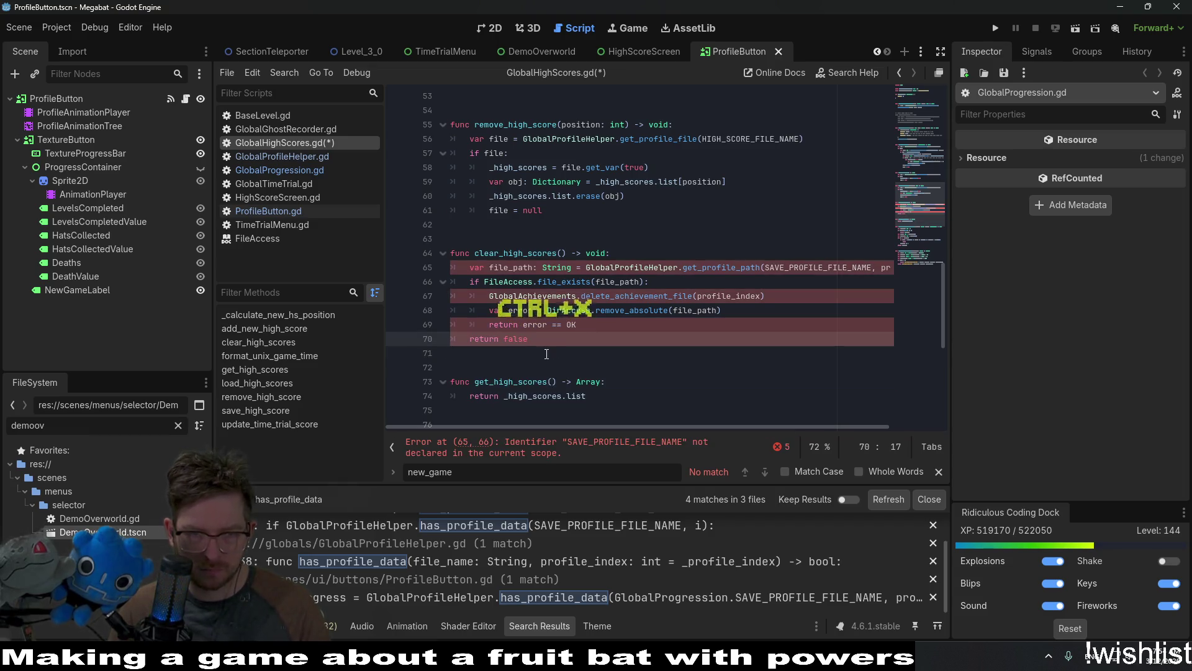
left_click(598, 321)
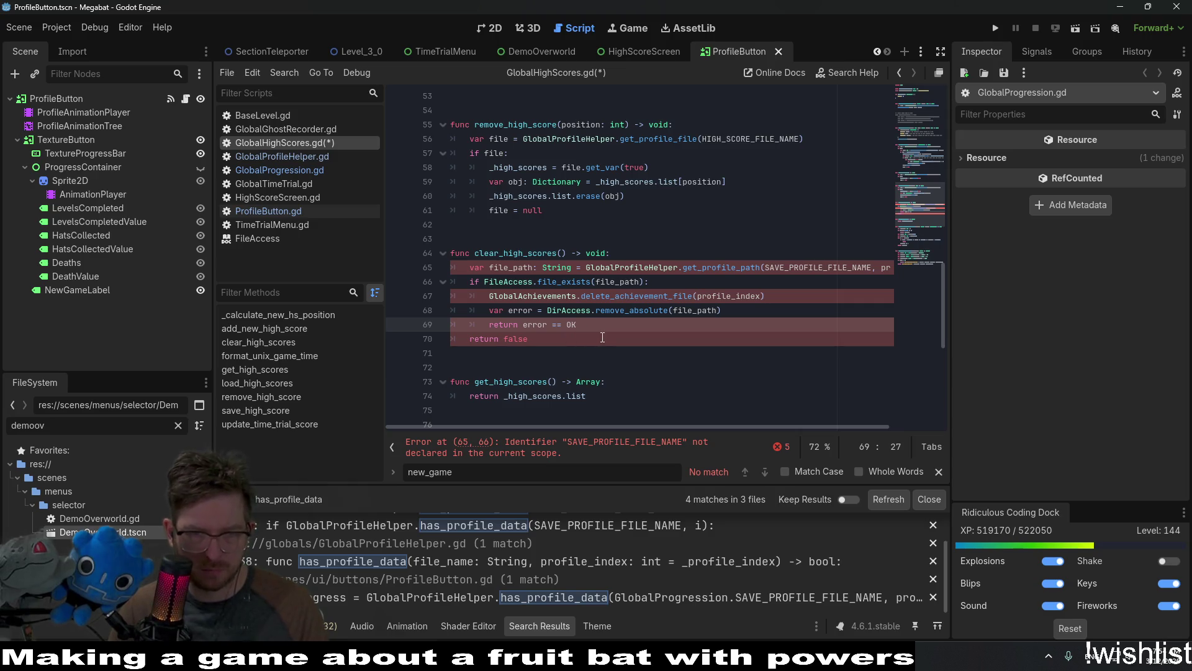
key("Return")
key("BackSpace")
key("ctrl+v")
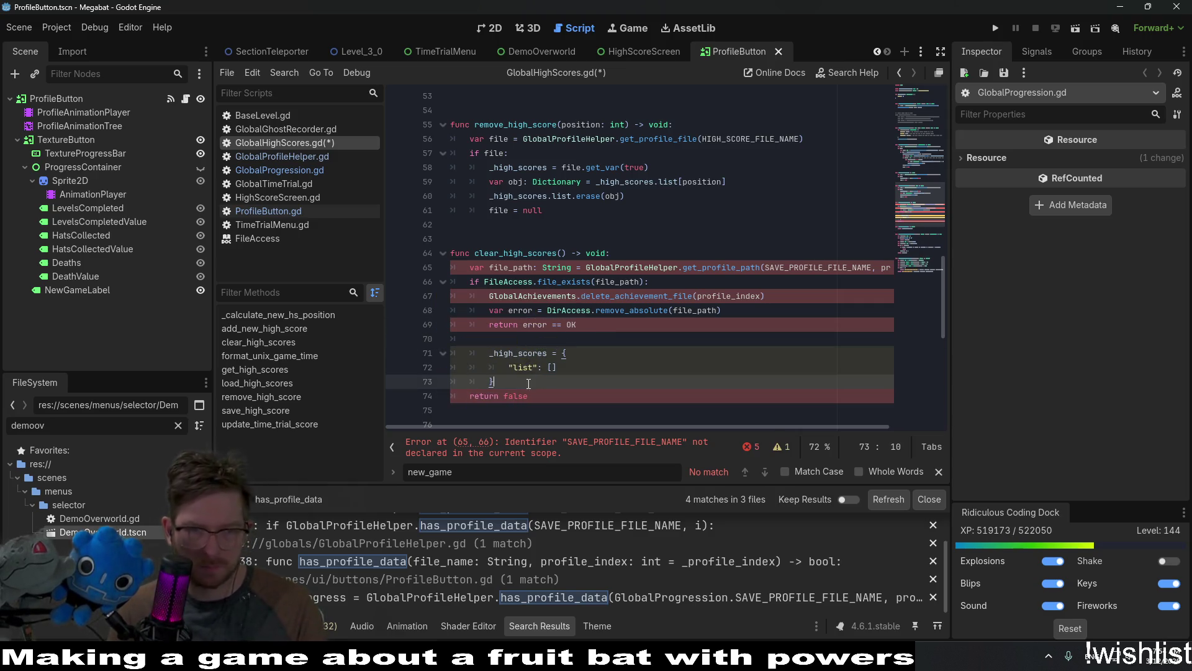
Dedent the moved reset block and remove the blank line and leftover return false.
left_click_drag(522, 384, 409, 347)
key("shift+Tab")
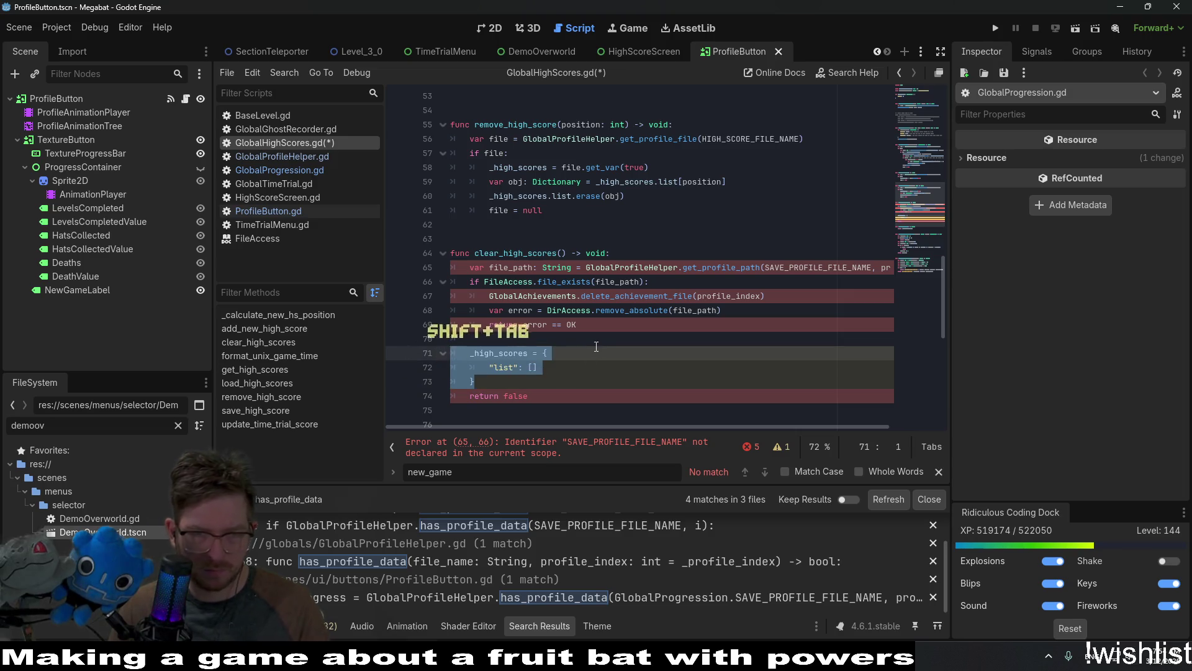
left_click(610, 343)
key("BackSpace")
key("BackSpace")
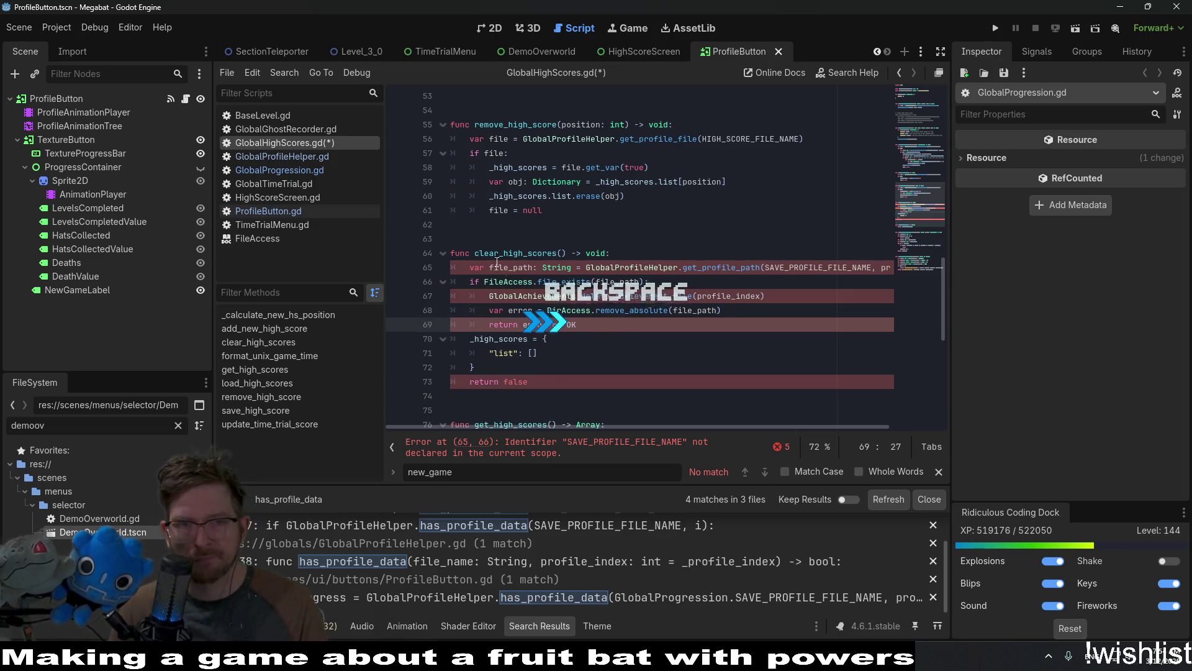
left_click(554, 380)
key("shift+Up")
key("BackSpace")
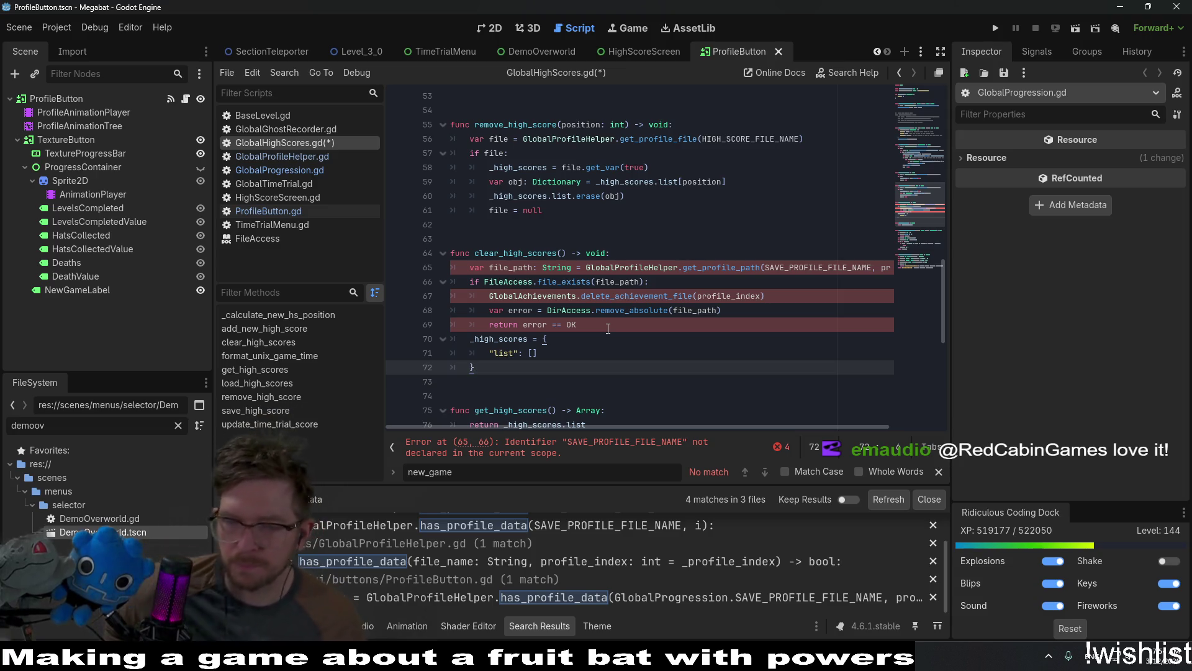
Change get_profile_path's arguments on line 65 to HIGH_SCORE_FILE_NAME.
left_click(803, 268)
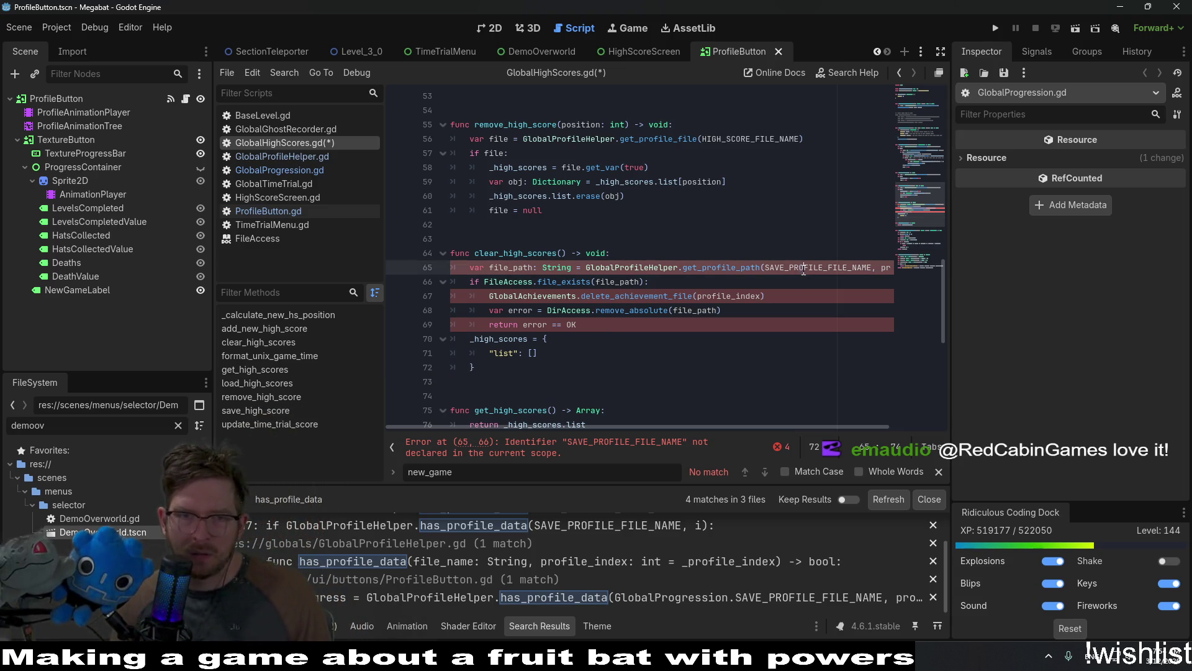
double_click(838, 268)
key("BackSpace")
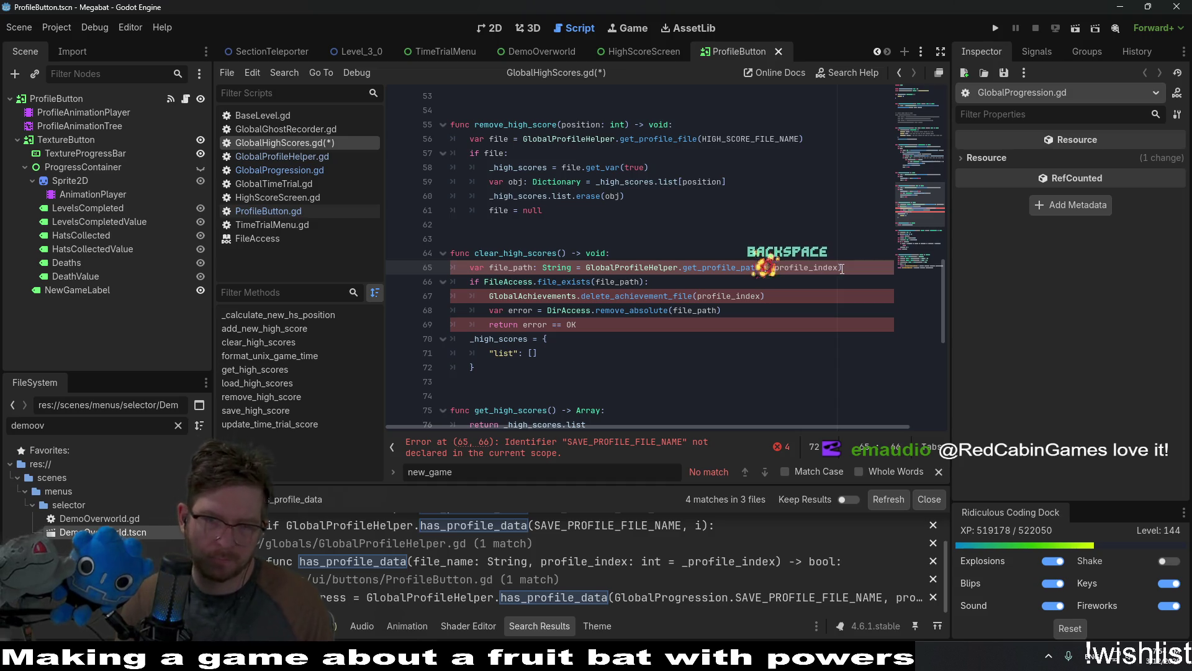
type("P")
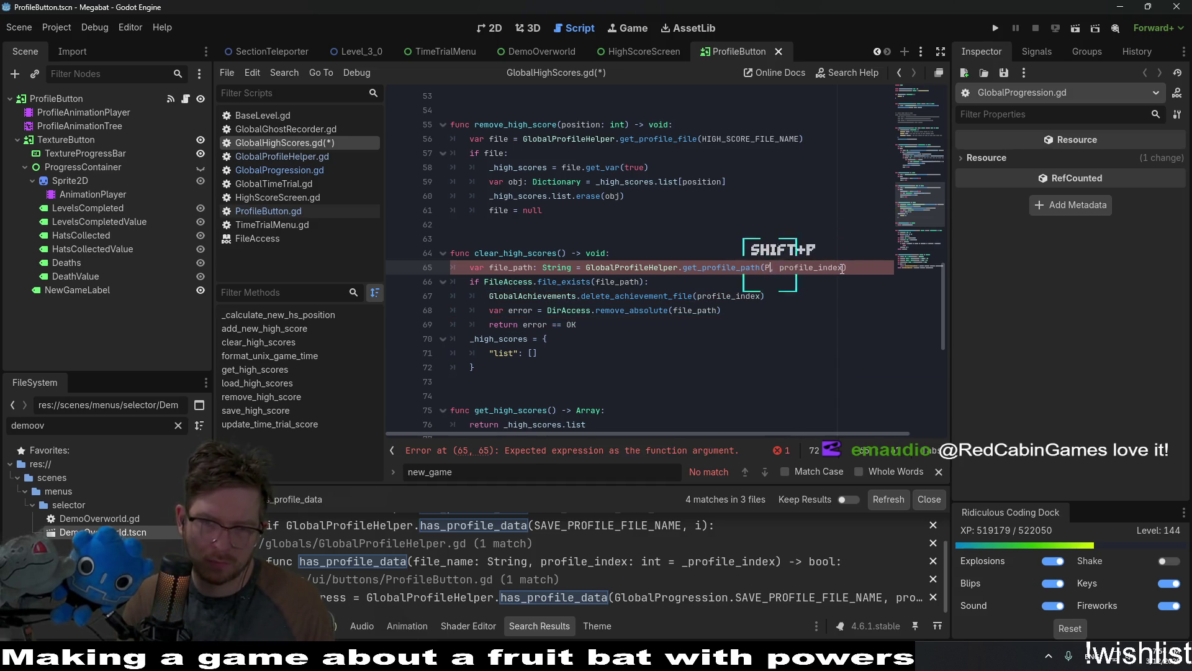
key("BackSpace")
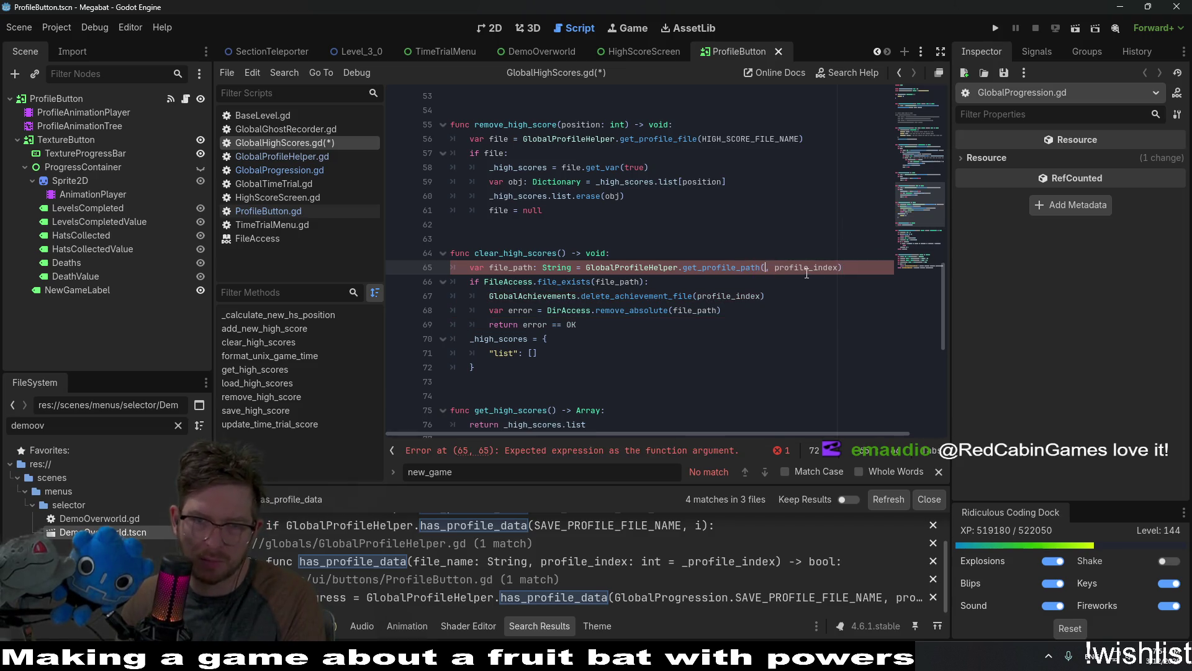
key("End")
key("BackSpace")
key("BackSpace")
key("BackSpace")
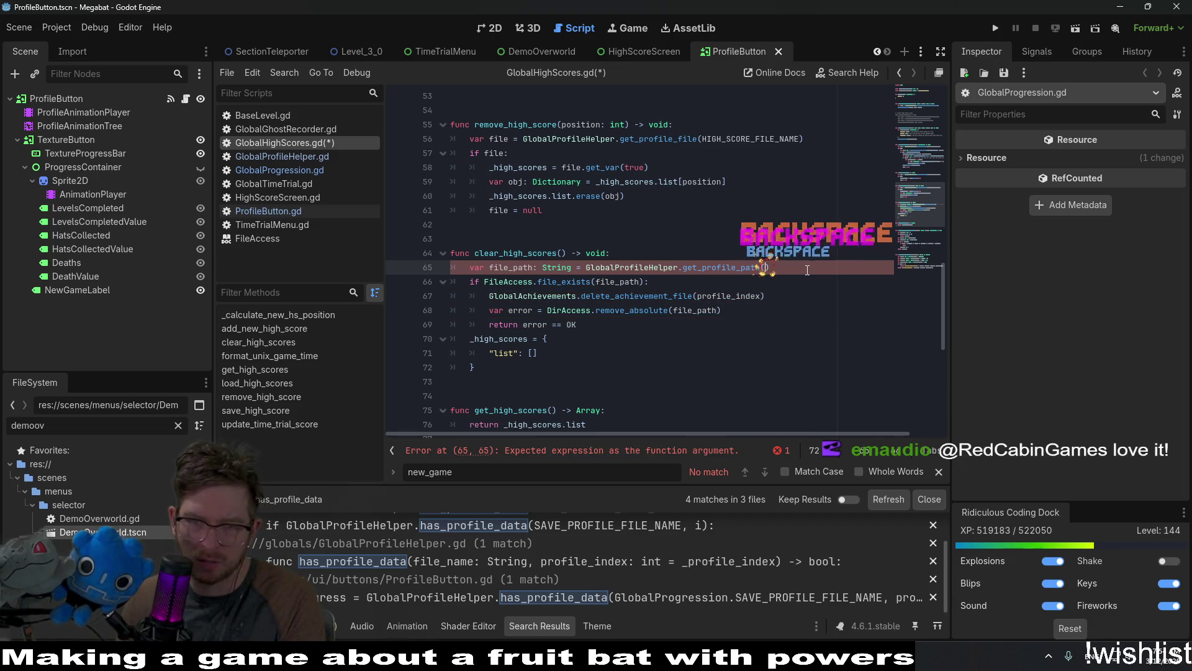
type("(")
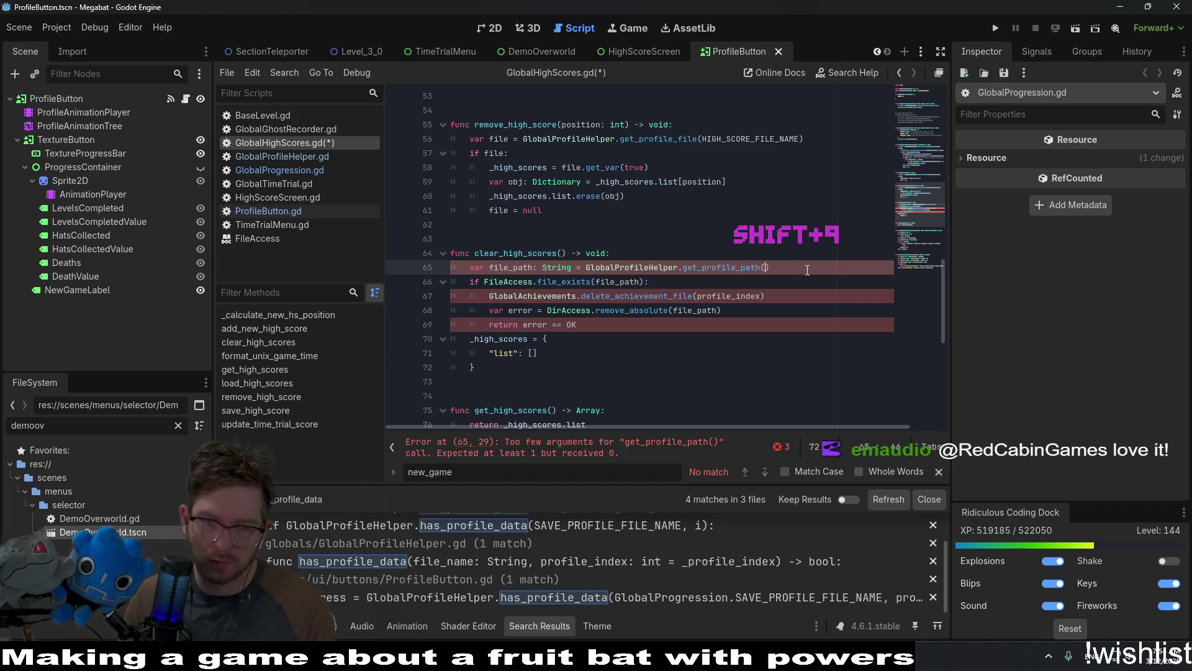
type("HIGH_S")
key("Return")
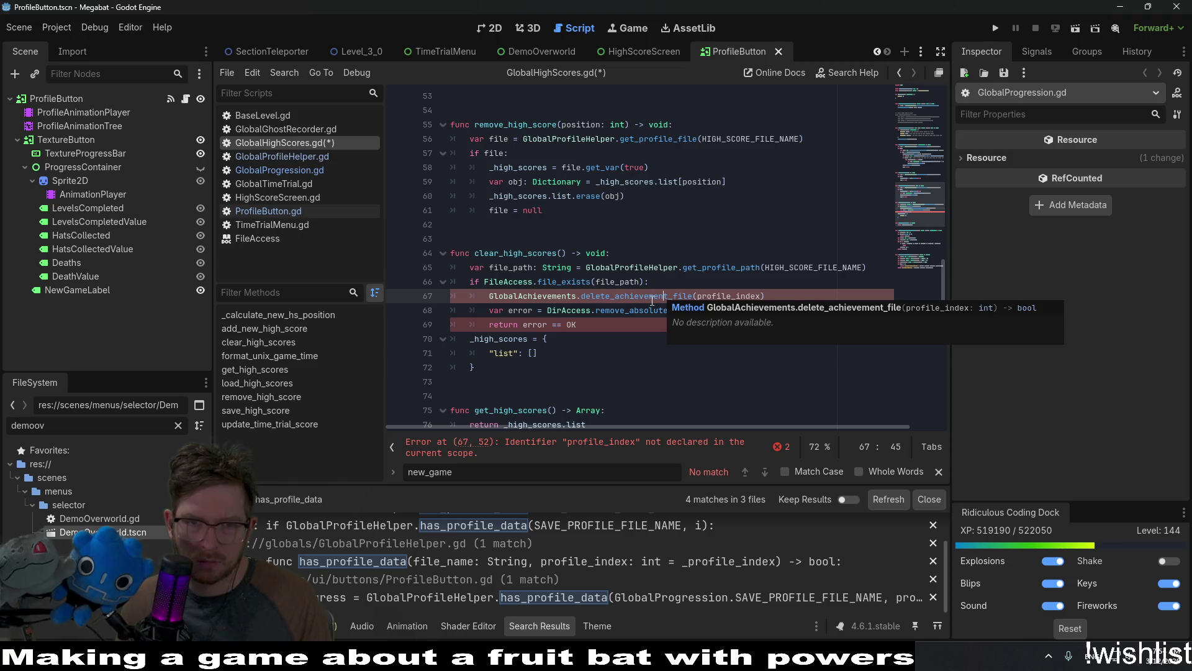
Delete the delete_achievement_file line from clear_high_scores.
double_click(683, 297)
left_click_drag(783, 296, 787, 287)
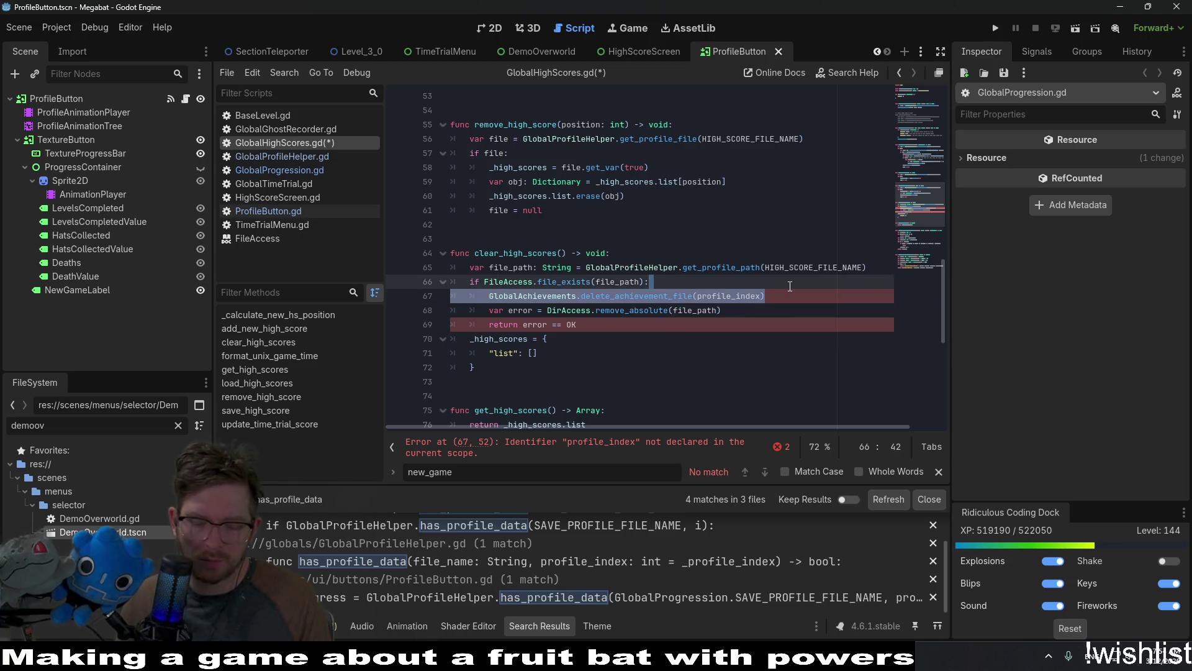
key("BackSpace")
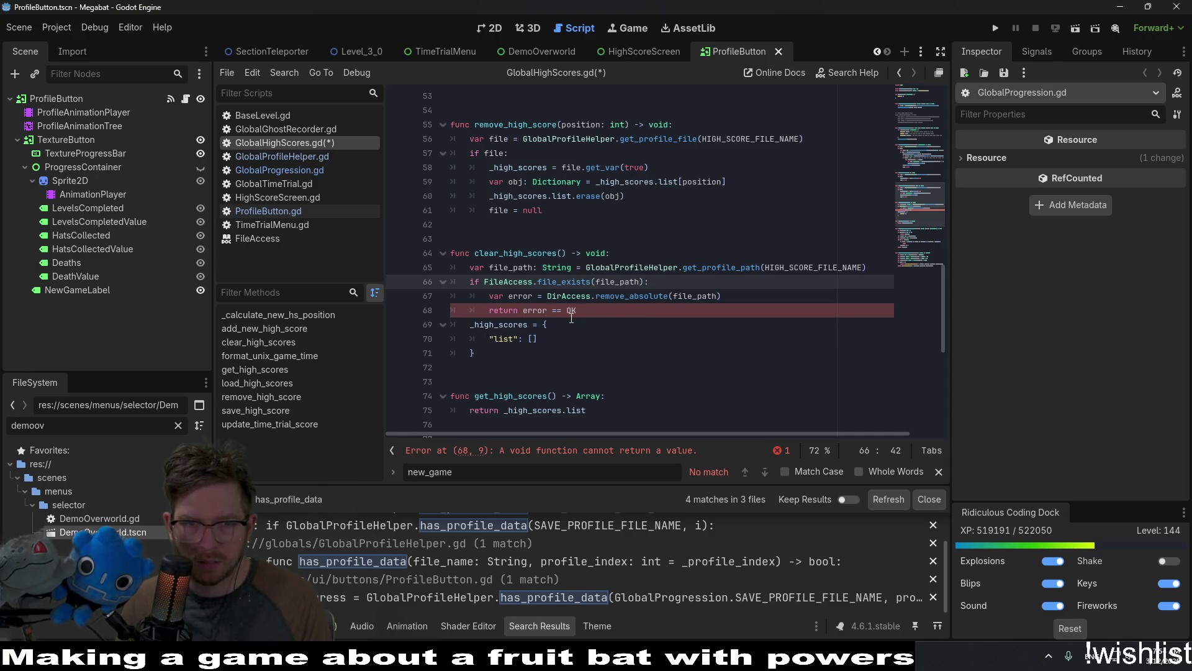
left_click(639, 313)
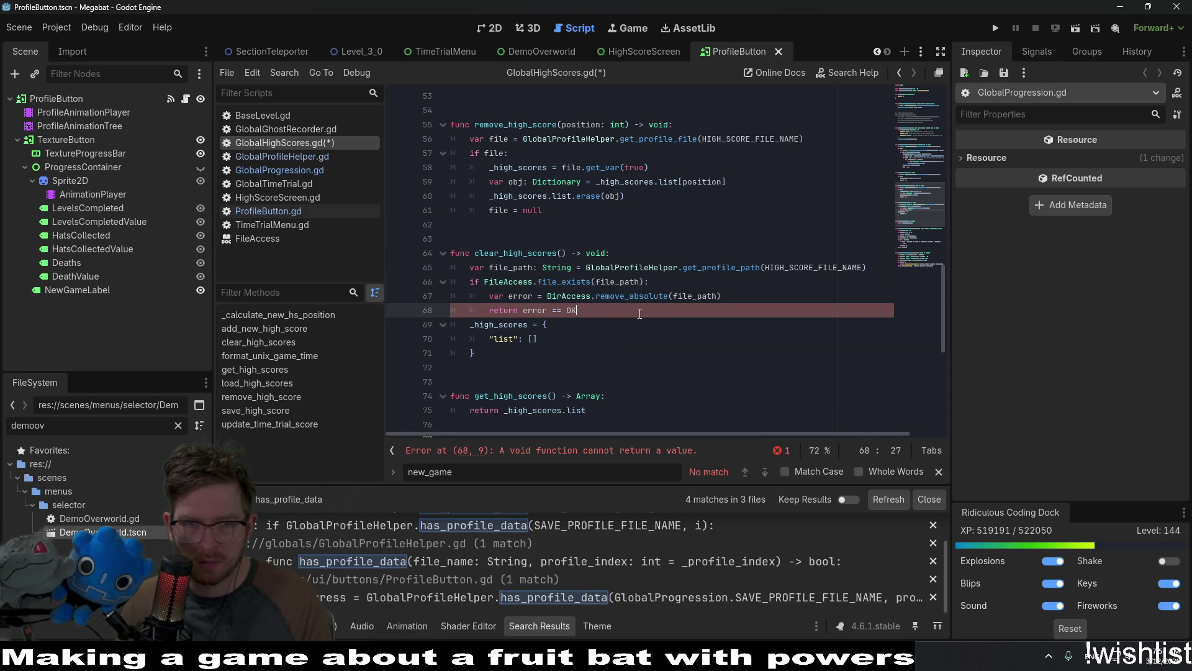
Change clear_high_scores' return type from void to bool and add return false at the end.
double_click(595, 253)
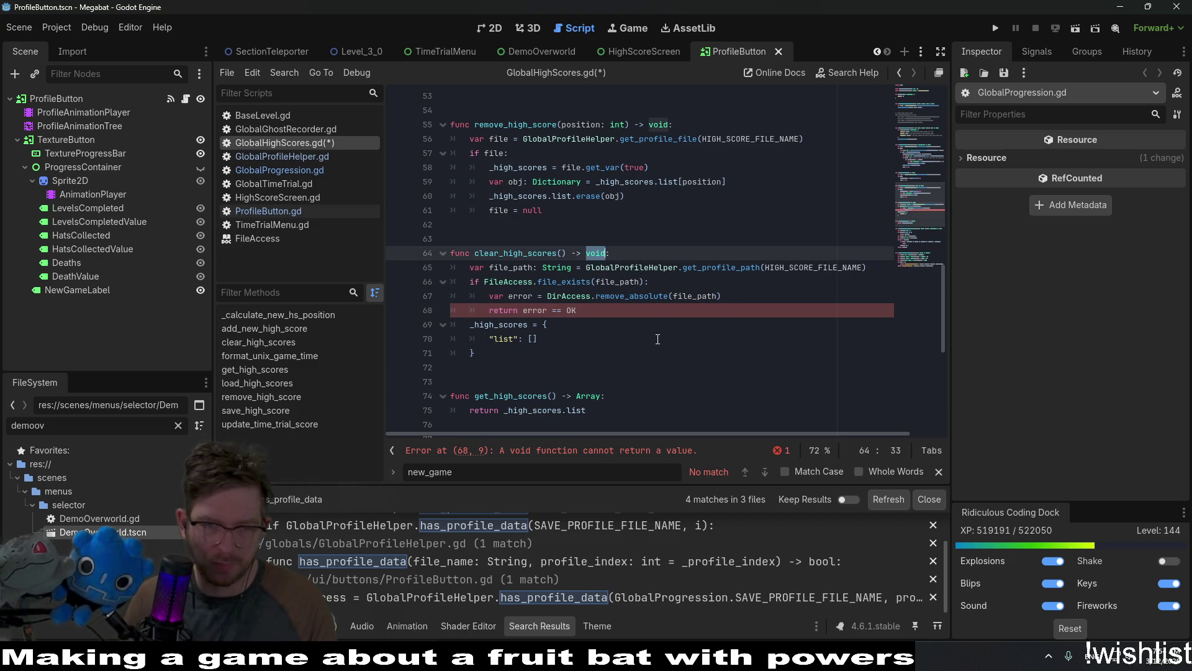
type("bool")
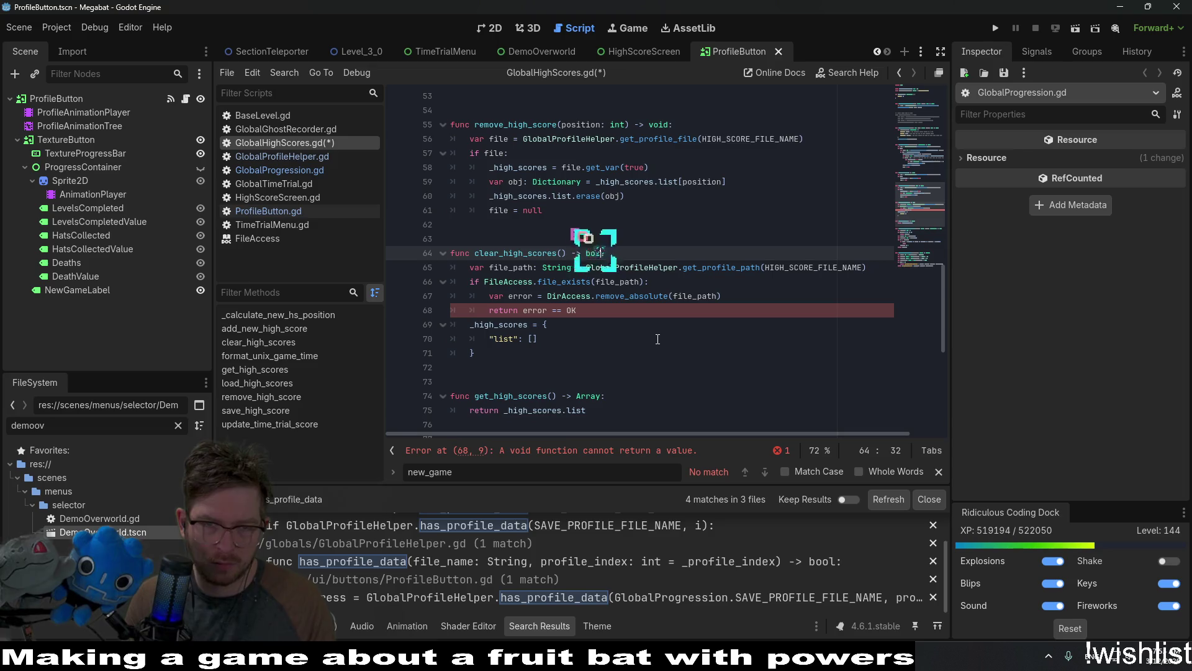
left_click(488, 354)
key("Return")
type("return false")
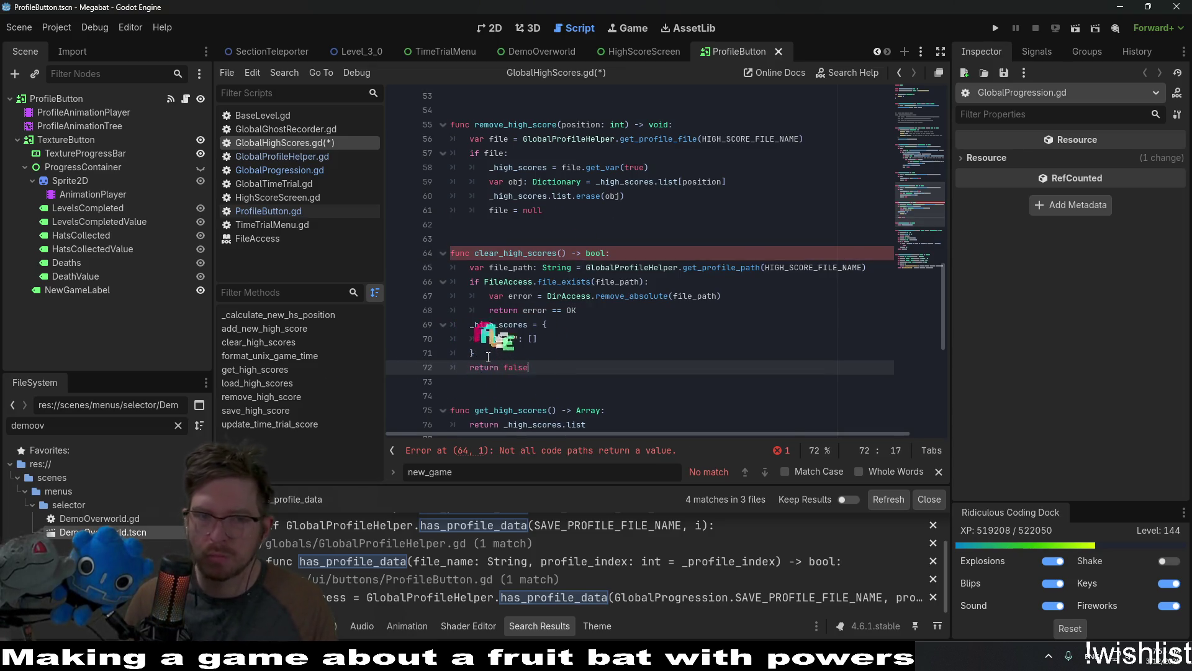
Cut the _high_scores reset block and remove the empty line it leaves.
left_click(609, 297)
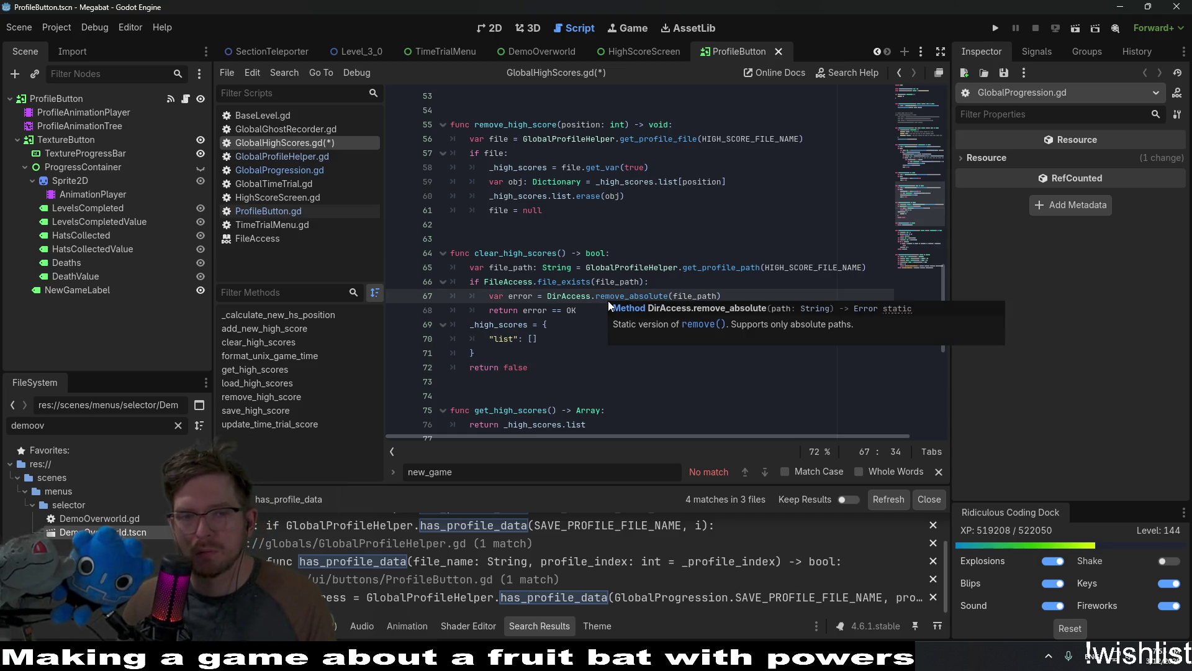
left_click_drag(482, 357, 402, 327)
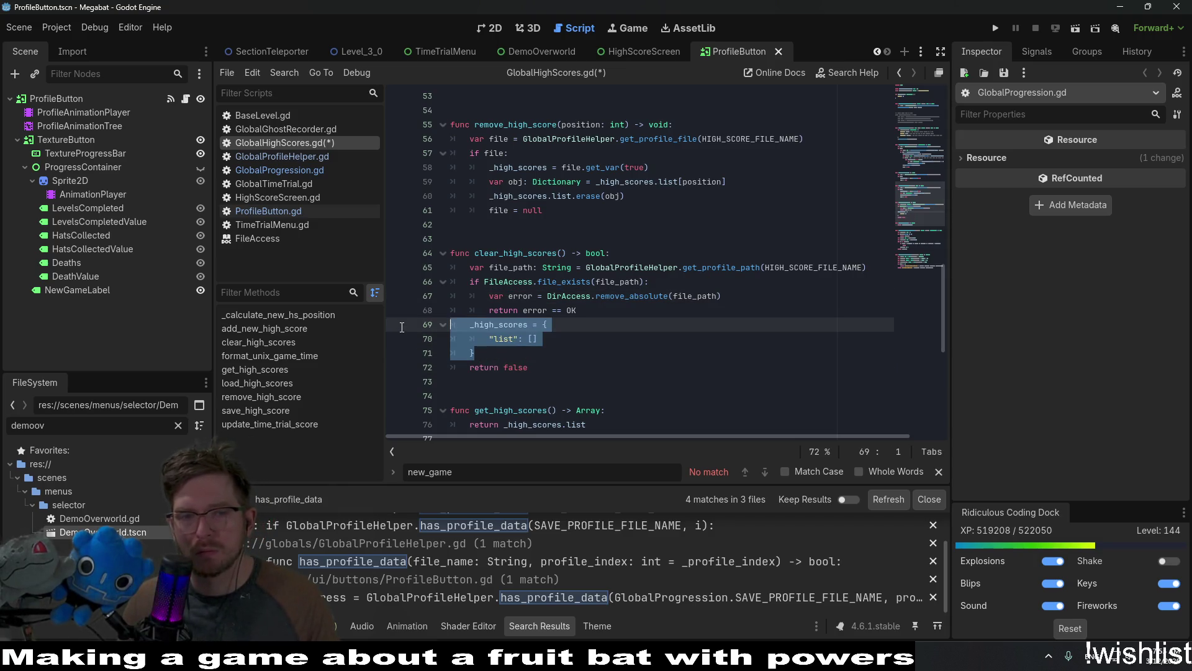
key("shift+Tab")
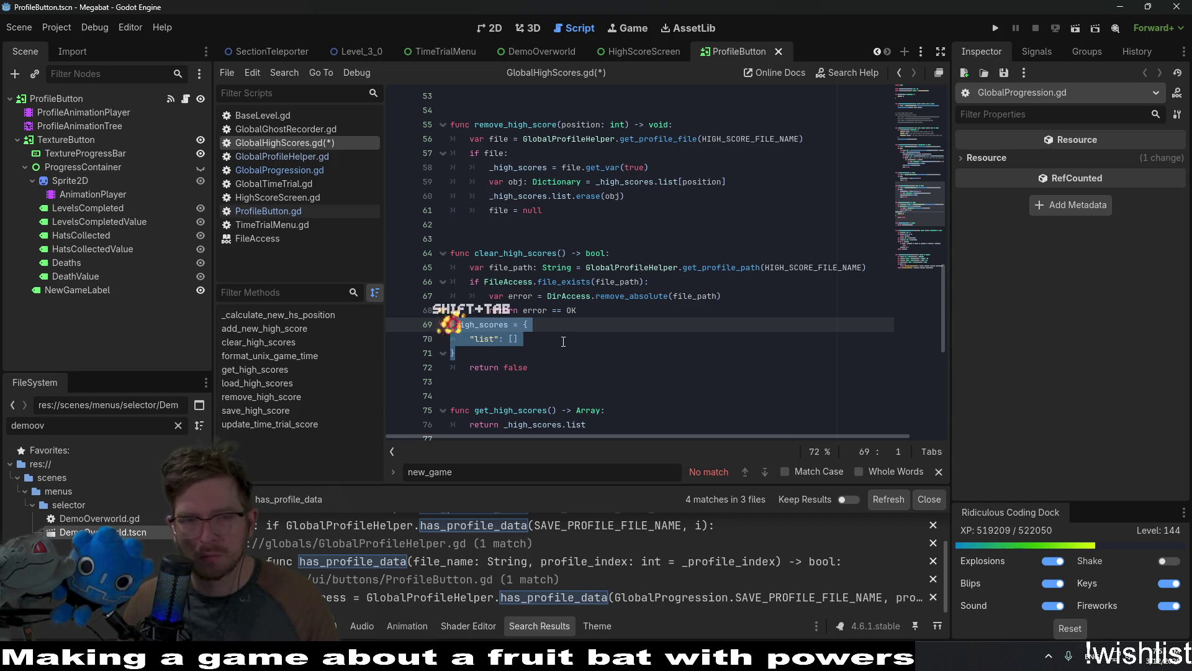
key("ctrl+z")
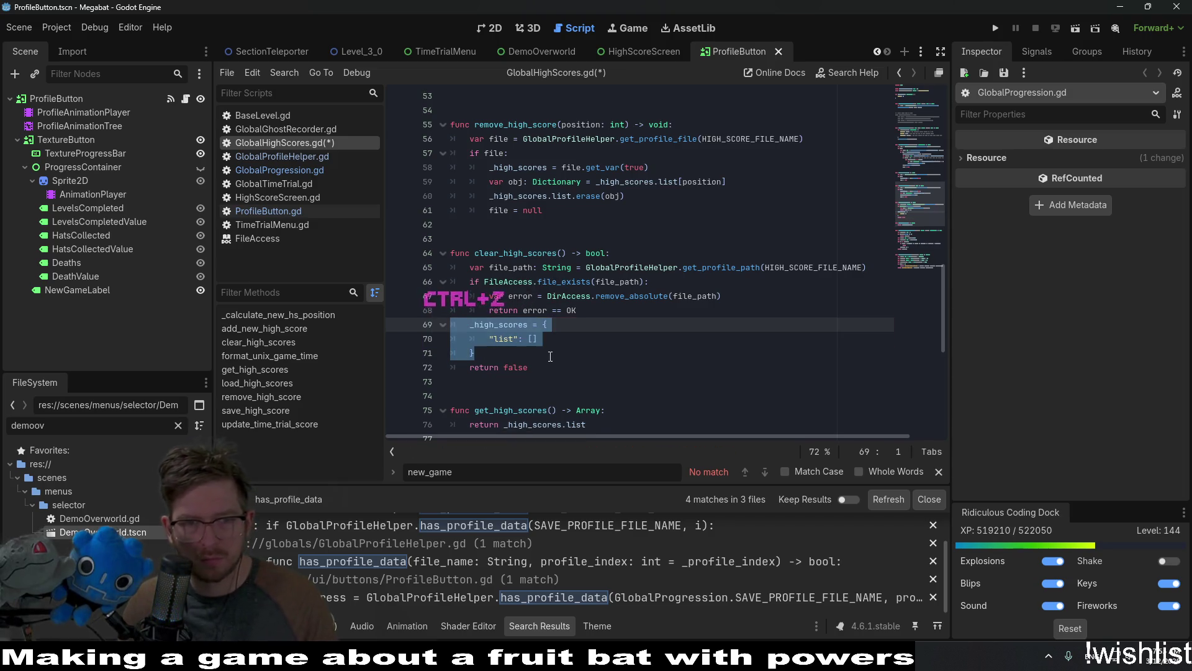
key("ctrl+x")
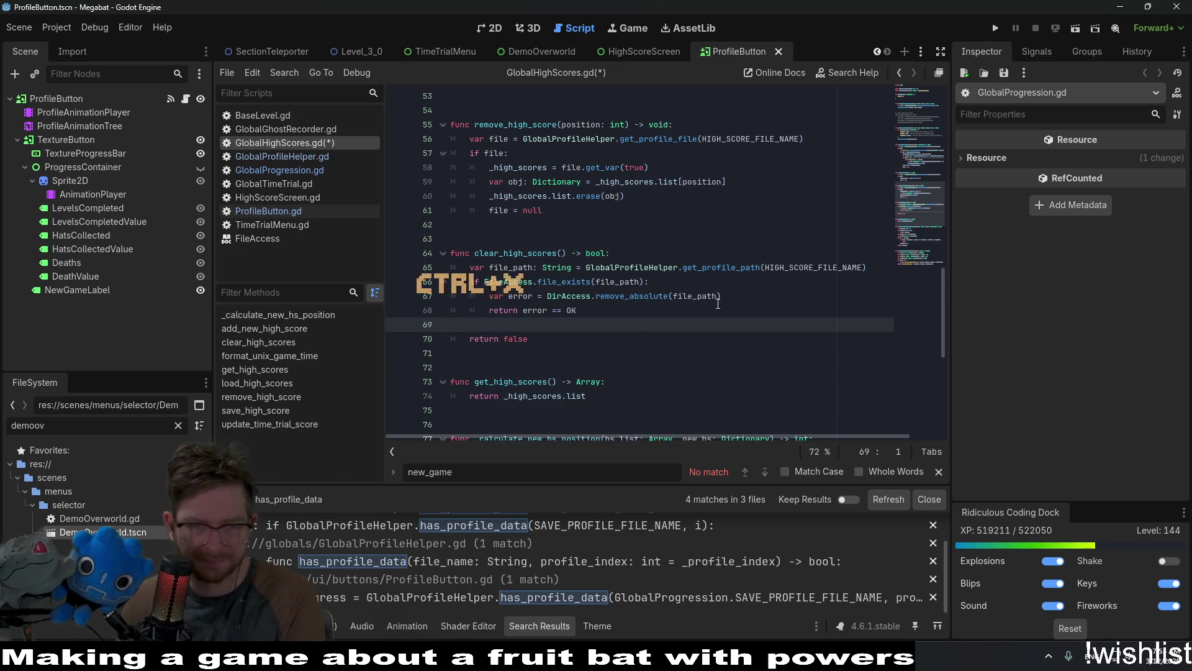
key("BackSpace")
left_click(737, 295)
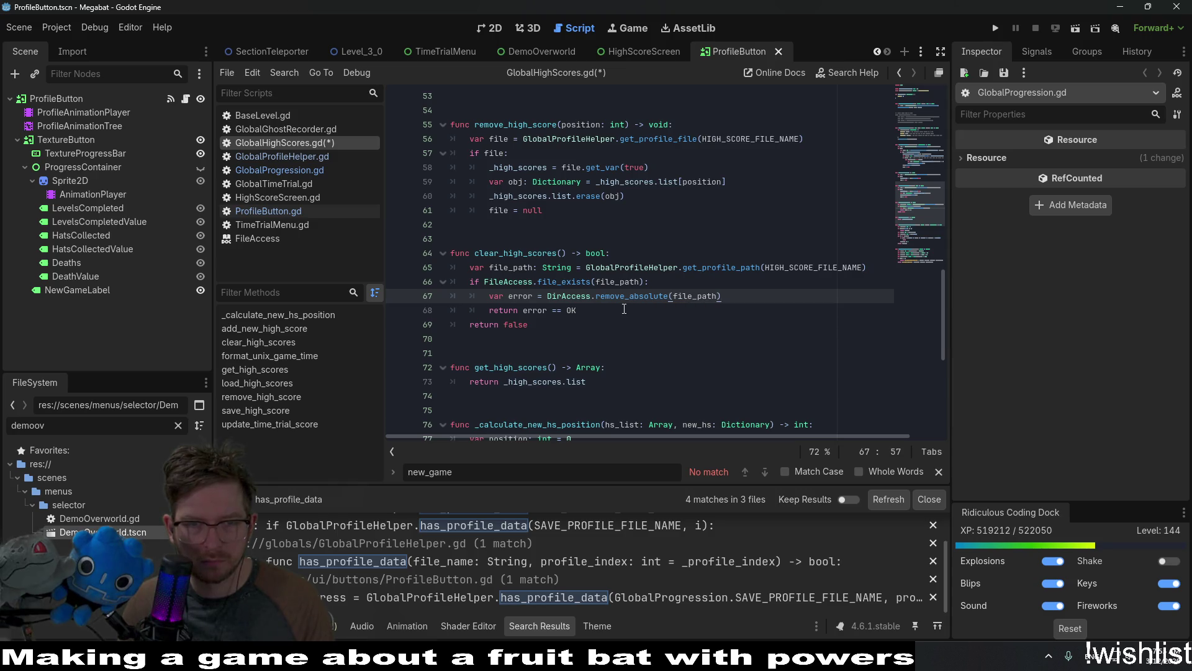
Add an 'if error == OK:' check after remove_absolute, with the _high_scores reset block inside it.
key("Return")
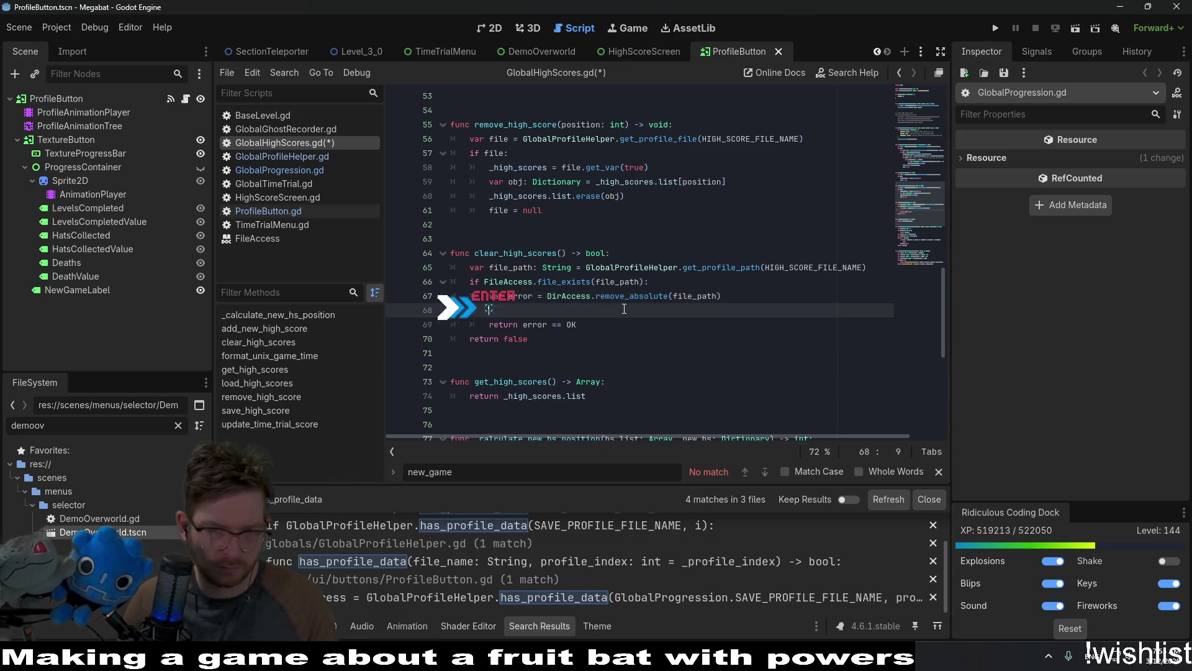
type("if error ")
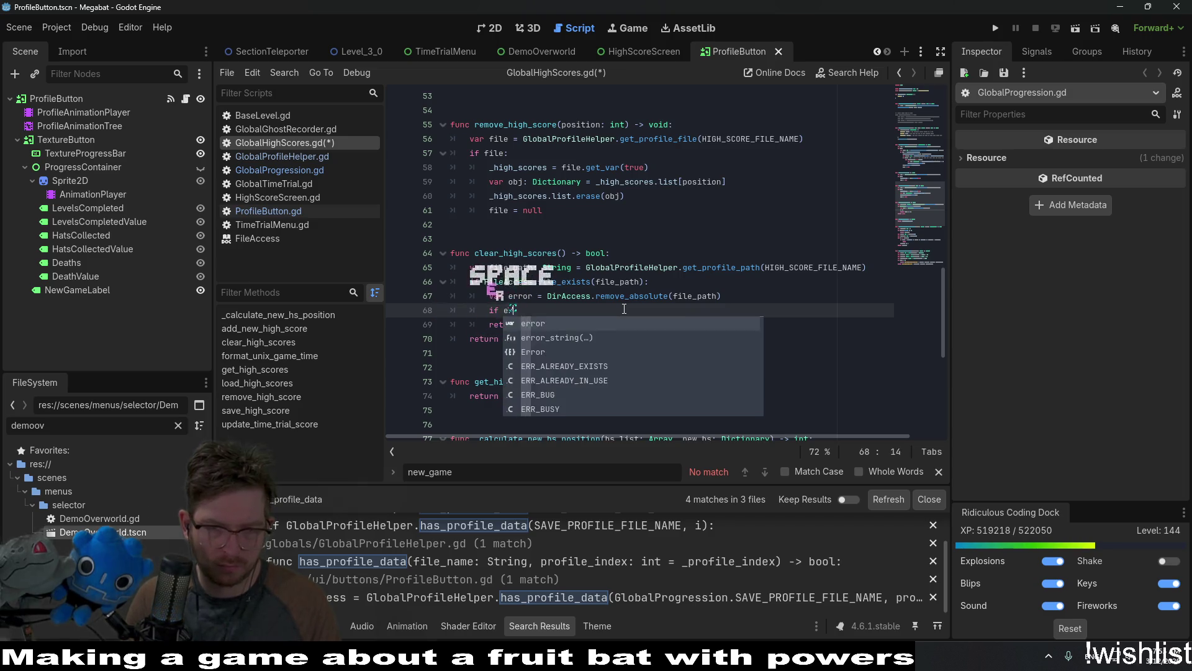
type("== 0::")
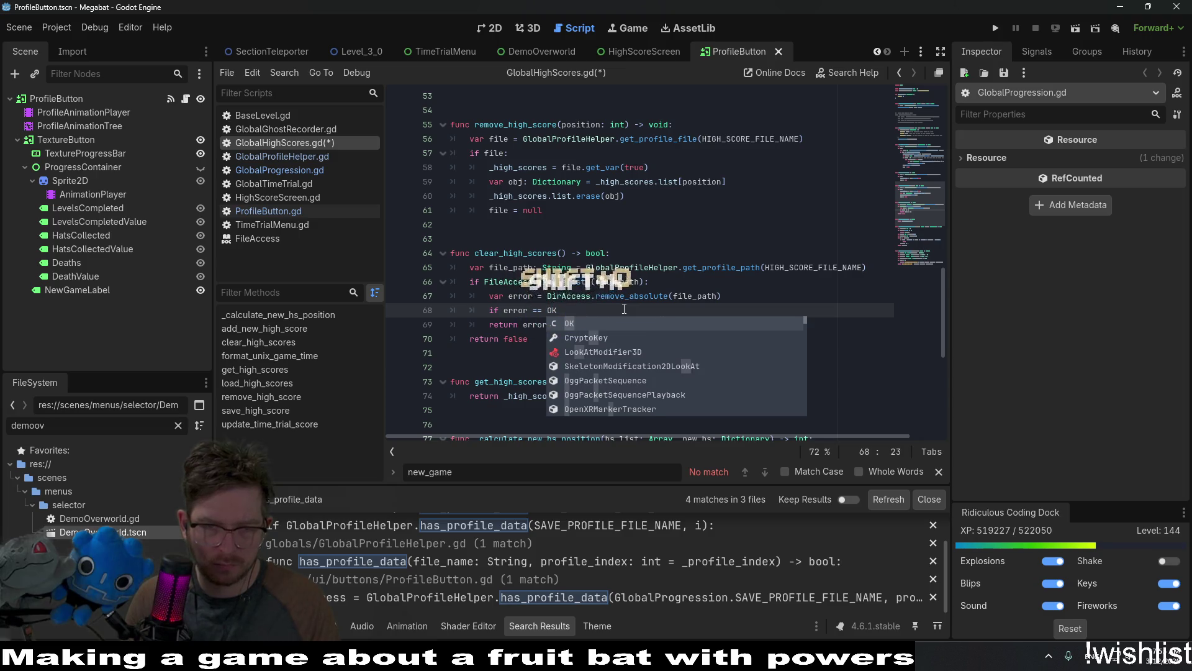
key("Return")
key("ctrl+v")
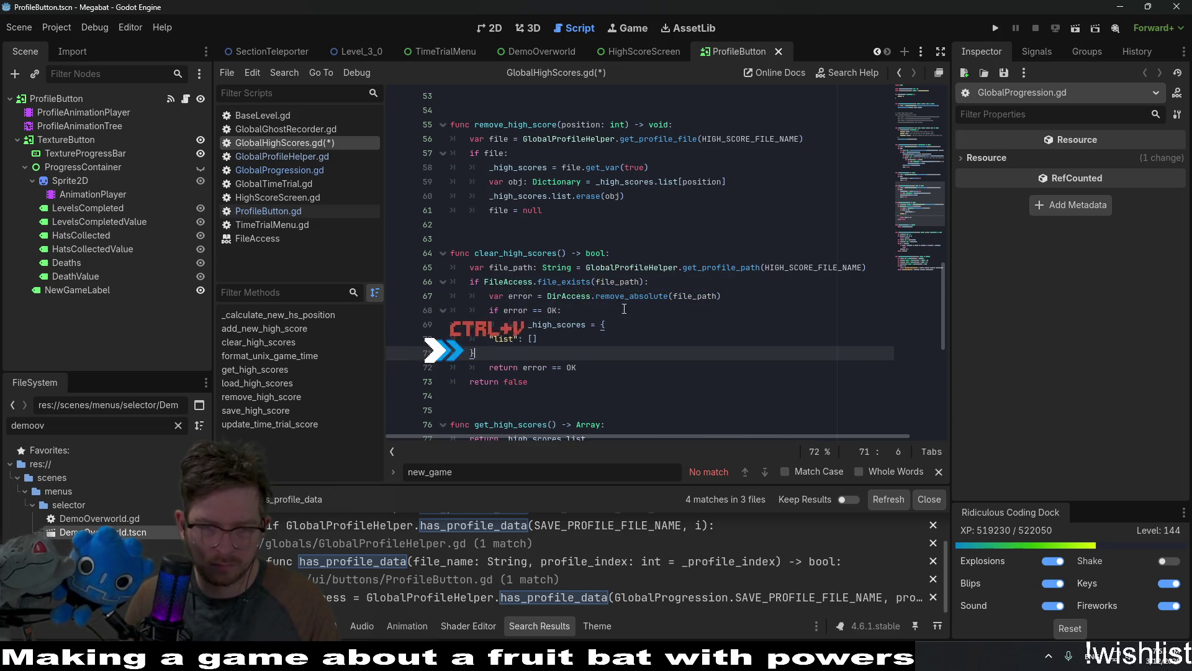
key("shift+Up")
key("Tab")
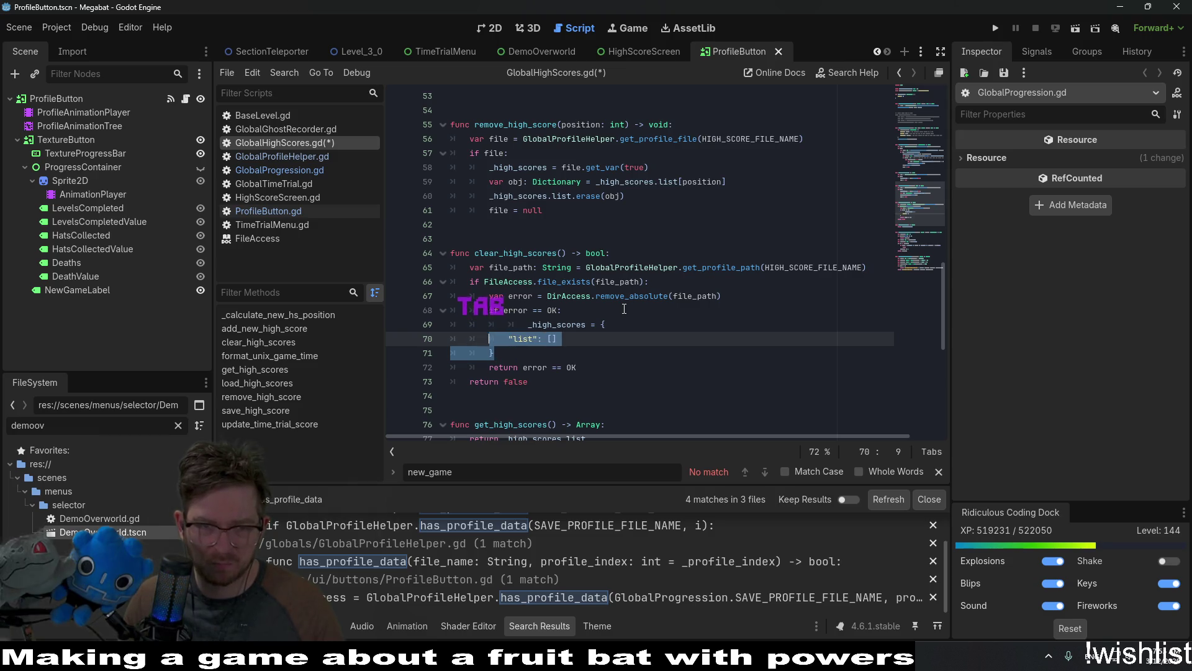
key("Tab")
key("Up")
key("Delete")
key("Down")
key("Down")
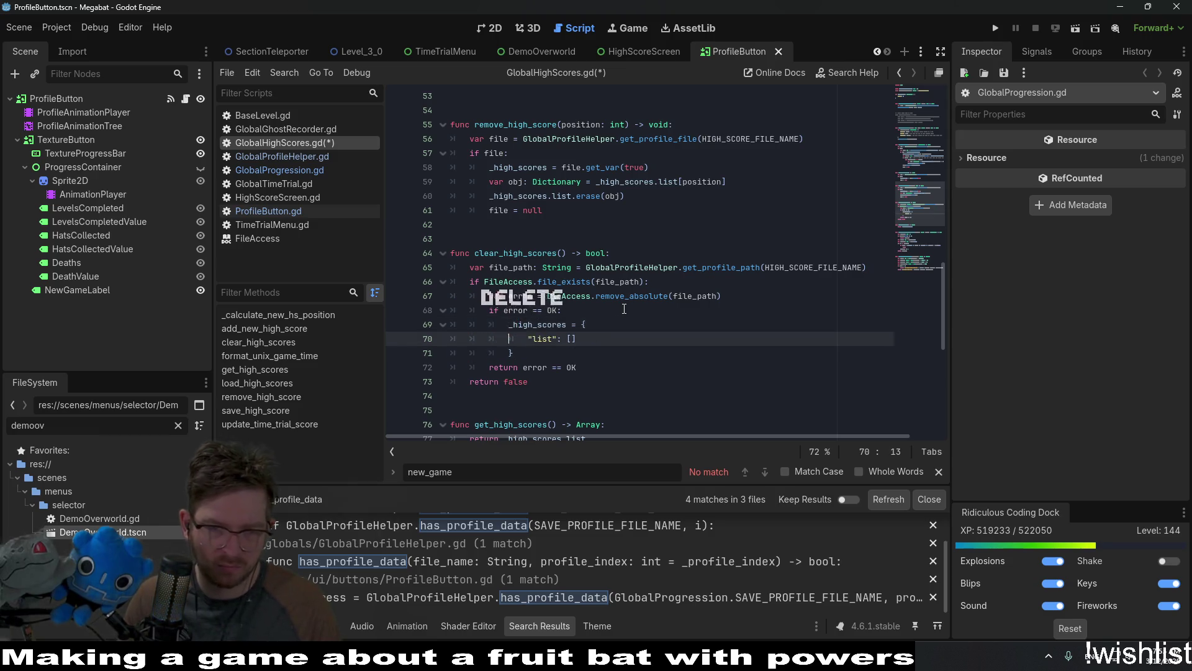
key("Return")
key("BackSpace")
key("BackSpace")
key("BackSpace")
key("BackSpace")
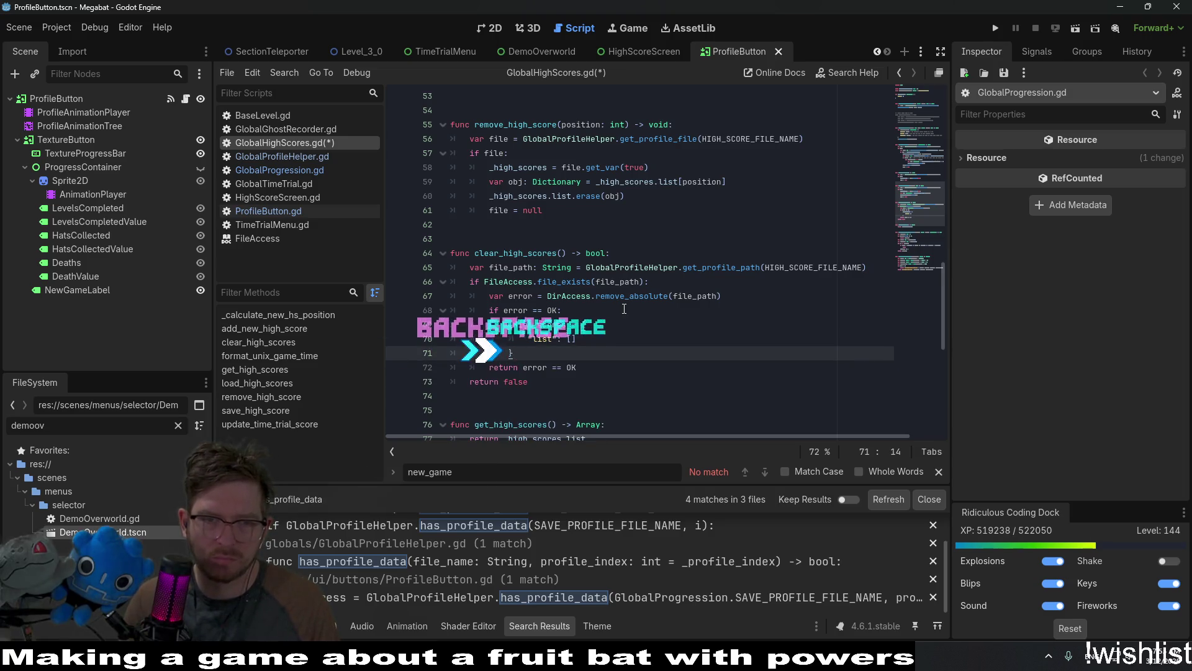
Add return true inside the if, delete the old return error == OK line, and save.
key("Return")
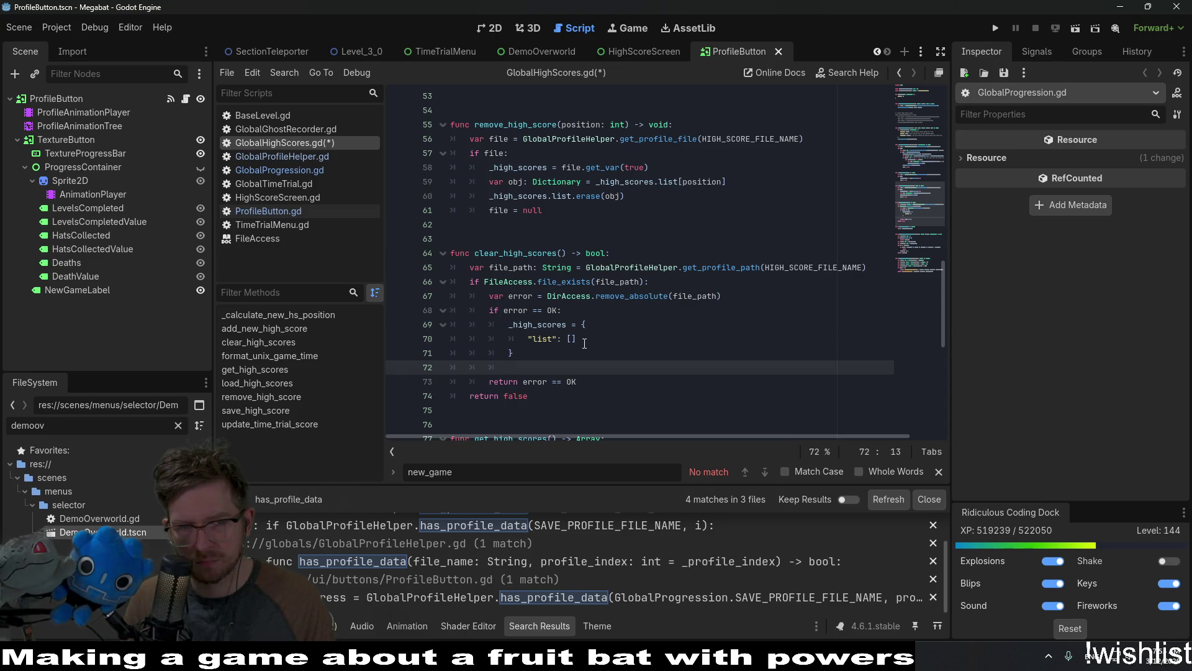
type("return true")
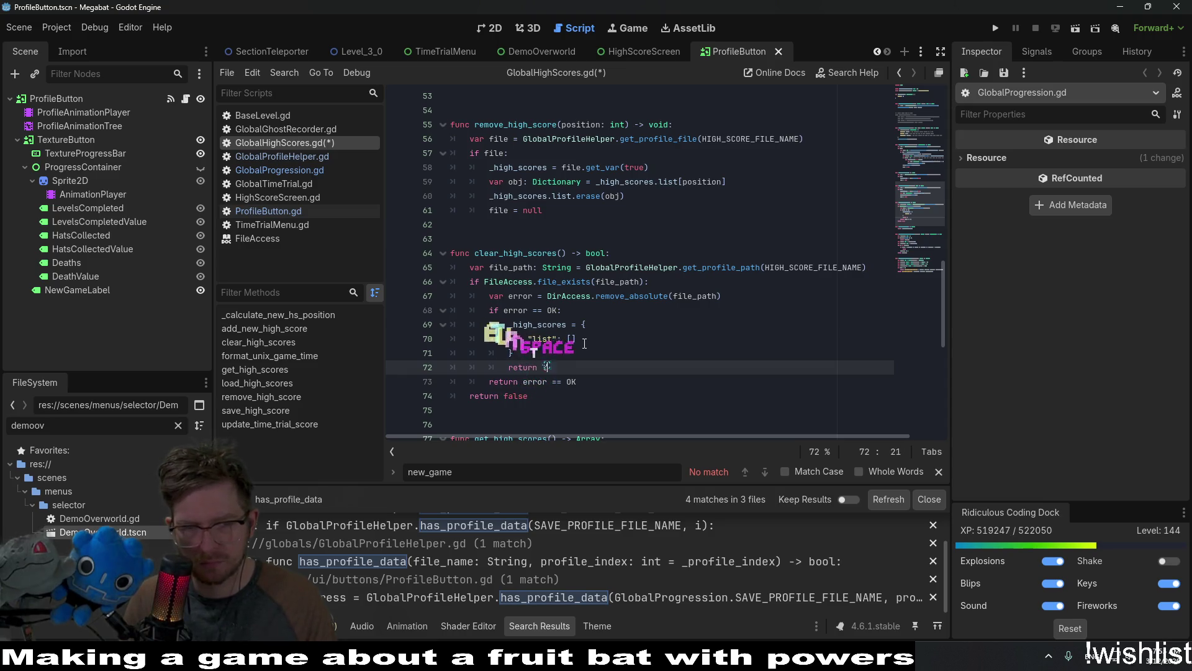
key("shift+Down")
key("shift+End")
key("BackSpace")
key("ctrl+s")
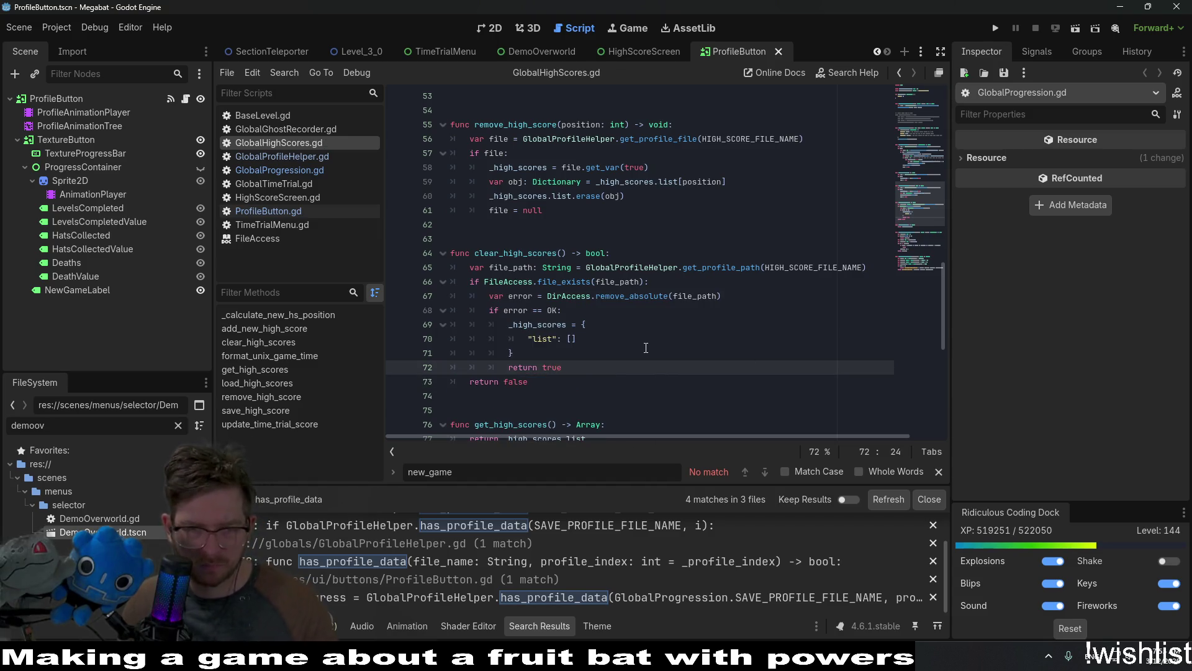
scroll(915, 117, "up", 15)
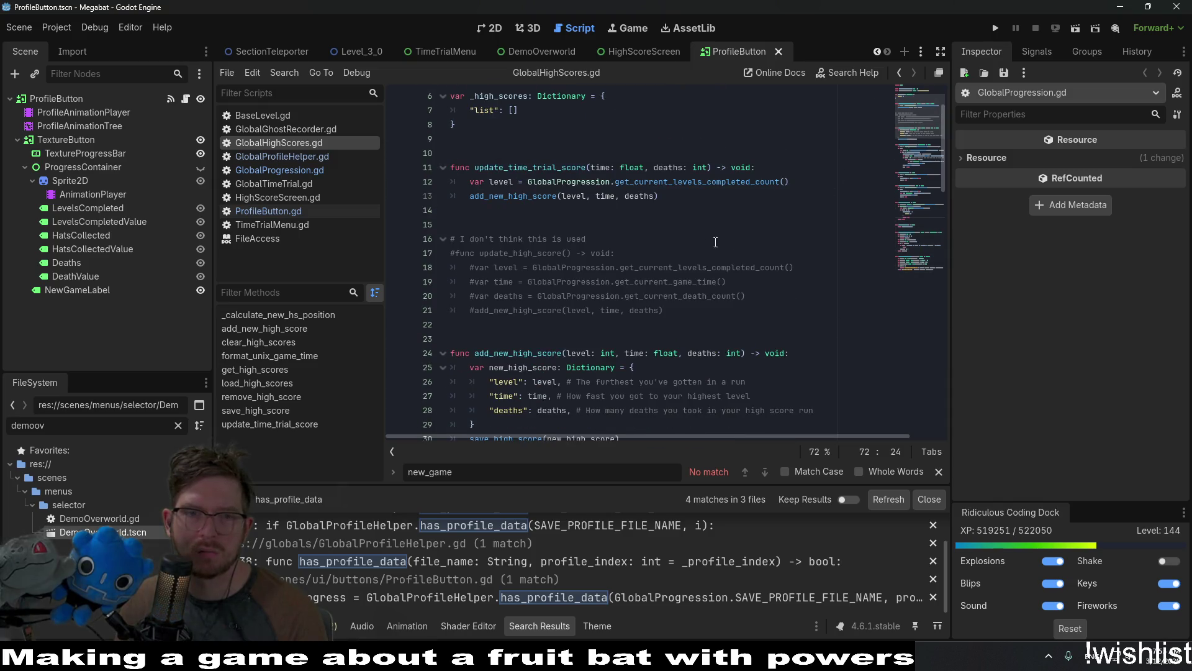
Search the project for update_high_score and check its matches in HighScoreScreen.gd.
double_click(521, 252)
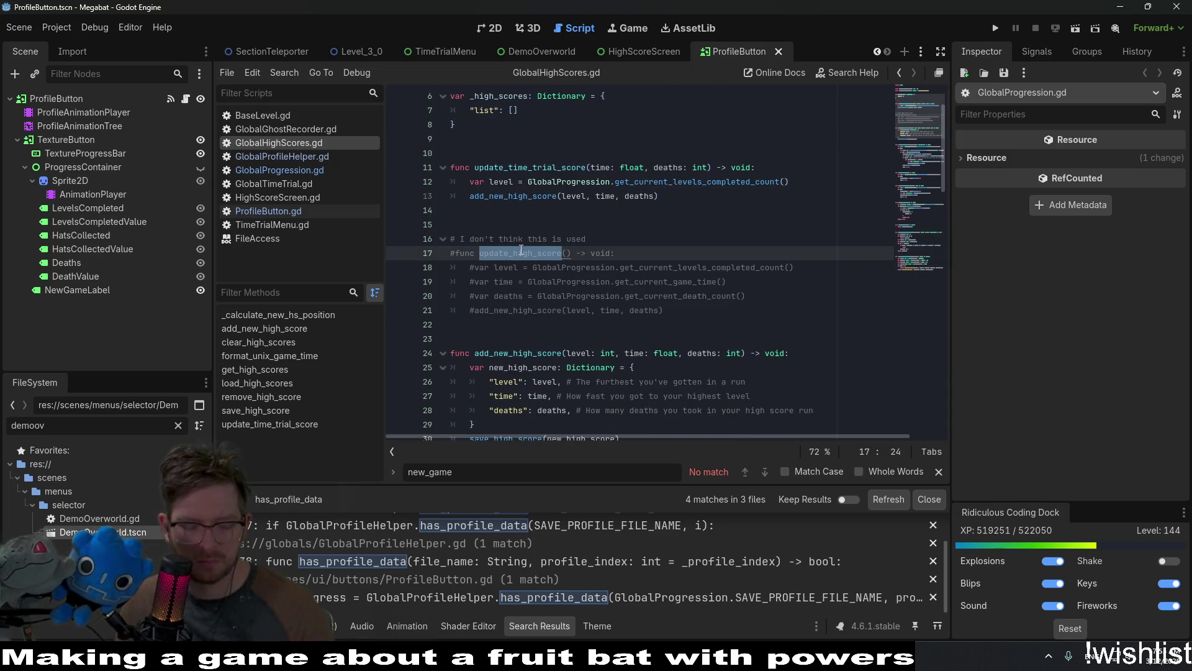
key("ctrl+shift+f")
key("Return")
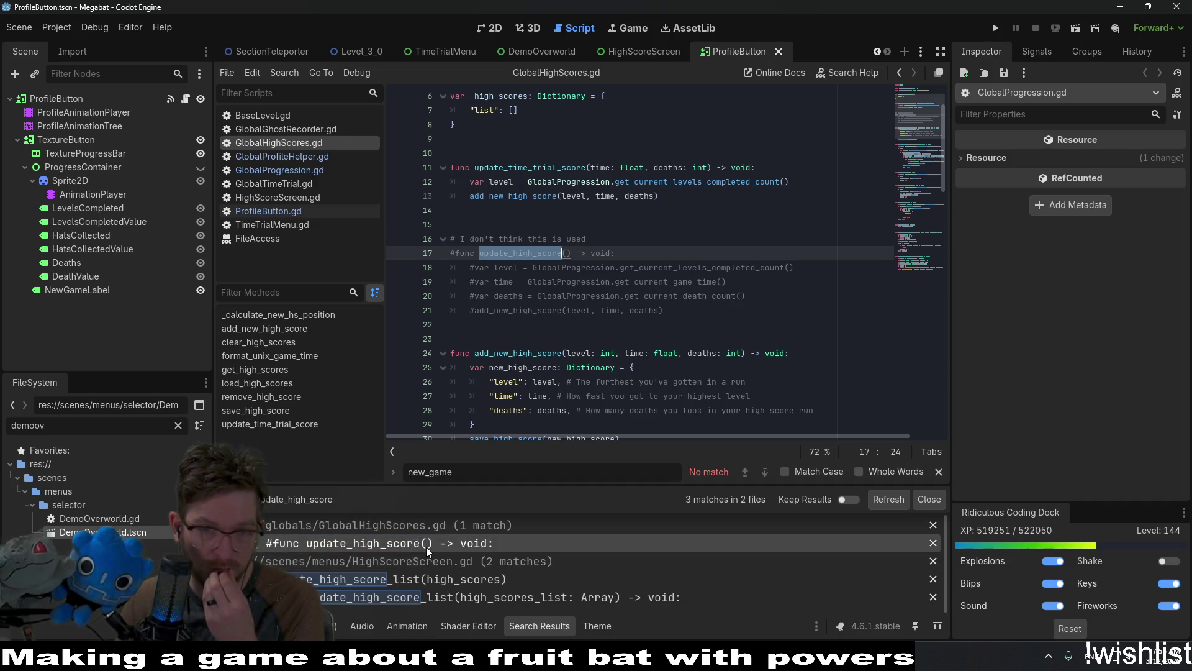
left_click(400, 581)
left_click(398, 596)
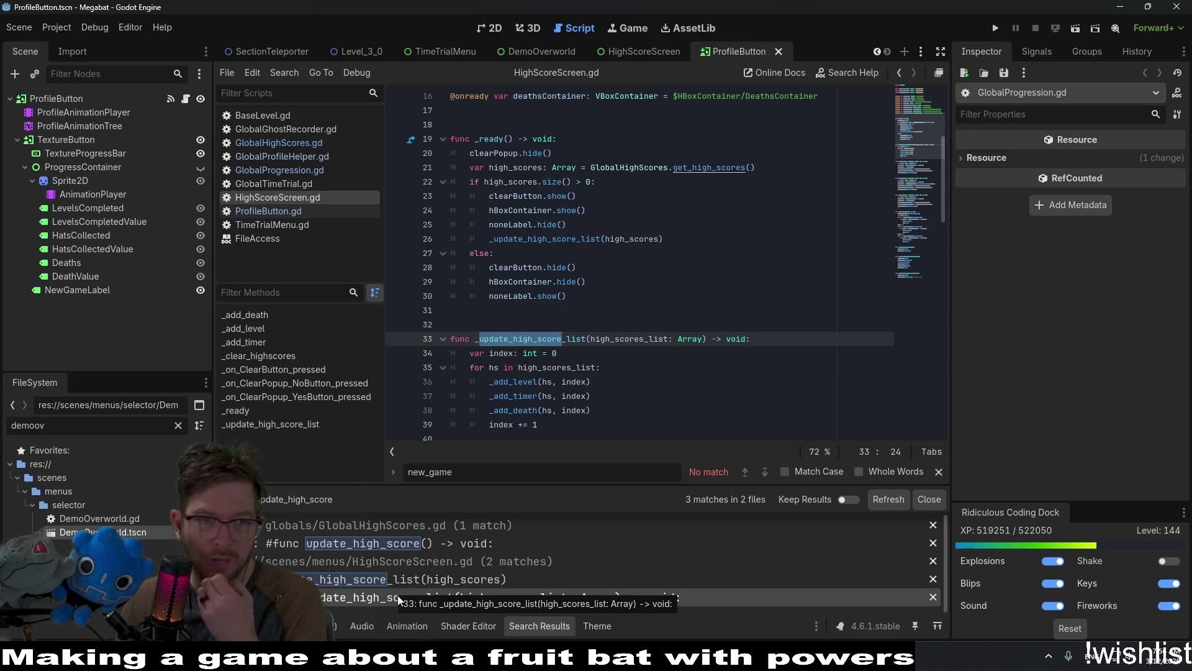
left_click(415, 577)
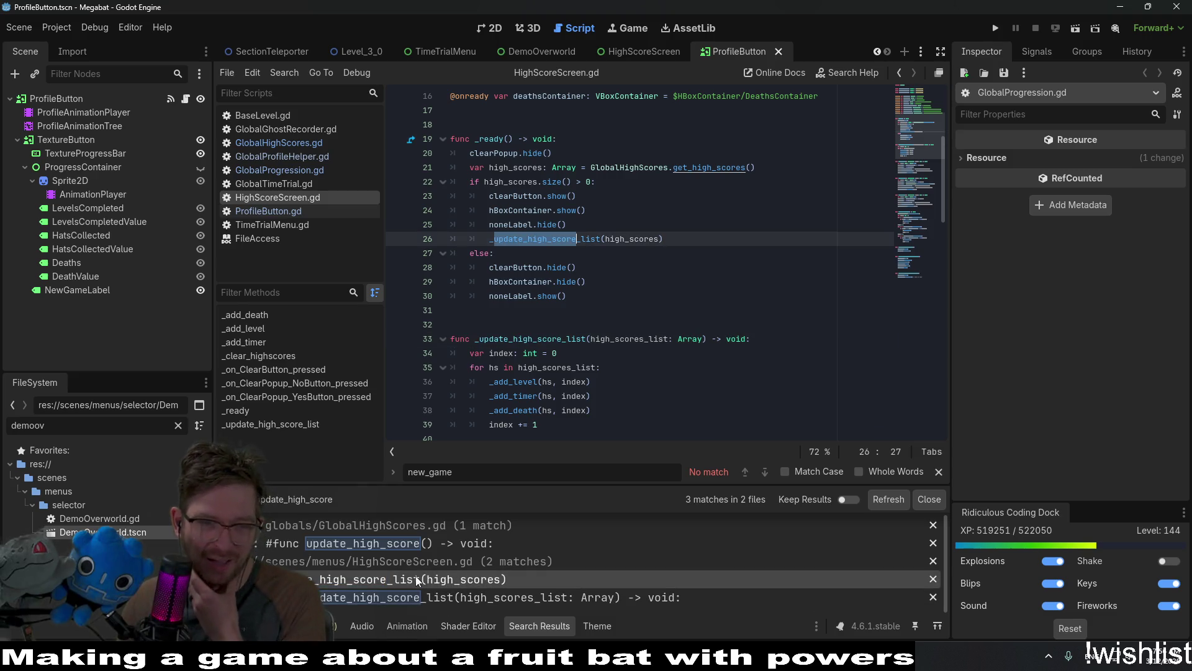
left_click(438, 545)
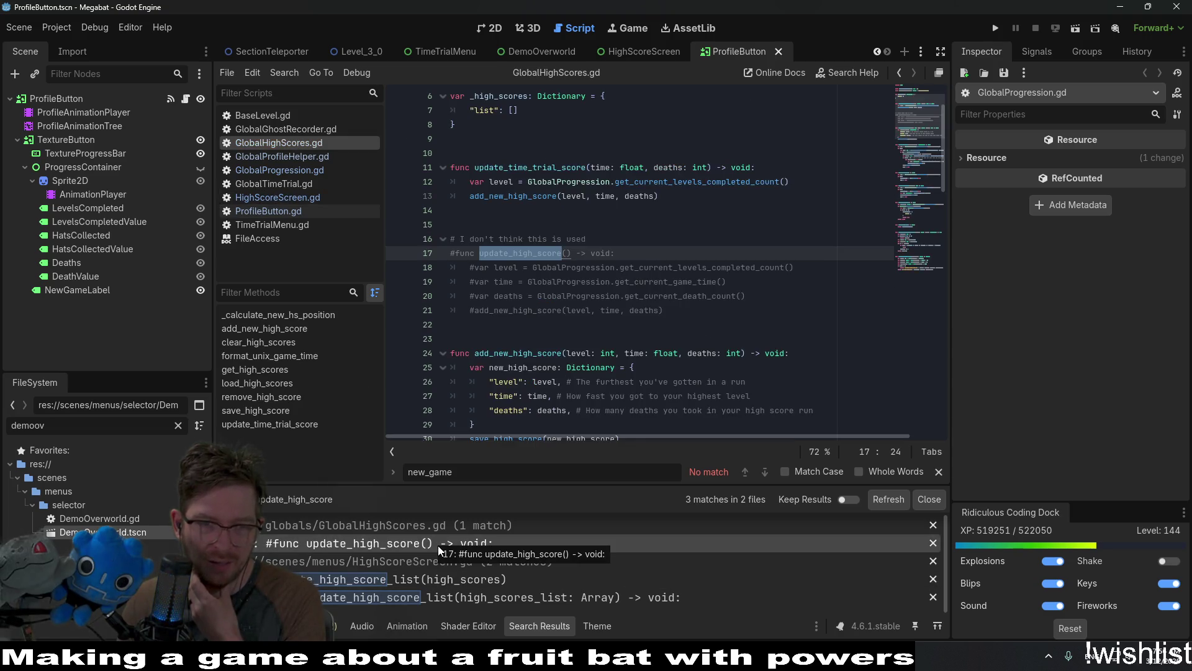
Delete the commented-out update_high_score block (lines 14–21) from GlobalHighScores.gd and save.
left_click_drag(714, 310, 742, 215)
key("BackSpace")
key("Delete")
left_click(703, 239)
key("ctrl+s")
Re-inspect the line 26 _update_high_score_list call and its definition in HighScoreScreen.gd.
left_click(466, 577)
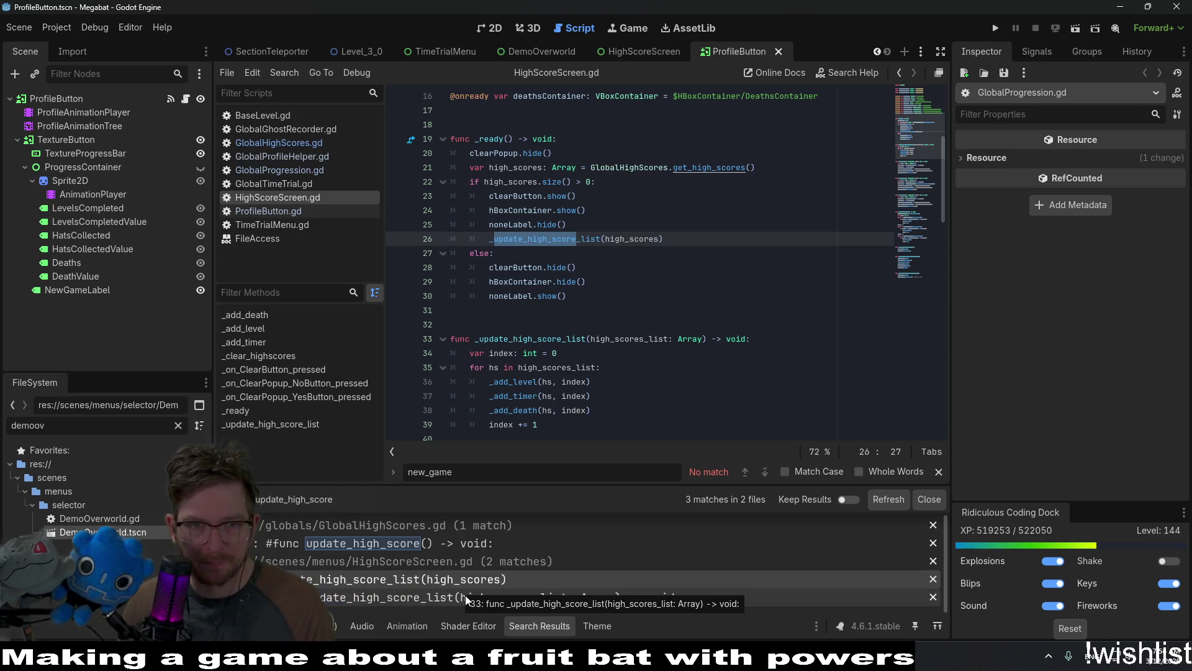
left_click(585, 242)
left_click(585, 239, "ctrl")
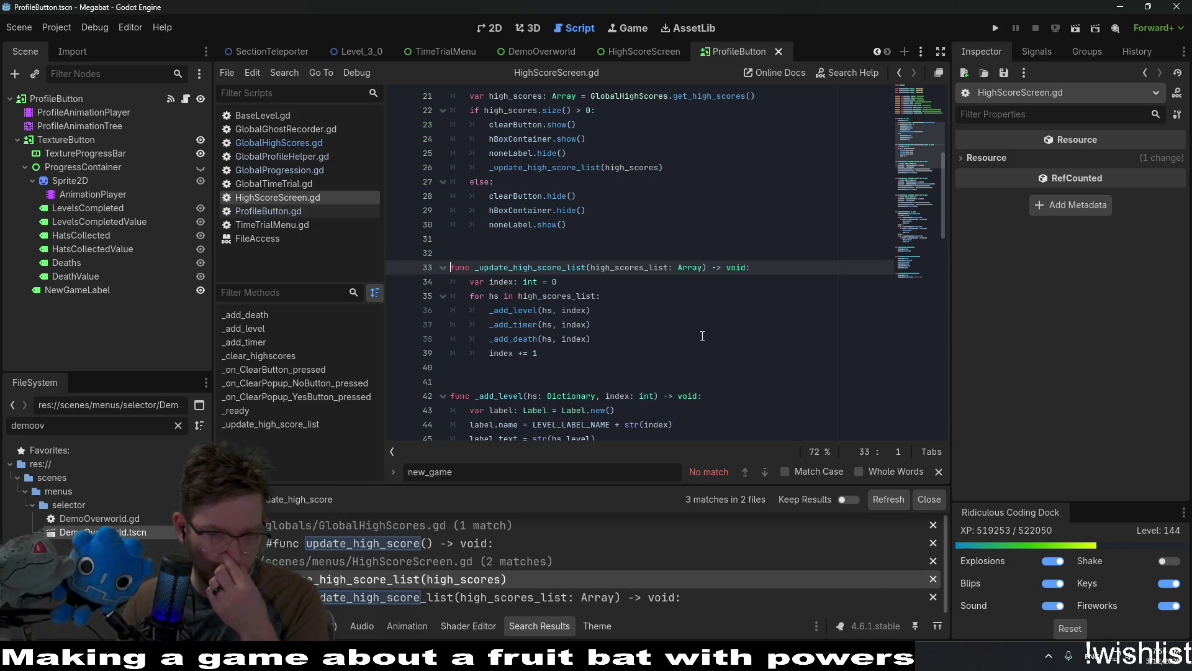
scroll(702, 336, "down", 3)
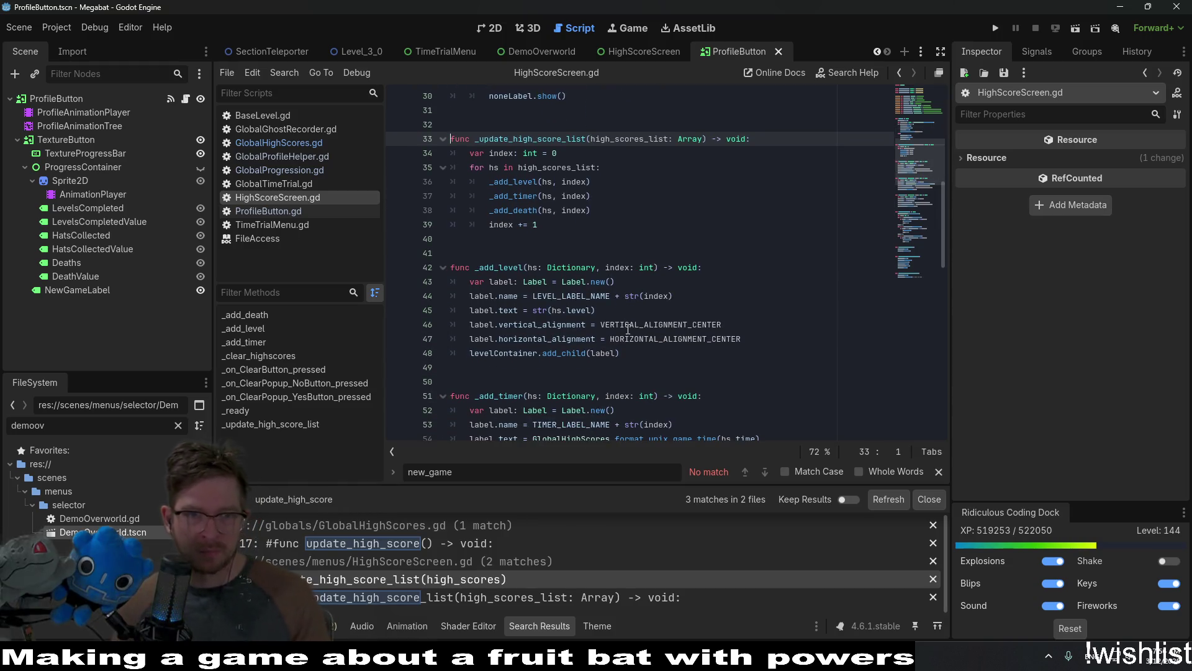
scroll(636, 180, "up", 4)
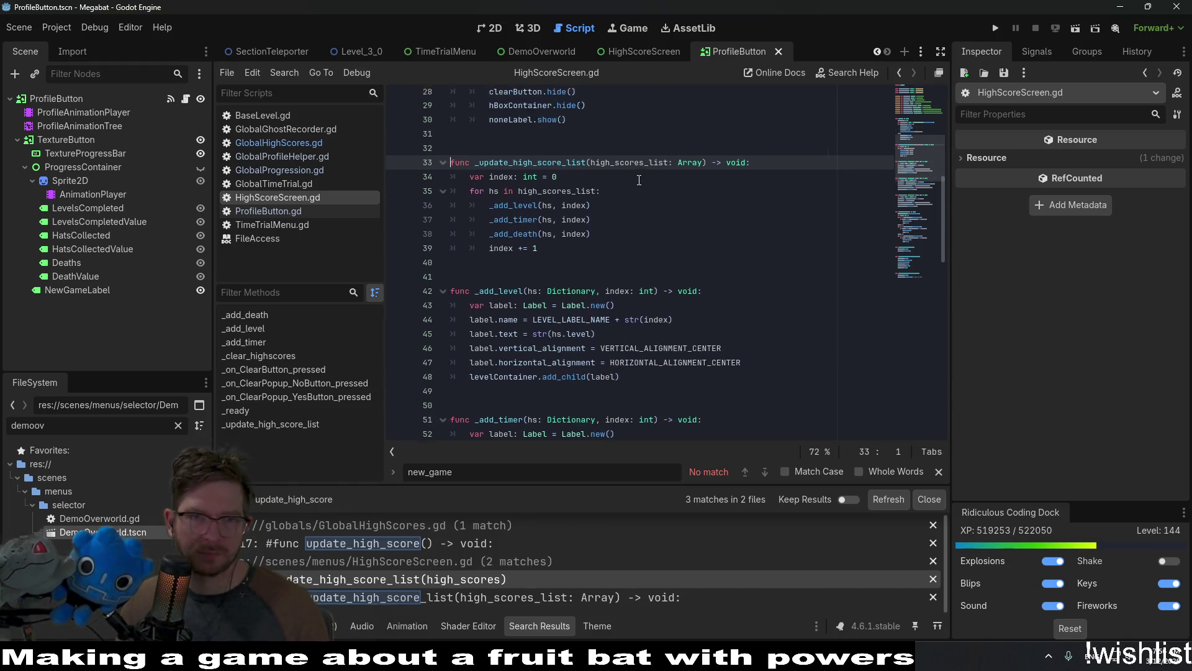
scroll(637, 180, "up", 2)
scroll(637, 180, "down", 6)
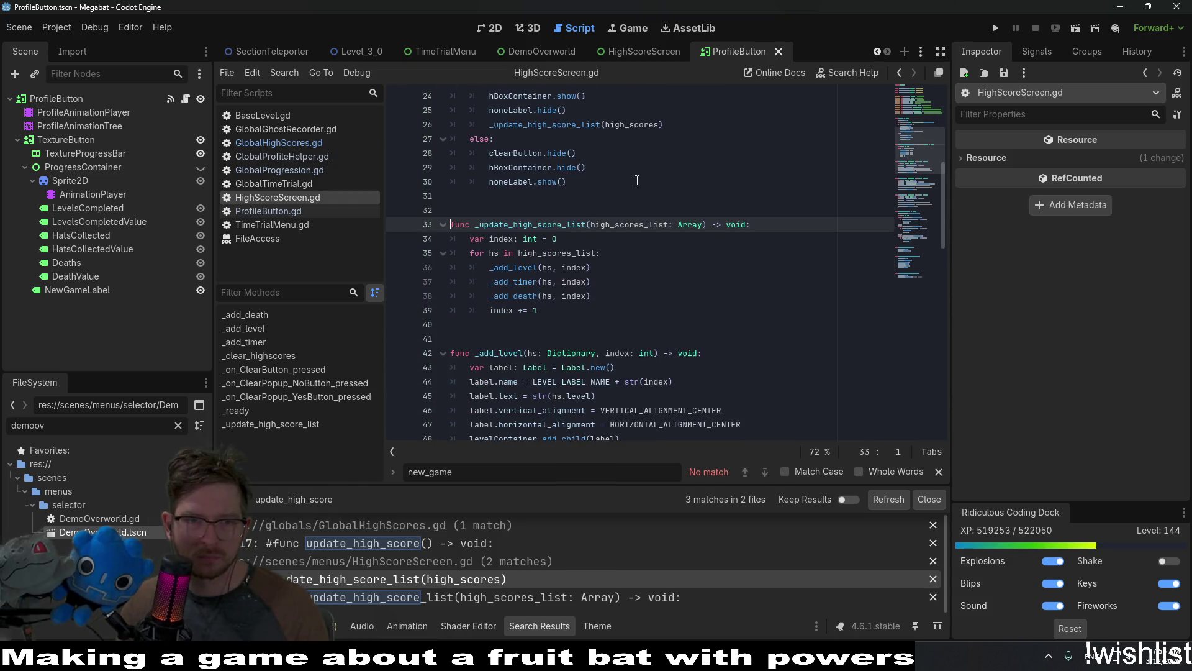
Refresh the update_high_score search results and review the _update_high_score_list definition again.
left_click(884, 501)
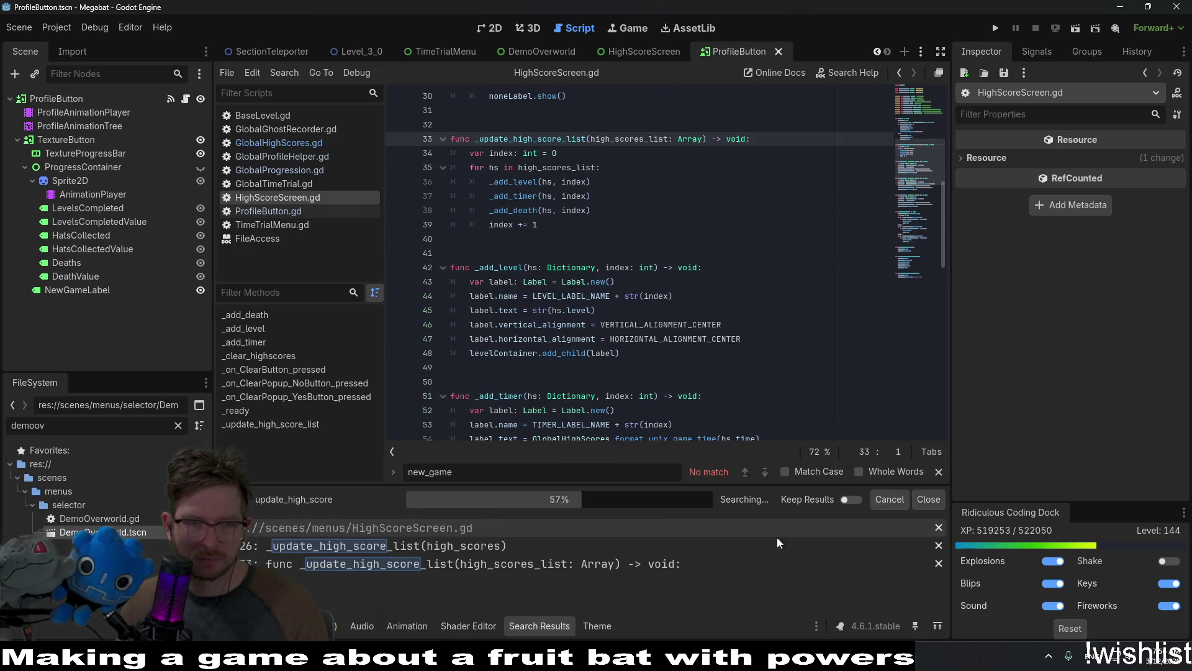
left_click(484, 550)
left_click(479, 561)
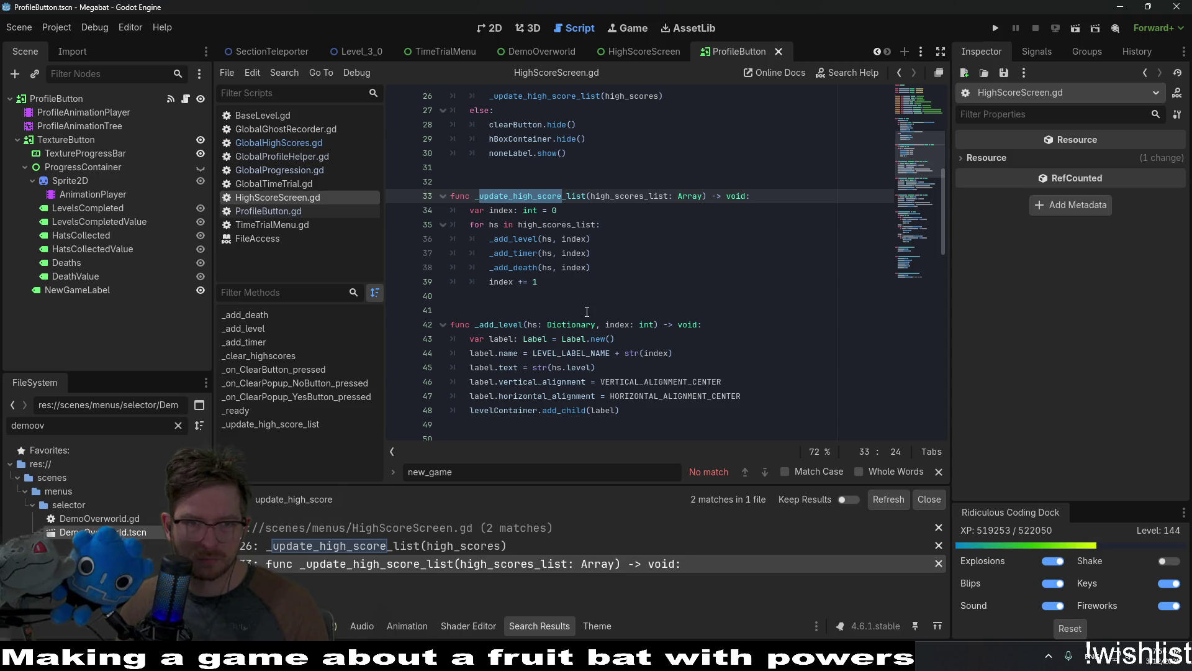
scroll(586, 311, "down", 3)
scroll(587, 311, "down", 5)
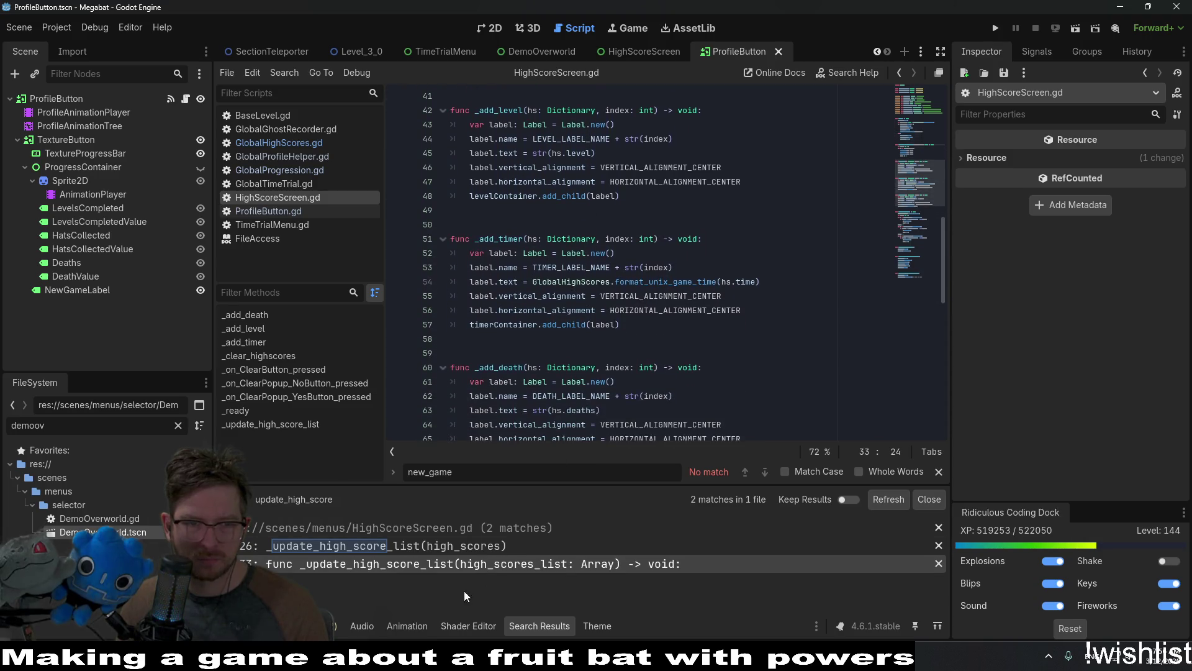
scroll(497, 357, "down", 5)
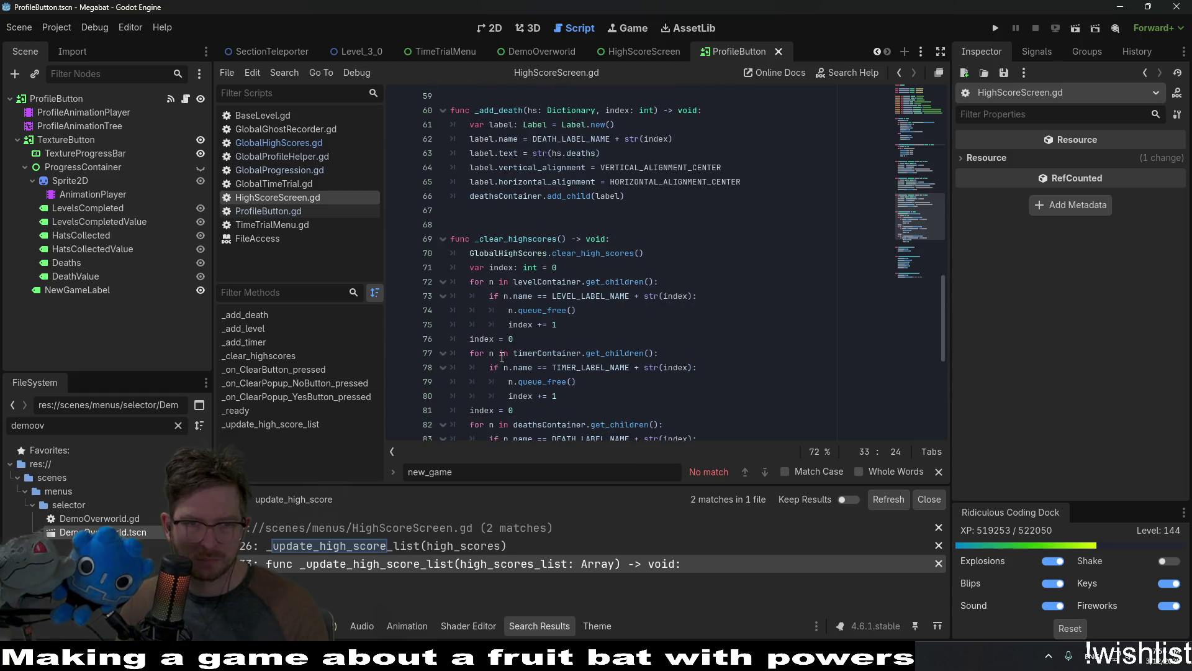
Select the clear_high_scores call on line 70 and jump to its definition.
double_click(597, 168)
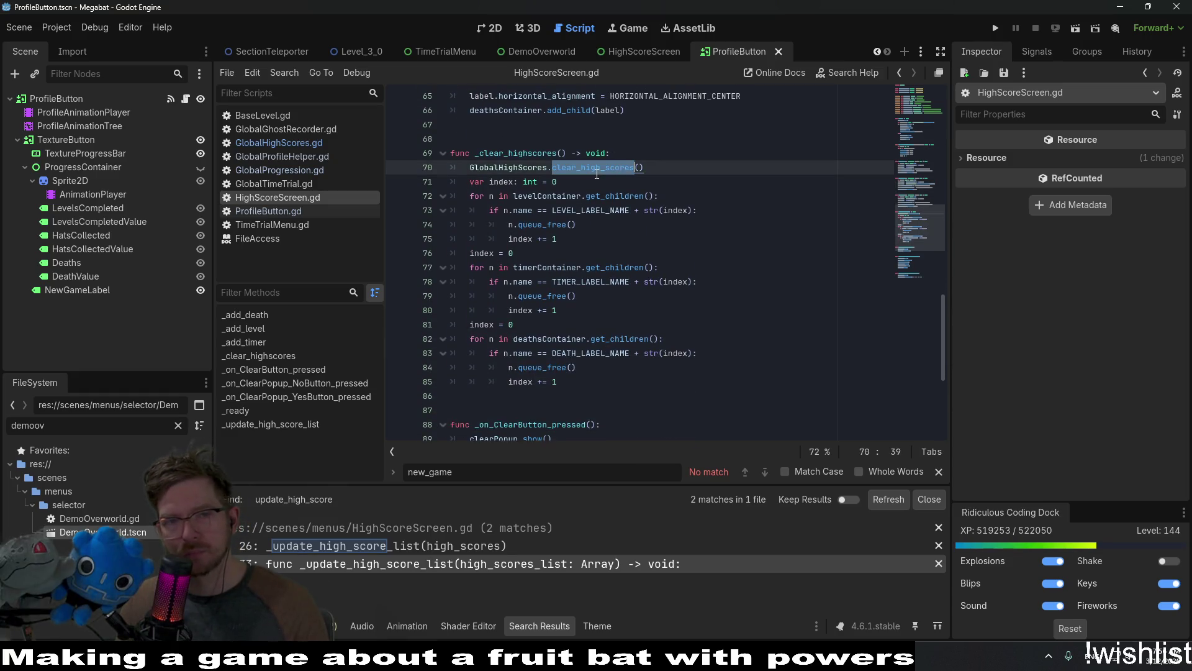
mouse_move(596, 174)
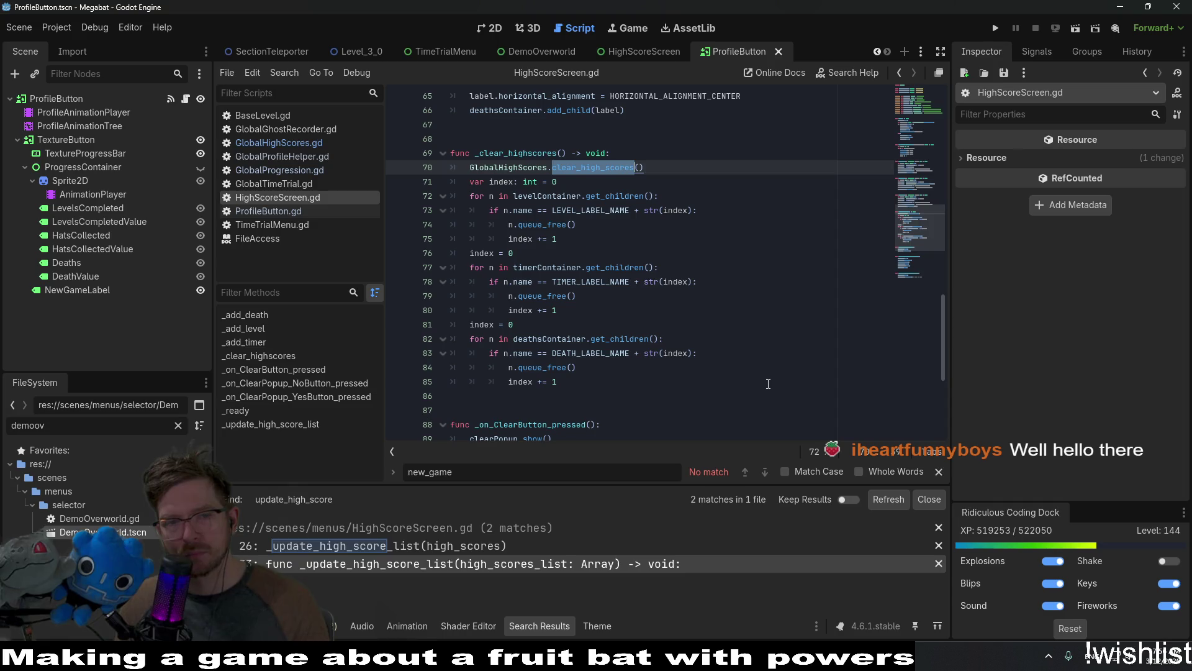
scroll(768, 383, "down", 4)
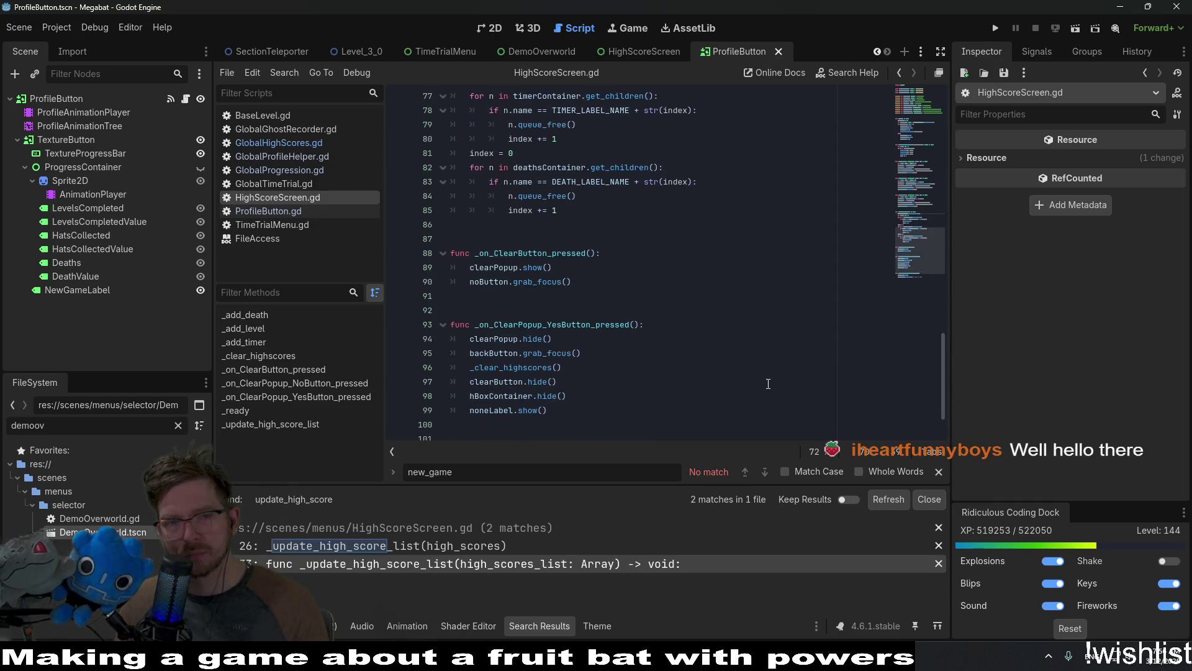
scroll(768, 383, "up", 4)
left_click(617, 174, "ctrl")
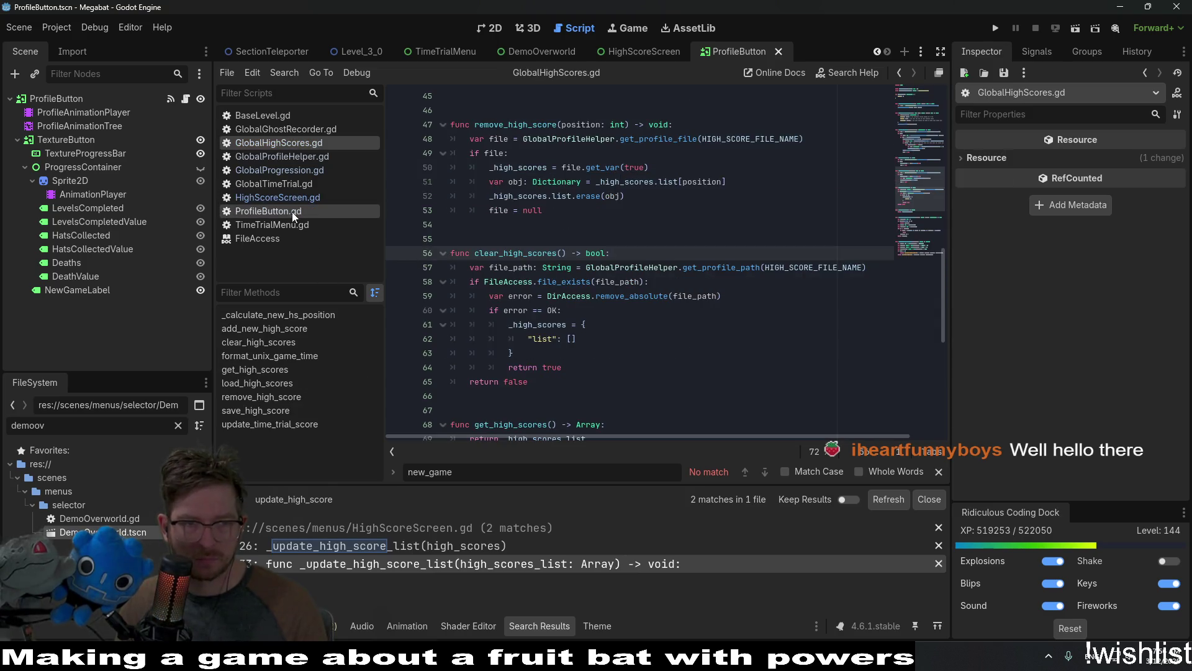
Wrap line 70's clear_high_scores() call in an if statement and indent lines 71–85 under it.
left_click(339, 199)
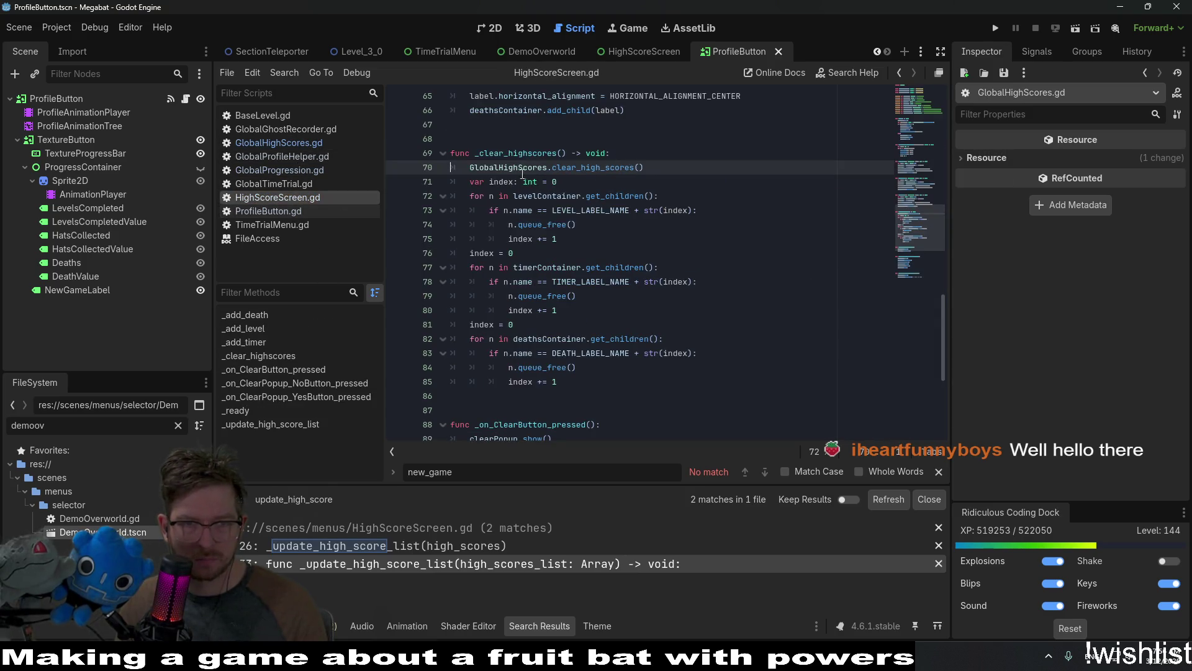
type("if")
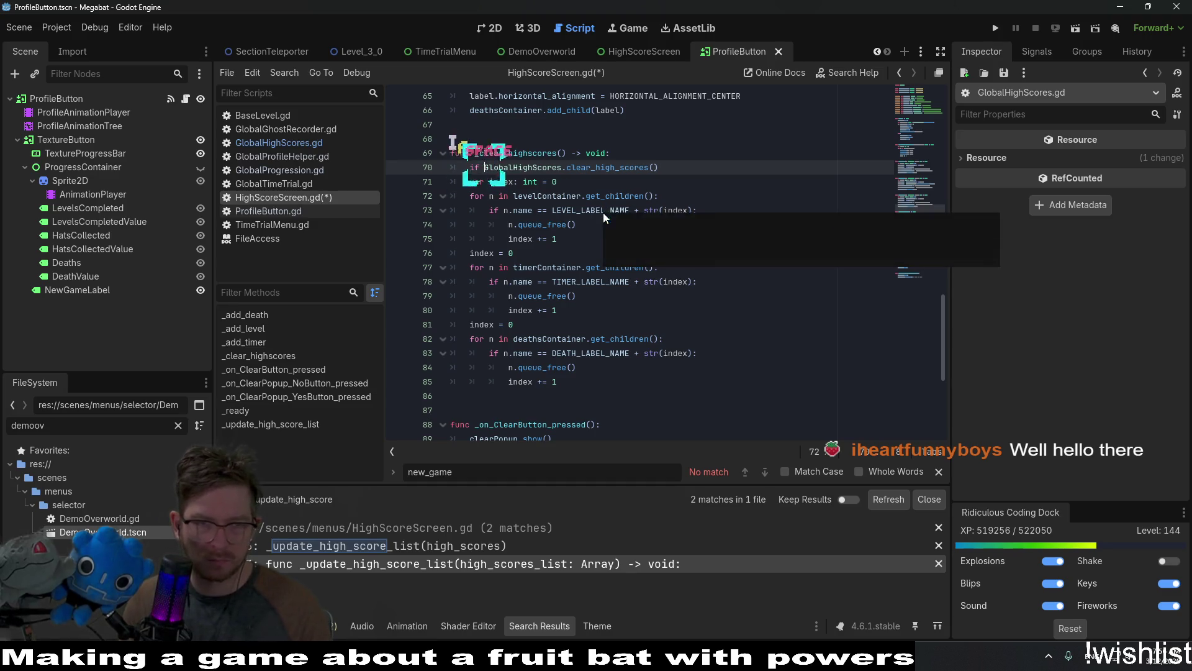
left_click(684, 168)
type(":L")
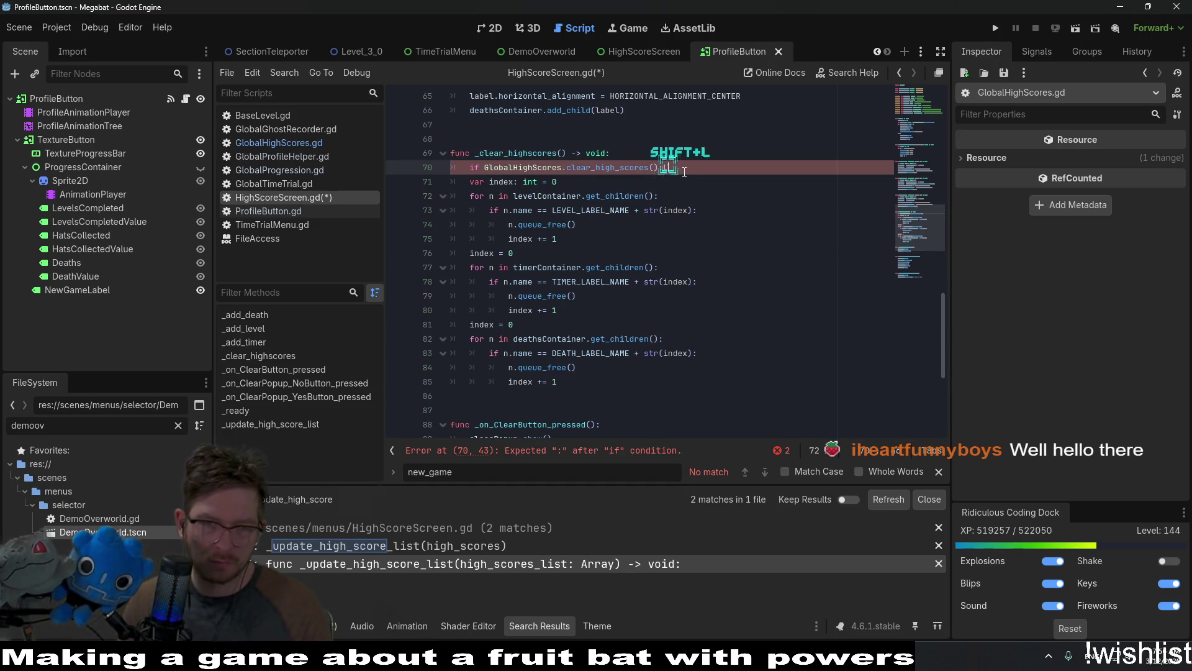
key("BackSpace")
mouse_move(559, 382)
left_mouse_down()
mouse_move(387, 189)
mouse_move(387, 171)
mouse_move(388, 181)
left_mouse_up()
key("Tab")
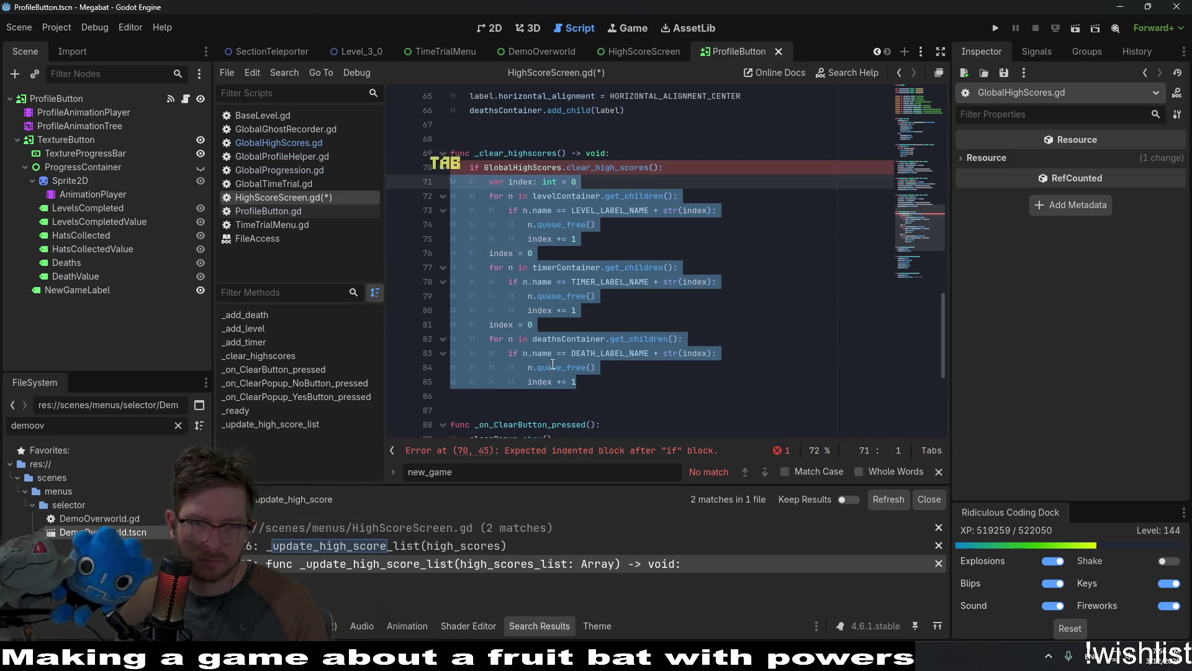
Start a new indented line after the body for the else-branch print statement.
left_click(590, 390)
key("Return")
key("BackSpace")
key("Tab")
type("p")
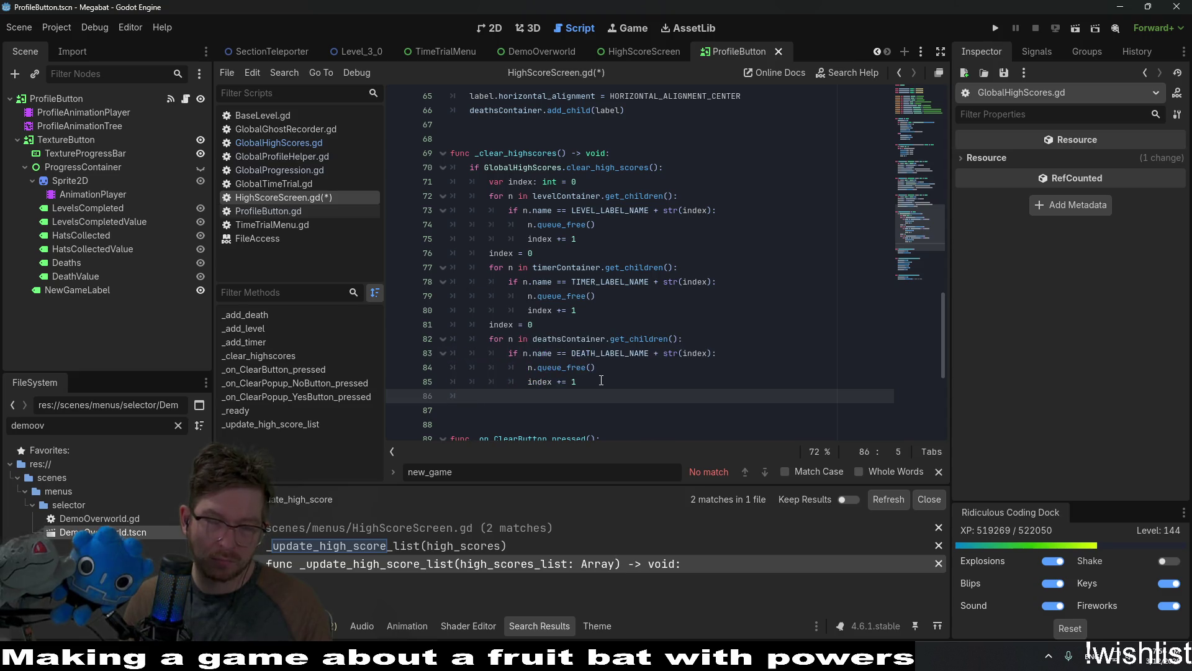
type("else:")
Add print("THIS SHOULDN'T HAPPEN!") in the else branch and begin a comment line below it.
key("Return")
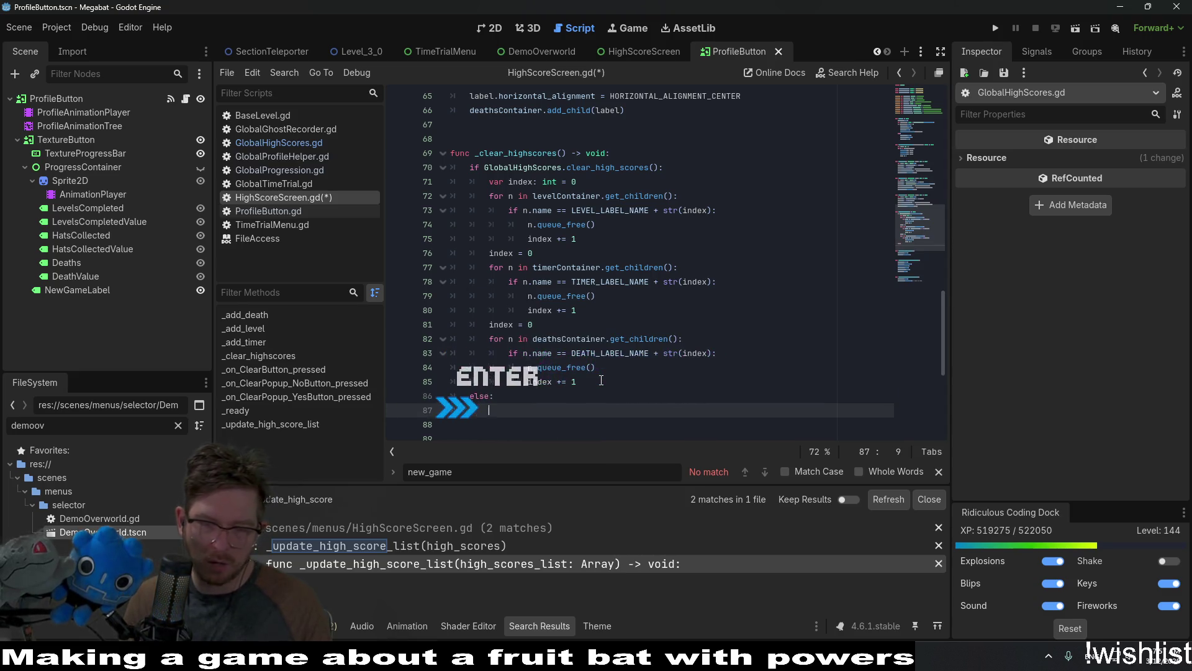
type("rint(\"")
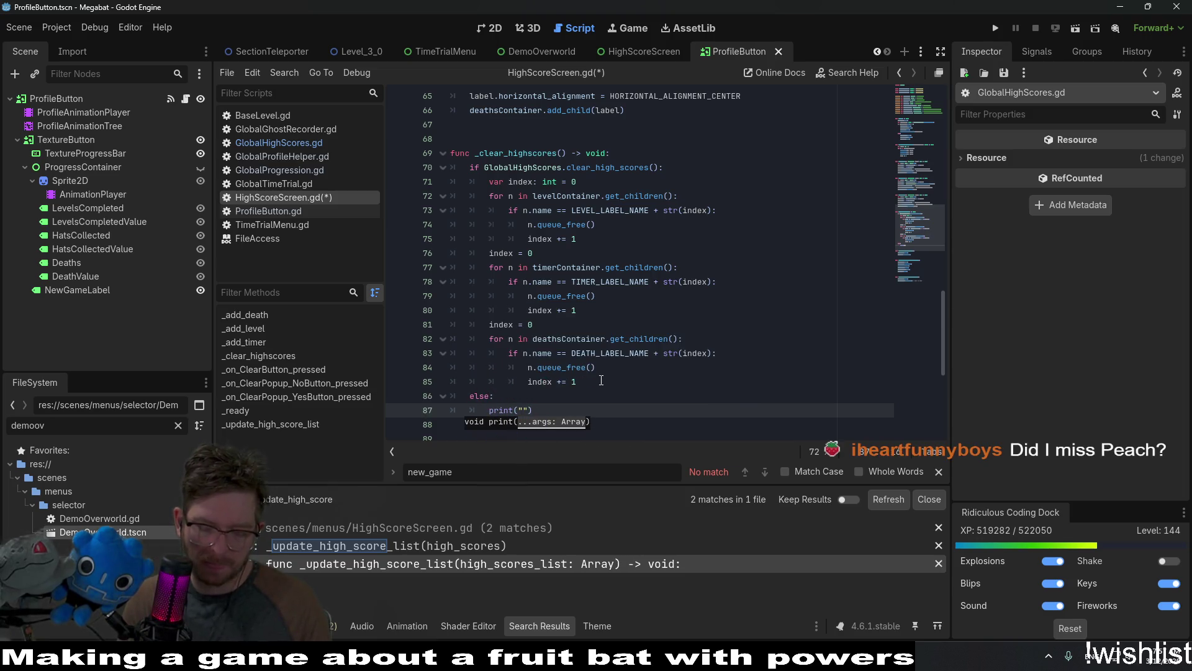
type("THIS SHOULDN'T HAPPEN!")
key("Return")
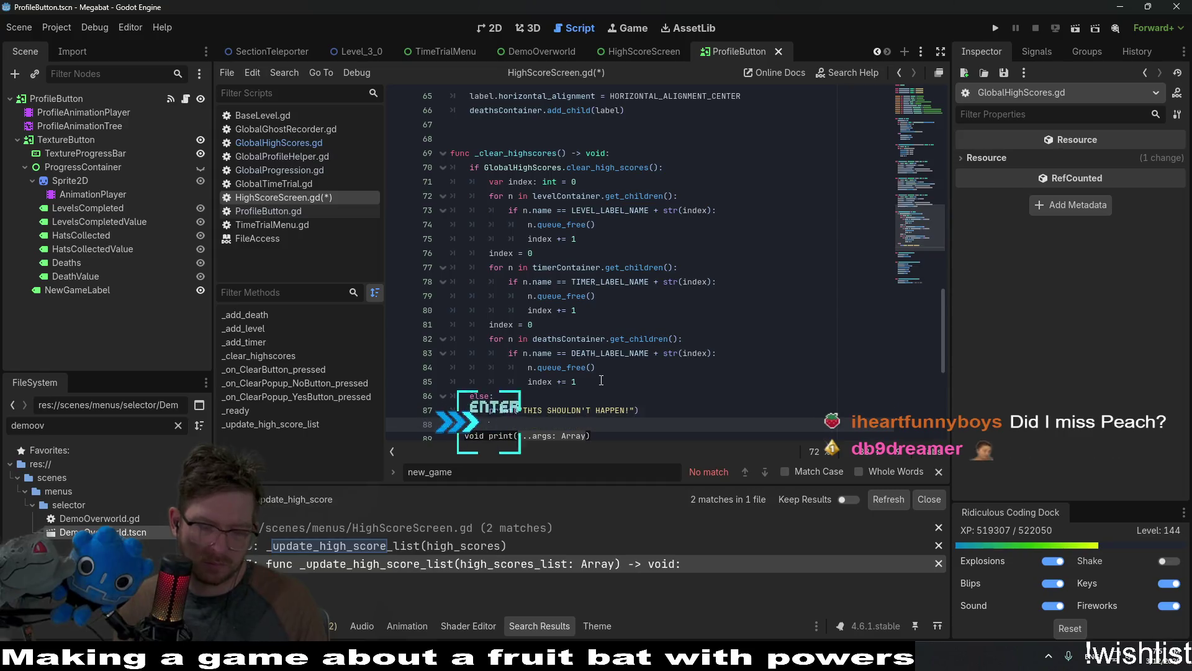
type("# ")
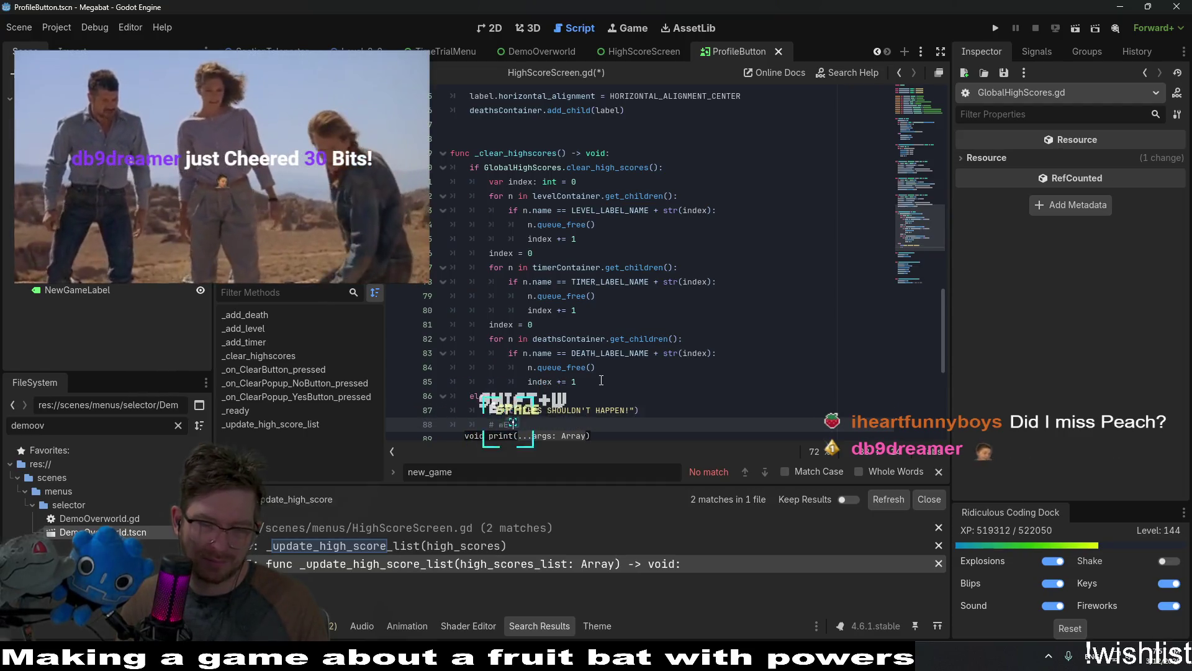
type("wE")
key("BackSpace")
key("BackSpace")
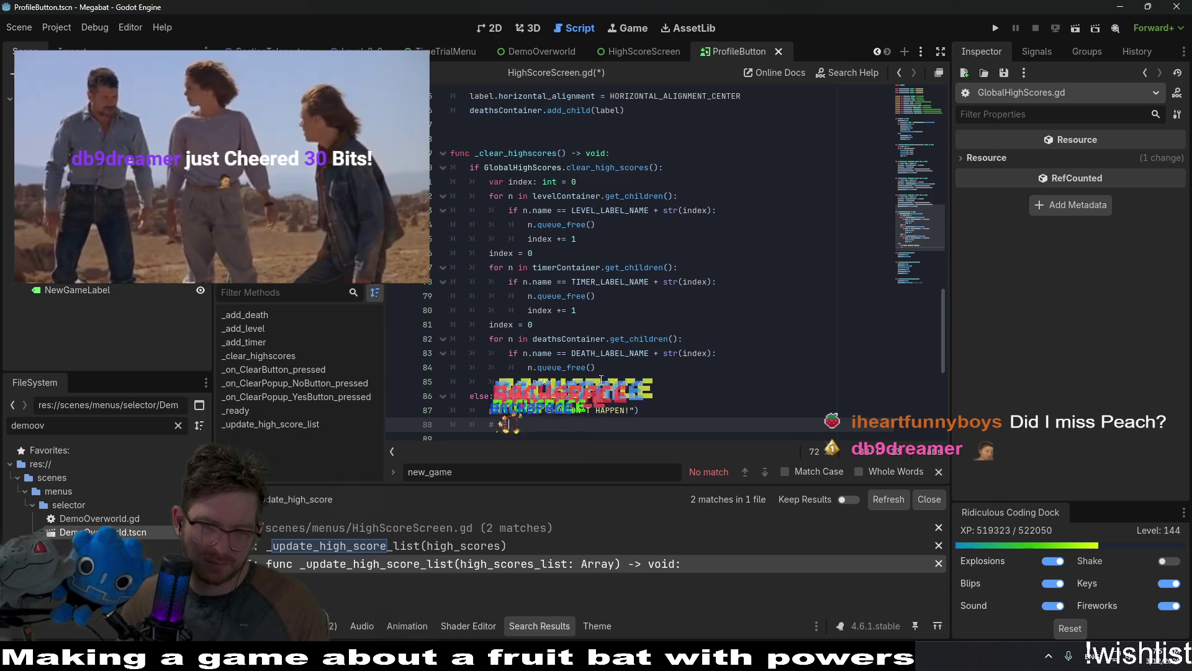
Finish the comment 'We should put a popup that there was an error or something' and save.
type("We should put")
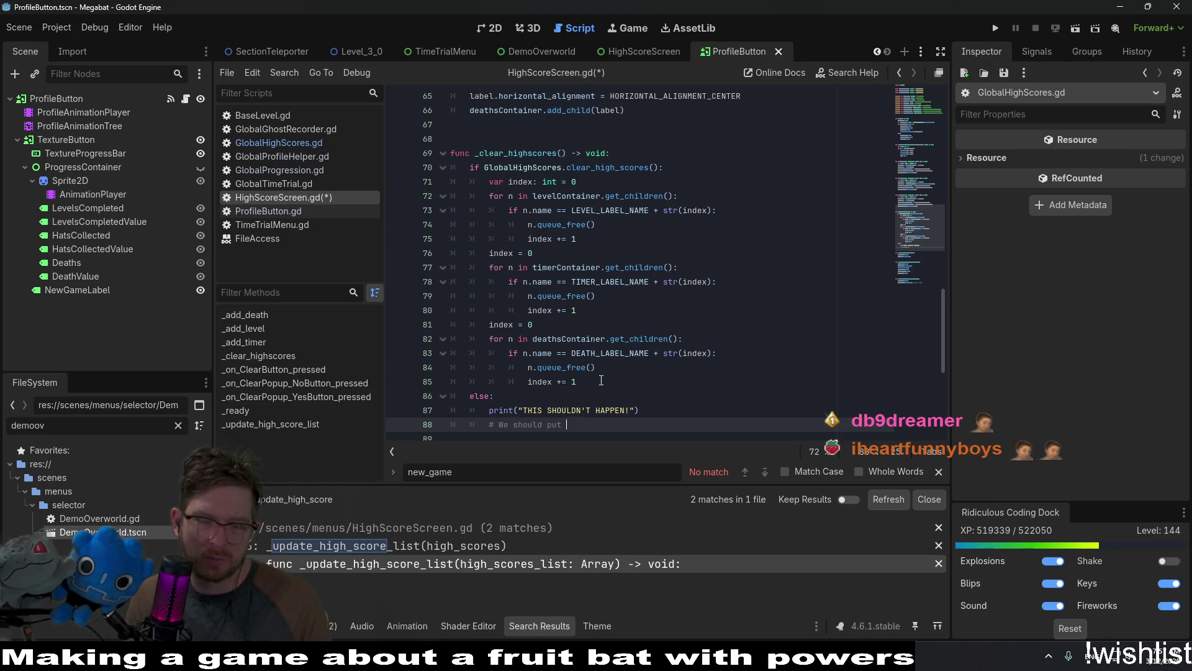
type("the")
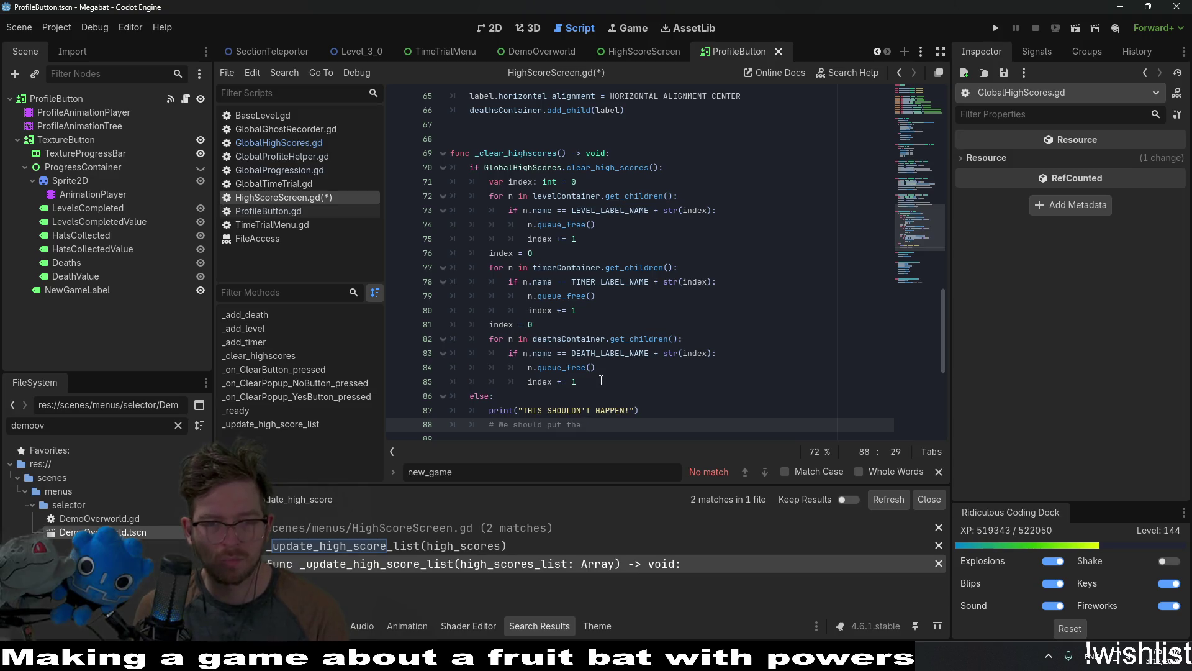
key("BackSpace")
key("BackSpace")
key("BackSpace")
type("a popup that there was an error")
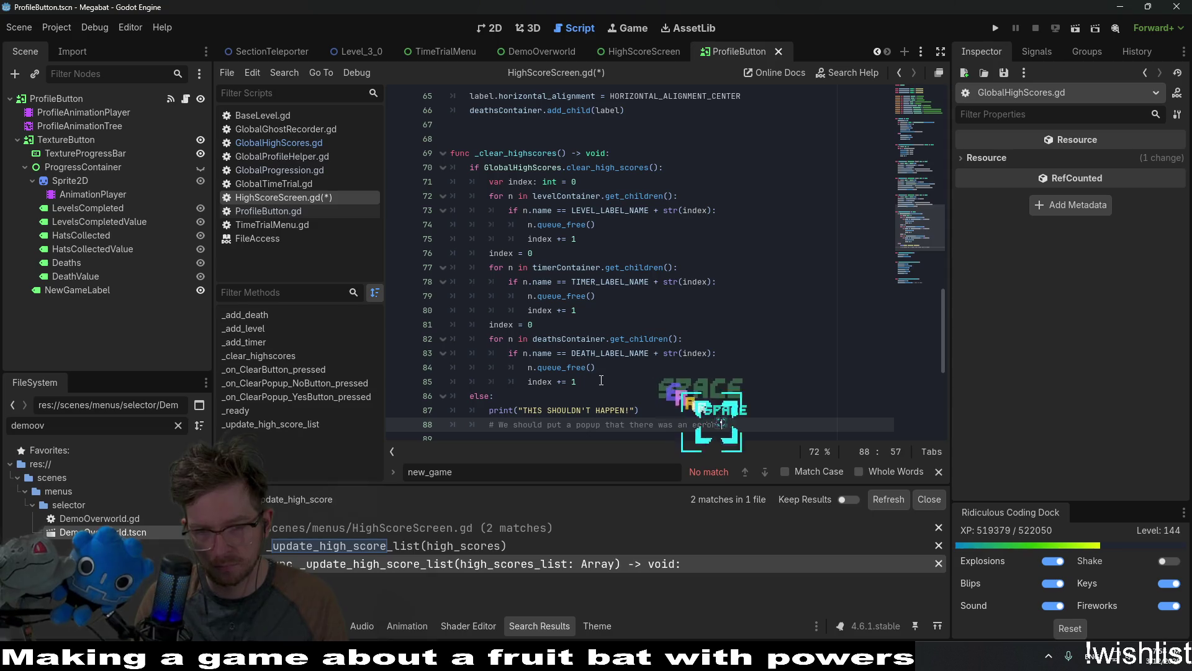
type(" or something")
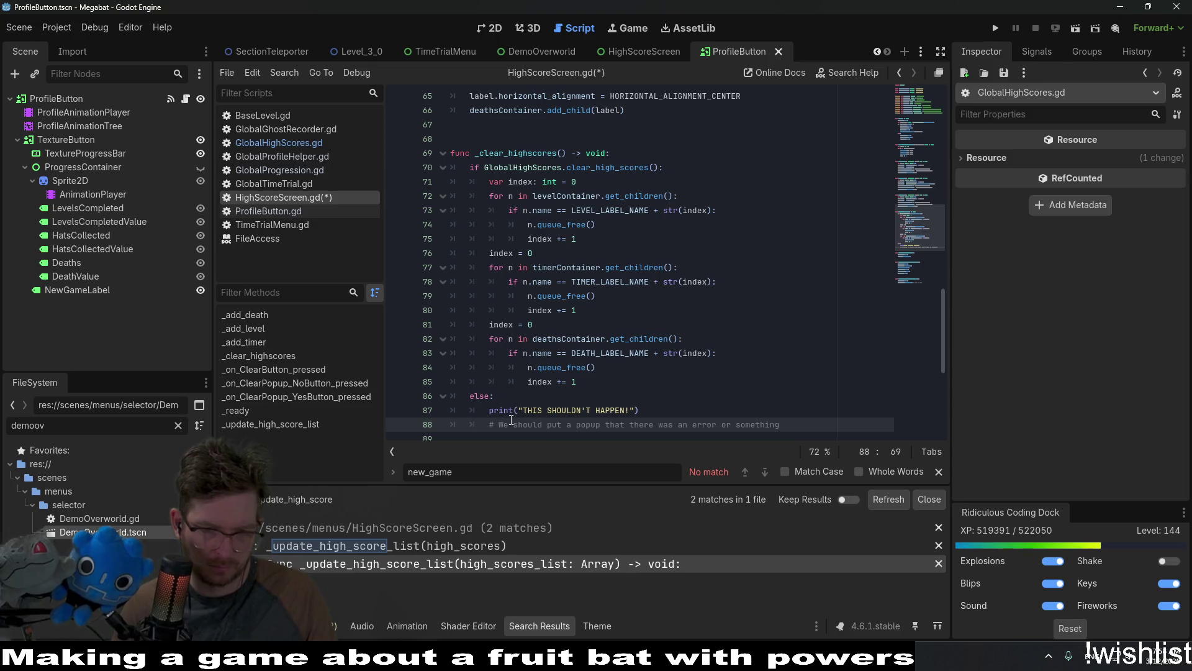
type("TODO:")
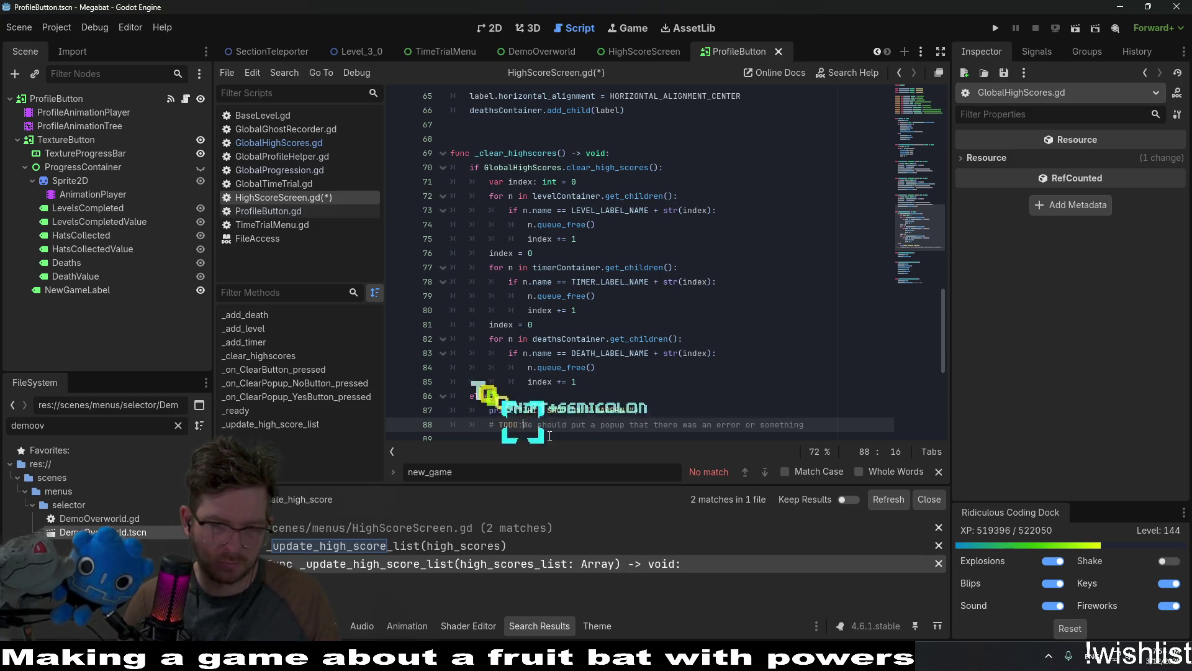
key("ctrl+s")
left_click(739, 241)
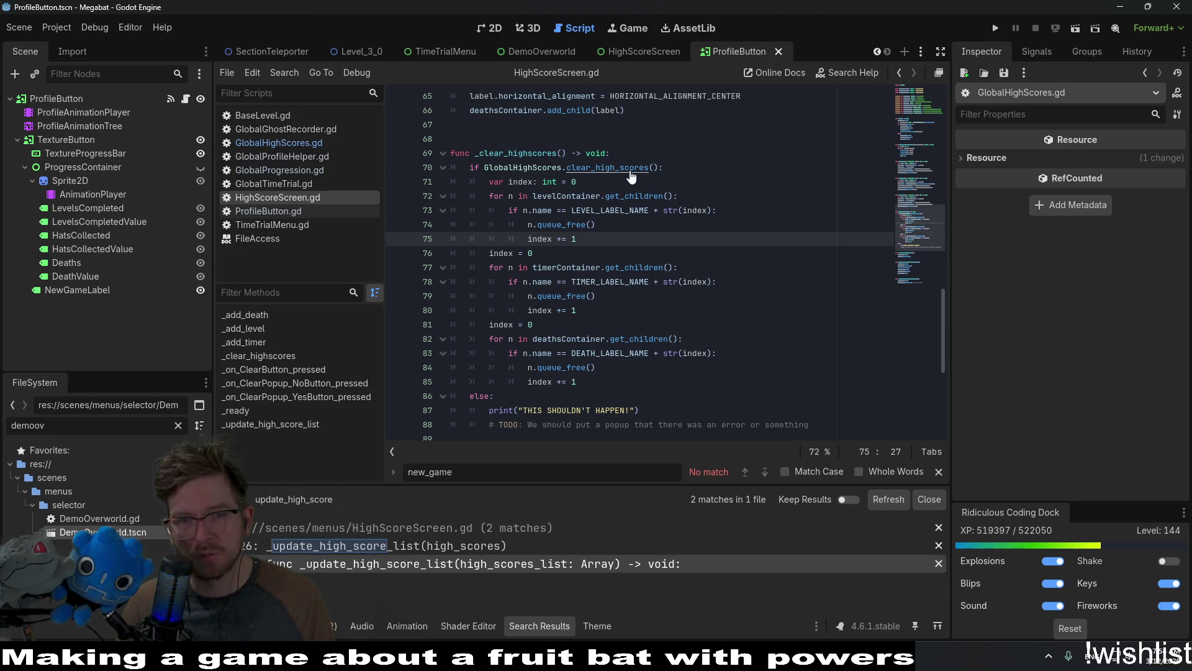
Review clear_high_scores and the other functions in GlobalHighScores.gd, then switch to Steam.
left_click(630, 174, "ctrl")
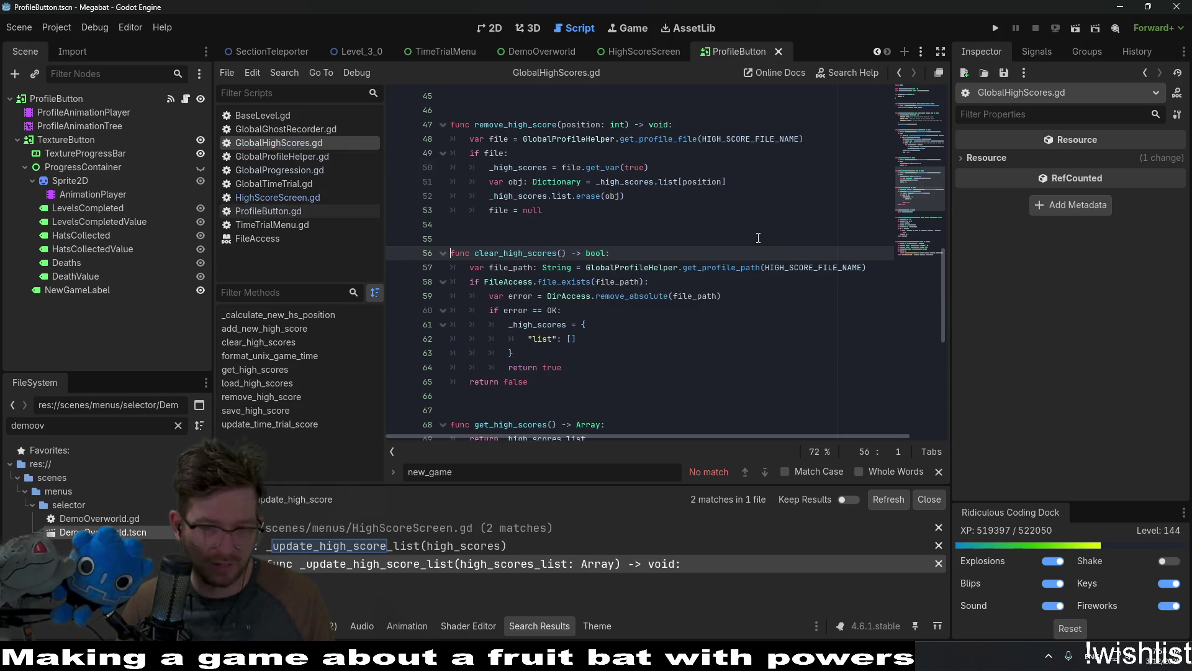
scroll(758, 237, "up", 7)
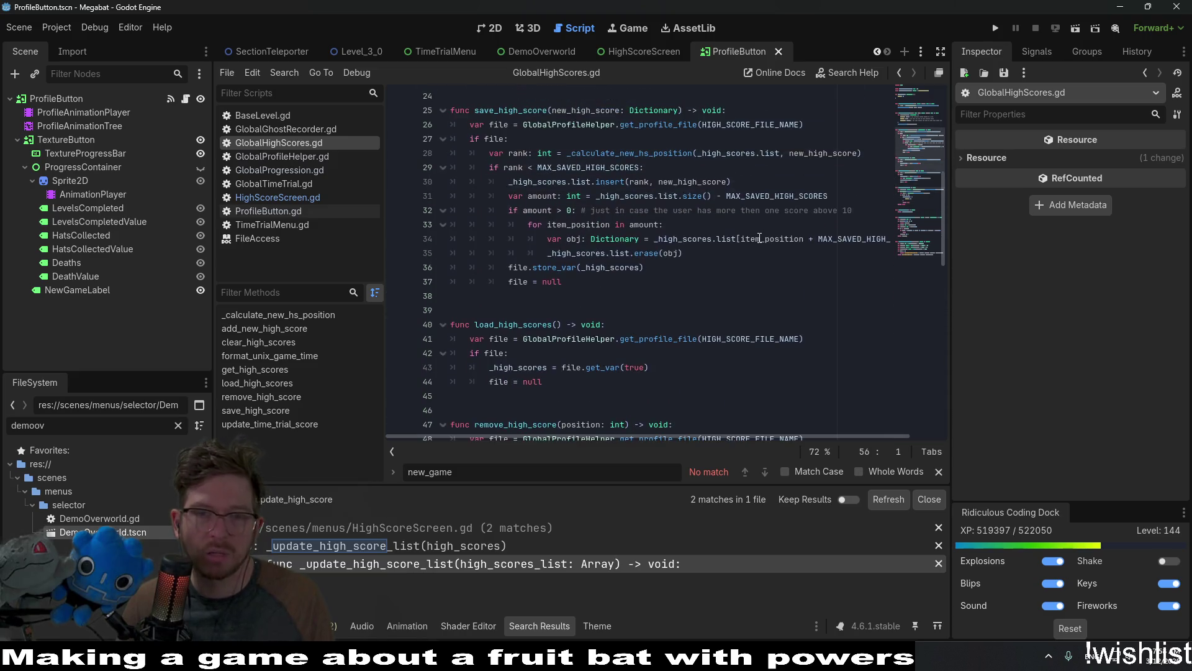
scroll(759, 238, "down", 14)
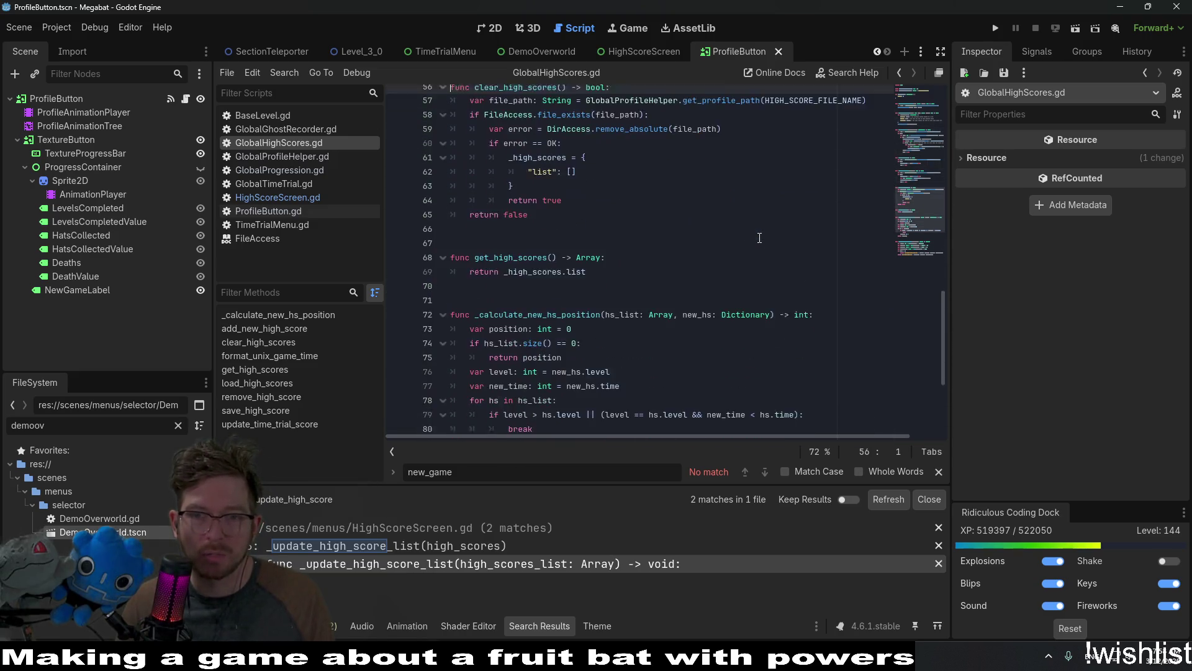
scroll(759, 238, "down", 2)
scroll(761, 238, "up", 11)
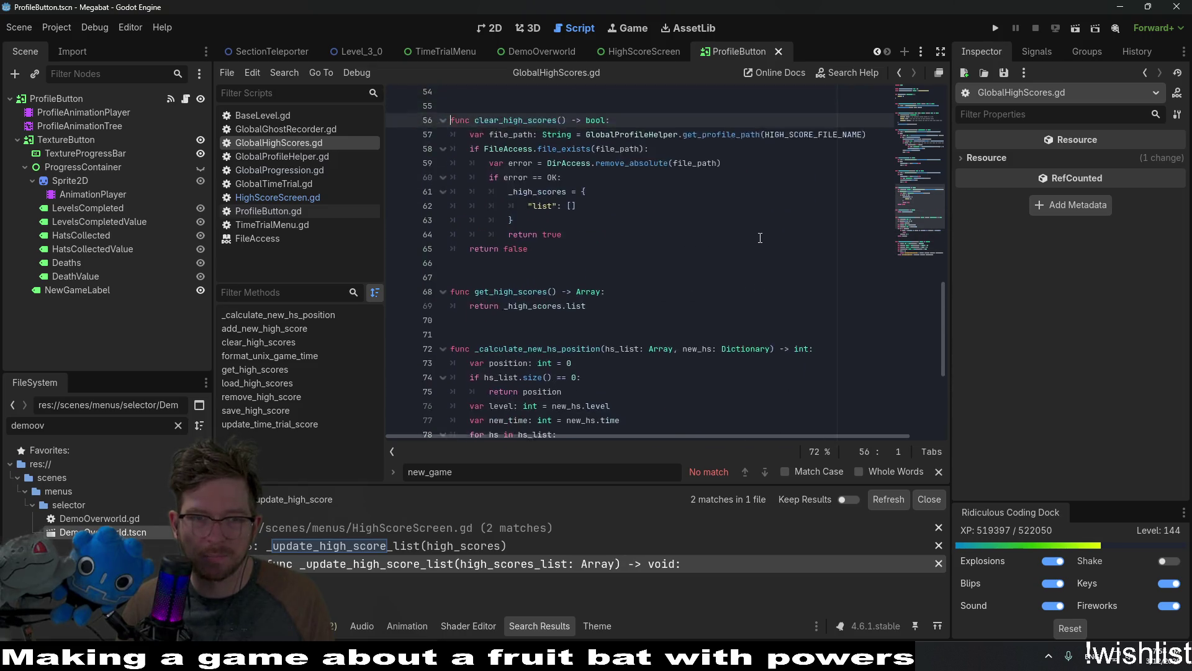
scroll(760, 238, "up", 13)
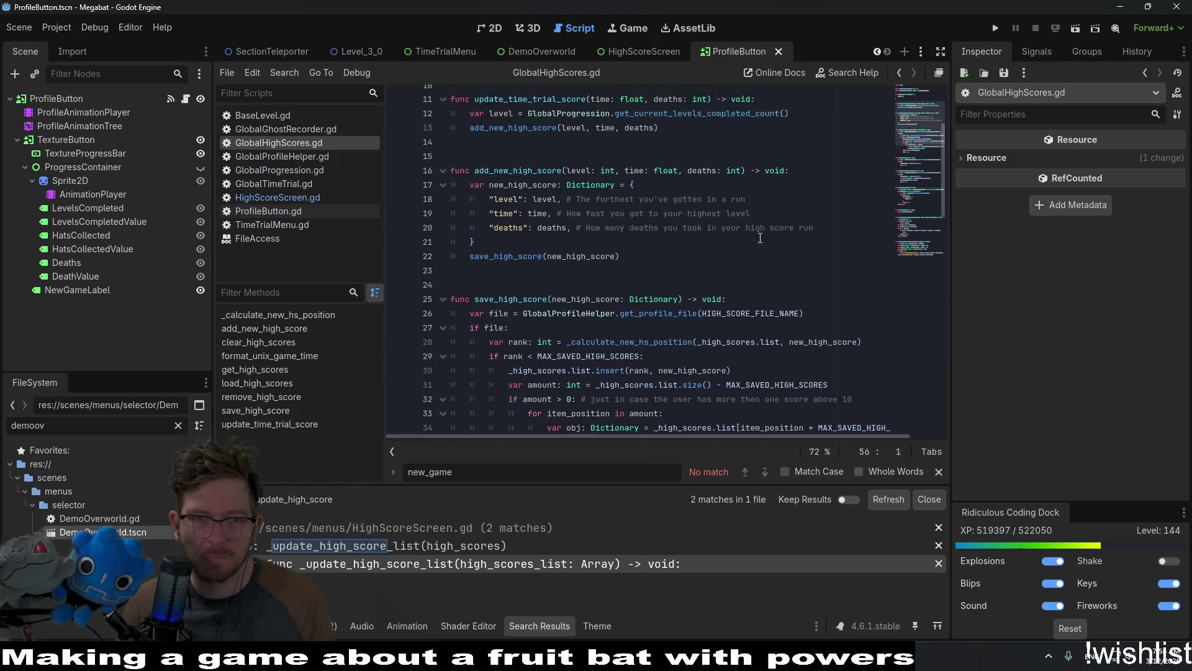
scroll(760, 238, "down", 2)
scroll(760, 238, "up", 2)
scroll(760, 238, "down", 4)
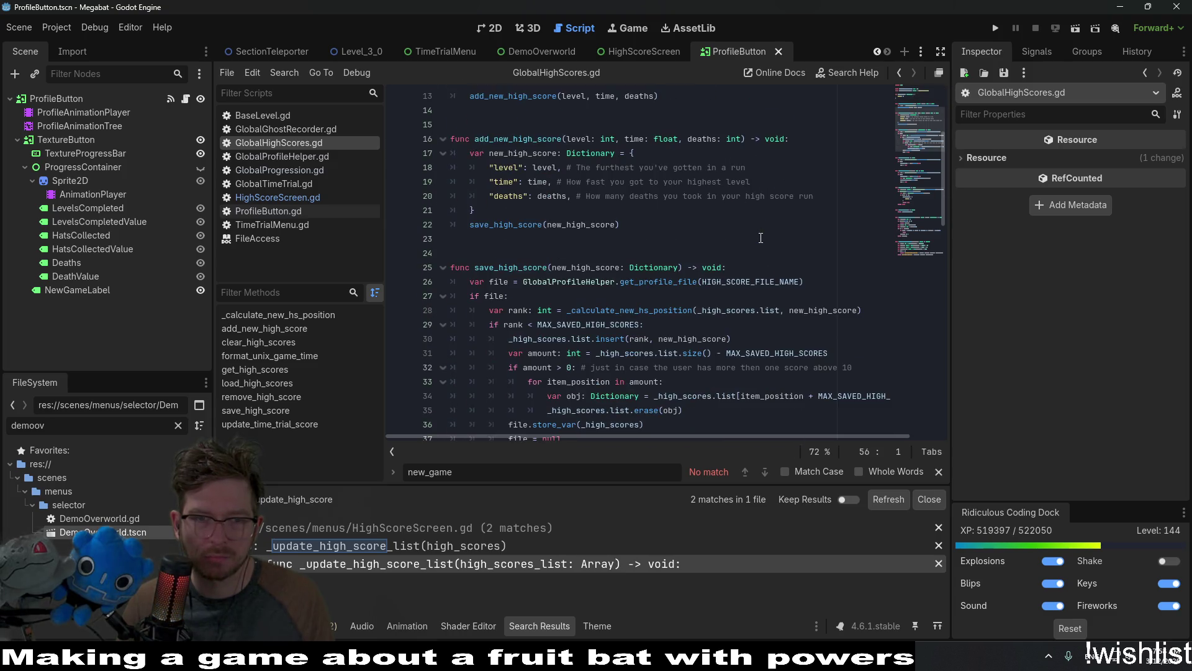
scroll(761, 238, "down", 3)
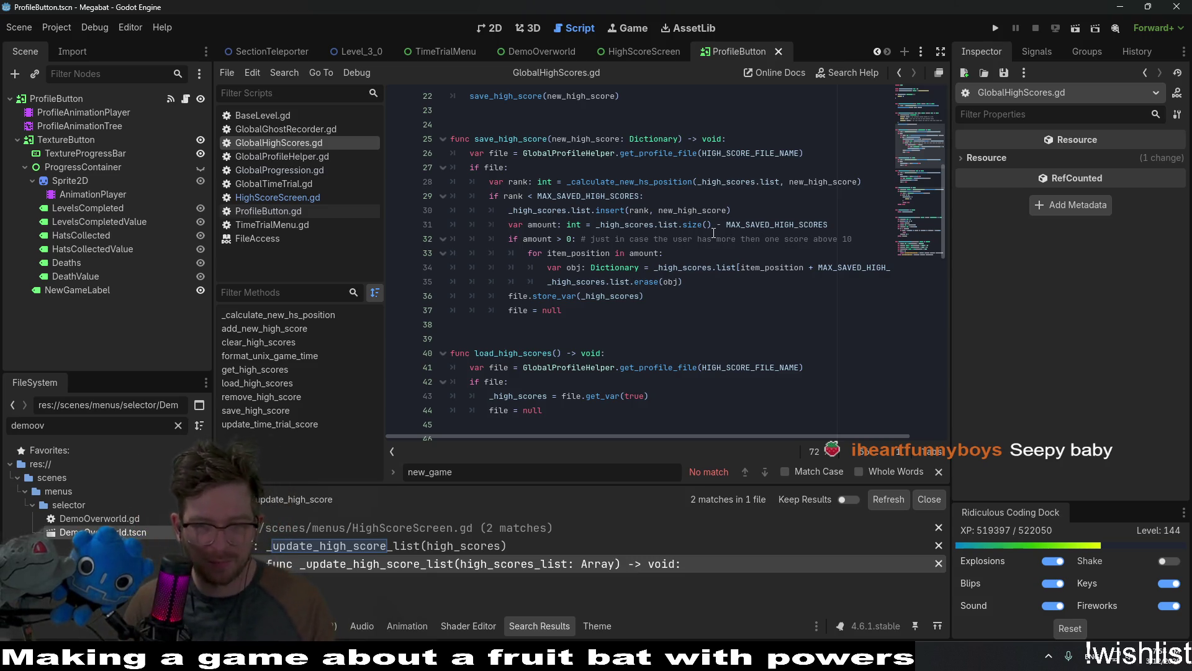
mouse_move(721, 218)
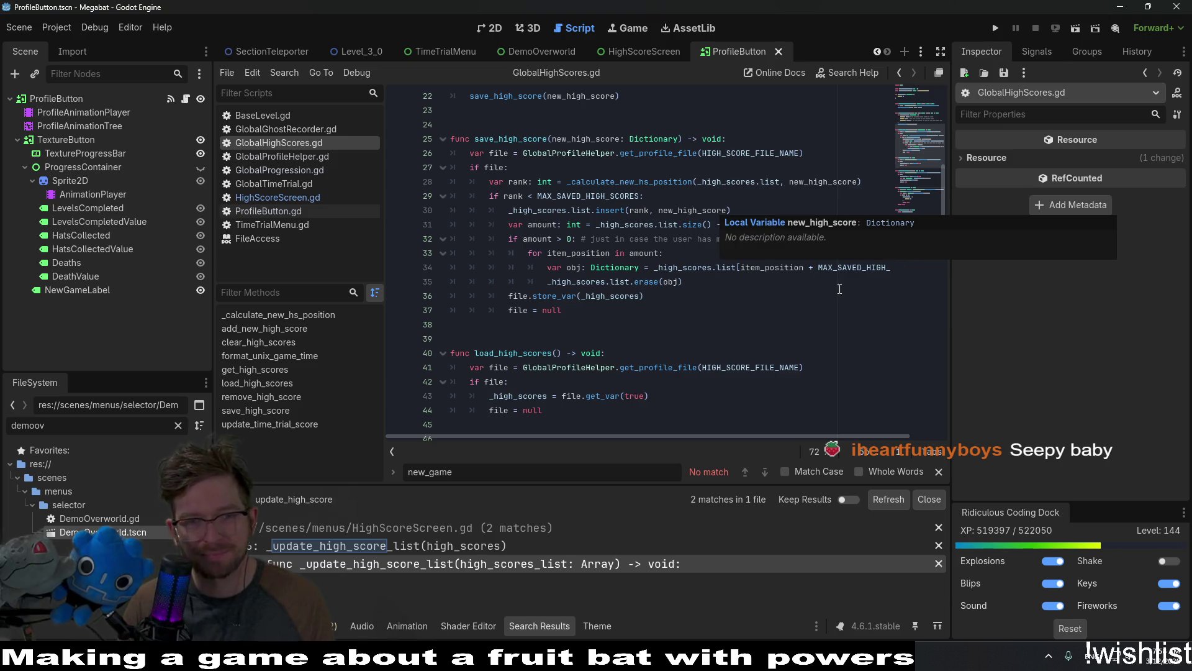
scroll(840, 289, "down", 3)
scroll(718, 312, "down", 5)
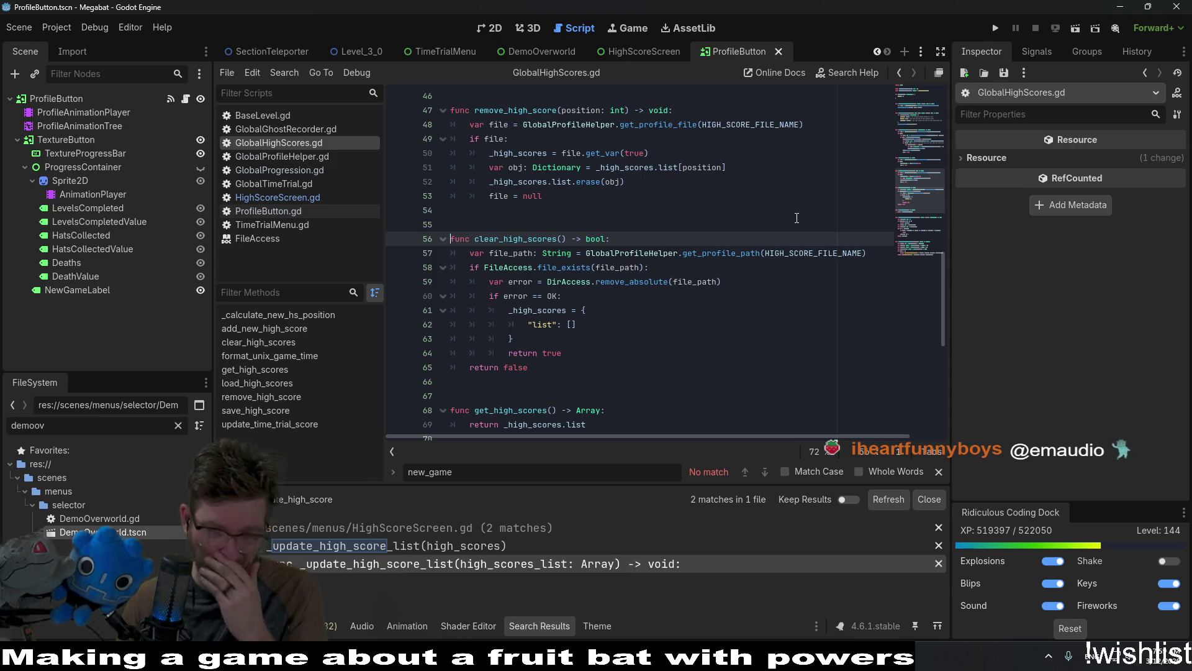
key("alt+Tab")
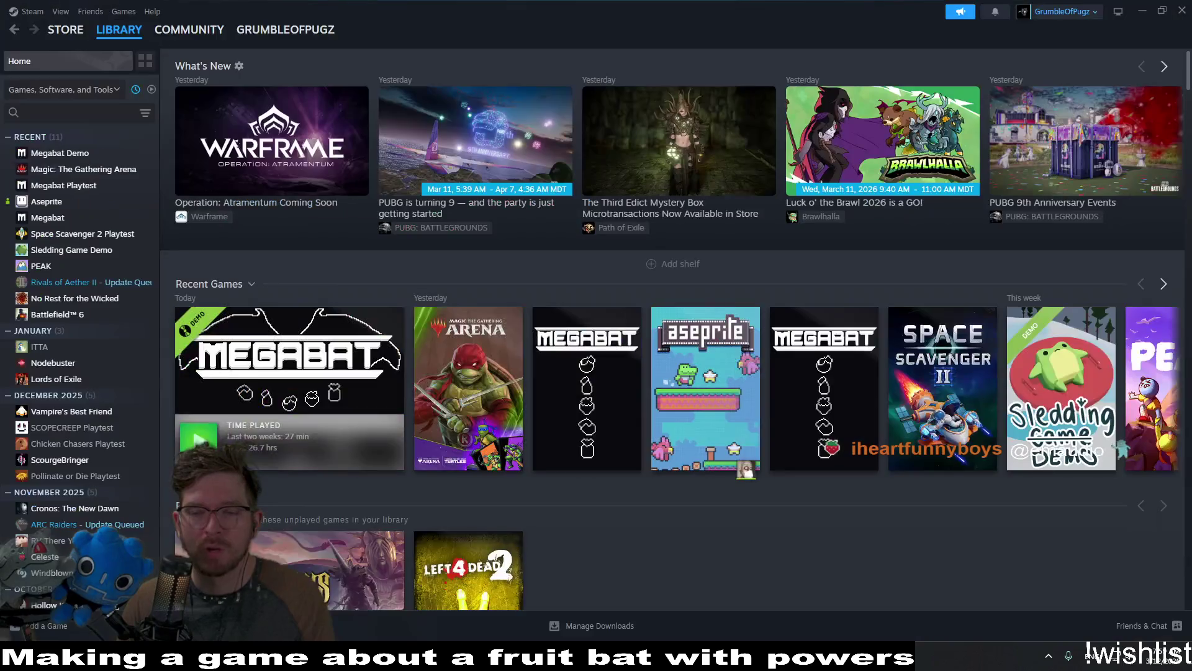
Launch Space Scavenger 2 Playtest from the Steam library and dismiss the Playtest 5 welcome message.
double_click(961, 459)
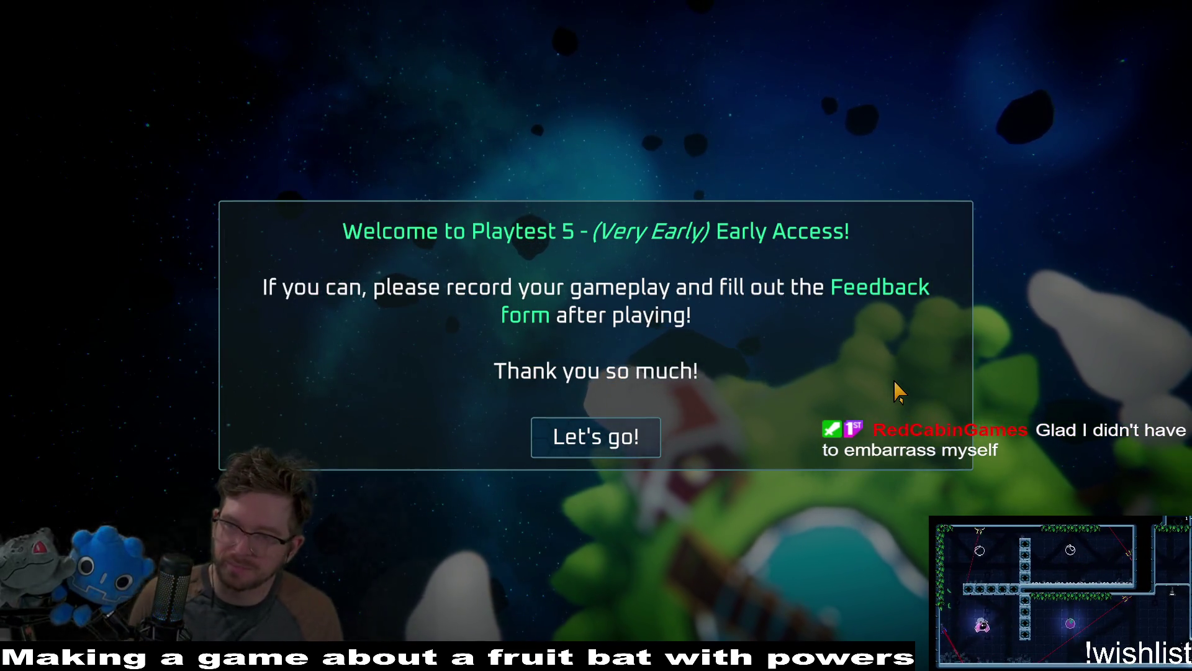
key("Return")
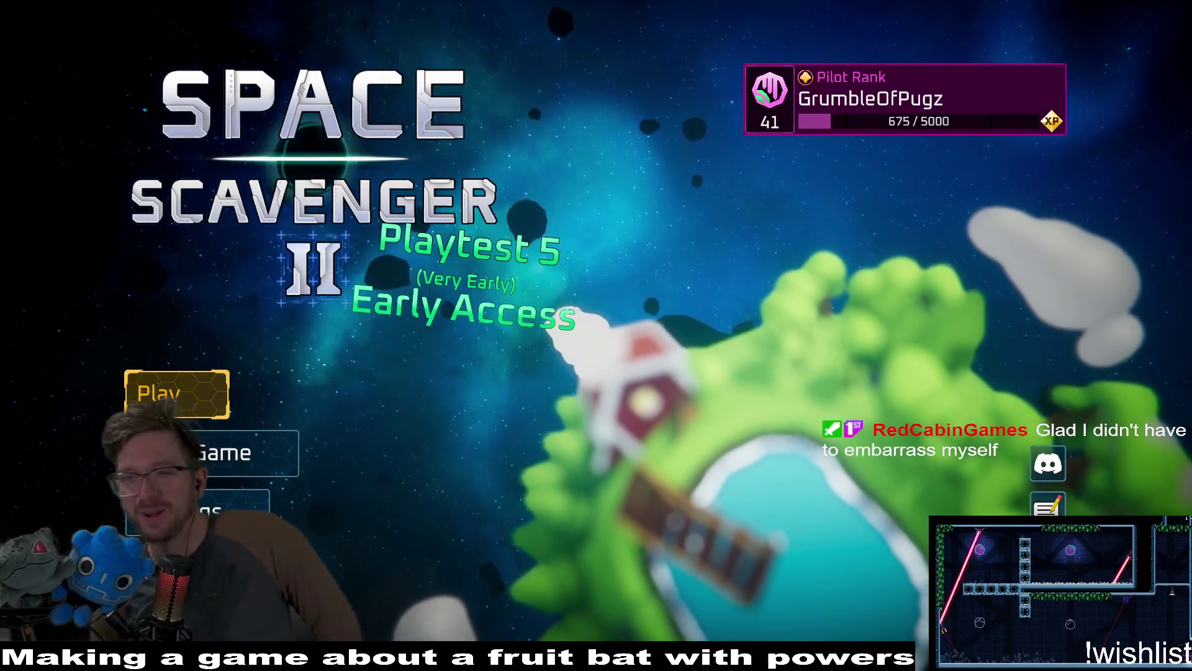
Start playing from the main menu and open the Daily Challenge leaderboard at the hub portal.
key("Return")
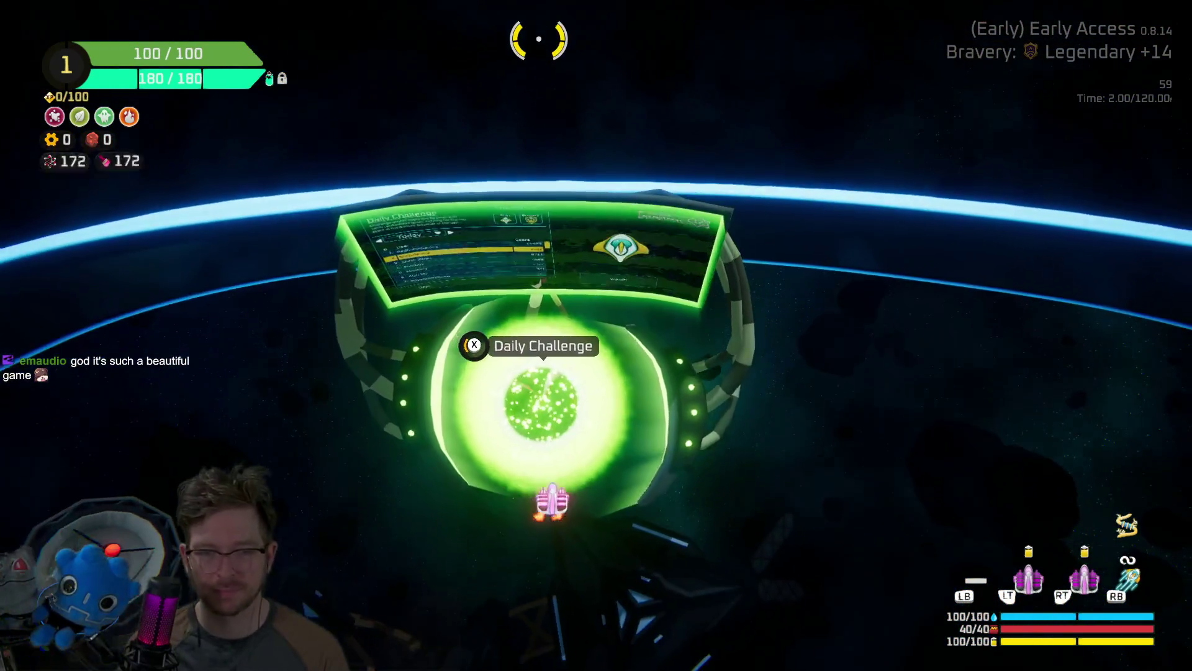
key("e")
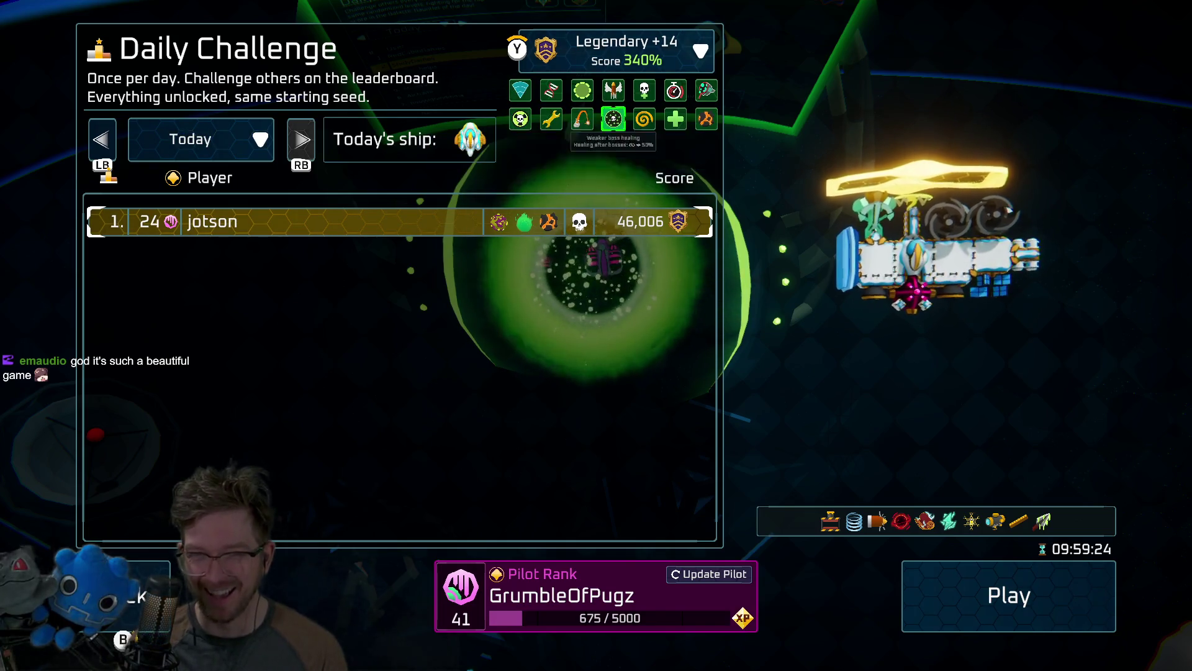
Start the Daily Challenge run from its menu and play through to the oxygen station.
key("Return")
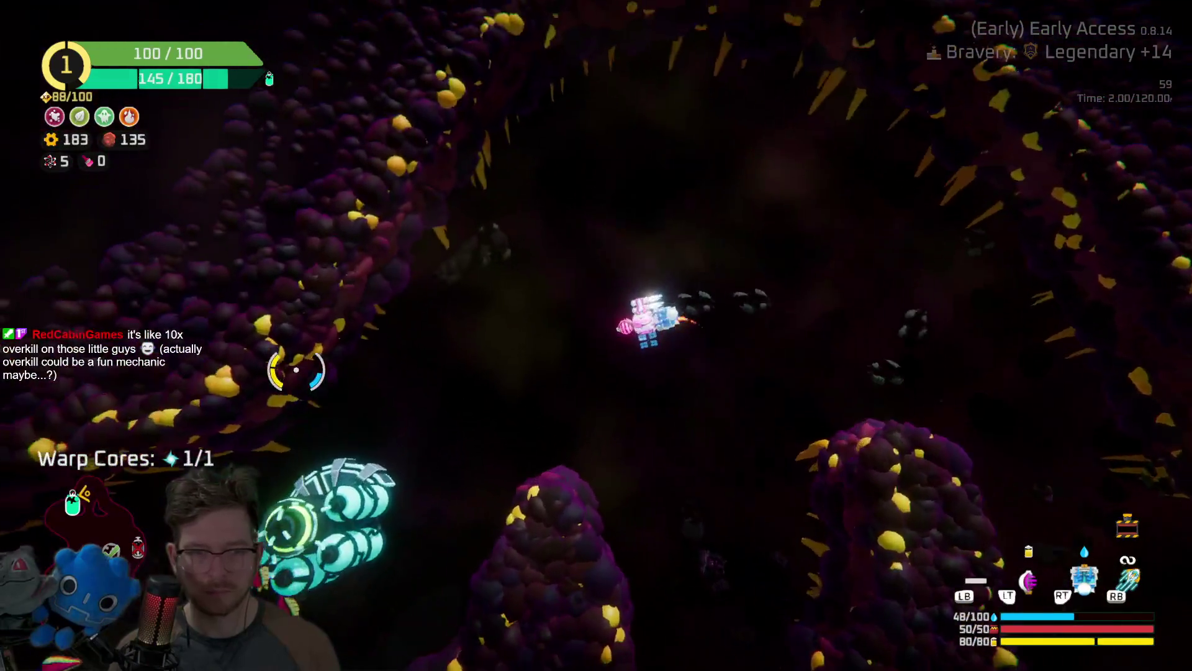
Claim 145 scrap from the oxygen station, then 200 XP at the yellow crystal node.
key("e")
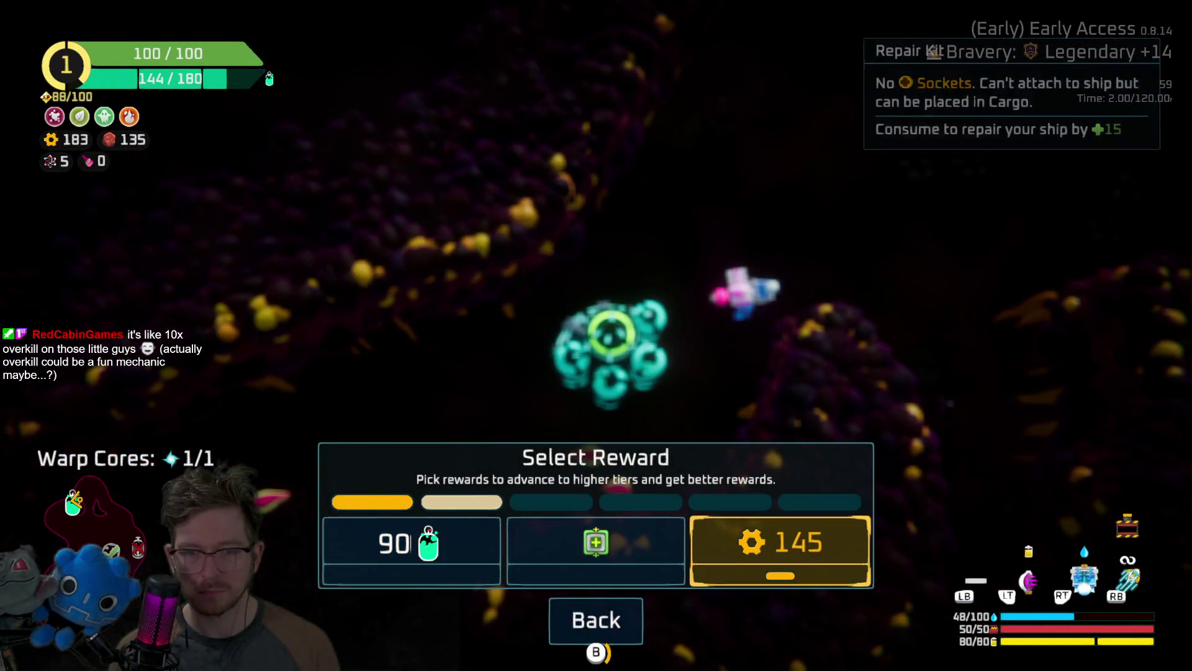
key("e")
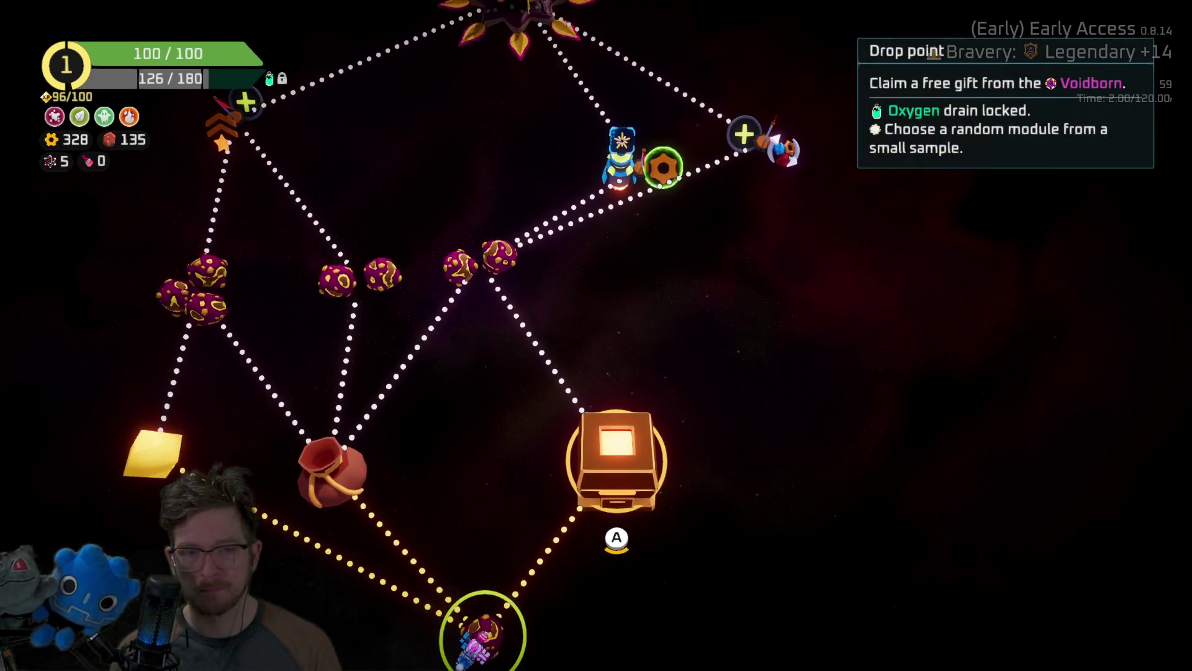
key("Left")
key("Left")
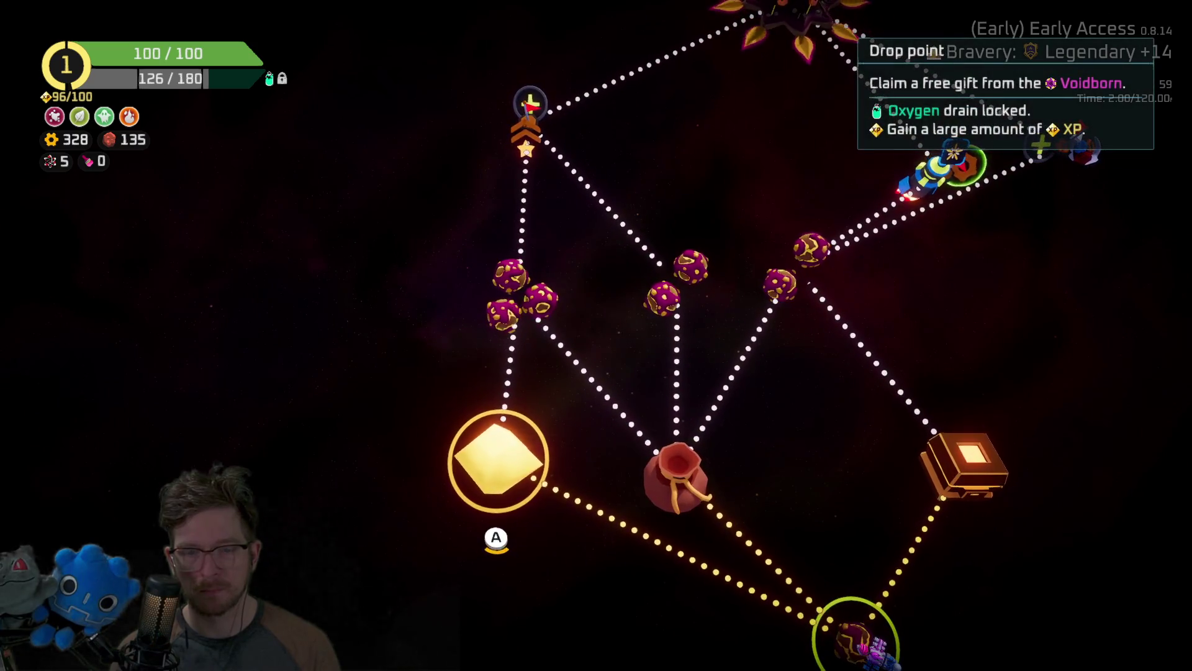
key("Return")
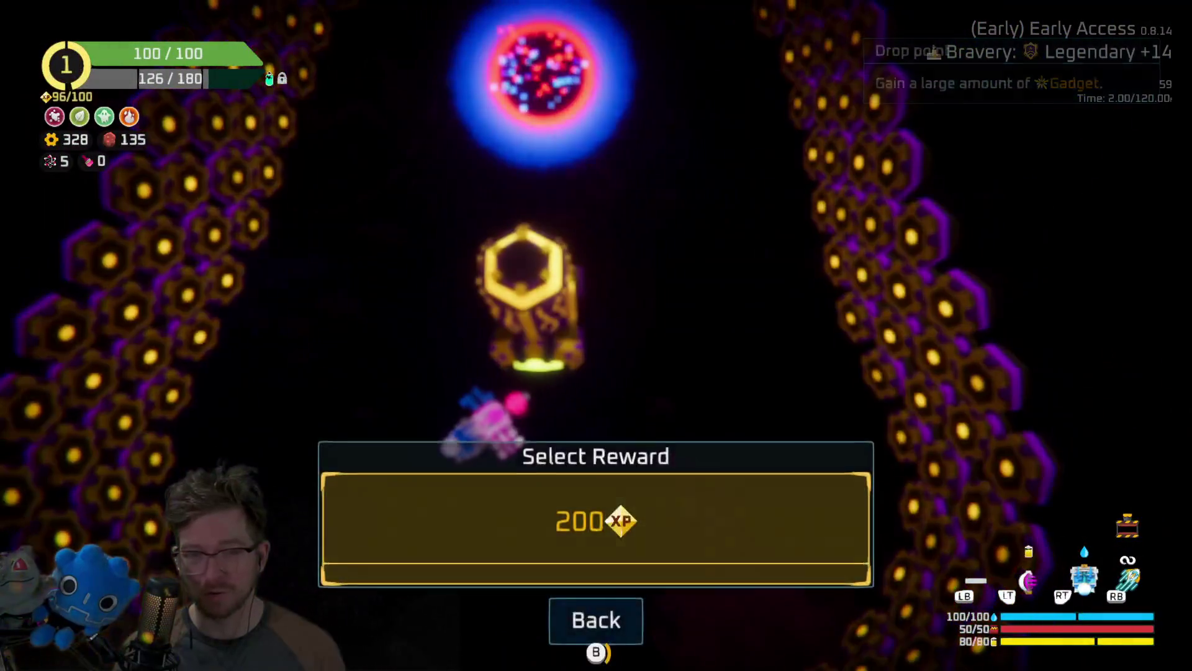
key("Return")
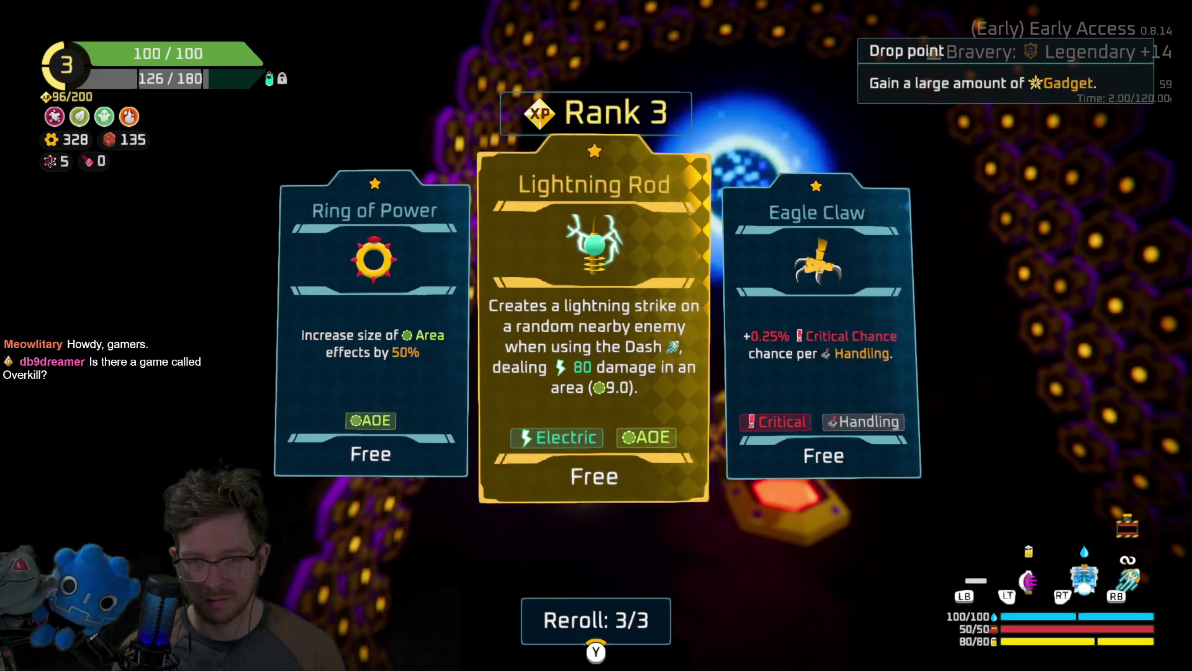
Take the Eagle Claw upgrade and warp through the blue portal.
key("Right")
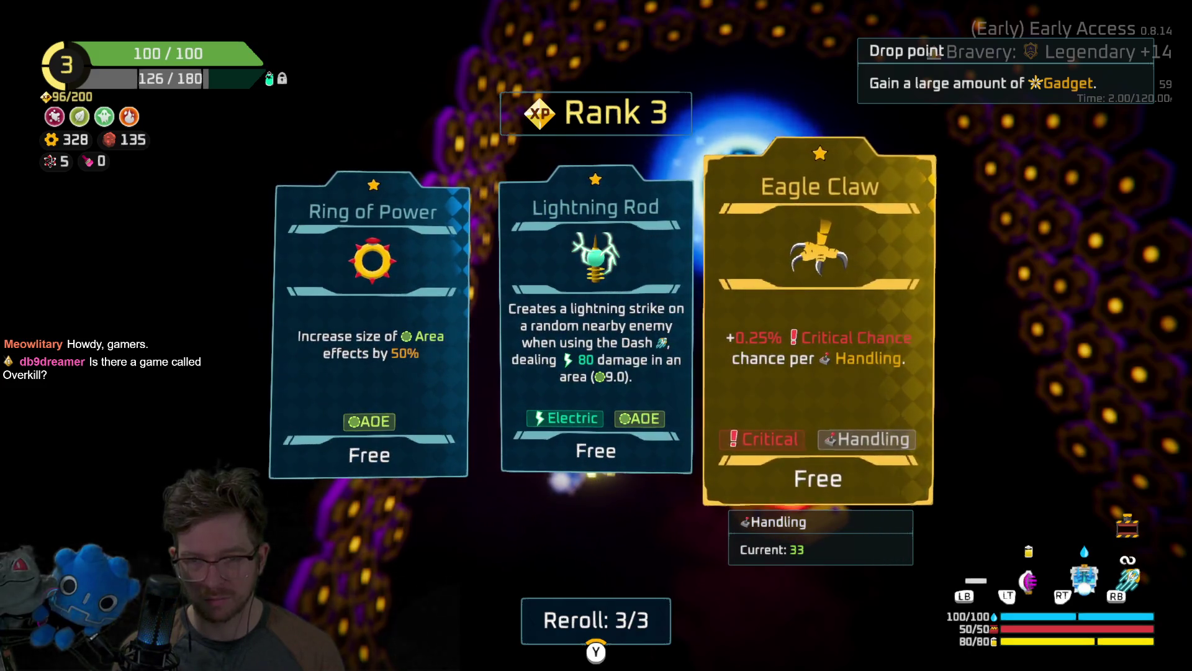
key("Return")
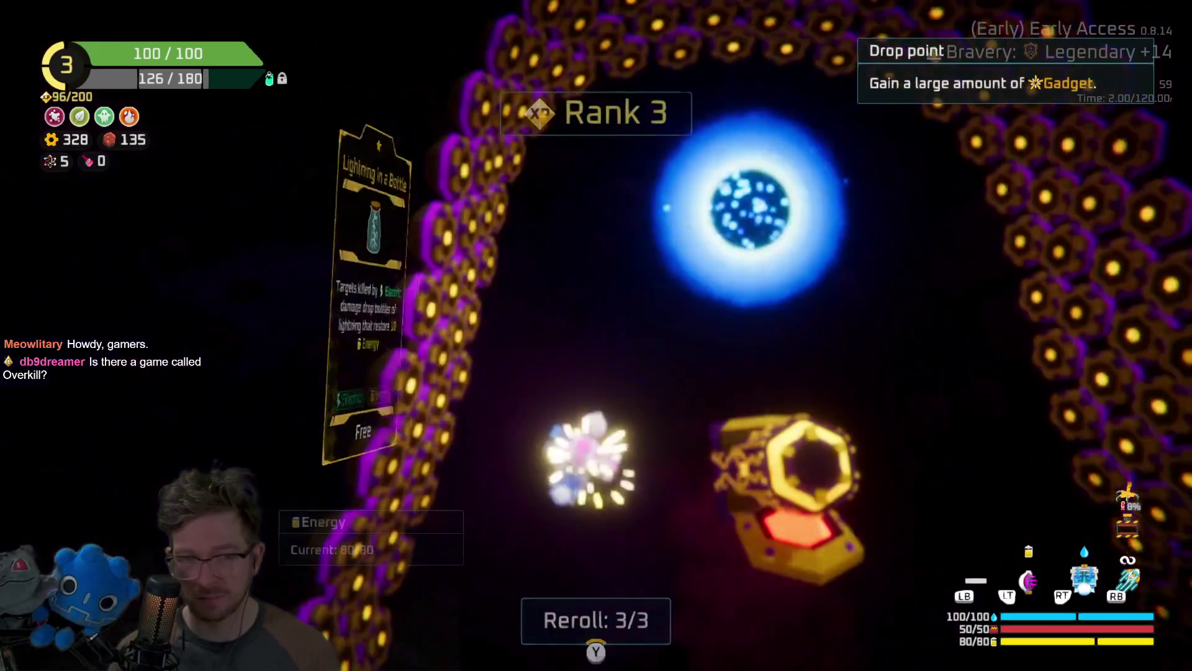
key("Left")
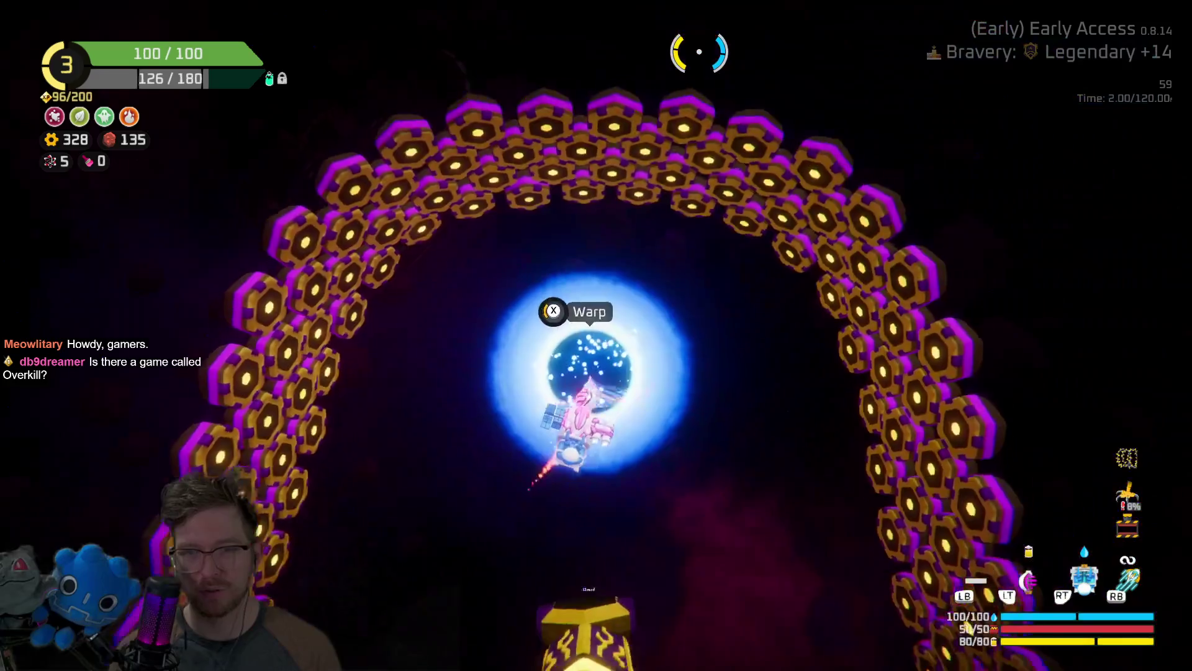
key("Return")
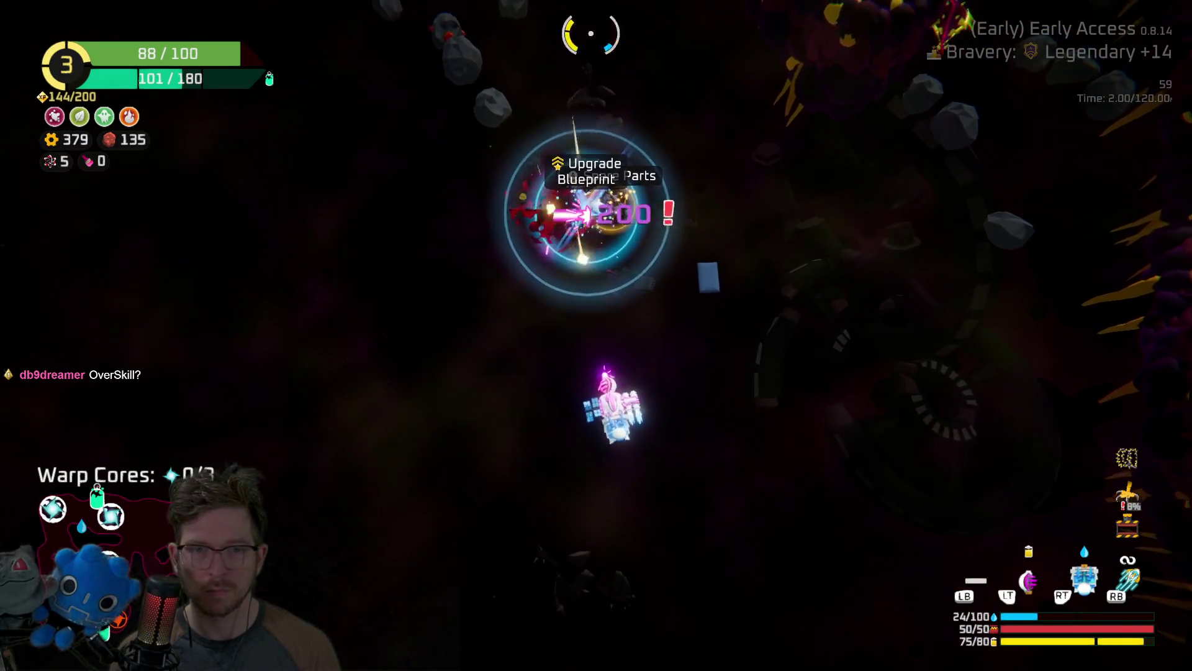
Browse the modules the dropped Frost Shotgun spare parts can become, including Recycle +80.
key("Right")
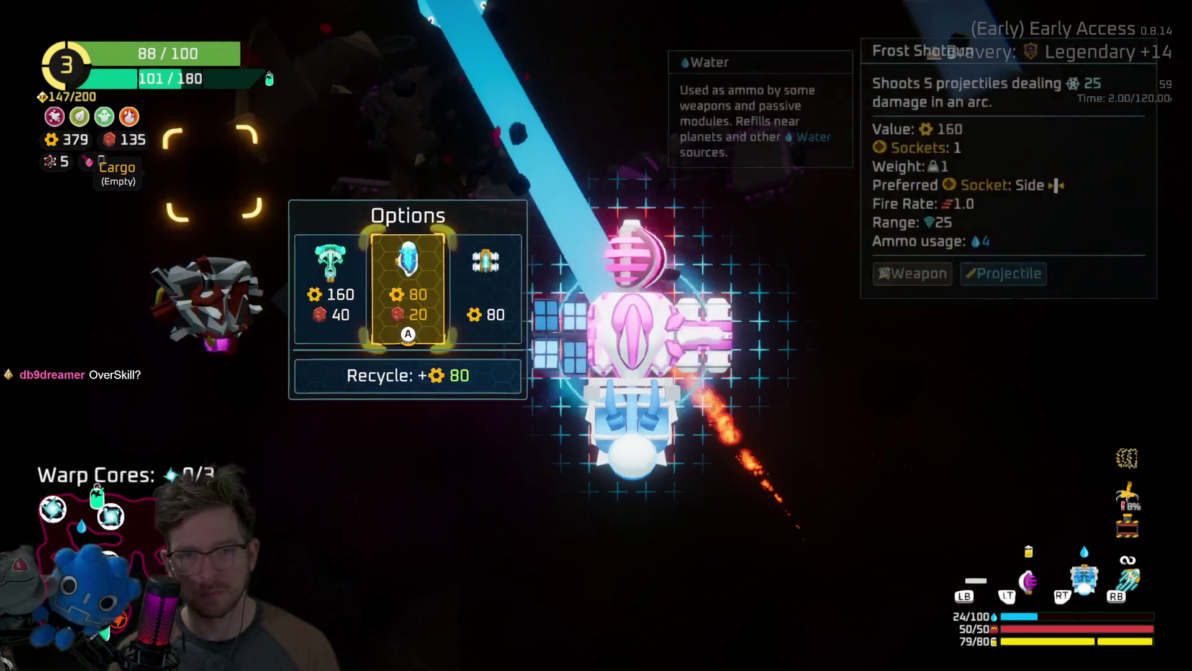
Close the crafting options and fight through the asteroid field toward the next Spare Parts pickup.
key("Escape")
key("e")
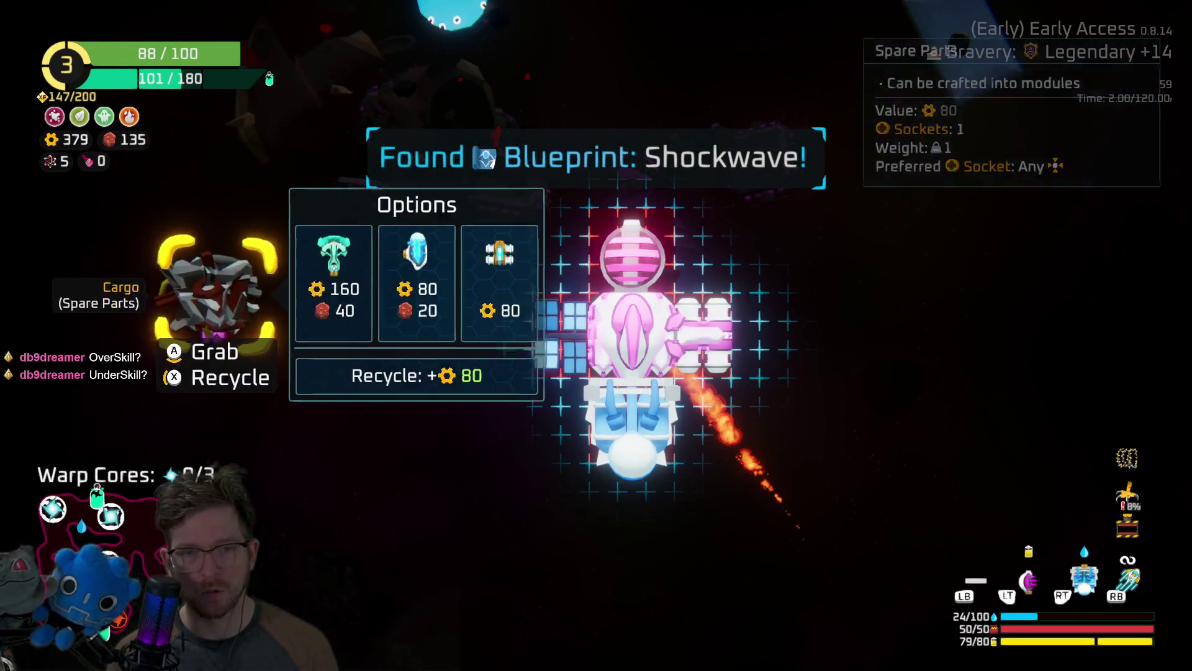
key("Escape")
key("w")
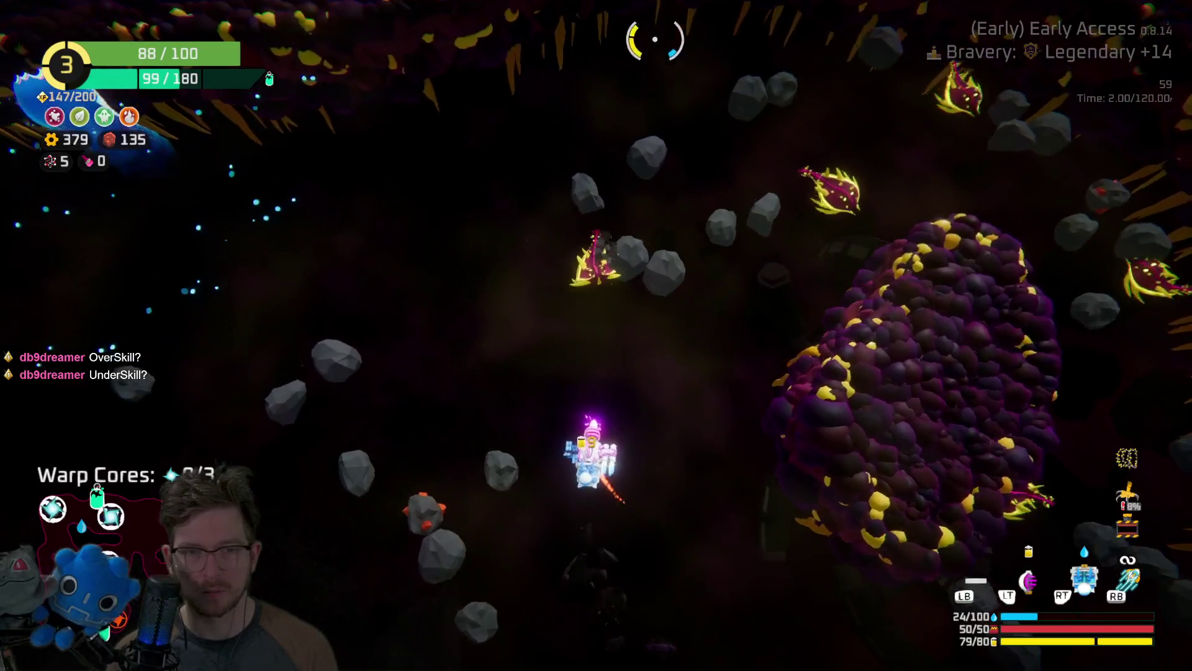
key("w")
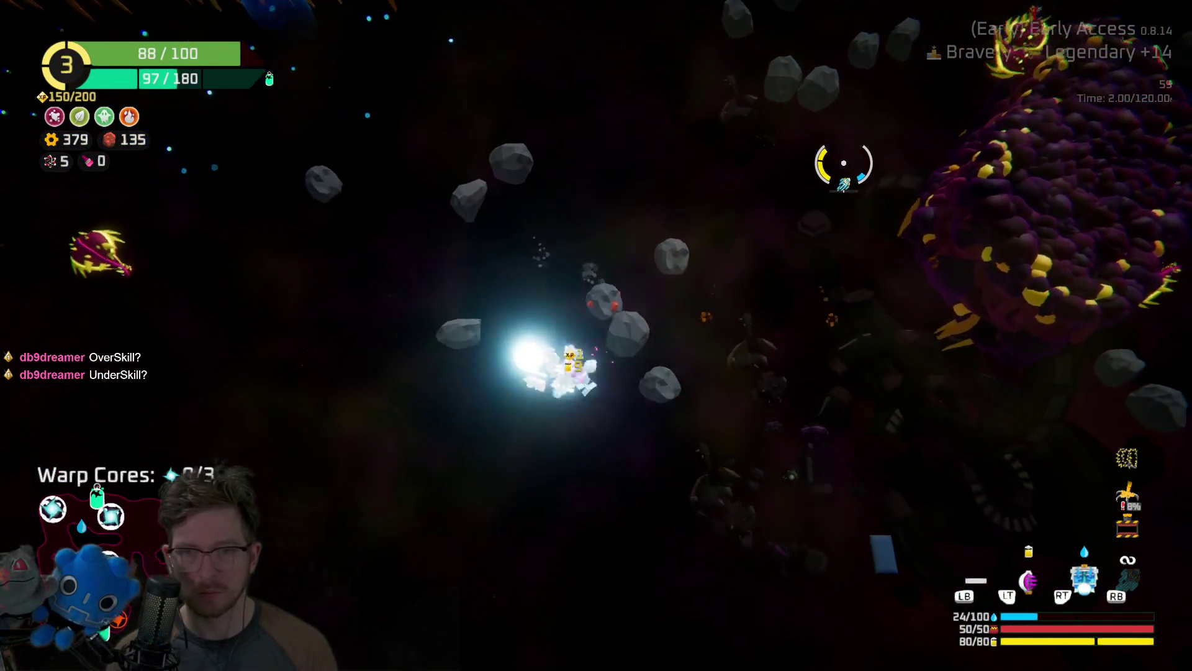
key("w")
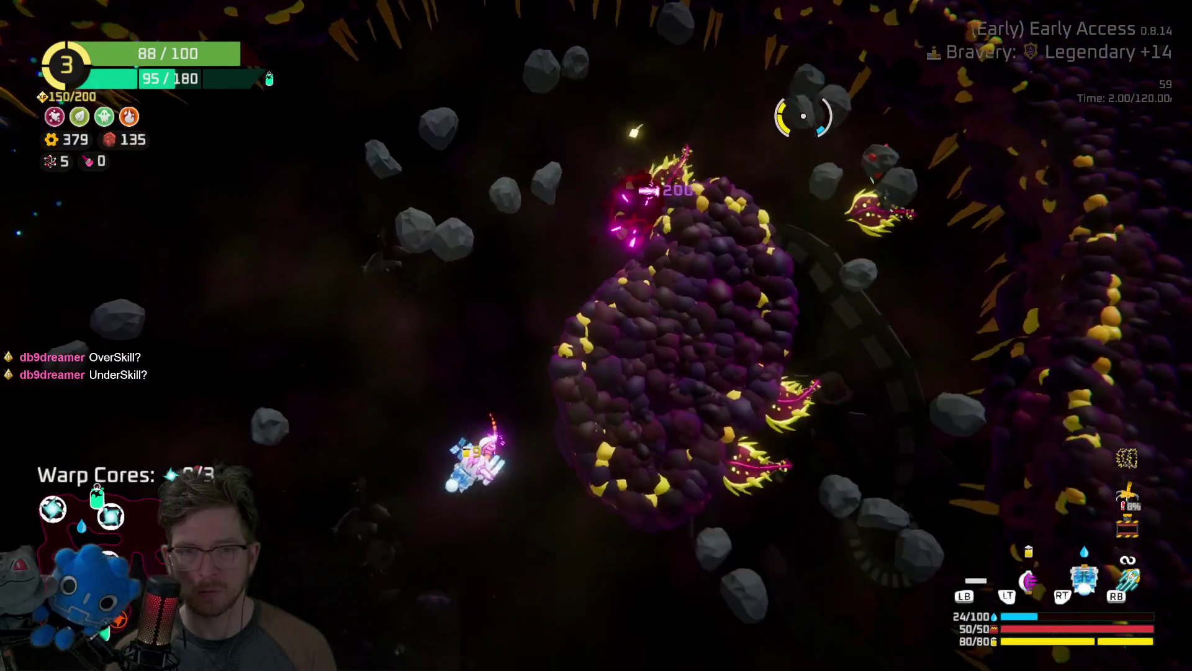
key("w")
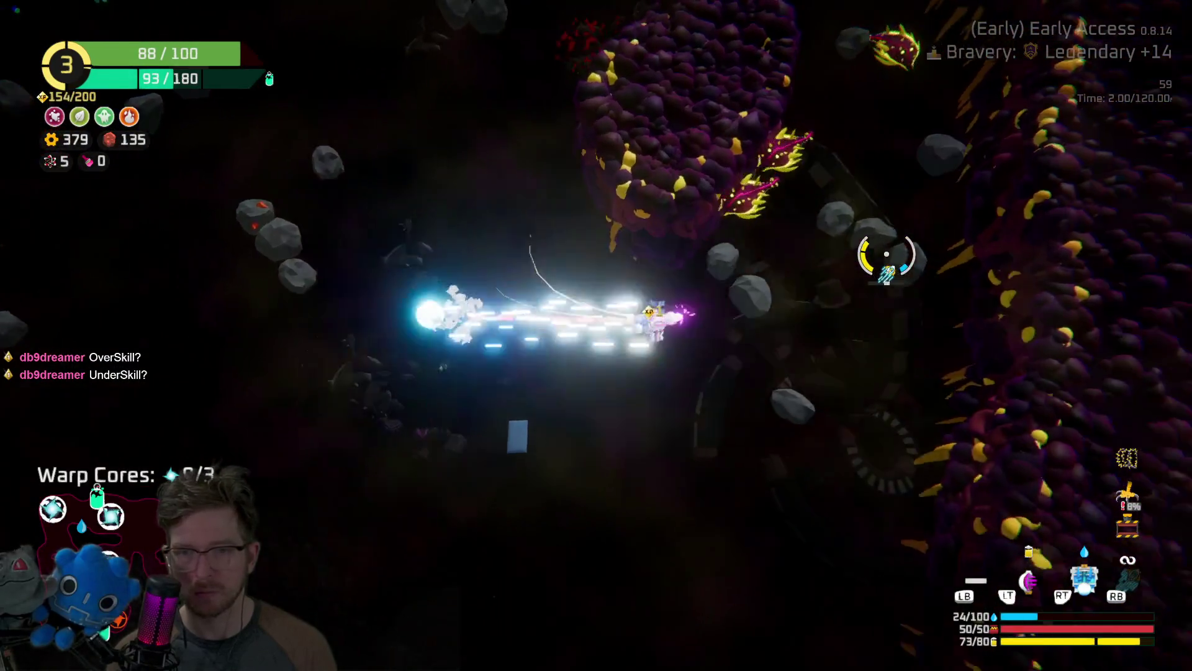
key("w")
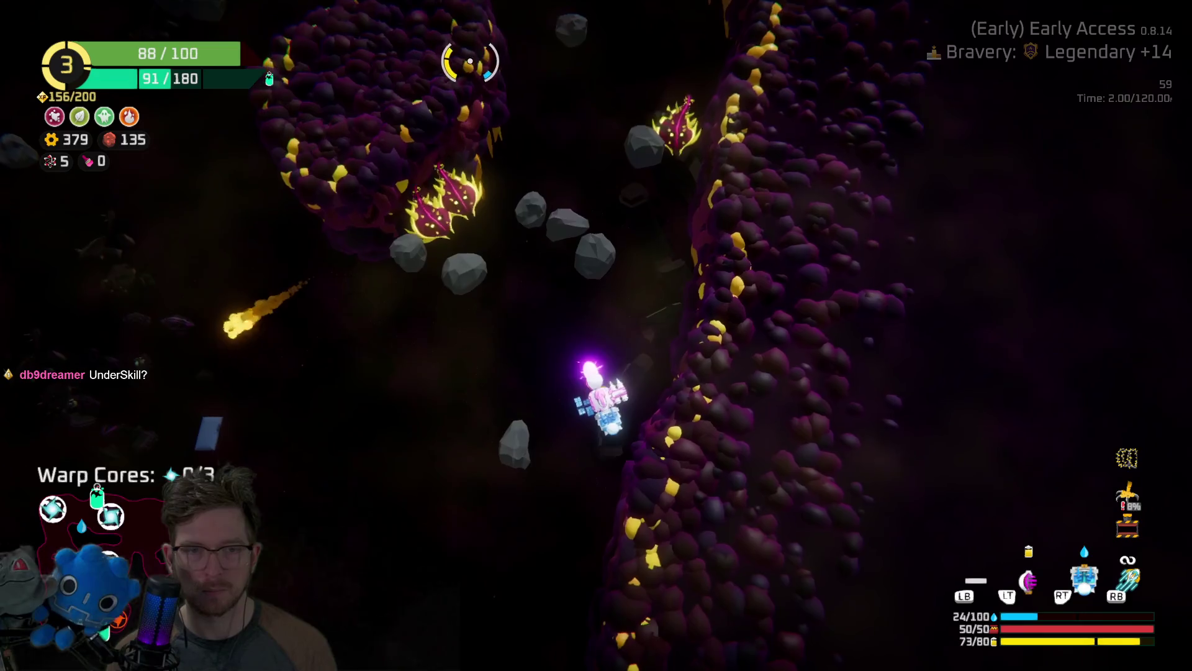
key("w")
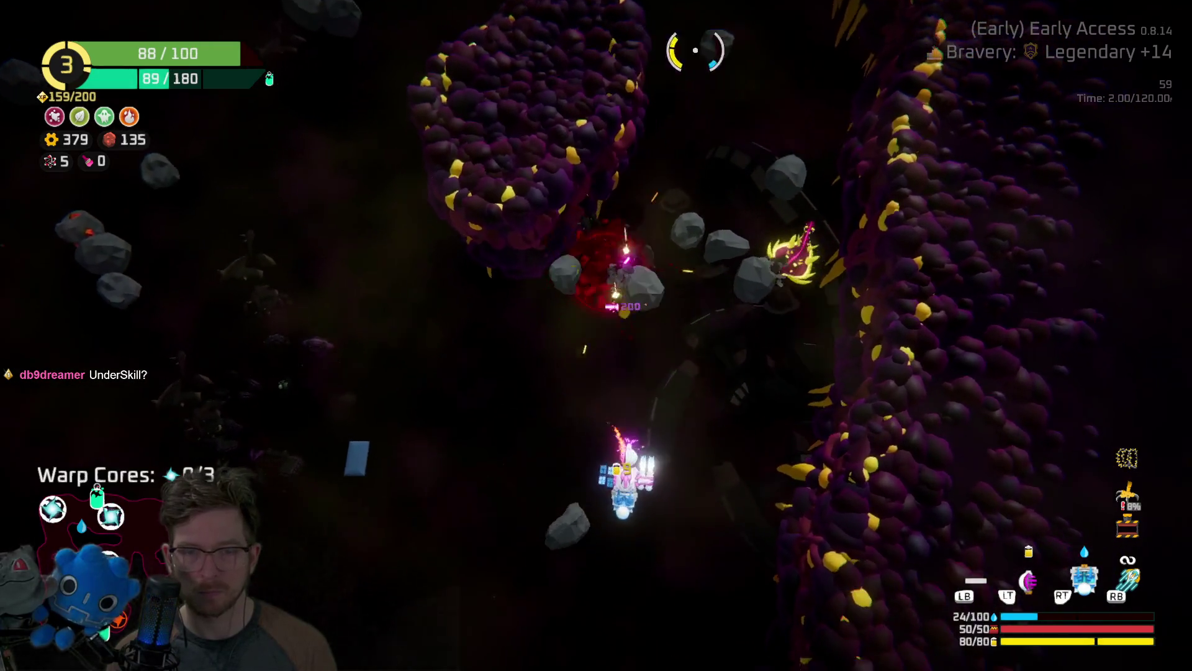
key("w")
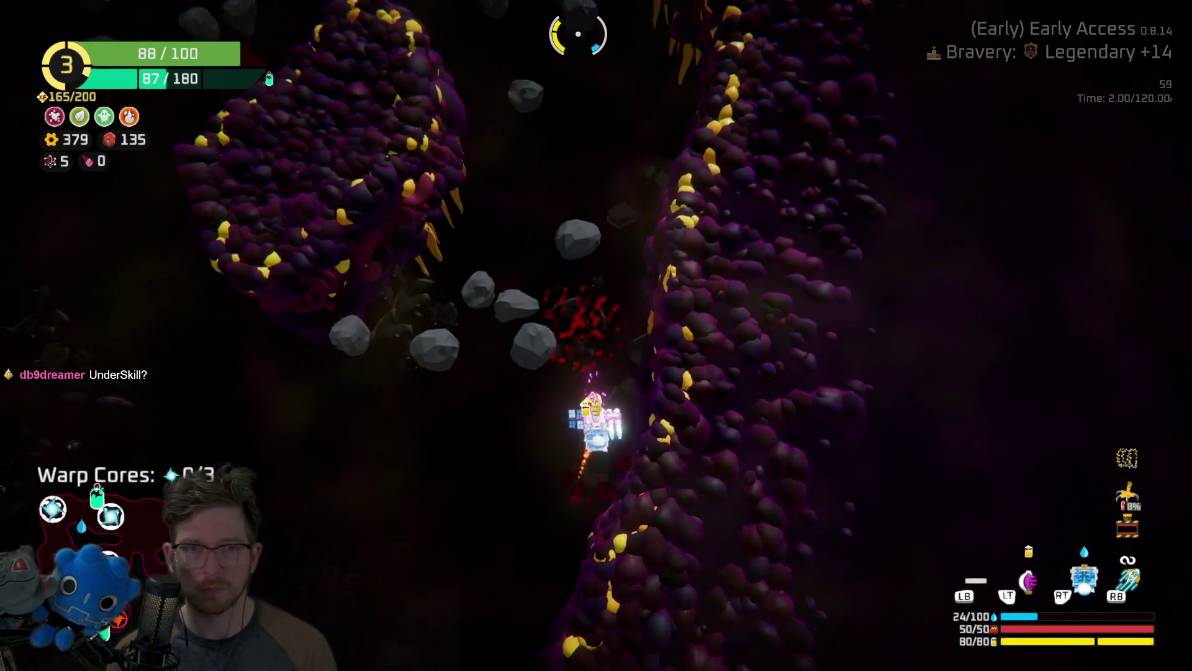
key("w")
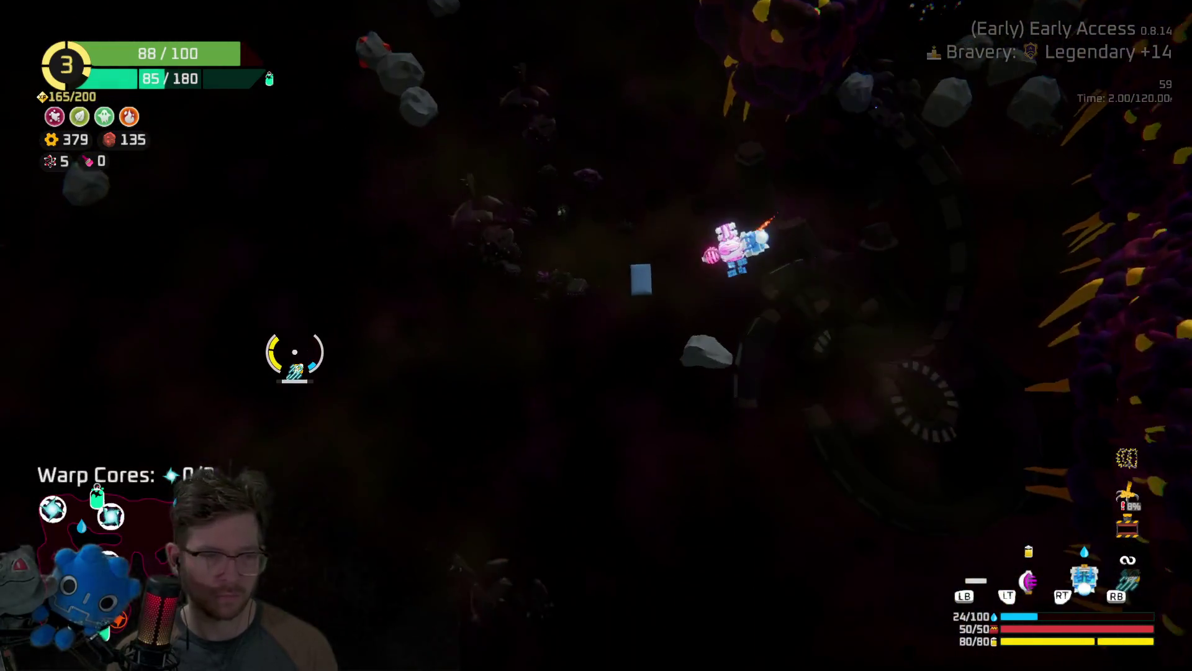
key("w")
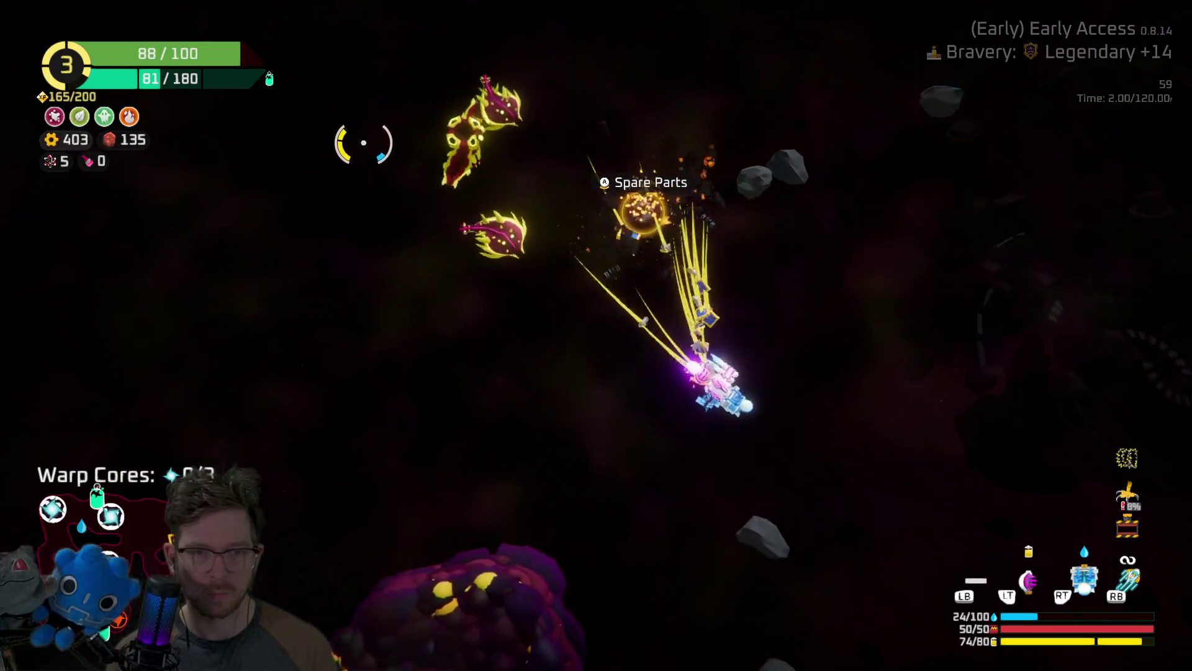
key("w")
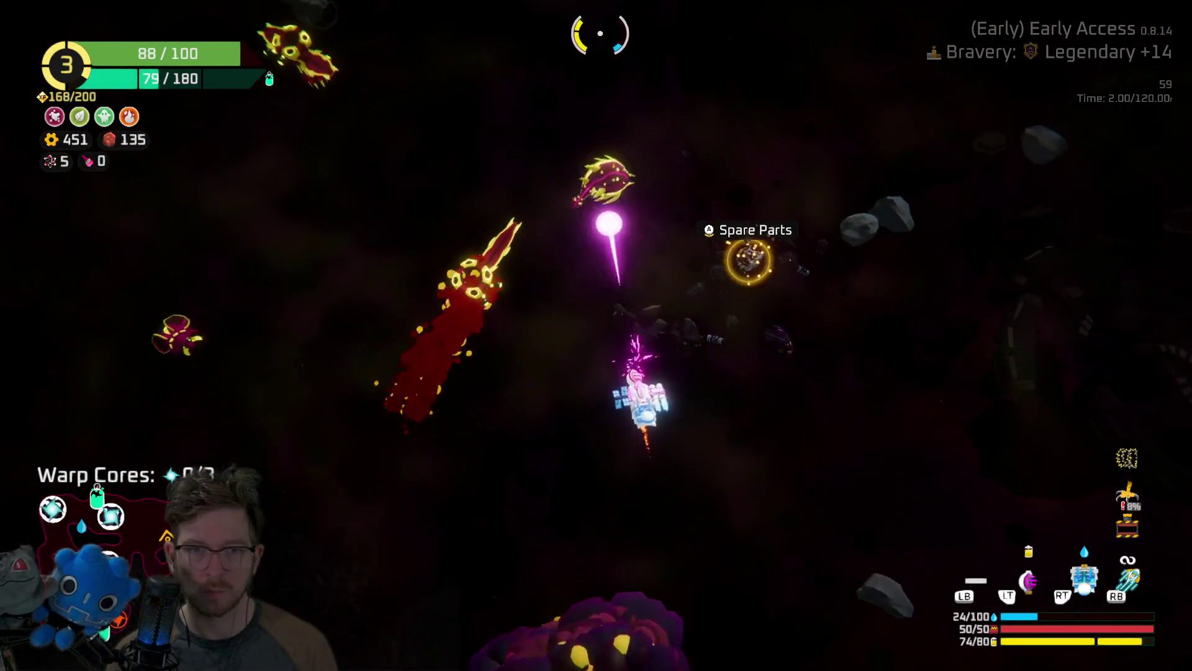
key("w")
key("w")
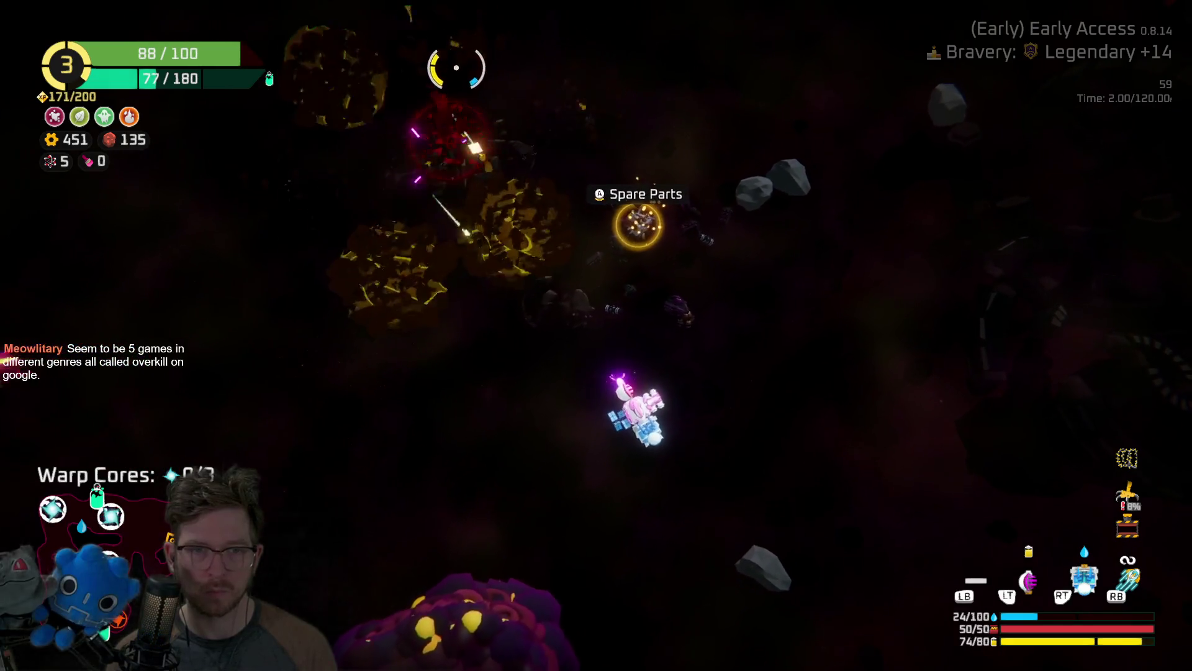
Open the Spare Parts options, grab and drop the module, then leave the ship editor.
key("e")
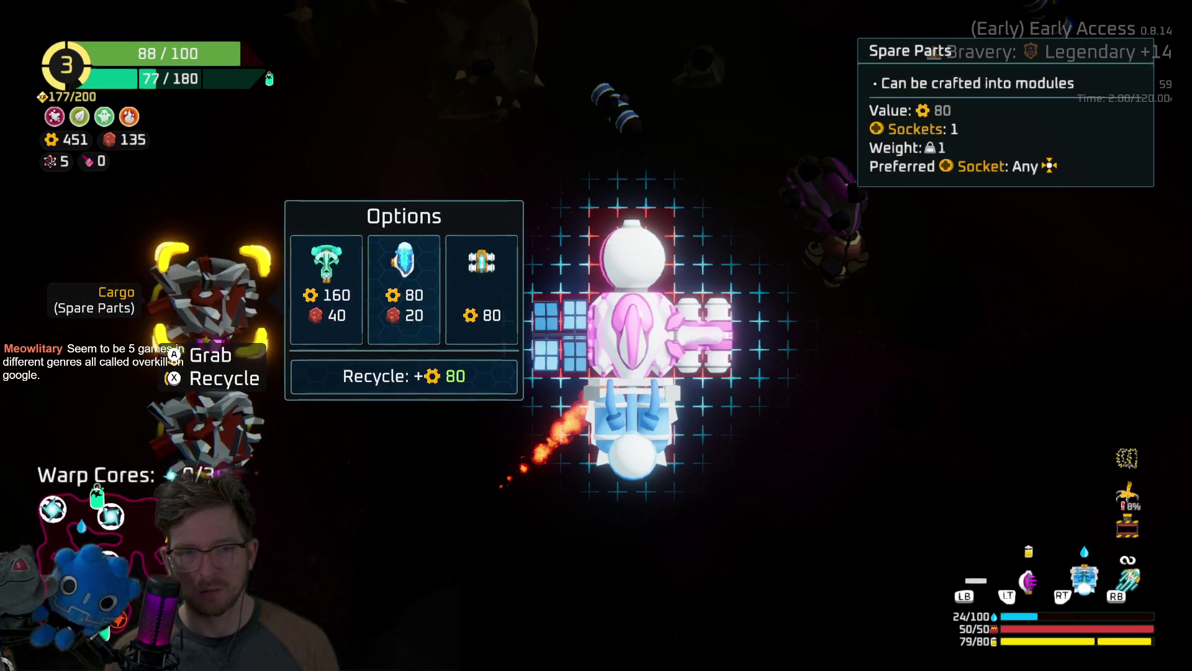
key("space")
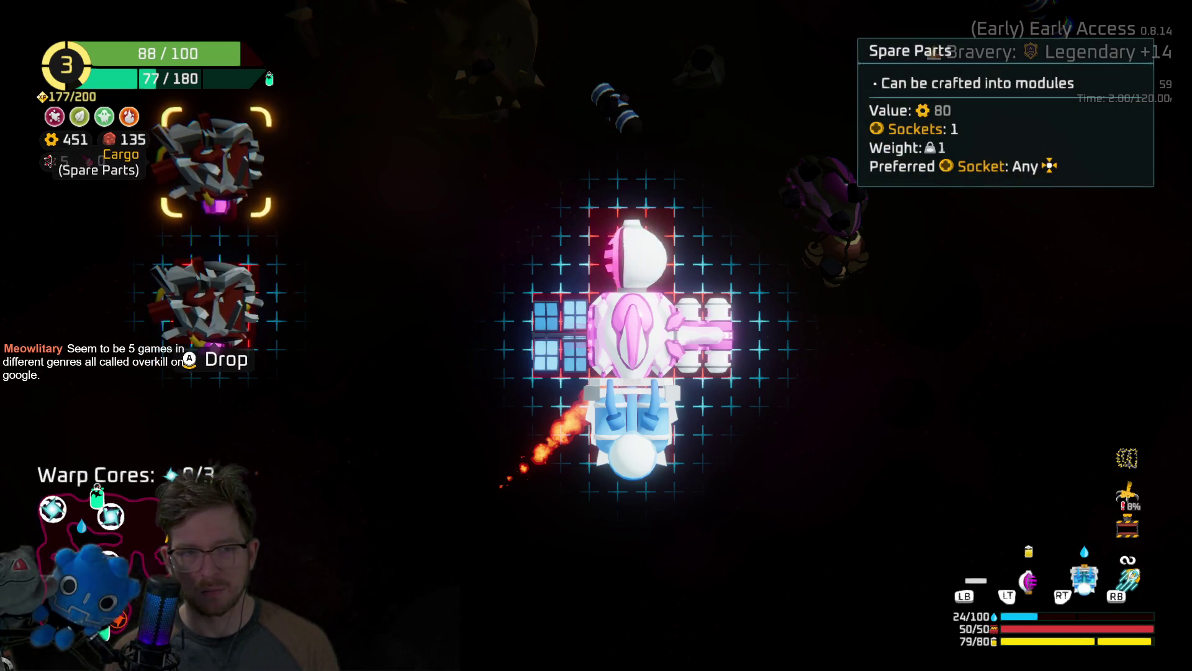
key("space")
key("space")
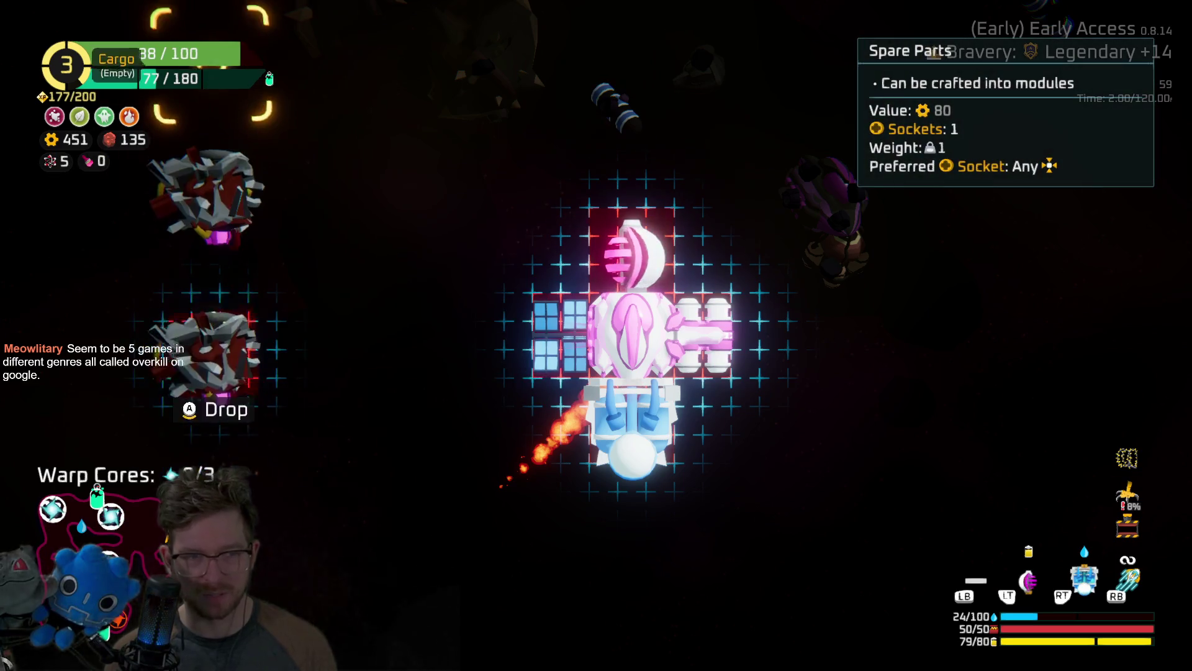
key("space")
key("space")
key("space")
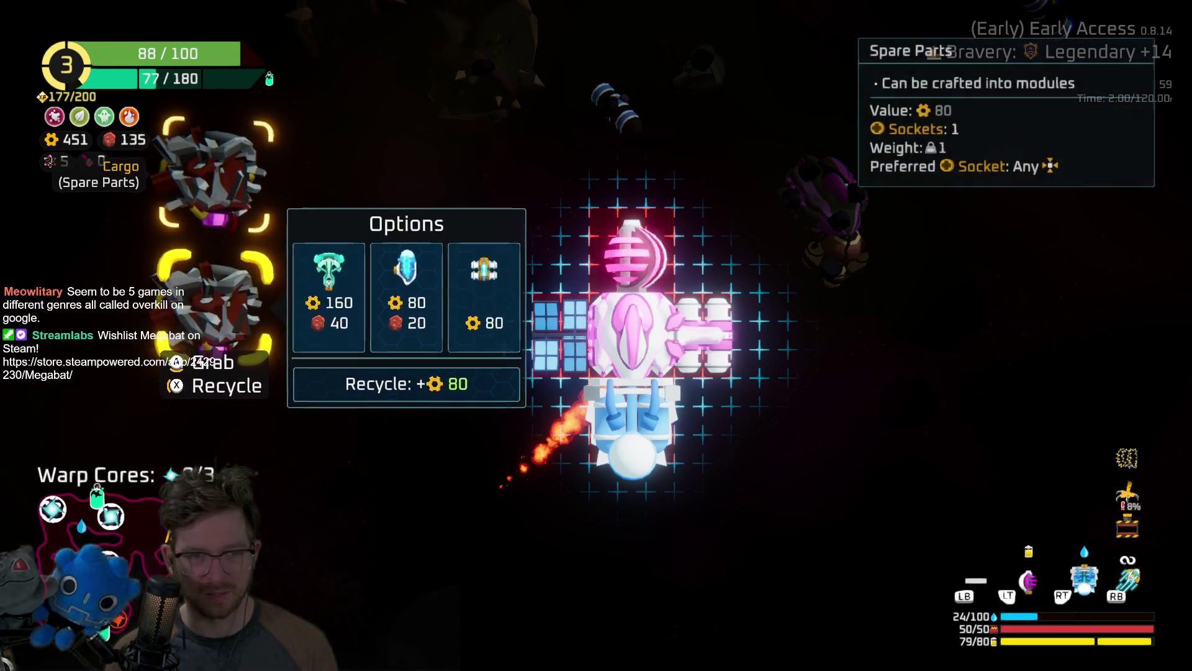
key("space")
key("Escape")
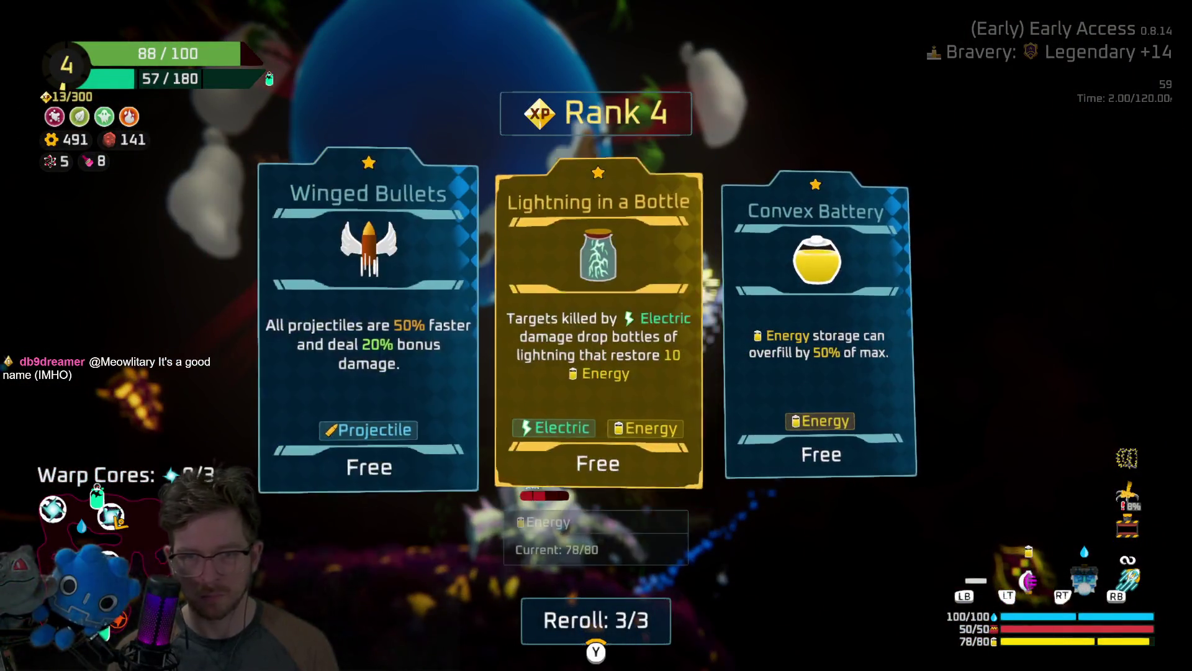
Take the Convex Battery rank 4 upgrade and claim the 90 oxygen station reward.
key("Right")
key("Return")
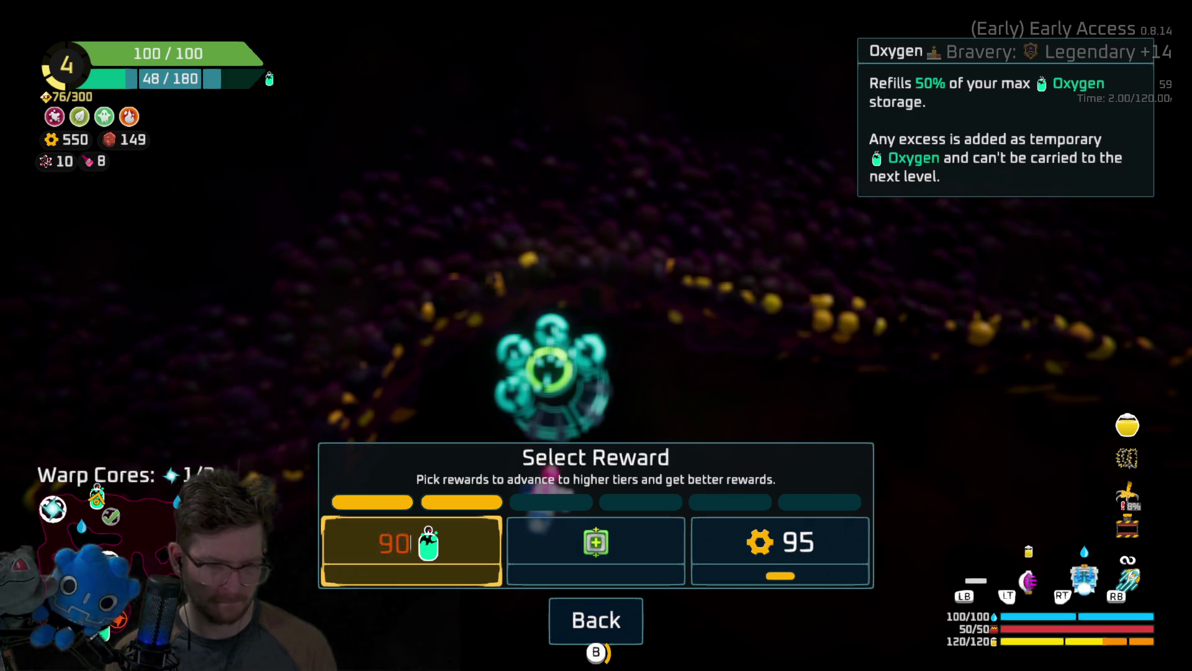
key("Return")
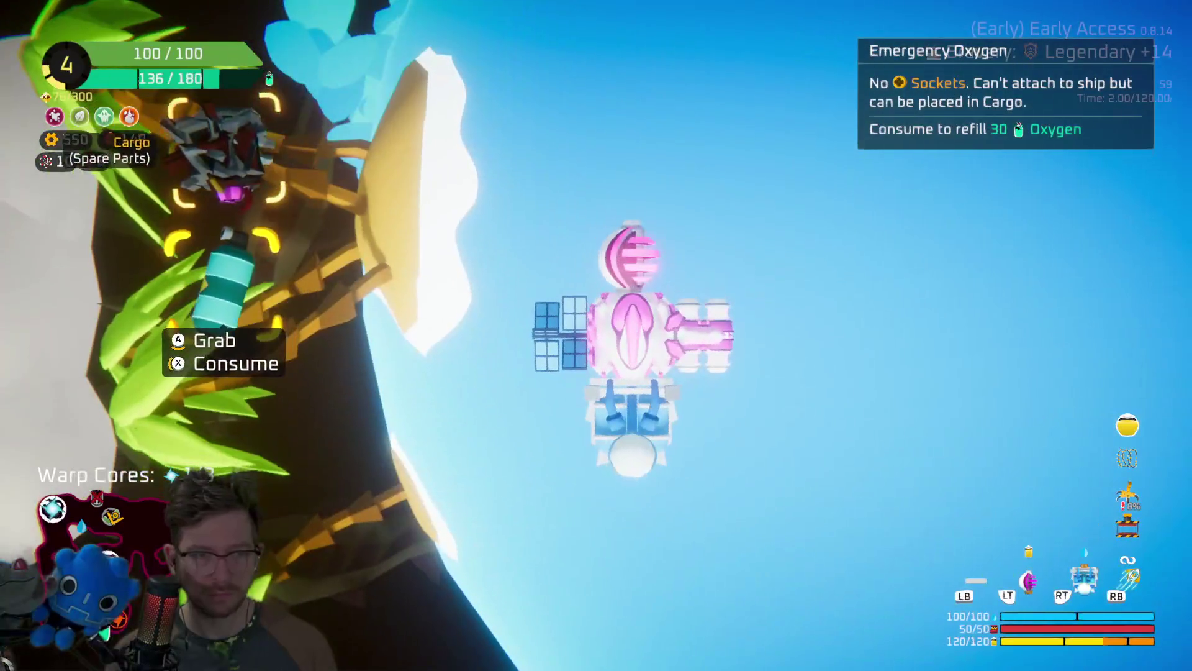
Consume Emergency Oxygen to refill the ship's oxygen.
key("x")
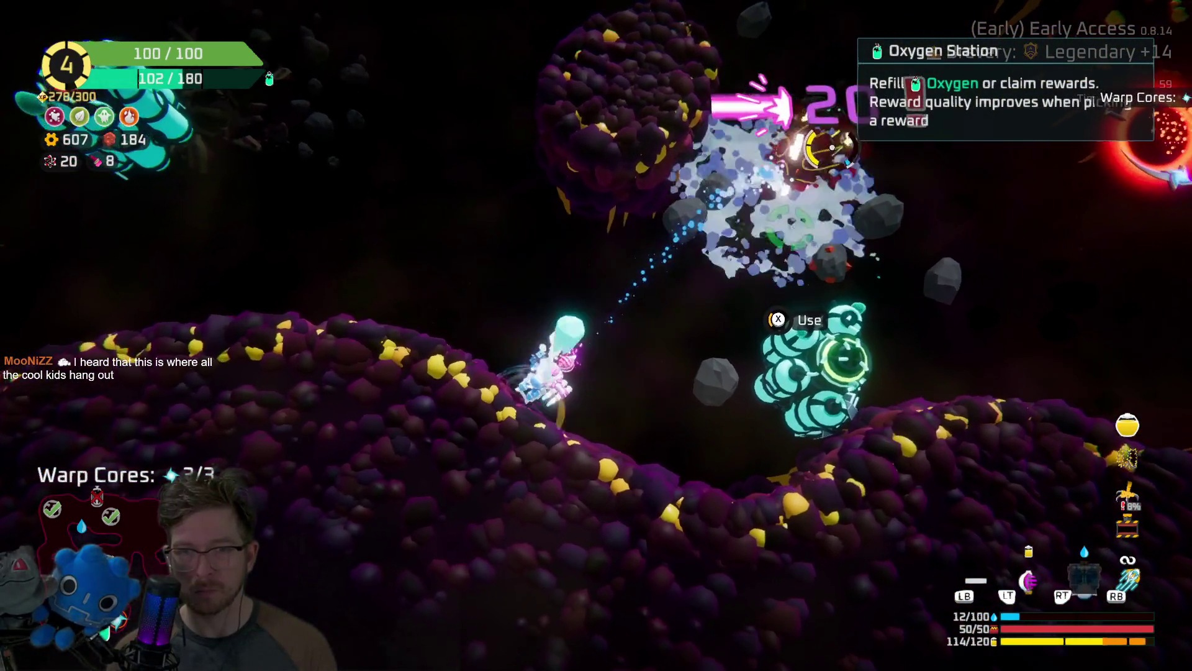
Leave the oxygen station rewards unclaimed and craft a Dual Thruster from the spare parts.
key("e")
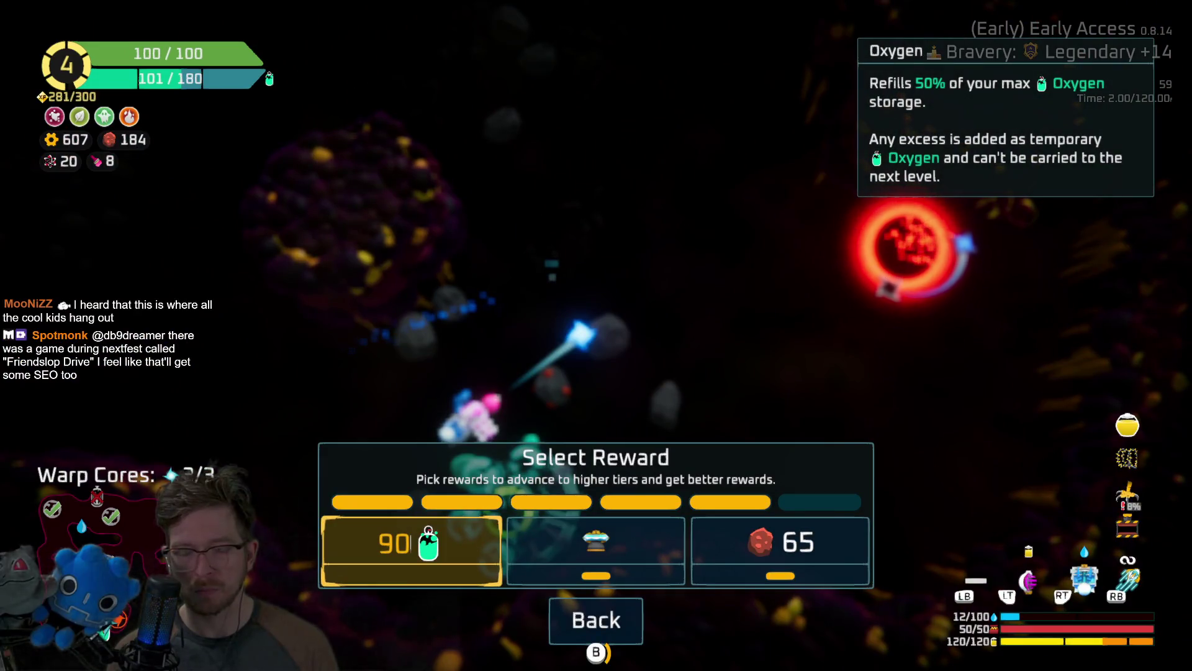
key("Escape")
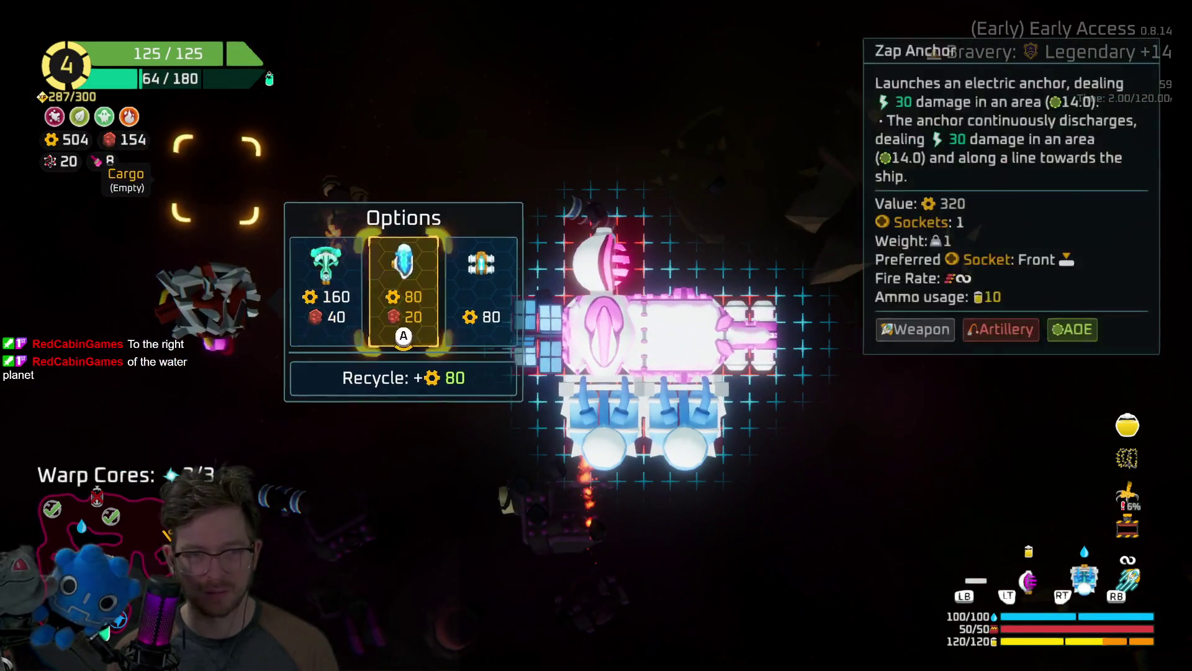
key("Return")
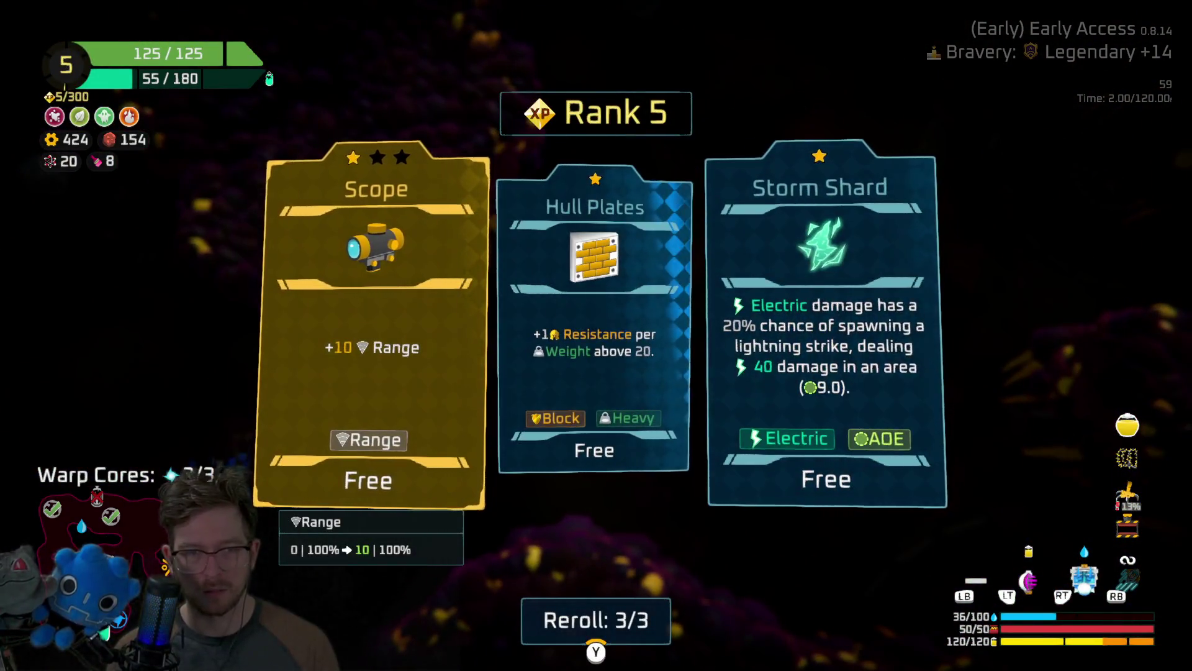
Take the Scope rank 5 upgrade, claim the Thruster reward and stow it in cargo.
key("Return")
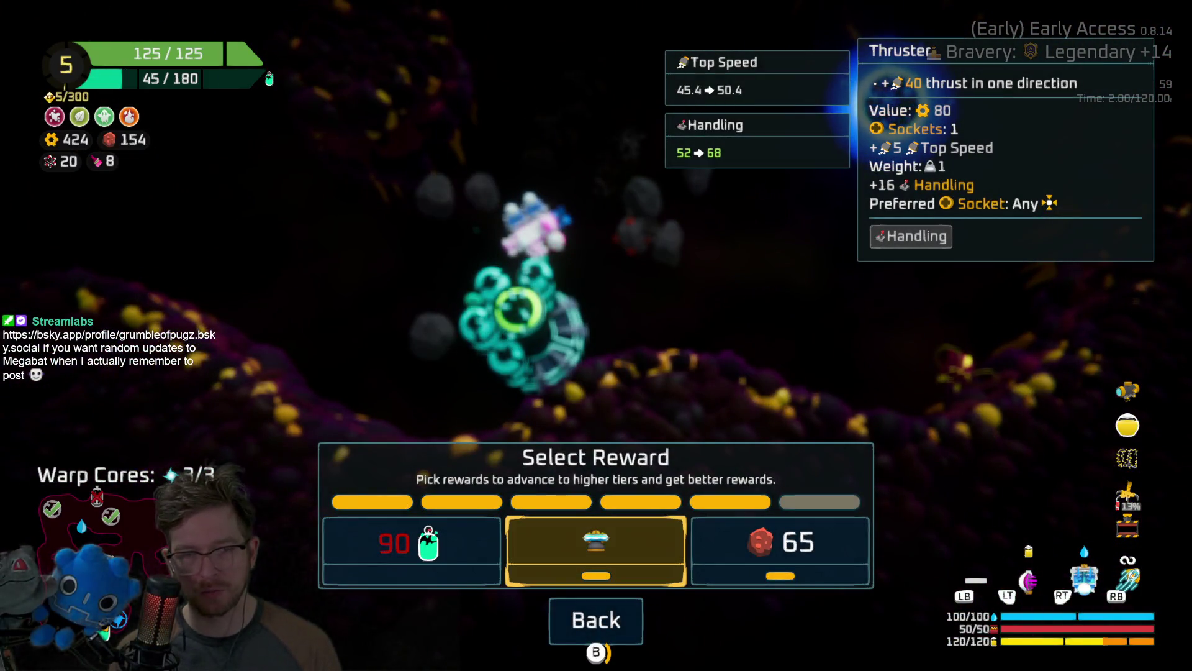
key("Return")
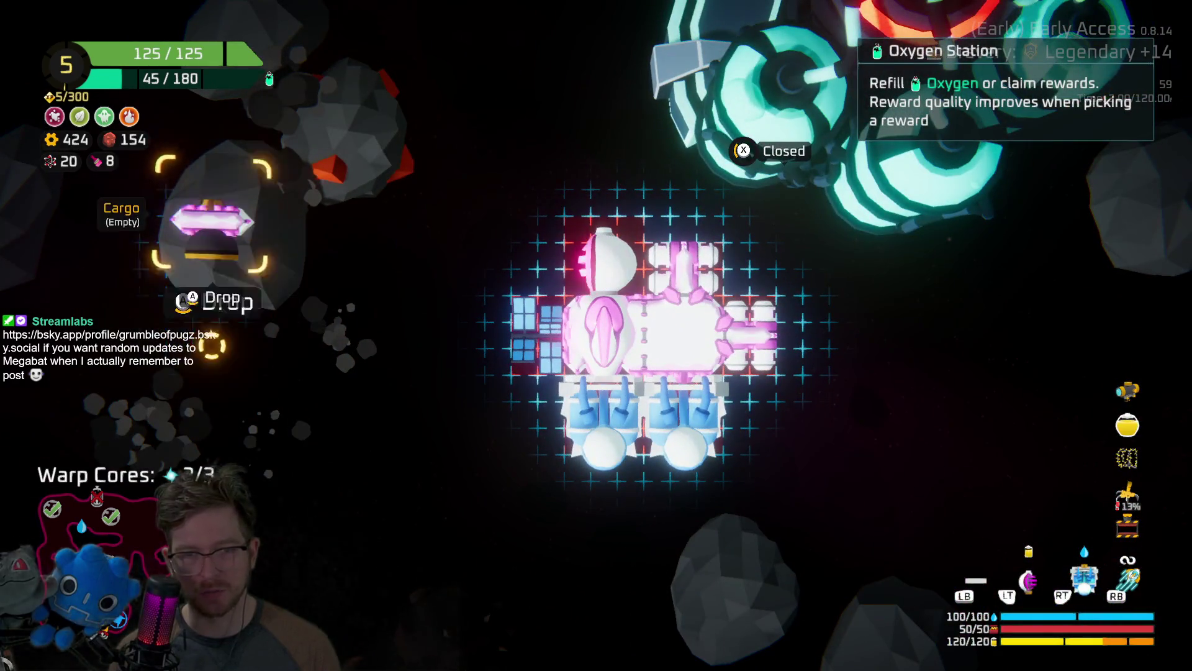
key("Escape")
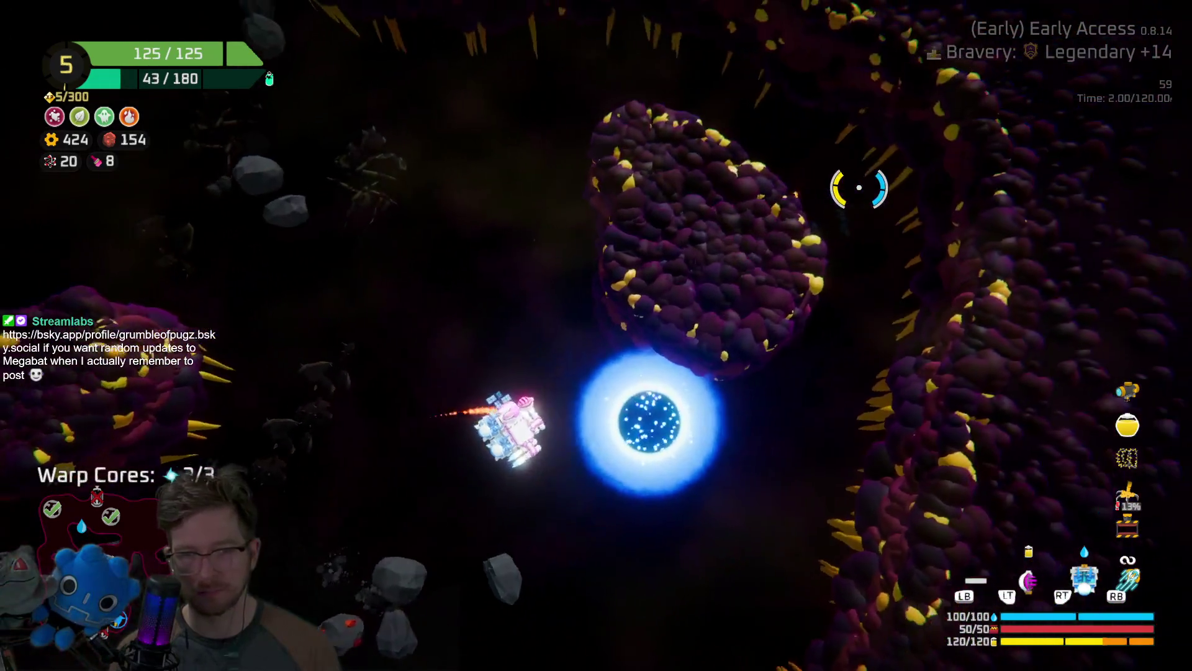
Warp out and follow the sector map path into the Hideout.
key("e")
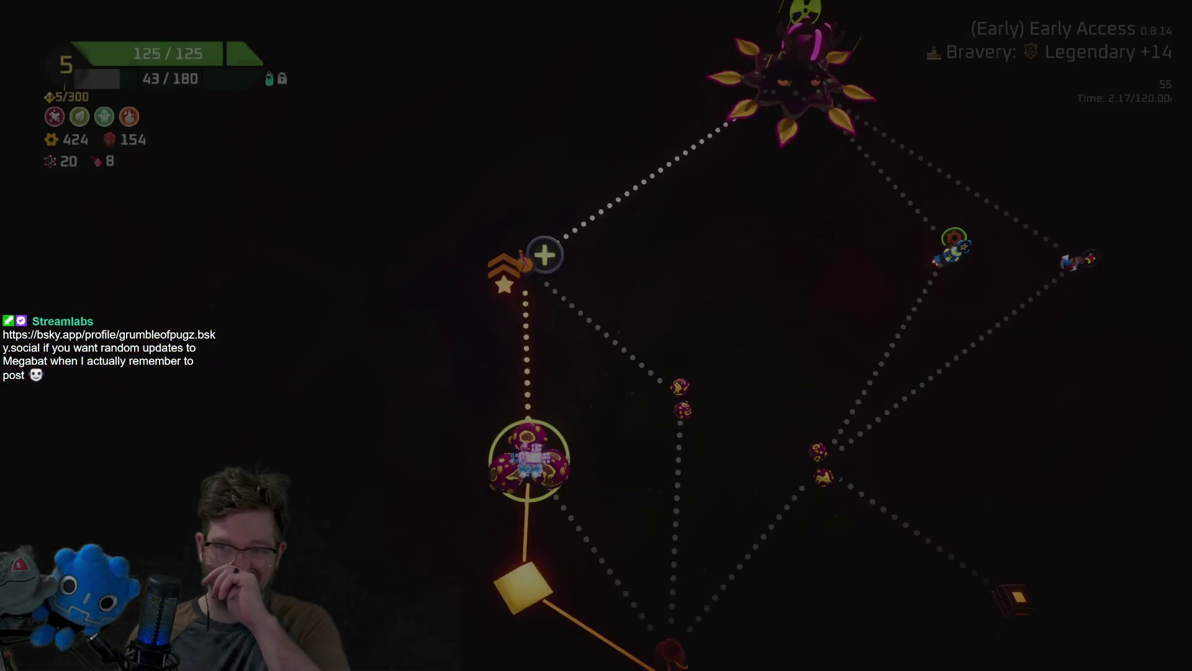
key("w")
key("e")
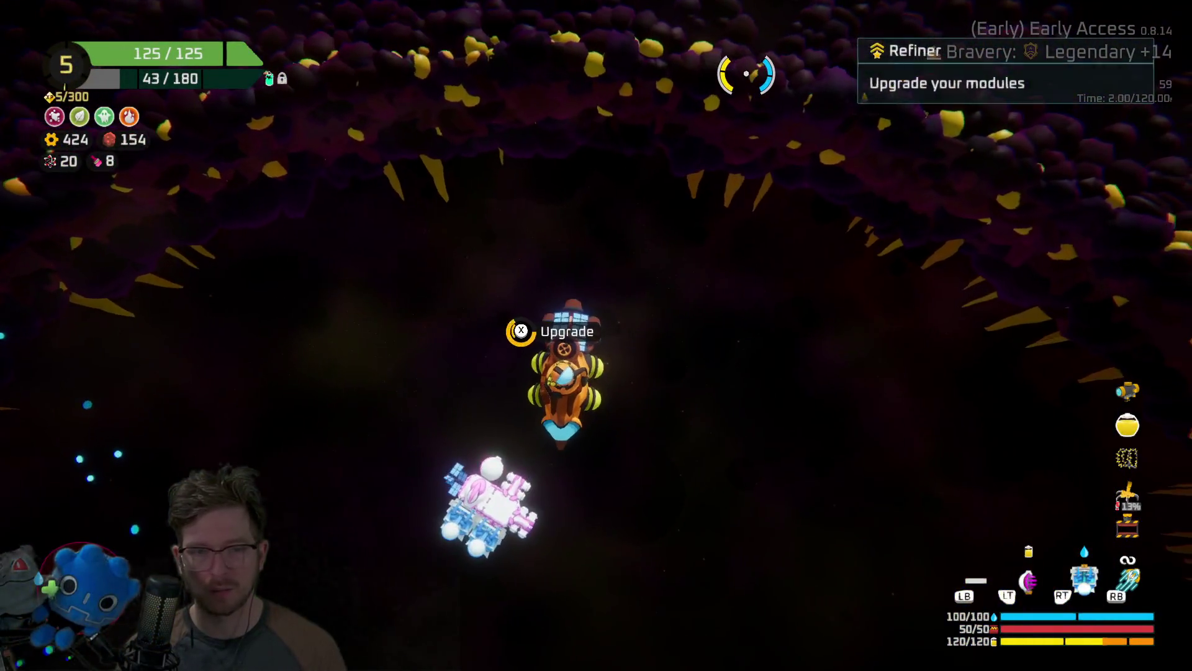
At the Refiner, buy the Energetic upgrade for the Ion Cannon for 400 gold.
key("e")
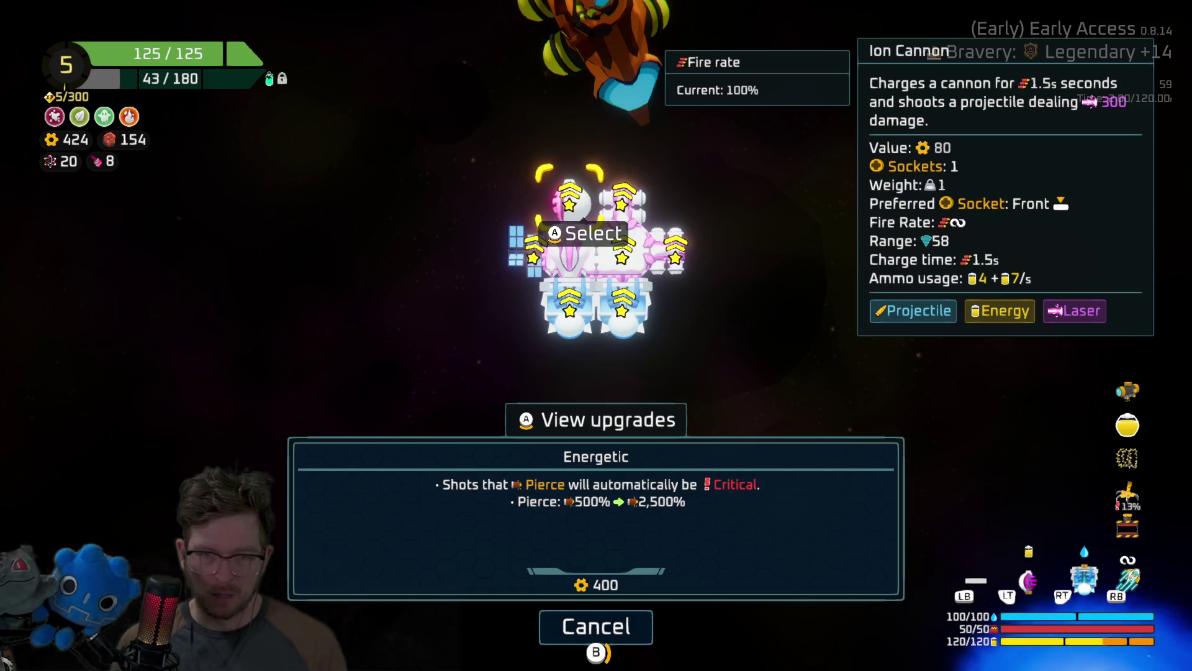
key("Right")
key("Left")
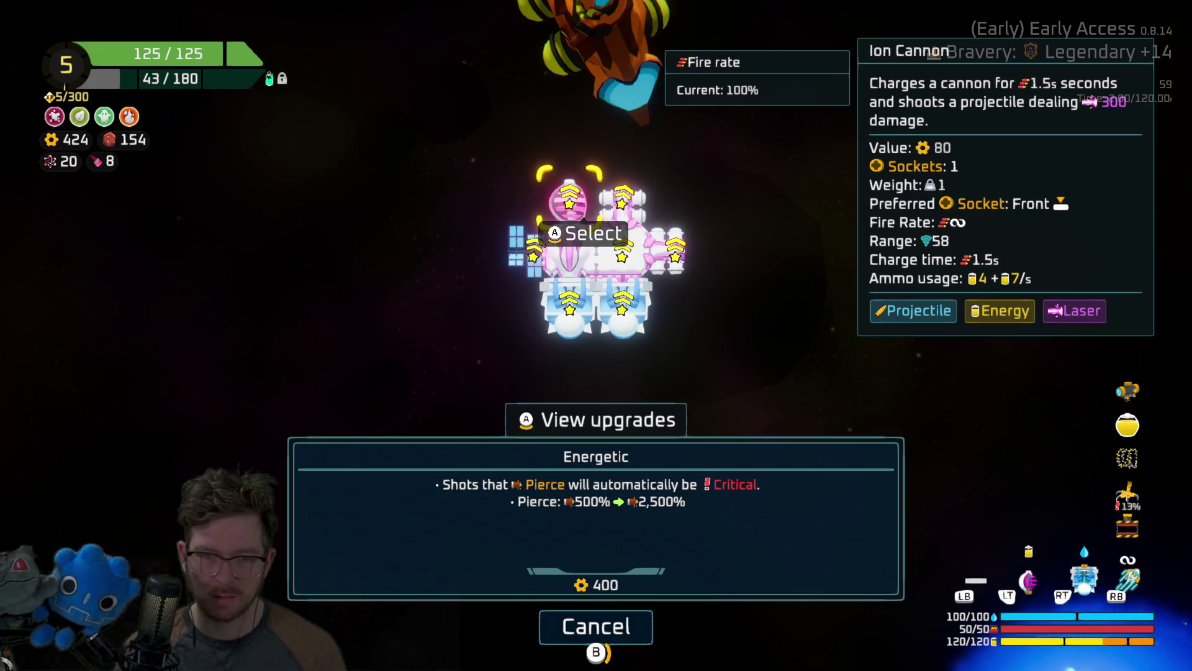
key("Return")
key("Return")
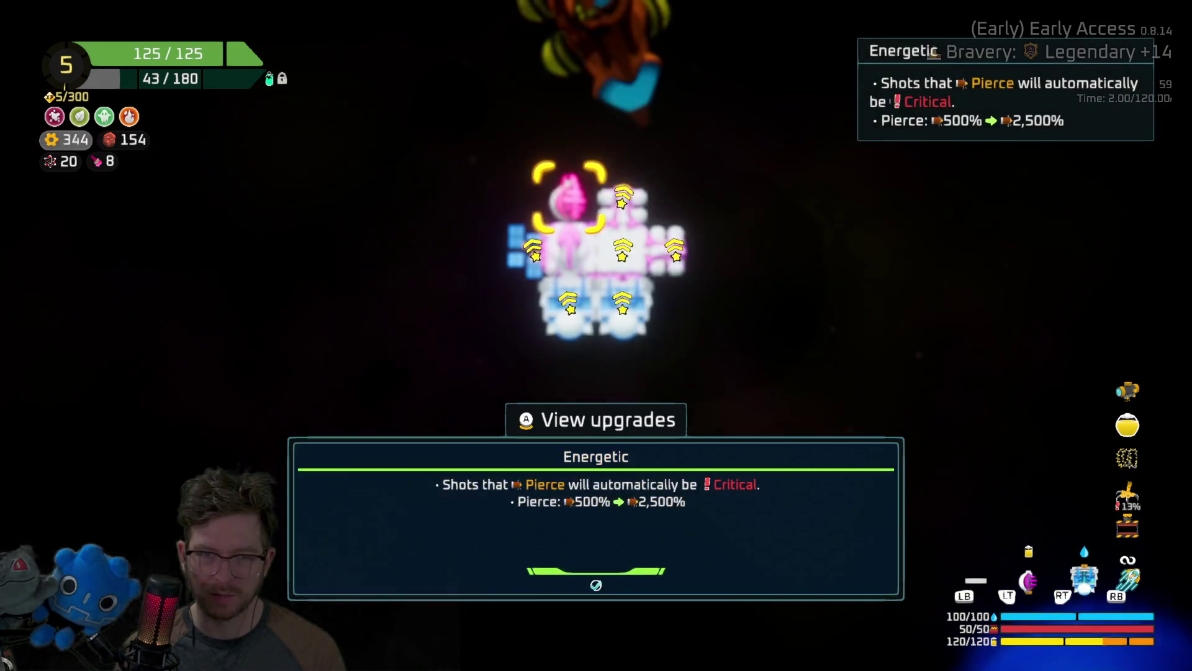
key("Escape")
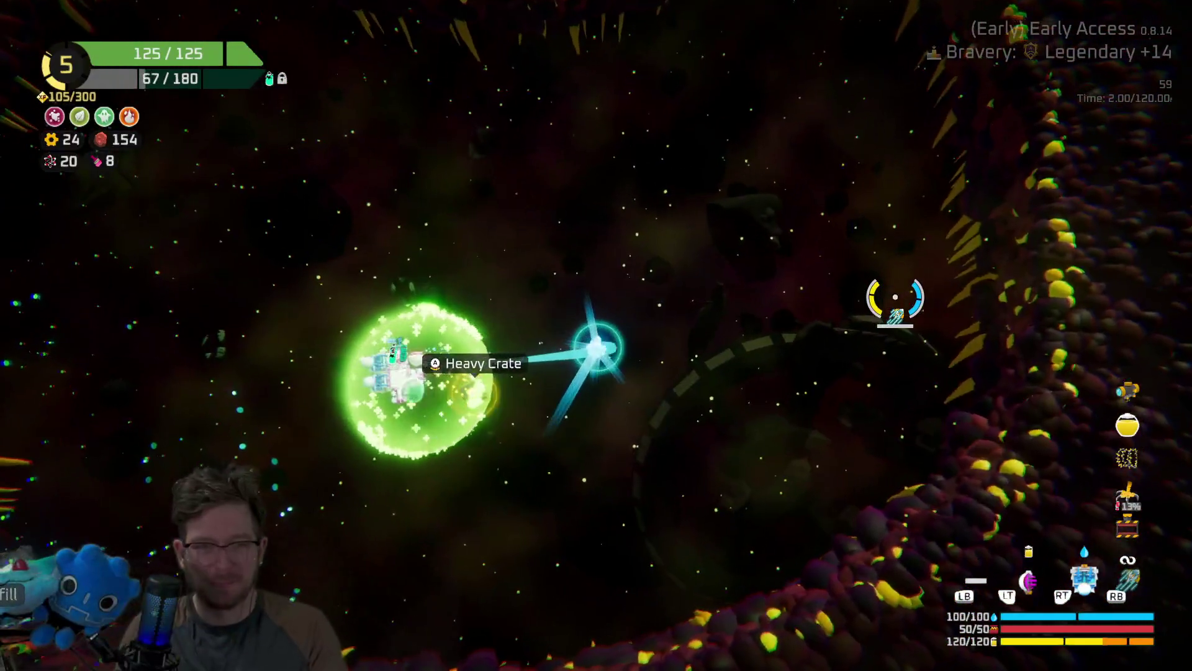
Pause the run, then resume to the Heavy Crate's crafting options.
key("Escape")
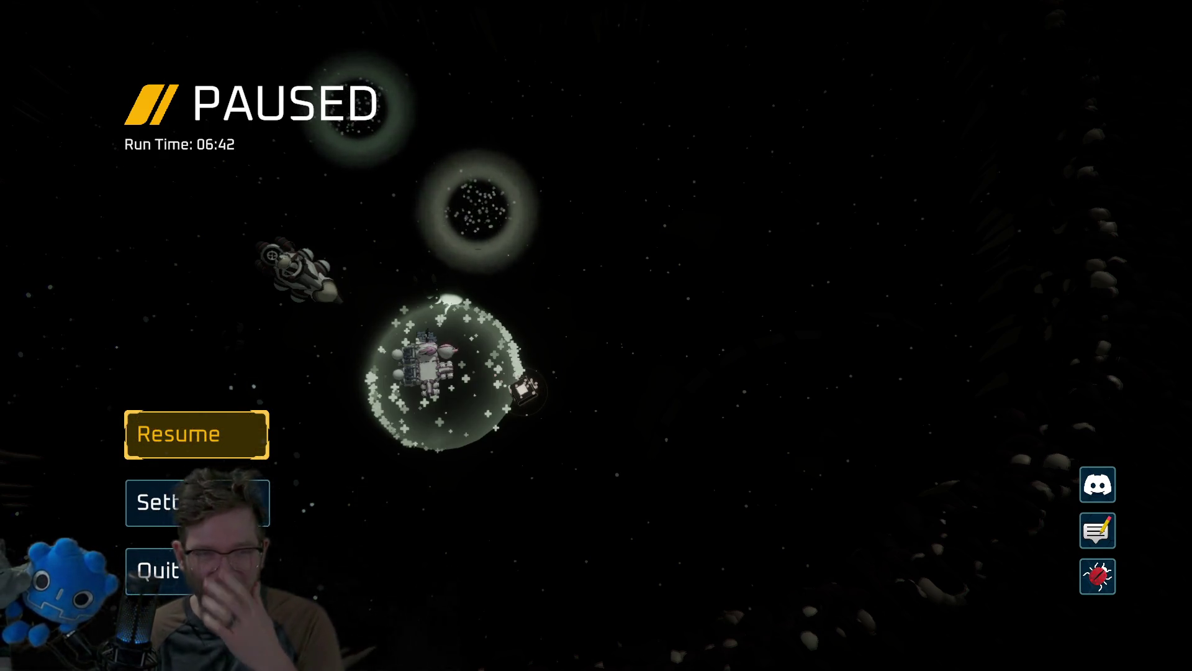
key("Escape")
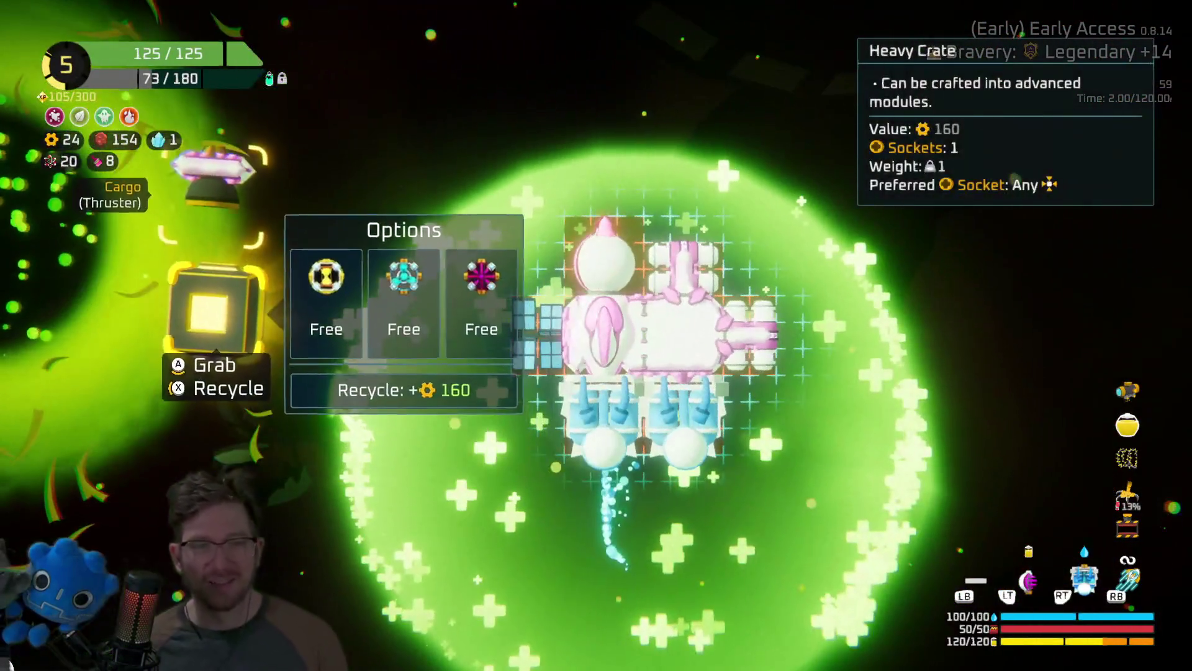
Craft a Supercharger from the Heavy Crate, refit the Solar Panel and Thruster, and pick Sunglasses.
left_click(400, 292)
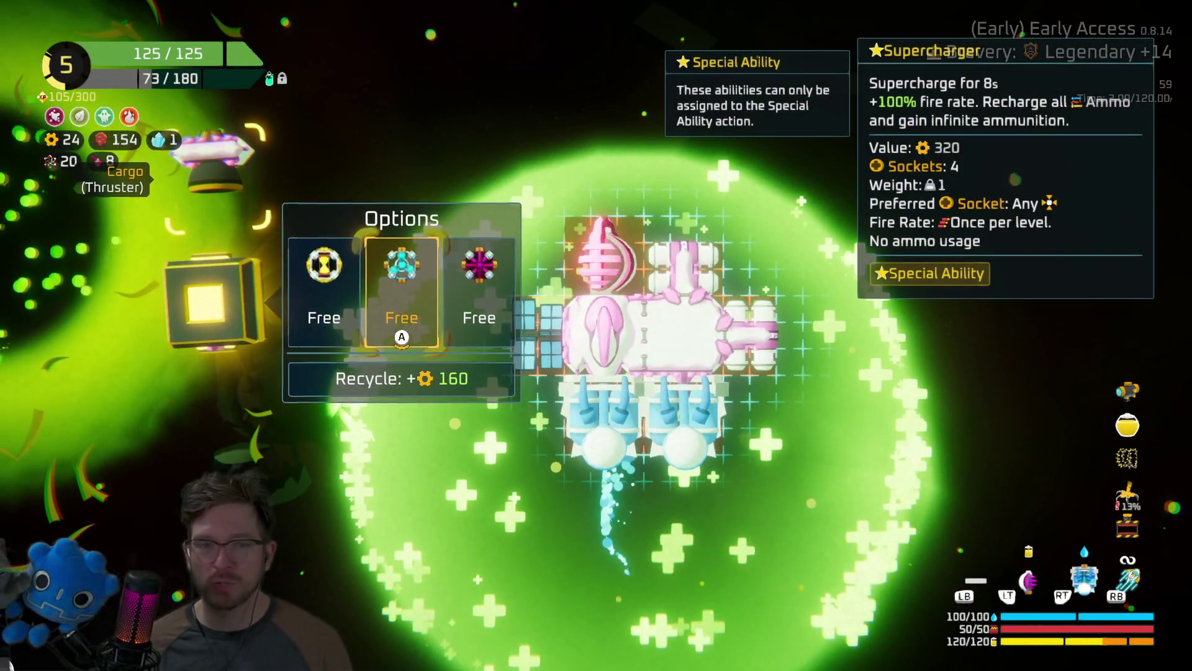
key("Return")
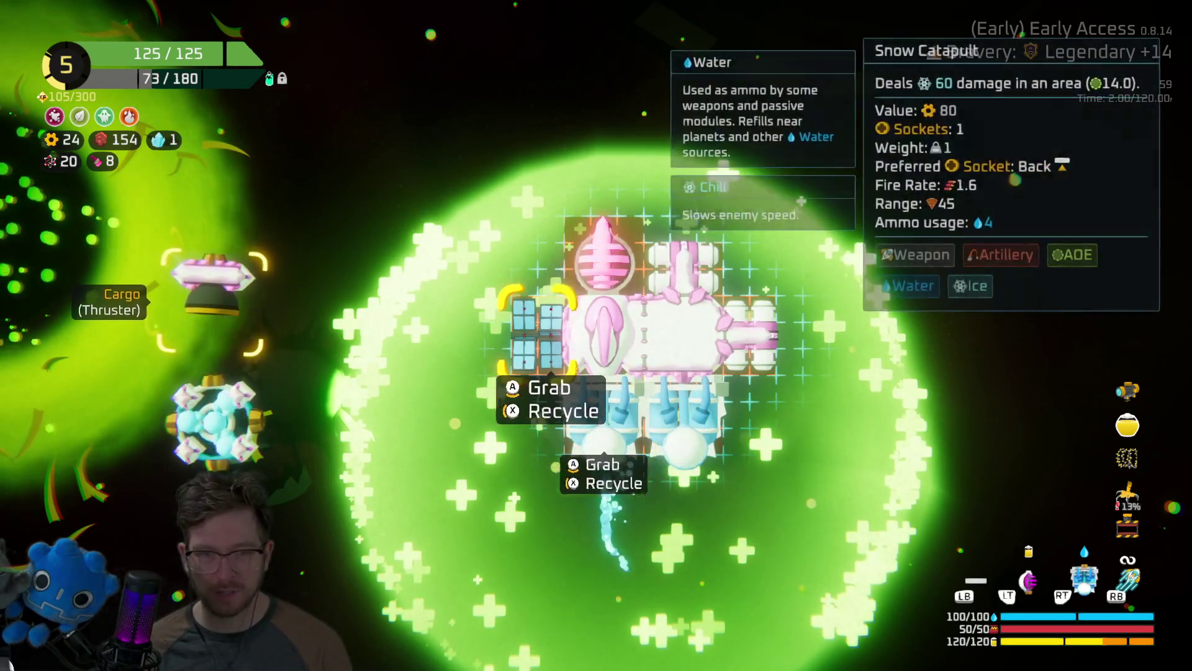
key("Return")
key("Return")
key("Return")
key("Return")
key("Return")
key("Return")
key("Return")
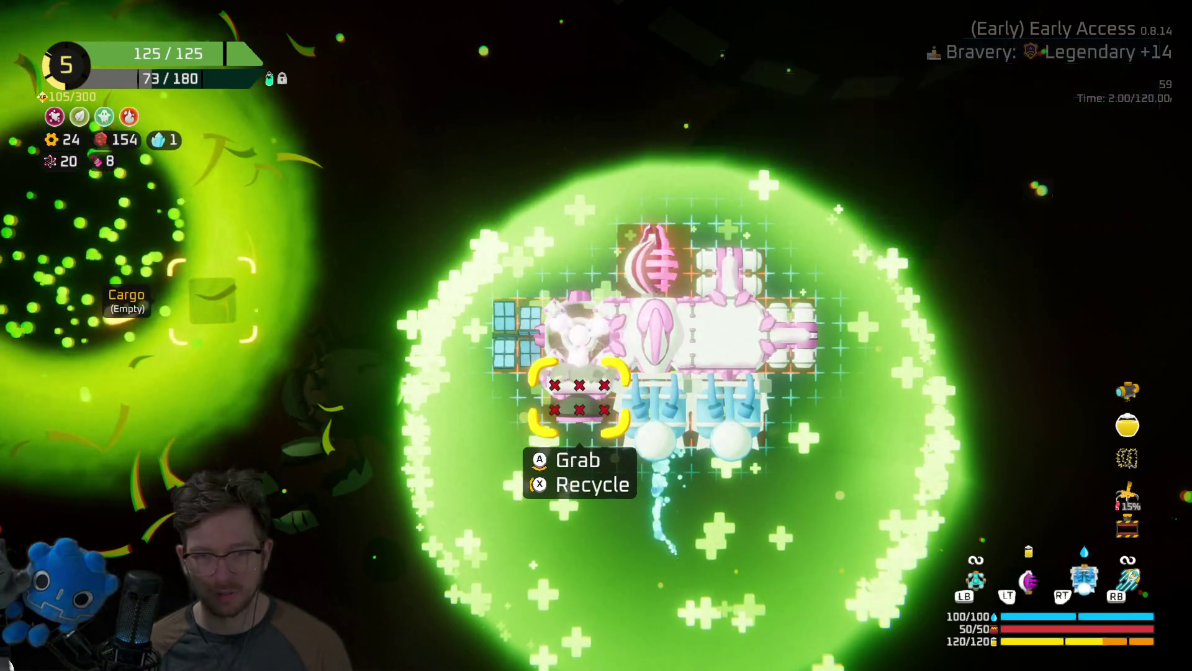
key("Escape")
key("Return")
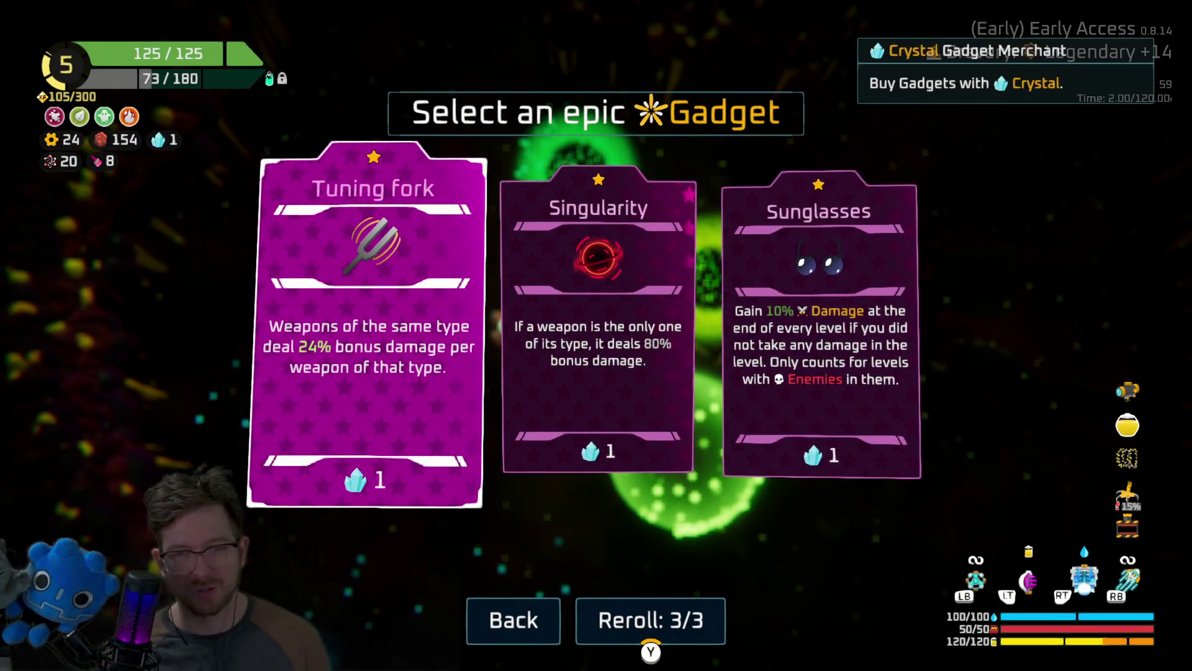
left_click(823, 317)
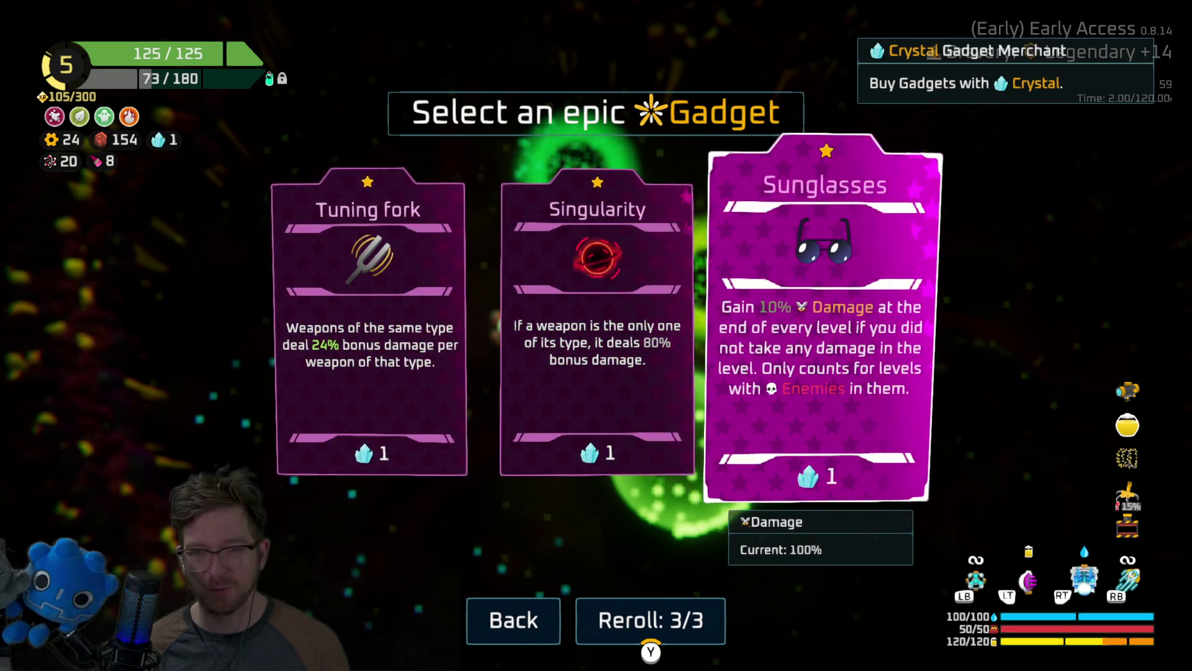
Buy the Sunglasses gadget and warp toward the Spectral abyss.
key("w")
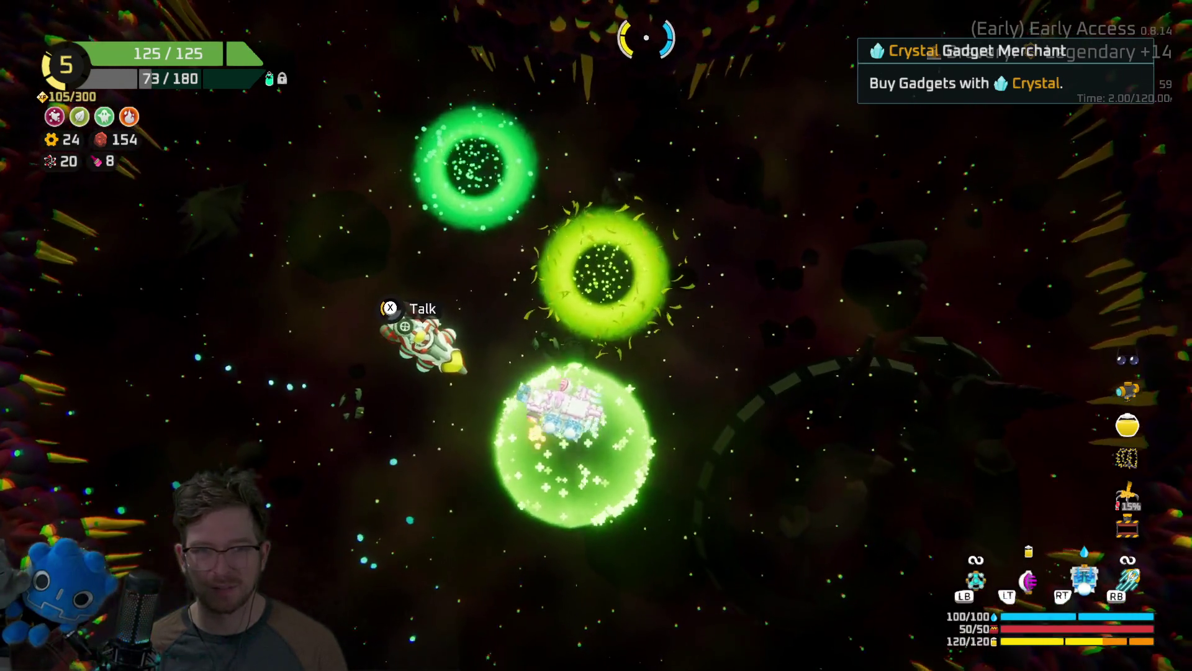
key("a")
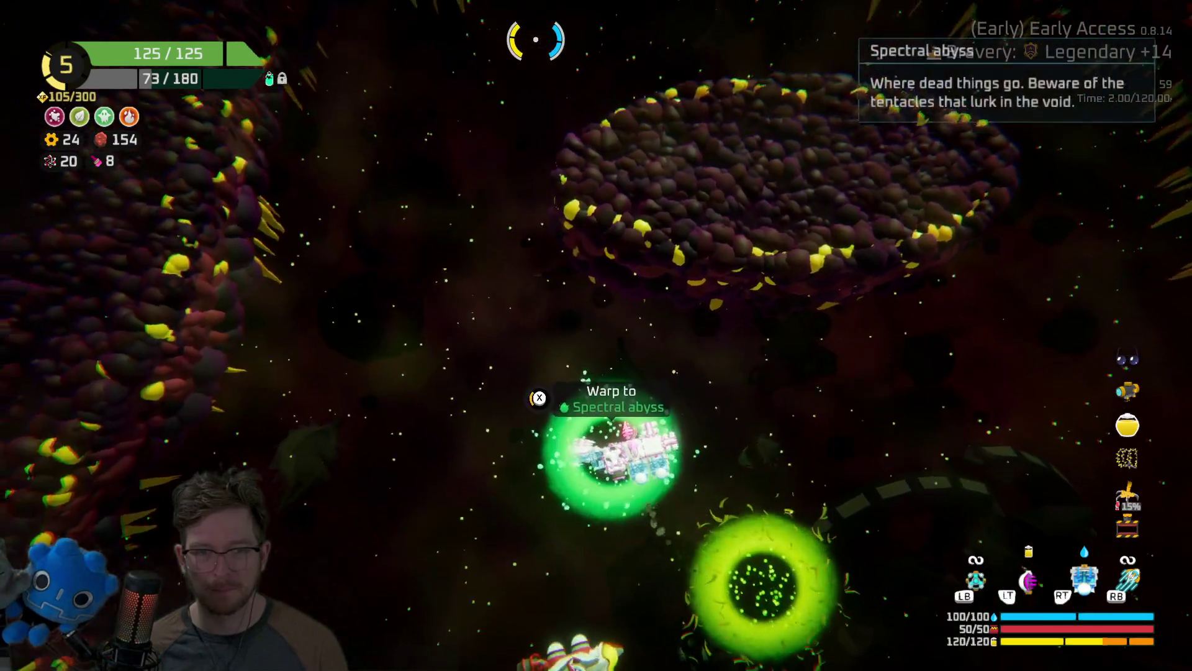
key("e")
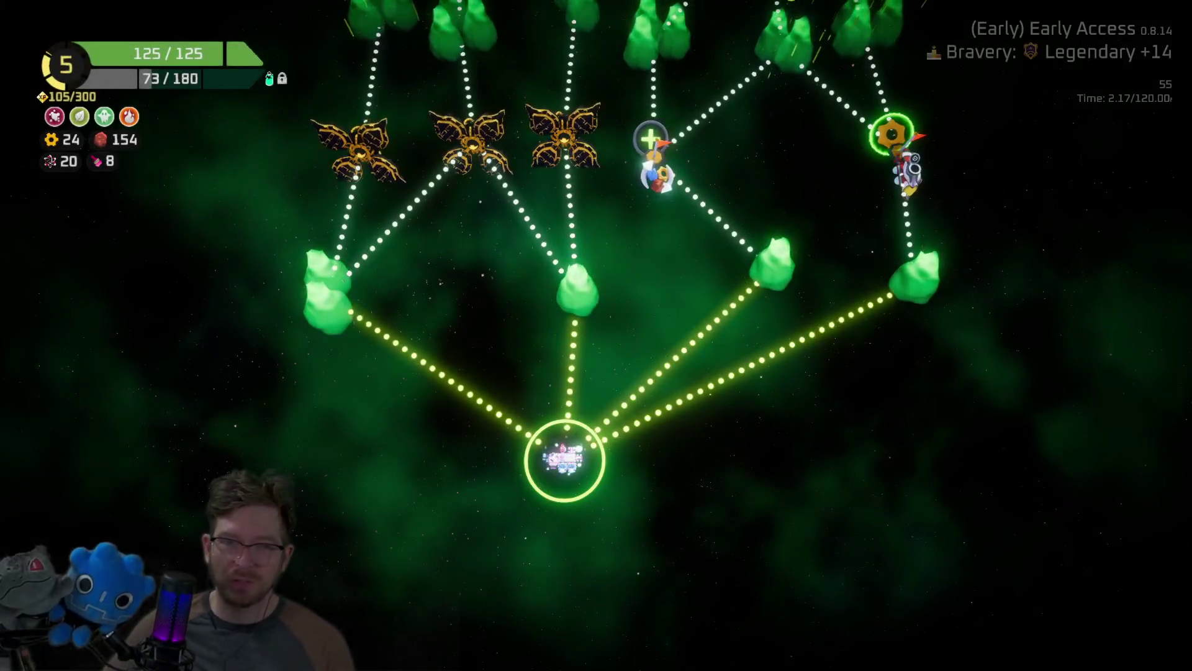
Survey the Cargo Ship, Hideout and nearby planet nodes on the sector map.
key("w")
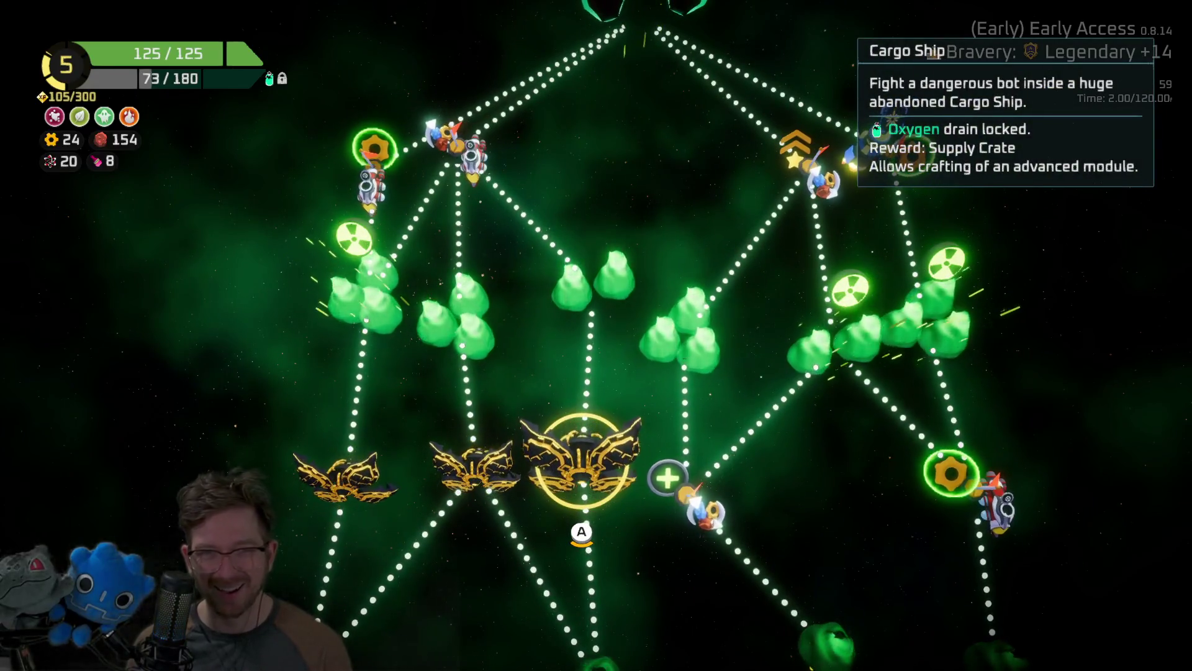
key("d")
key("s")
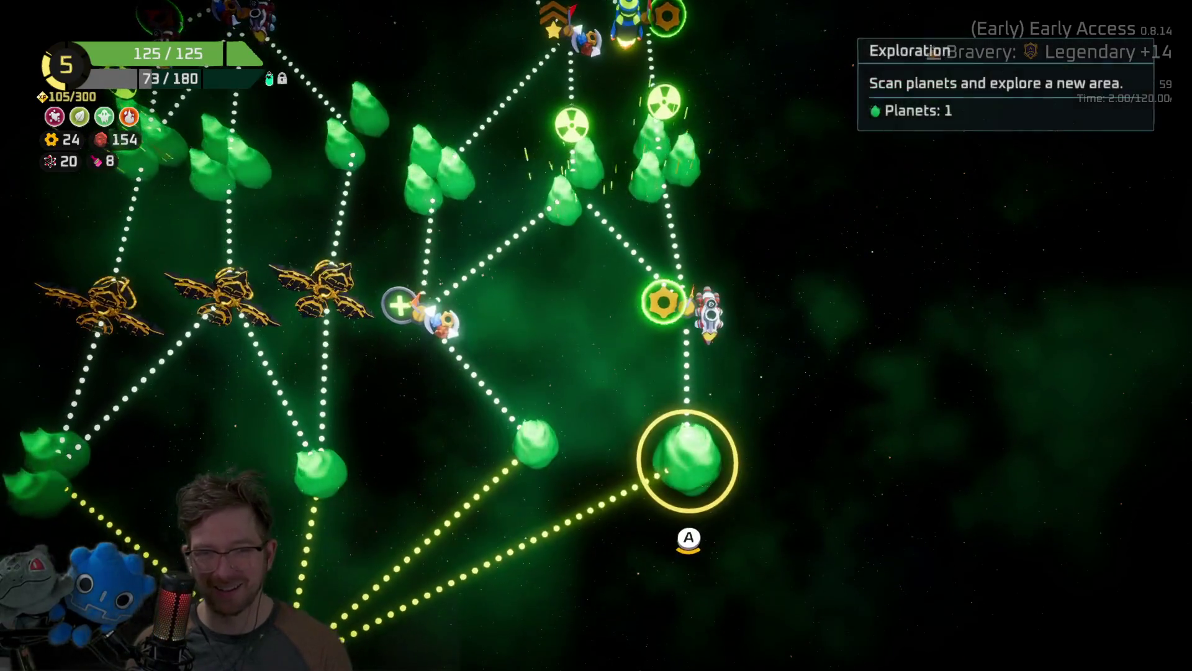
key("a")
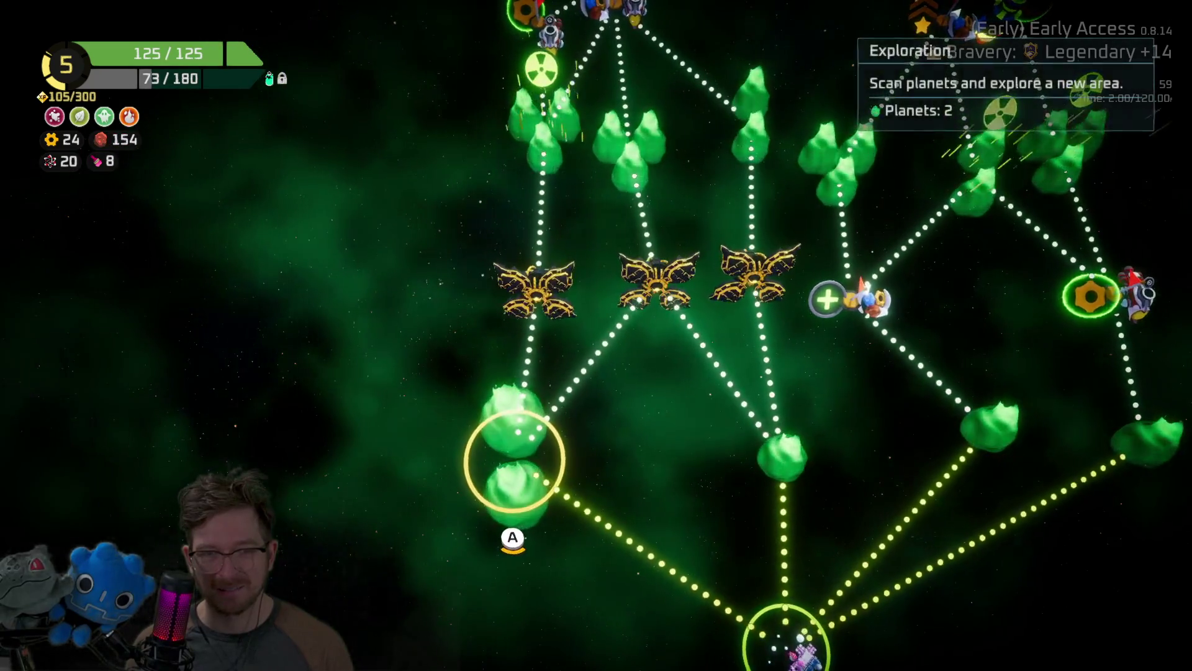
key("w")
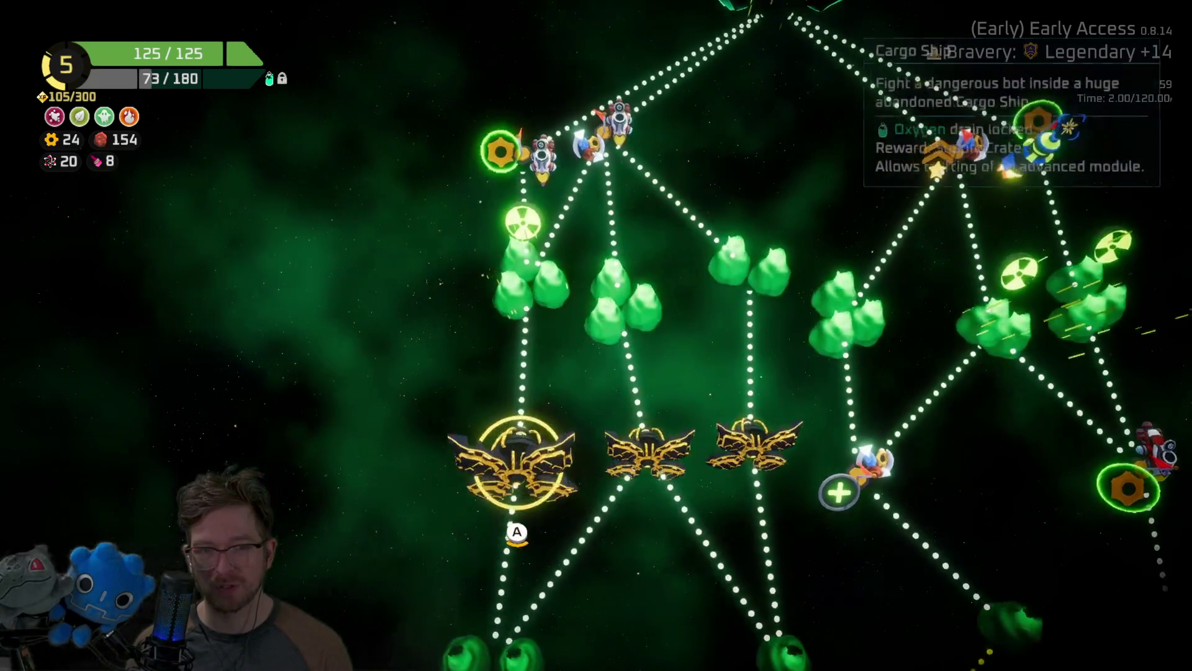
key("s")
key("w")
key("d")
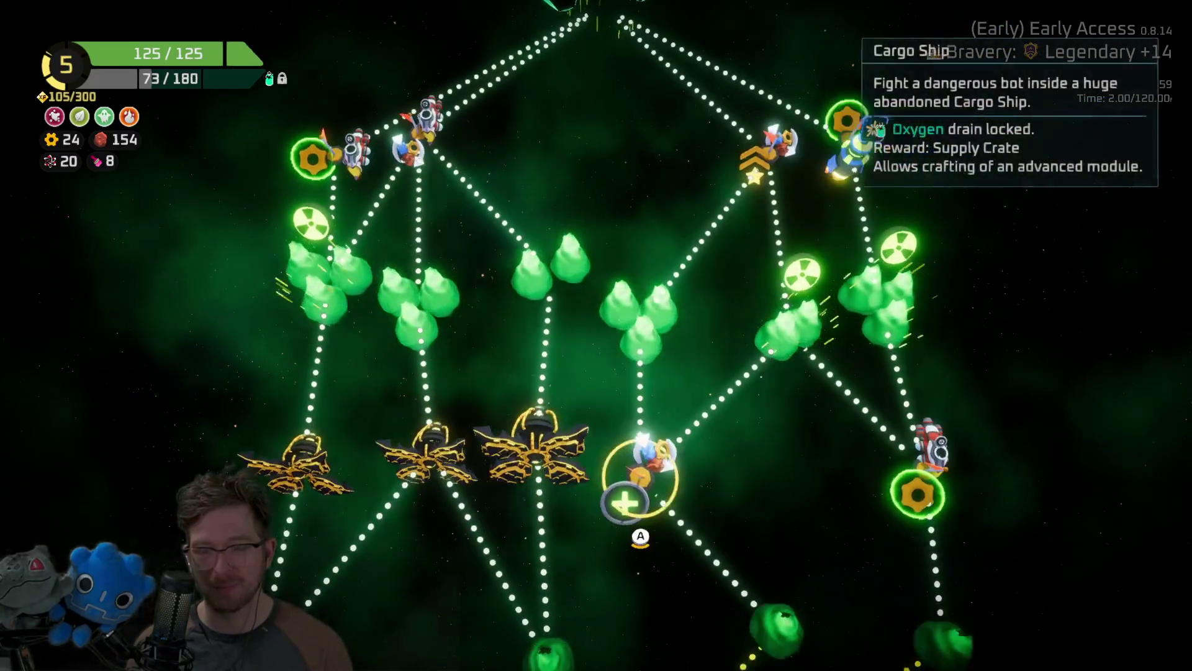
key("a")
key("a")
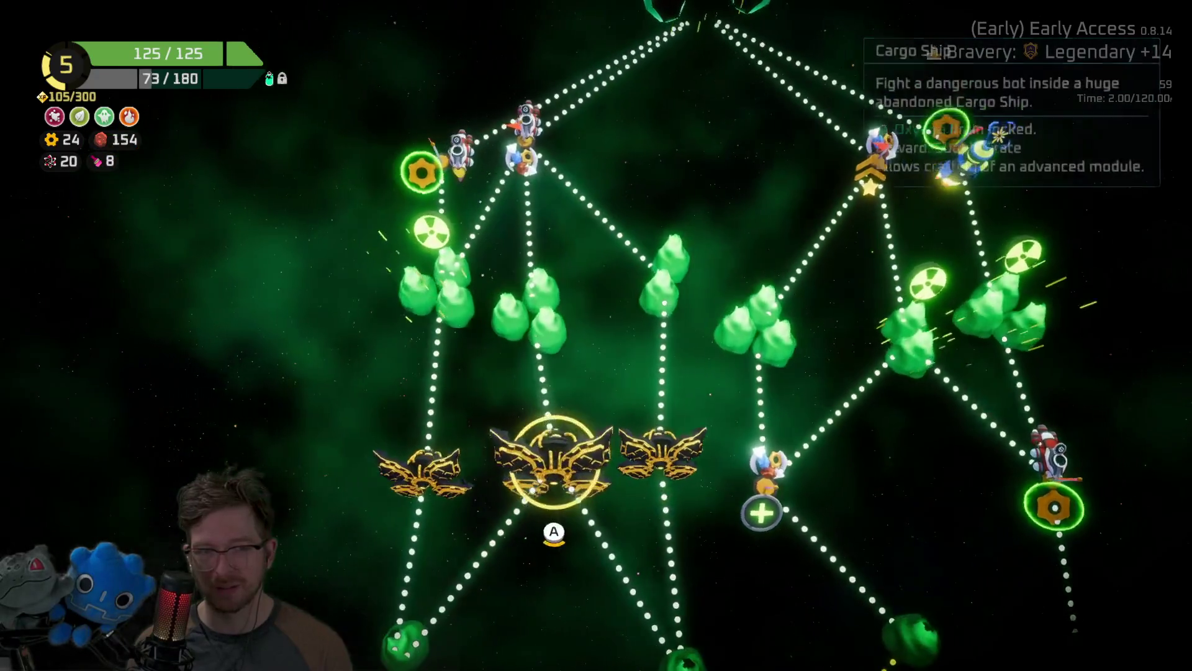
key("d")
key("d")
key("s")
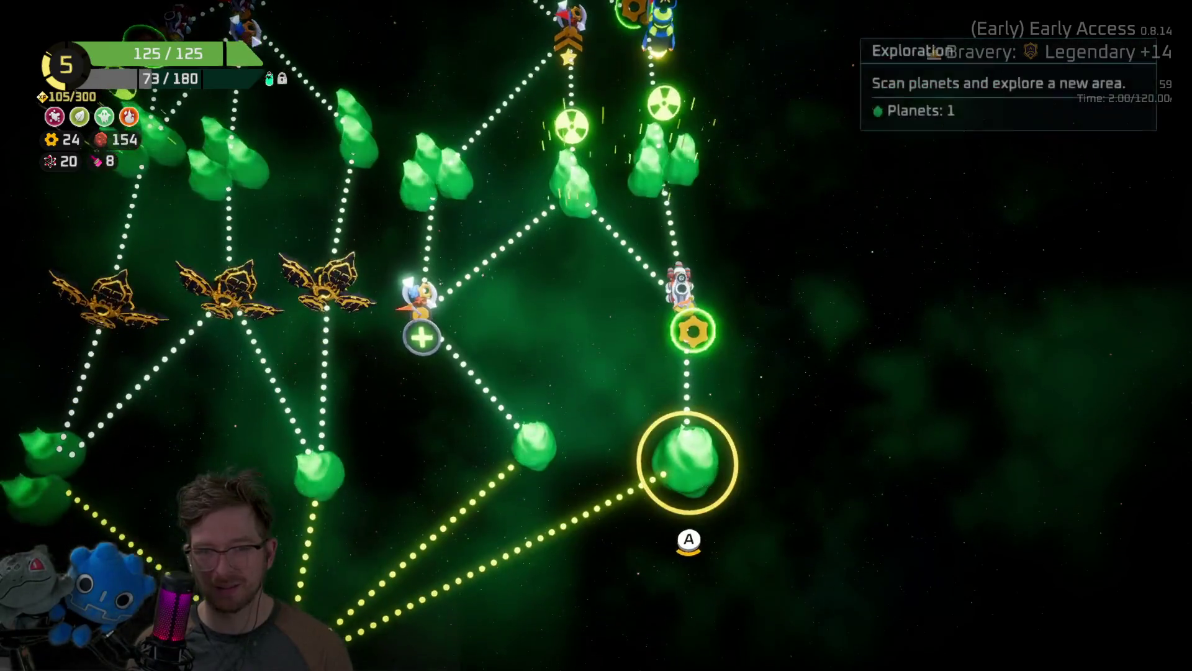
key("w")
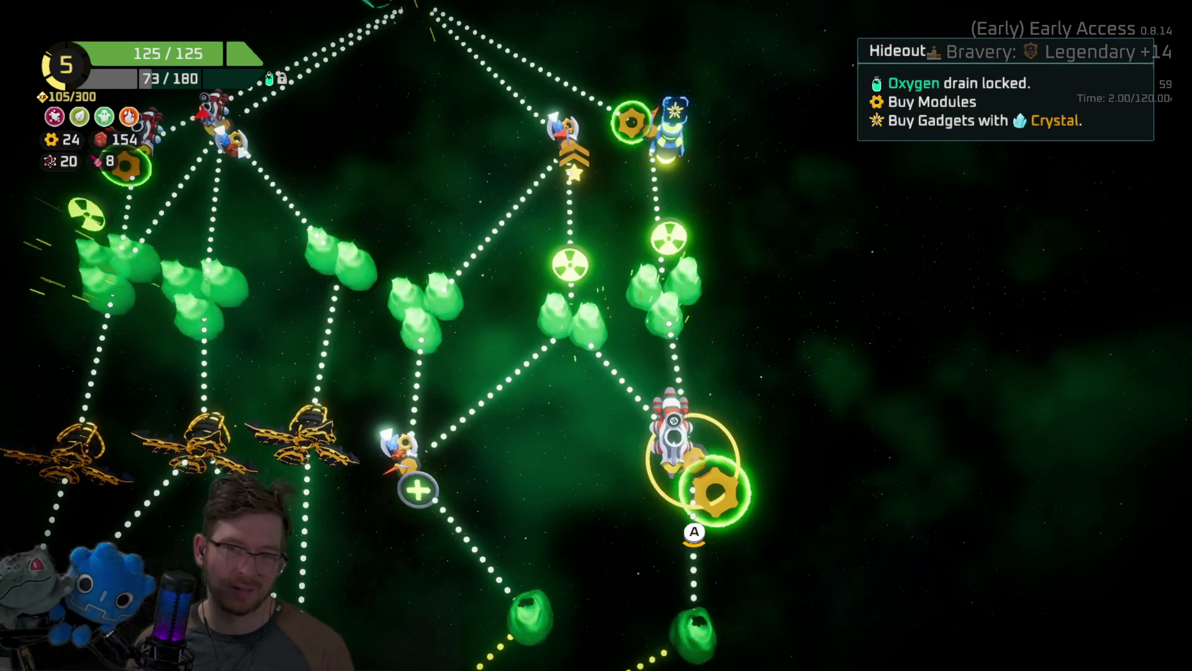
Settle on the green planet just ahead of the ship and travel into it.
key("a")
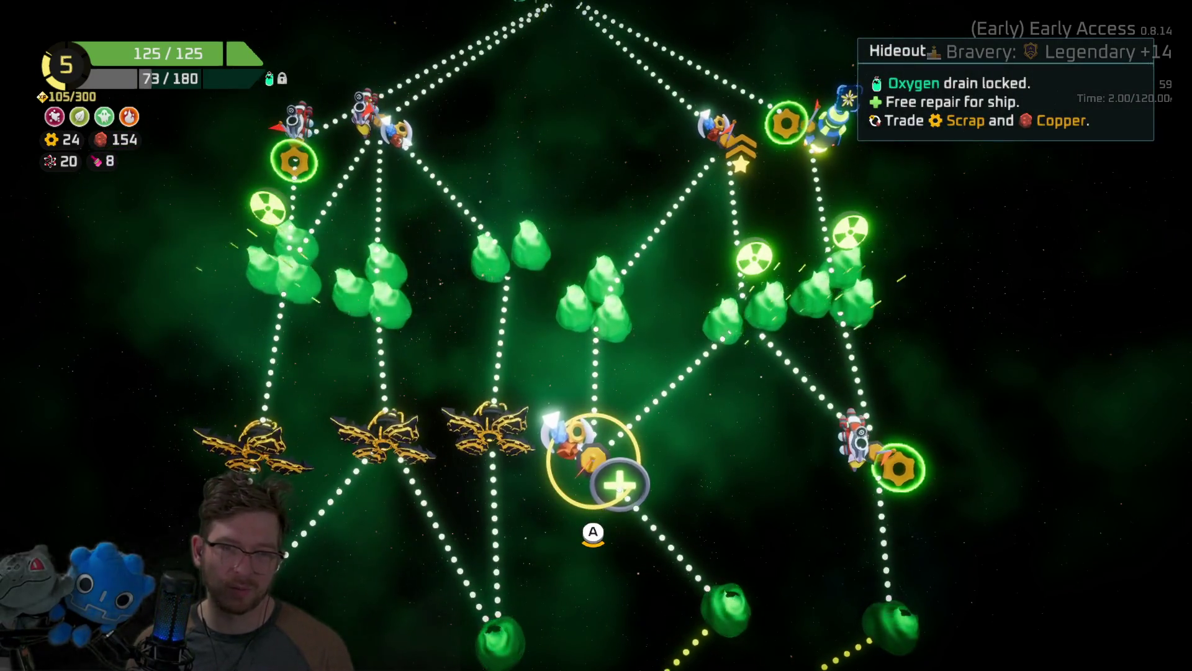
key("s")
key("d")
key("w")
key("a")
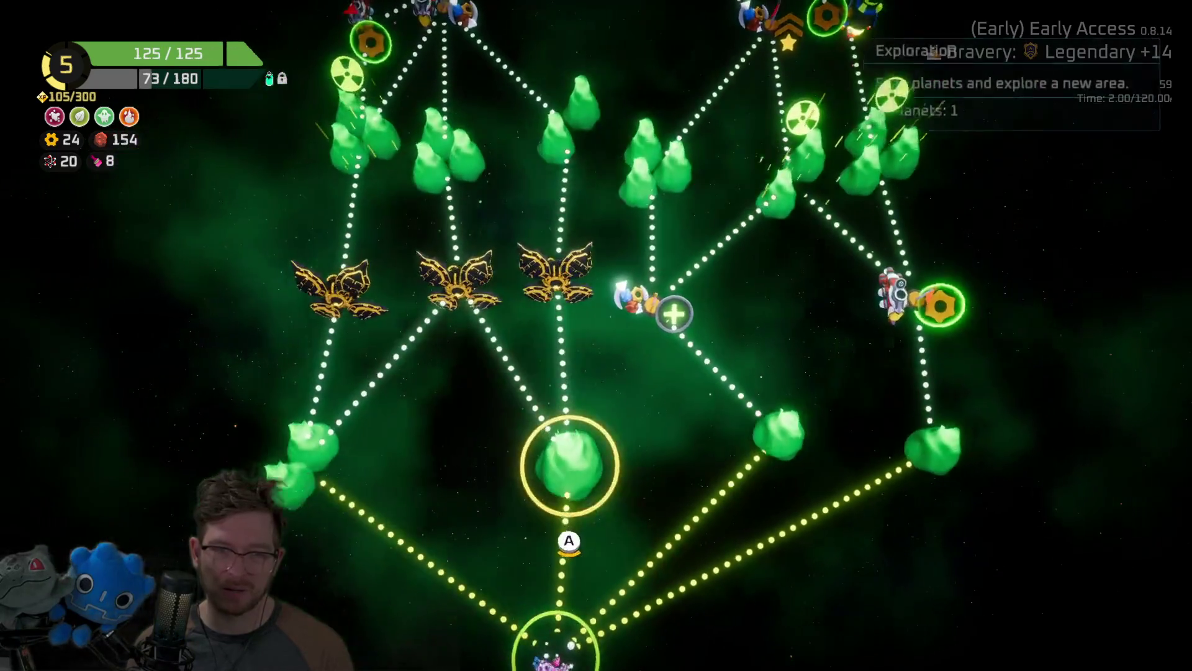
key("space")
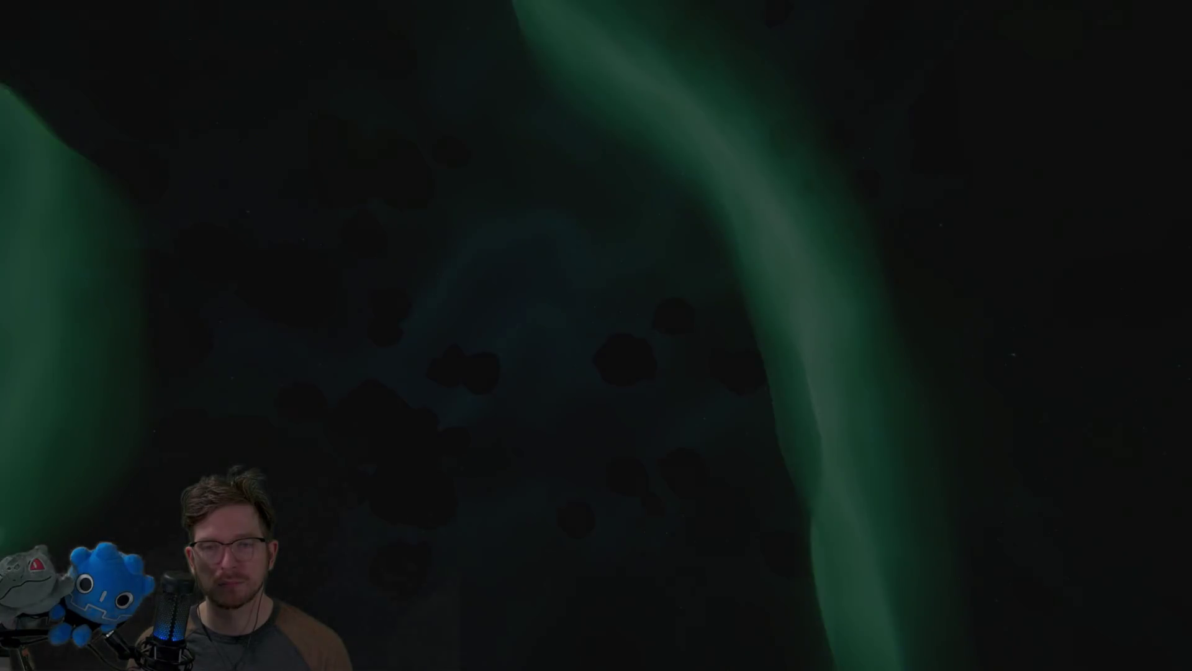
Fly into the abyss and fight the tentacled and starfish creatures, dodging red hazard zones.
key("w")
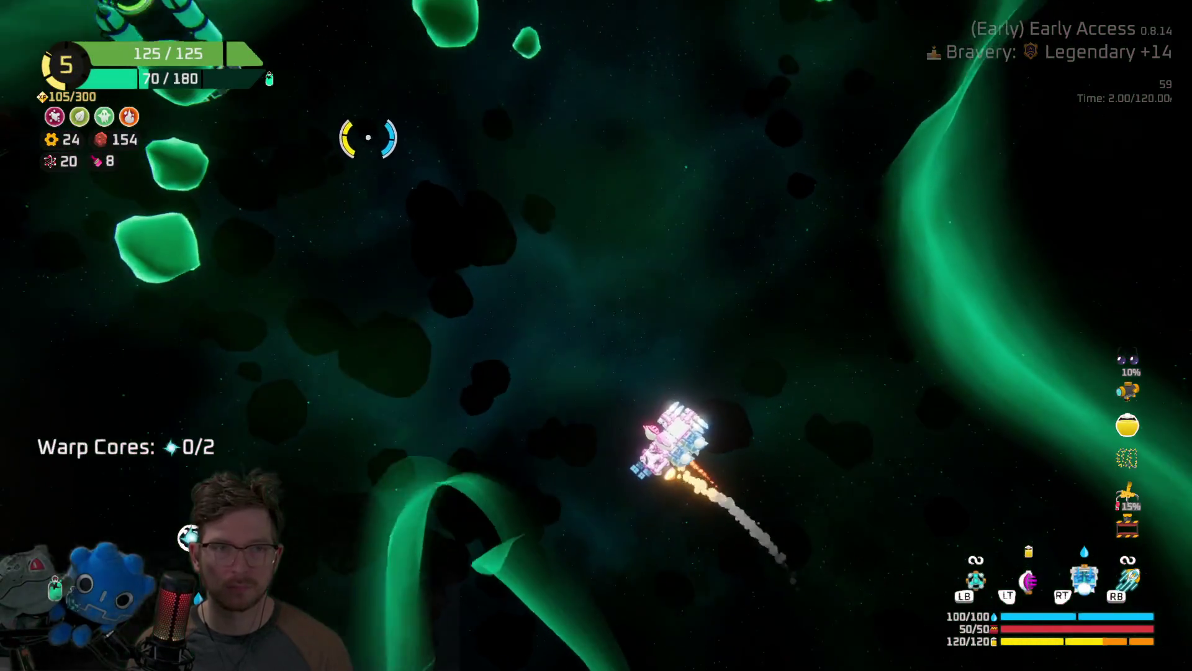
key("w")
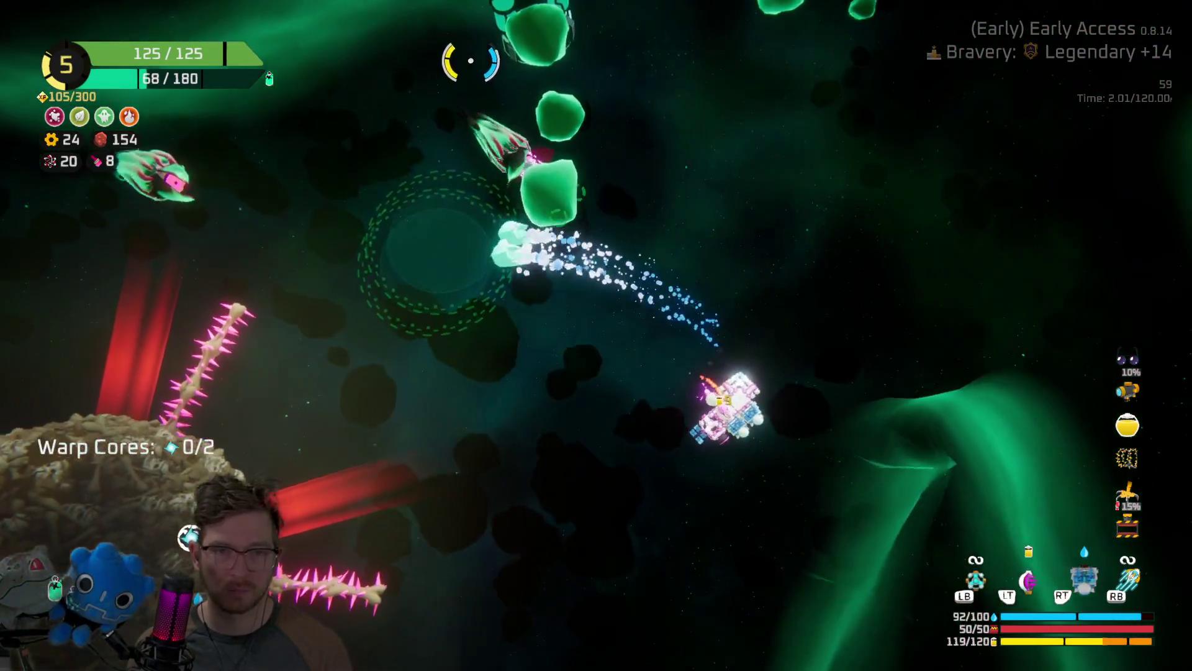
key("w")
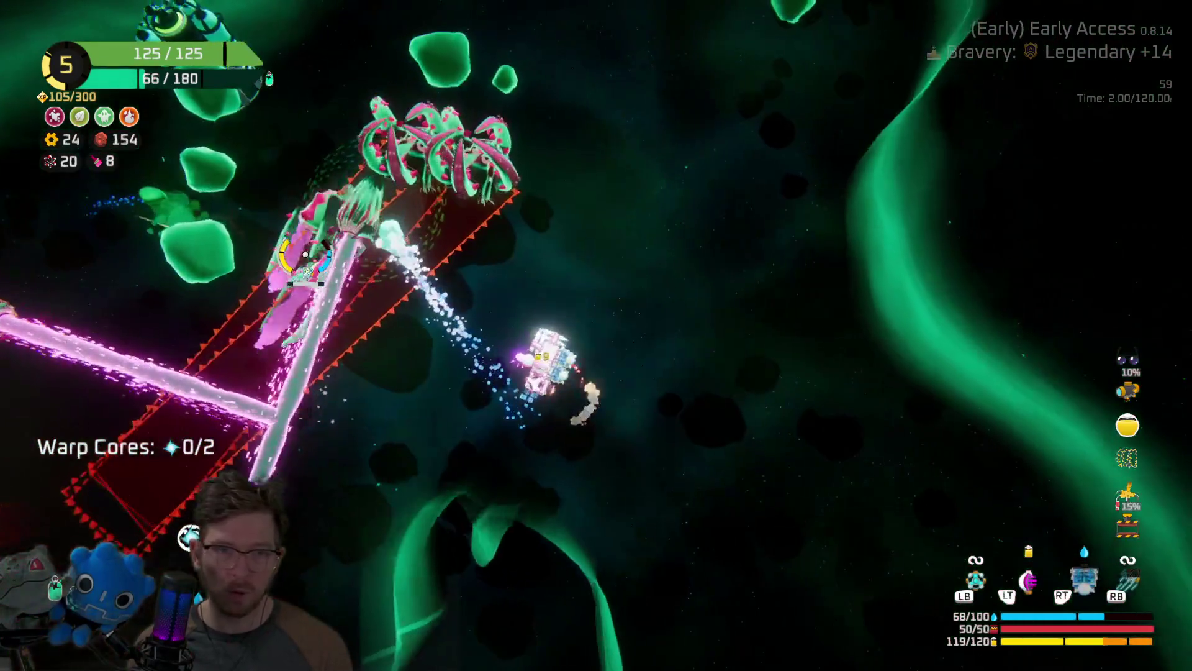
key("w")
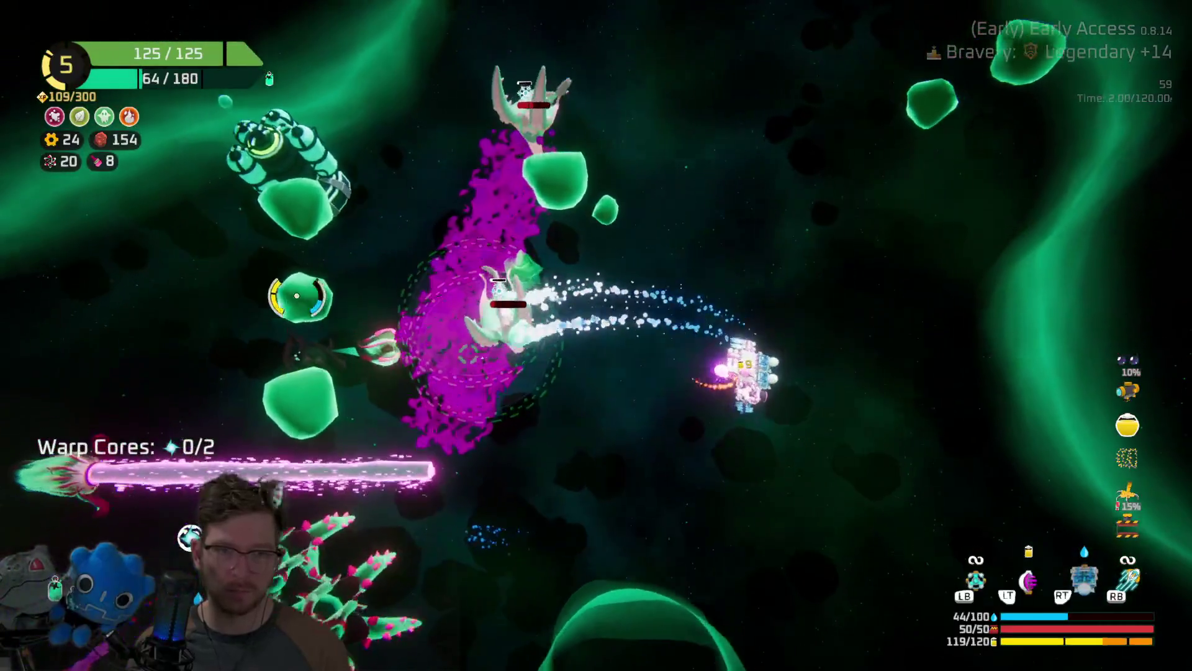
key("w")
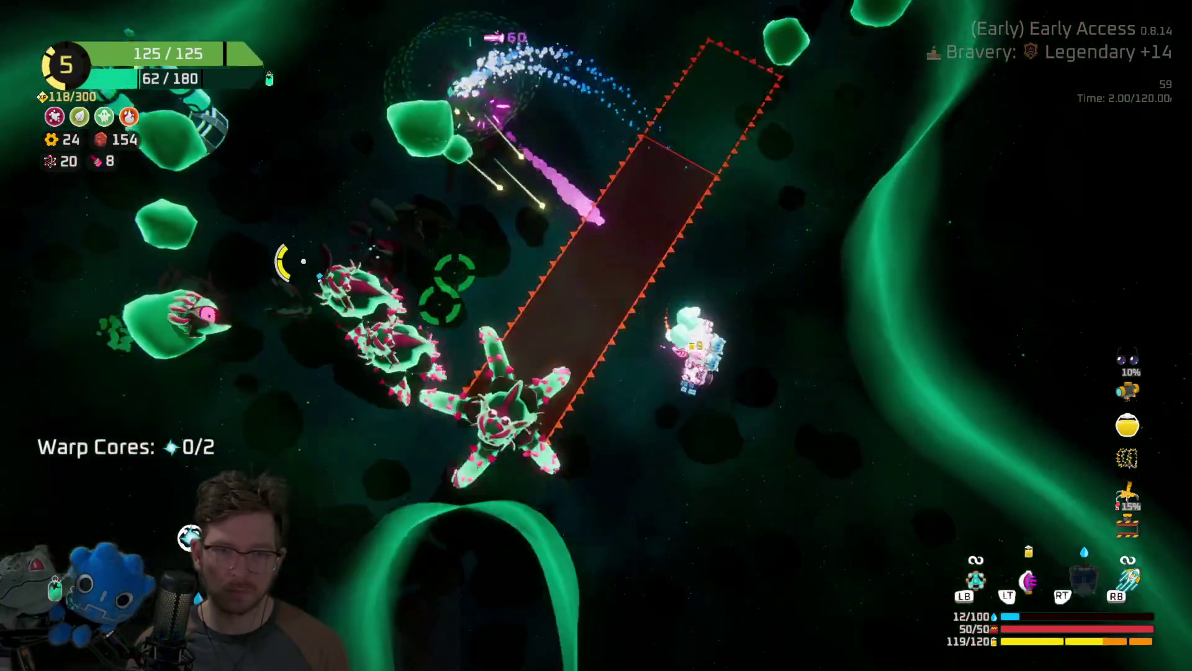
key("w")
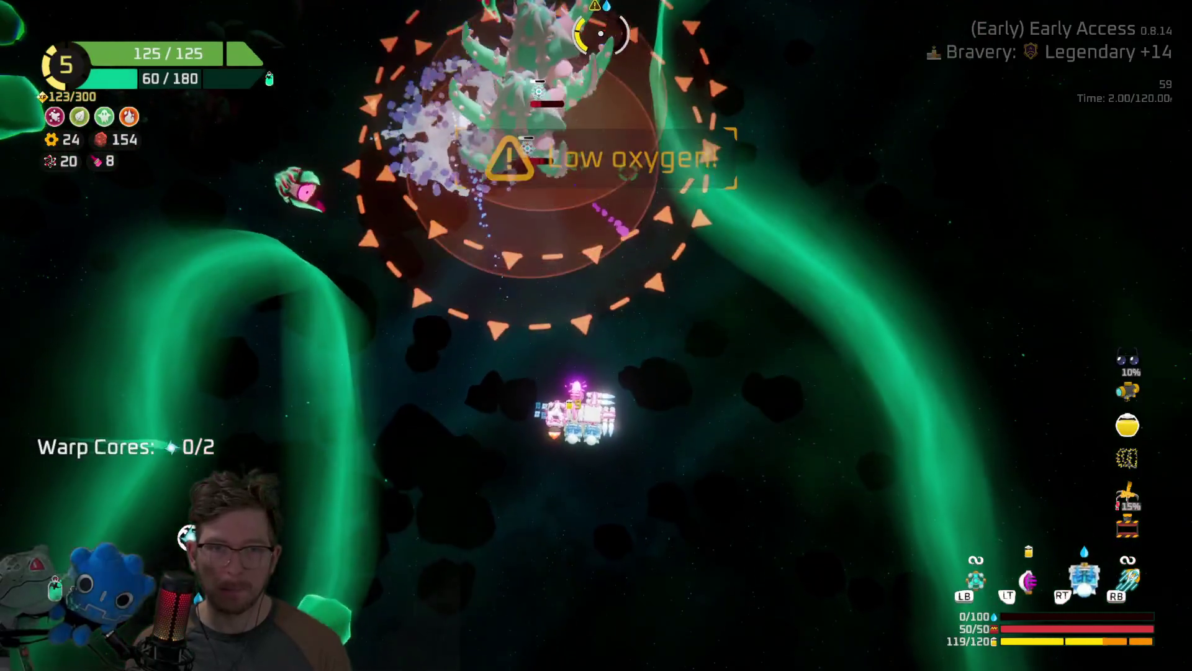
key("w")
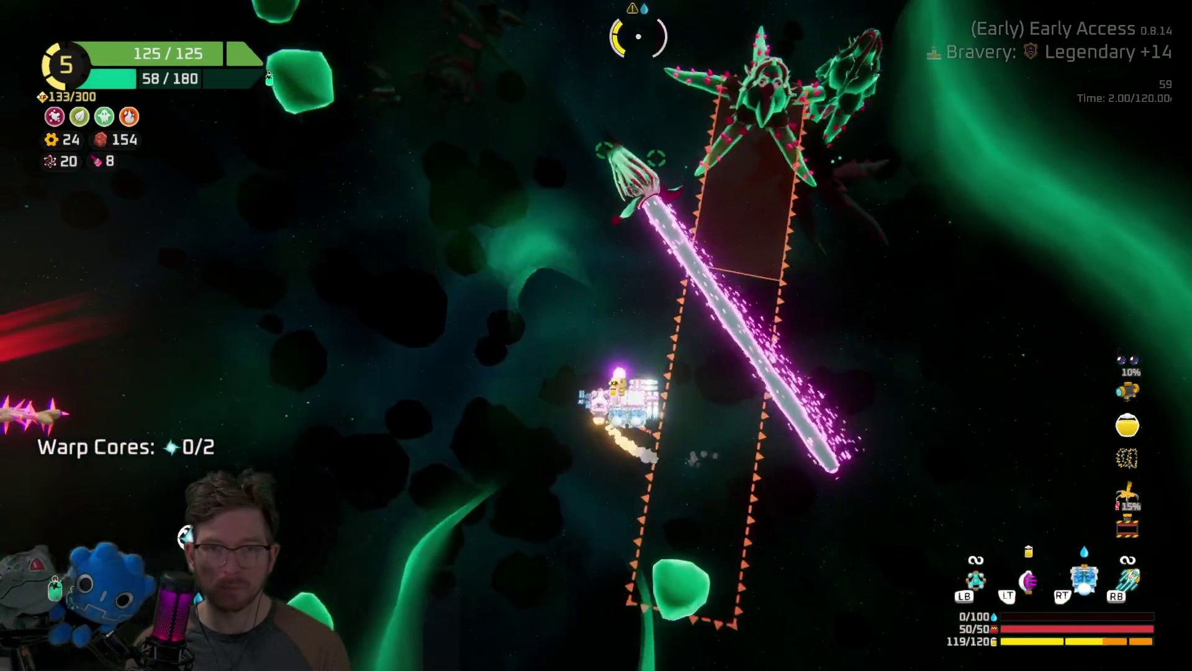
key("w")
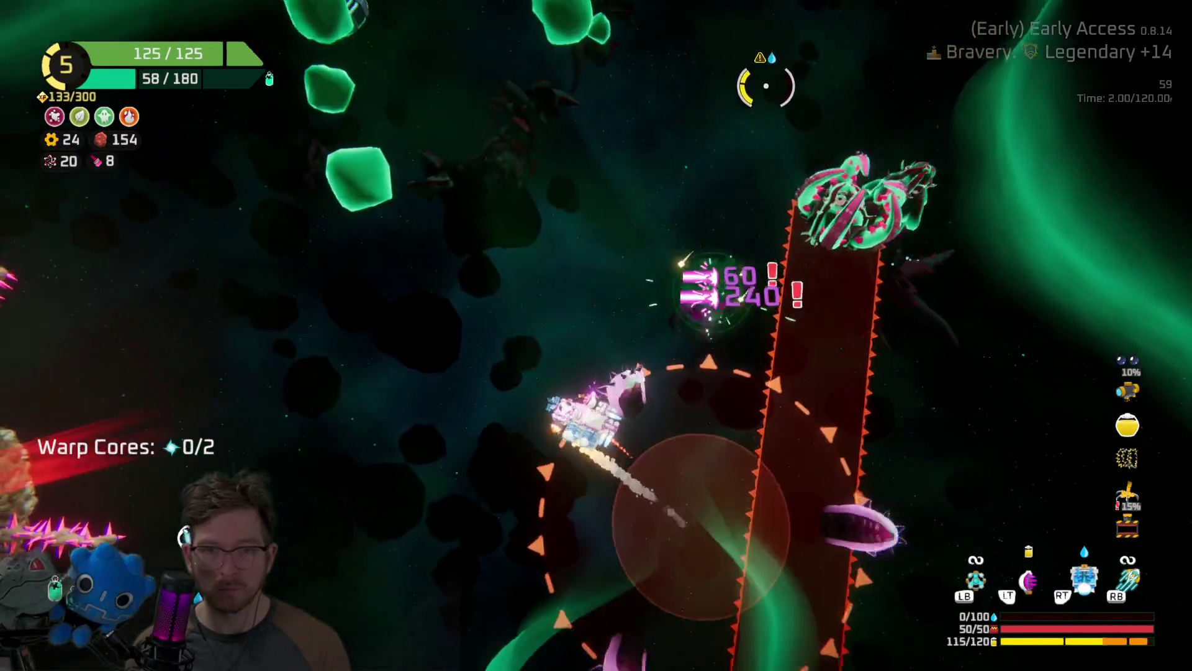
key("w")
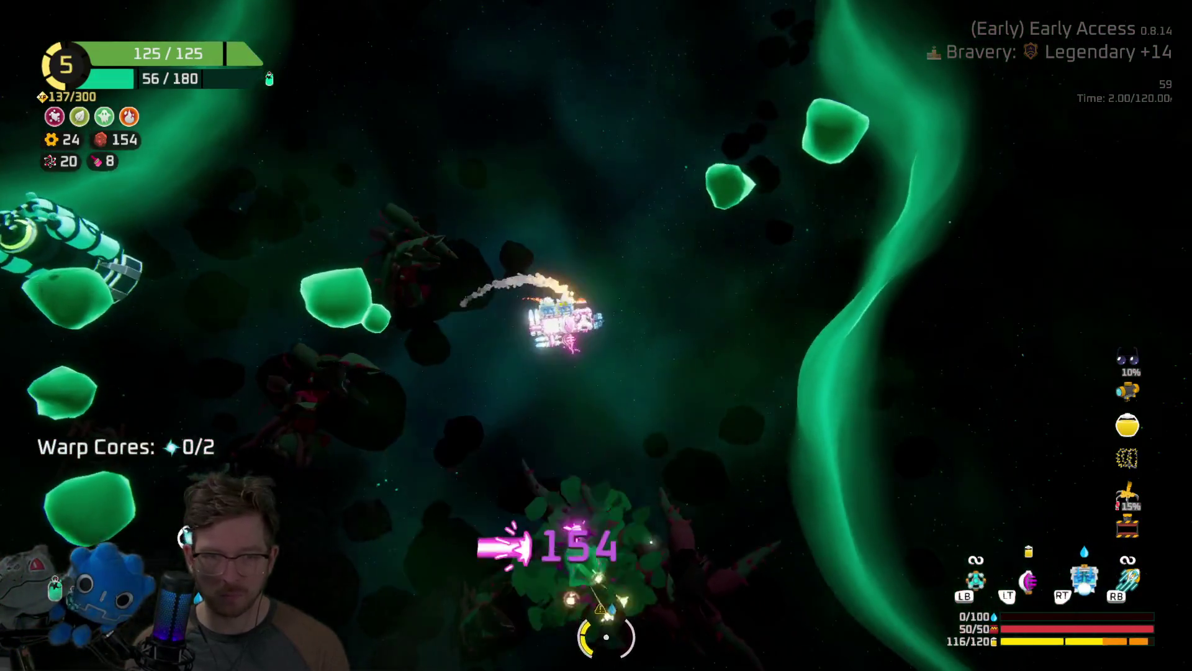
Fight the next enemy group, reaching 165 experience as hull drops to 55/125.
key("w")
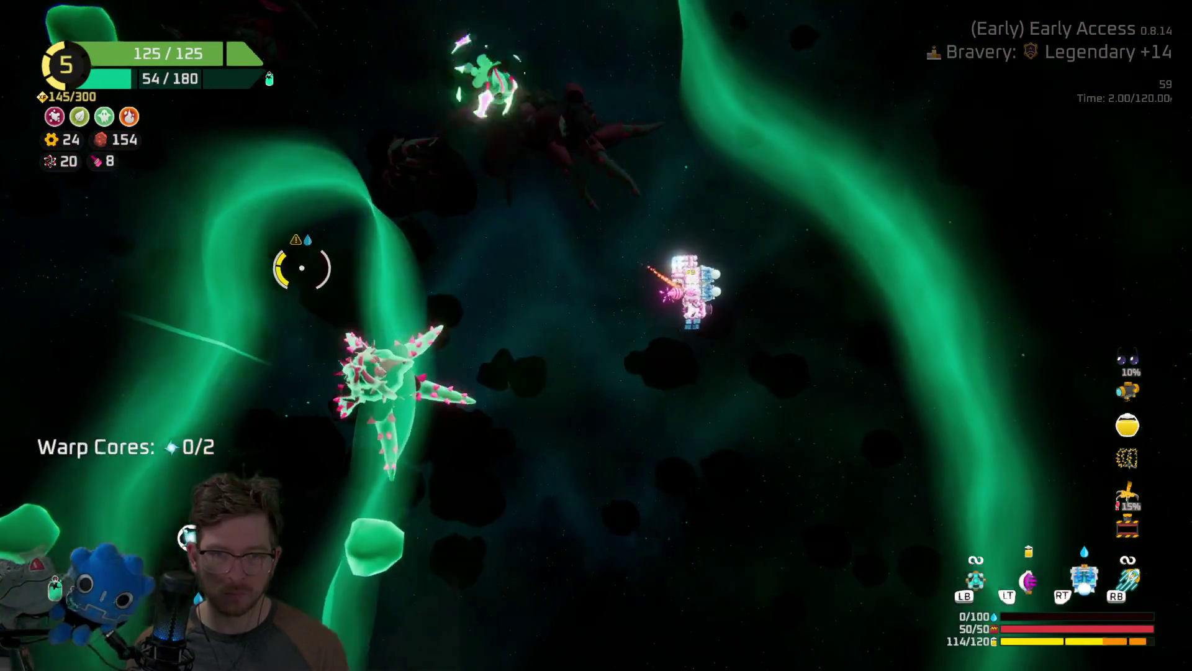
key("w")
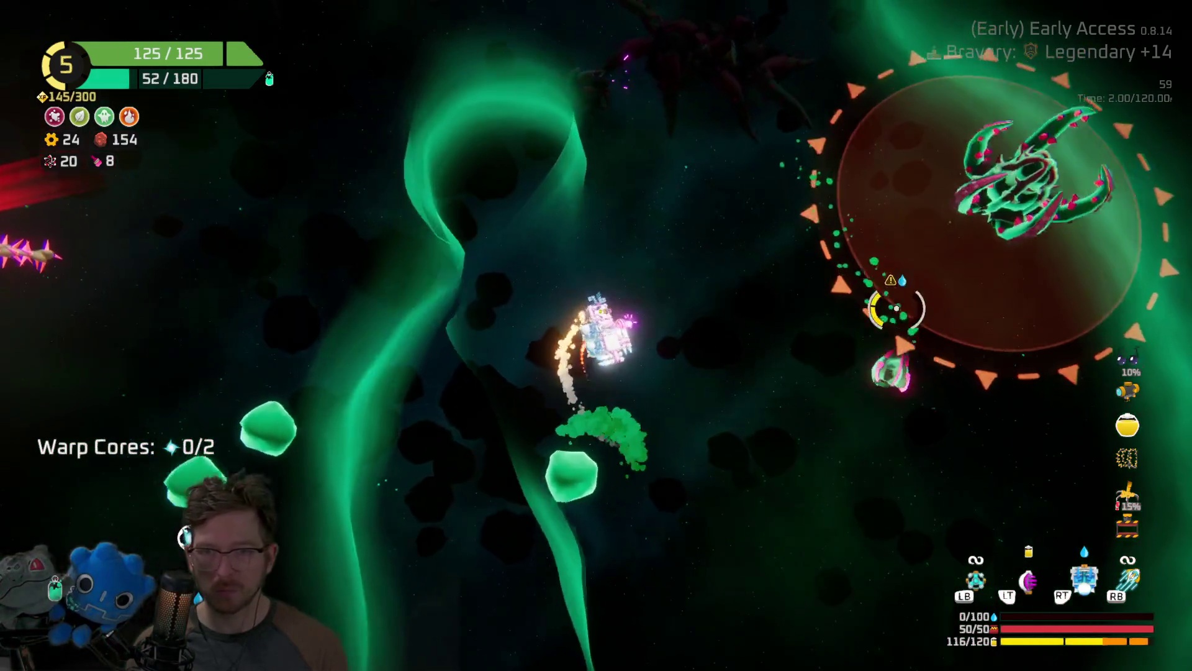
key("w")
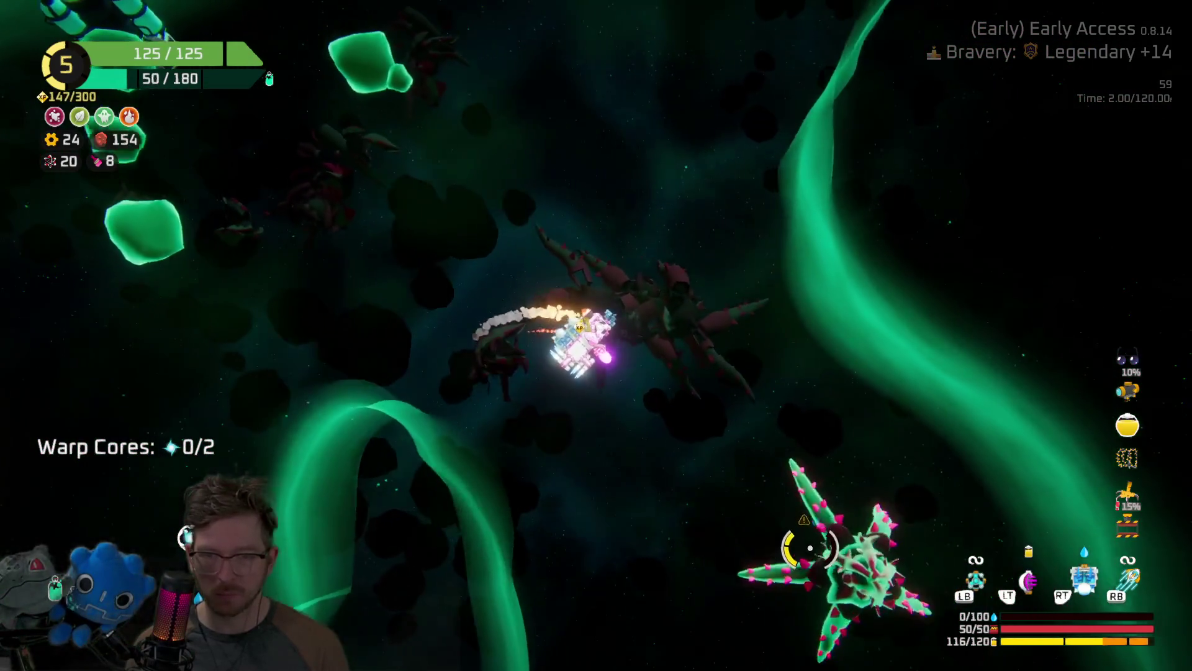
key("w")
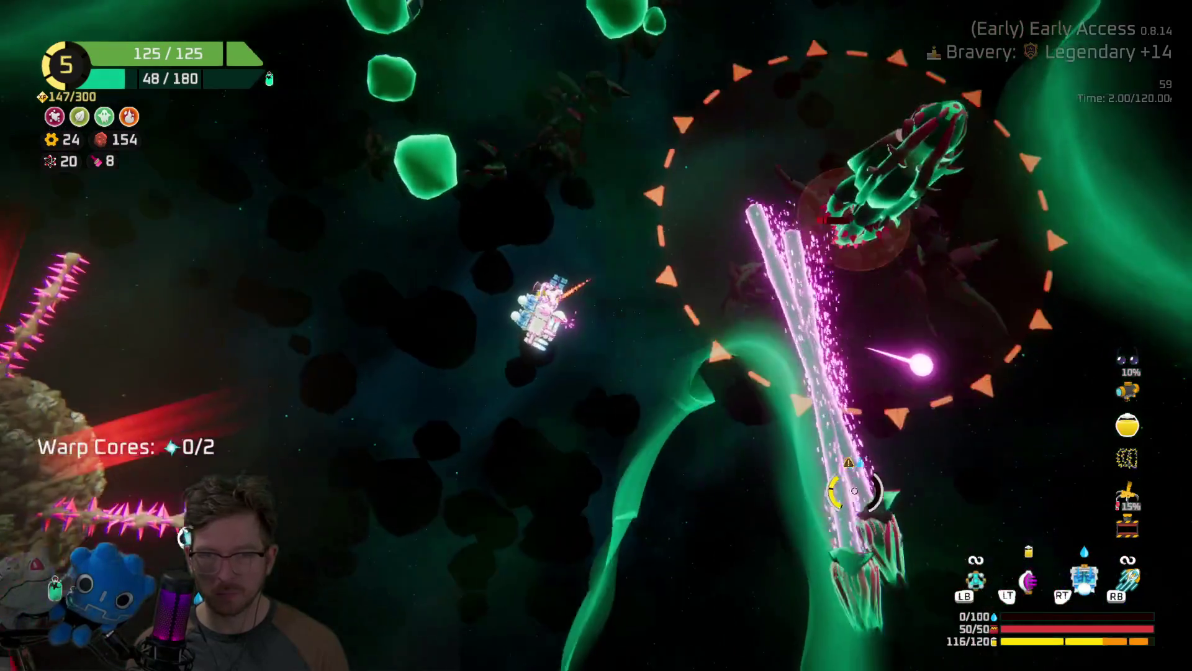
key("w")
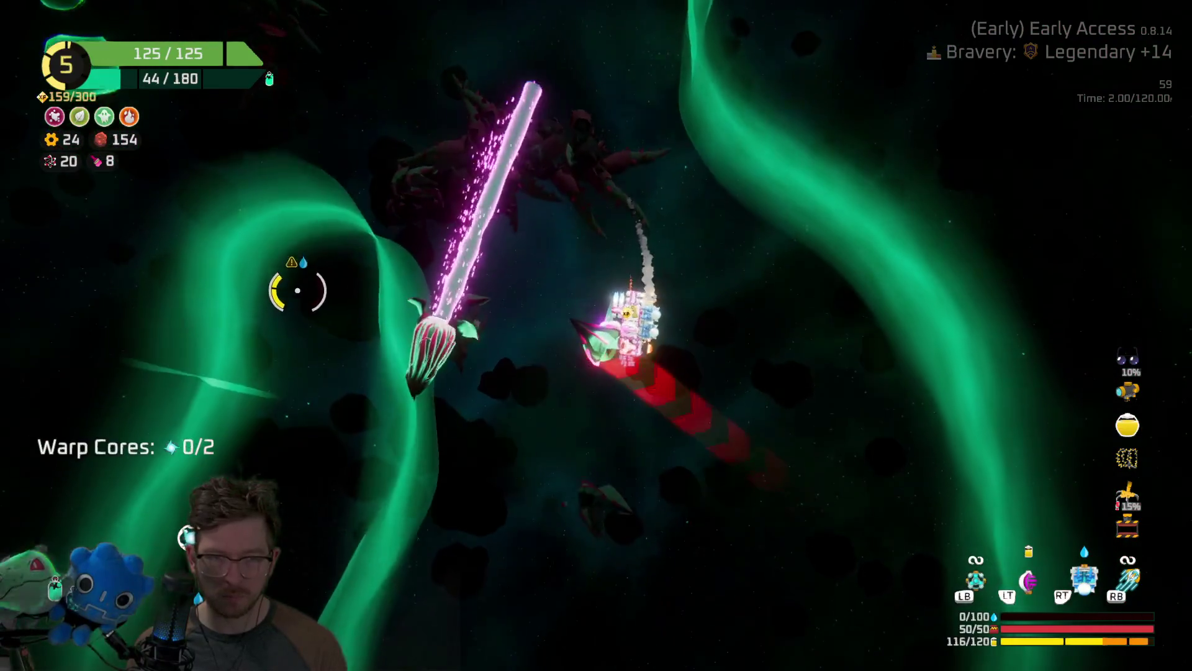
key("w")
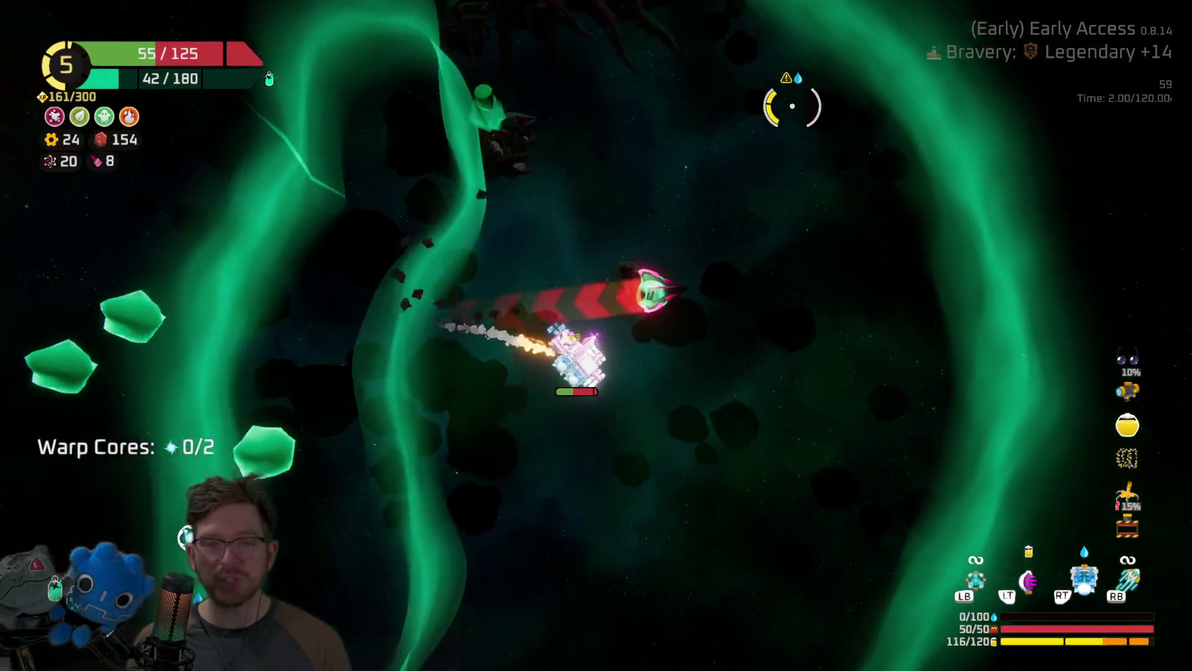
key("w")
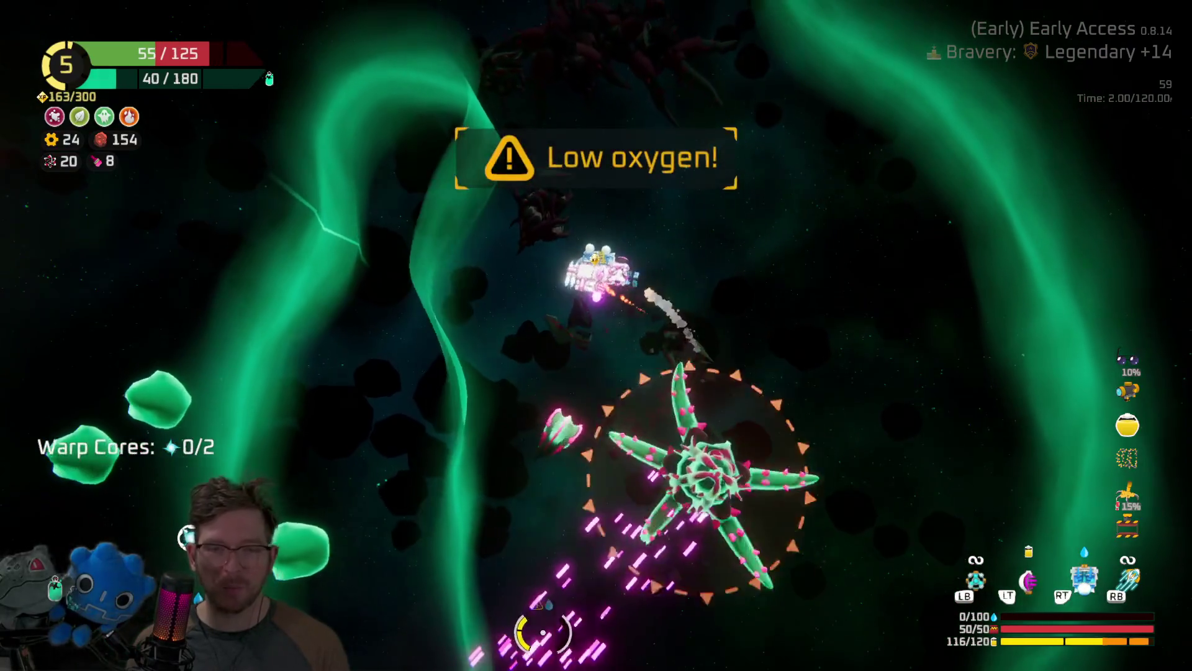
key("w")
key("w")
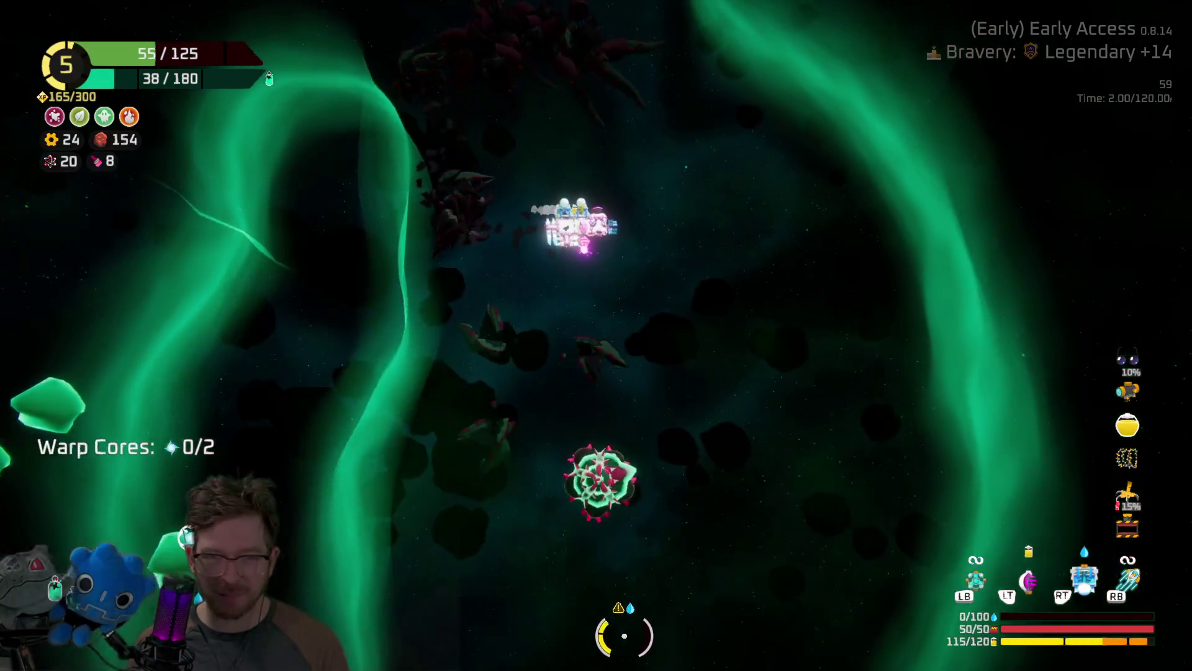
key("w")
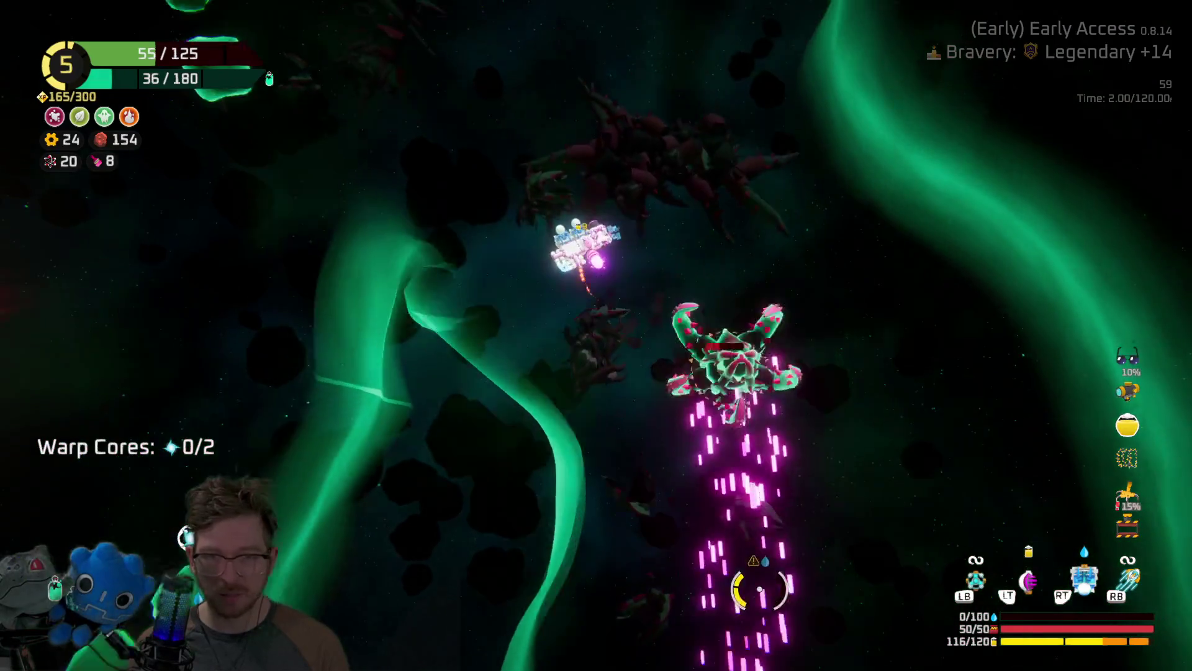
key("w")
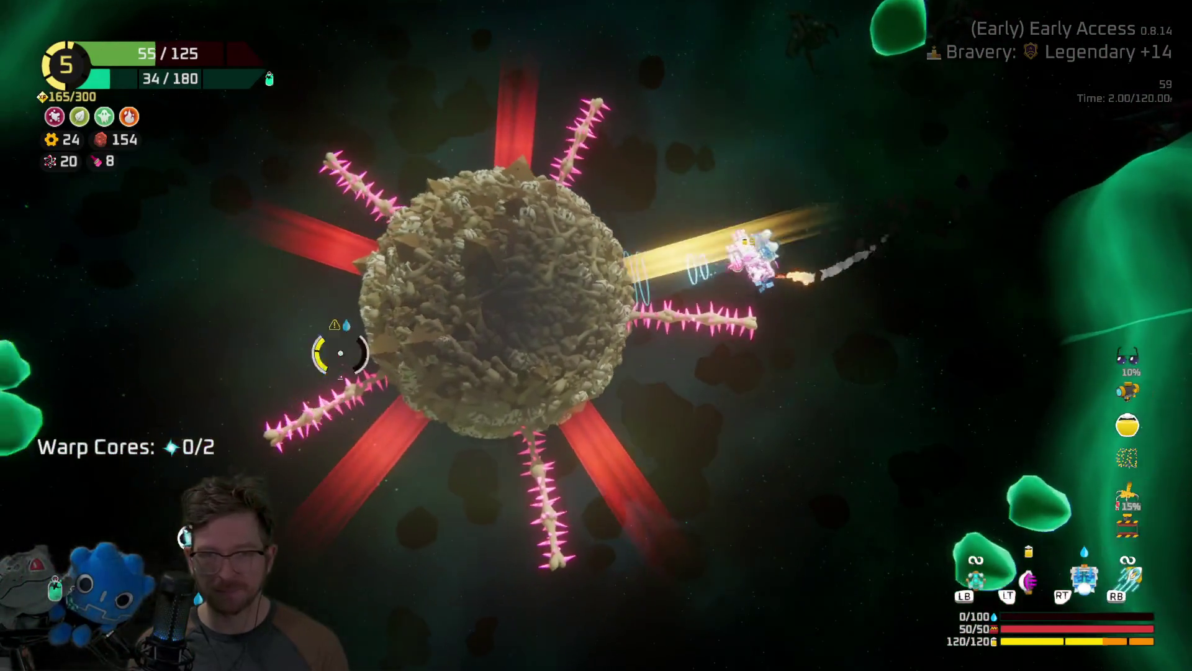
Fly past the spiked asteroid, shooting enemies and collecting the first warp core, to the oxygen station.
key("w")
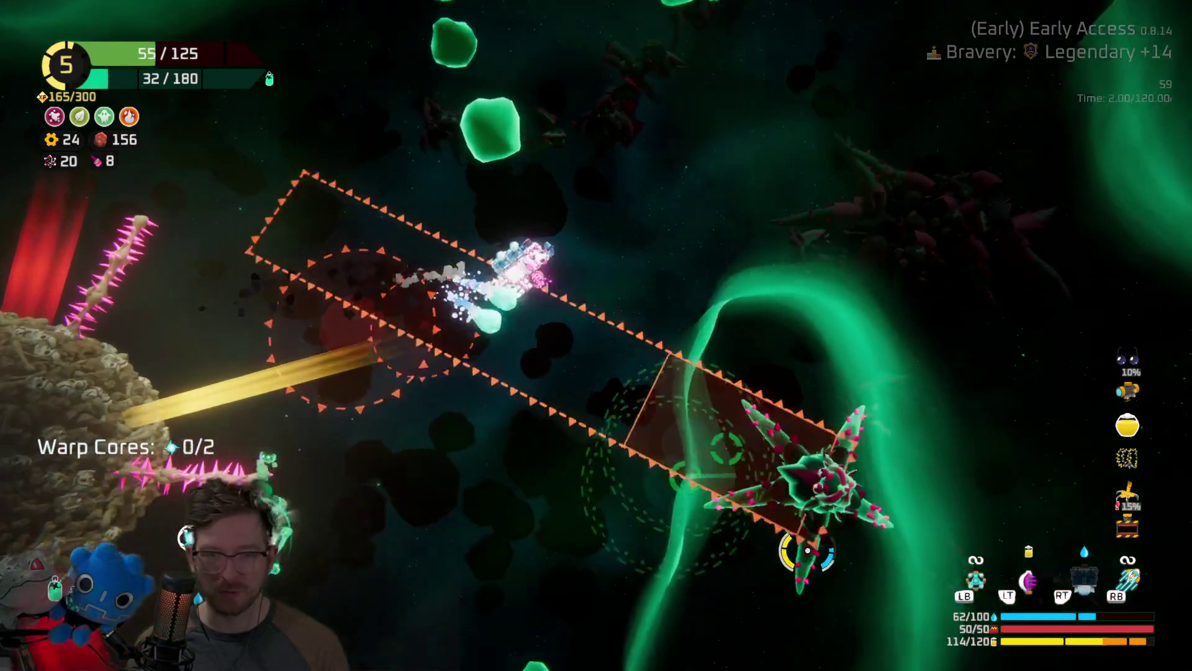
key("w")
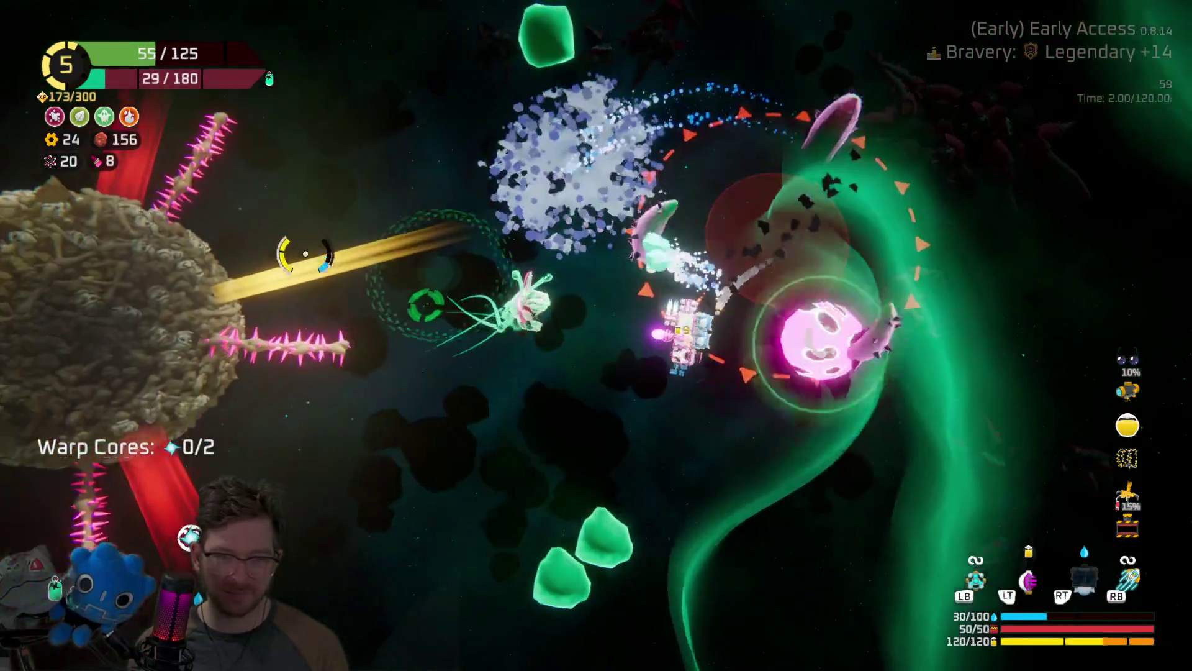
key("w")
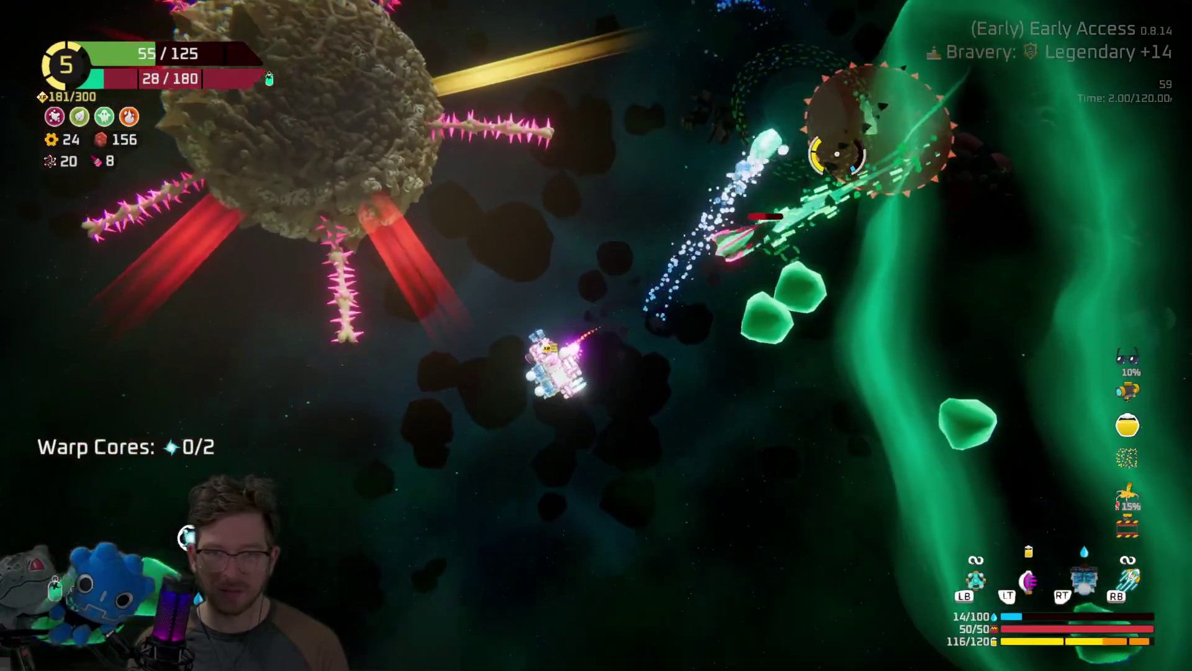
key("w")
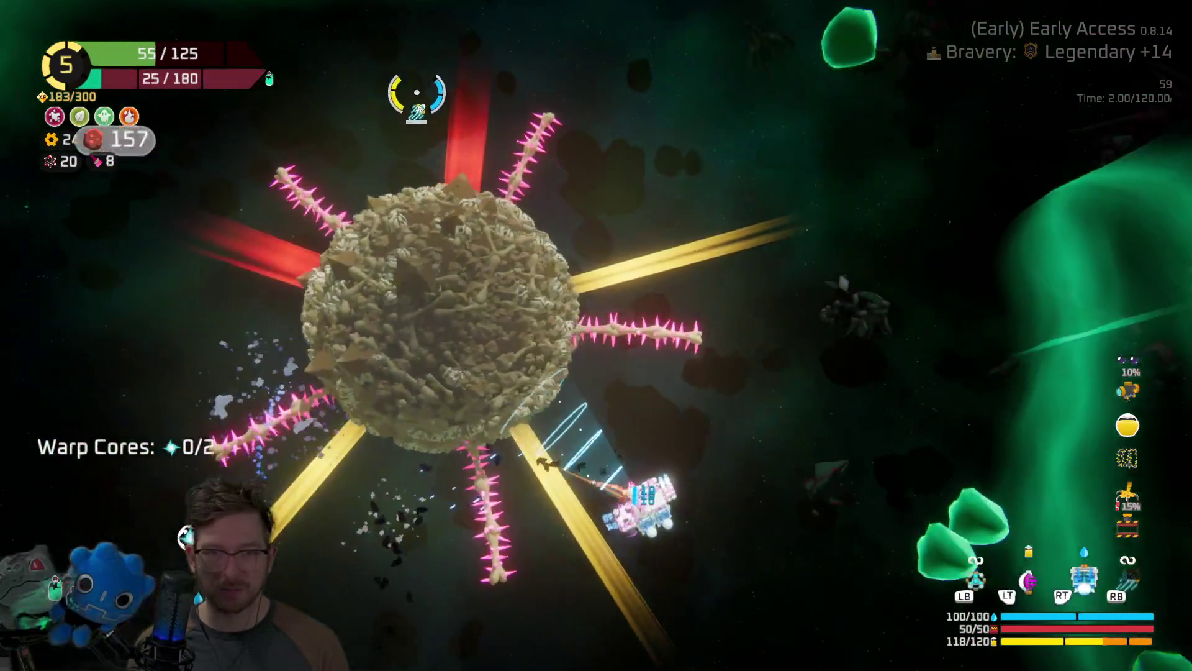
key("w")
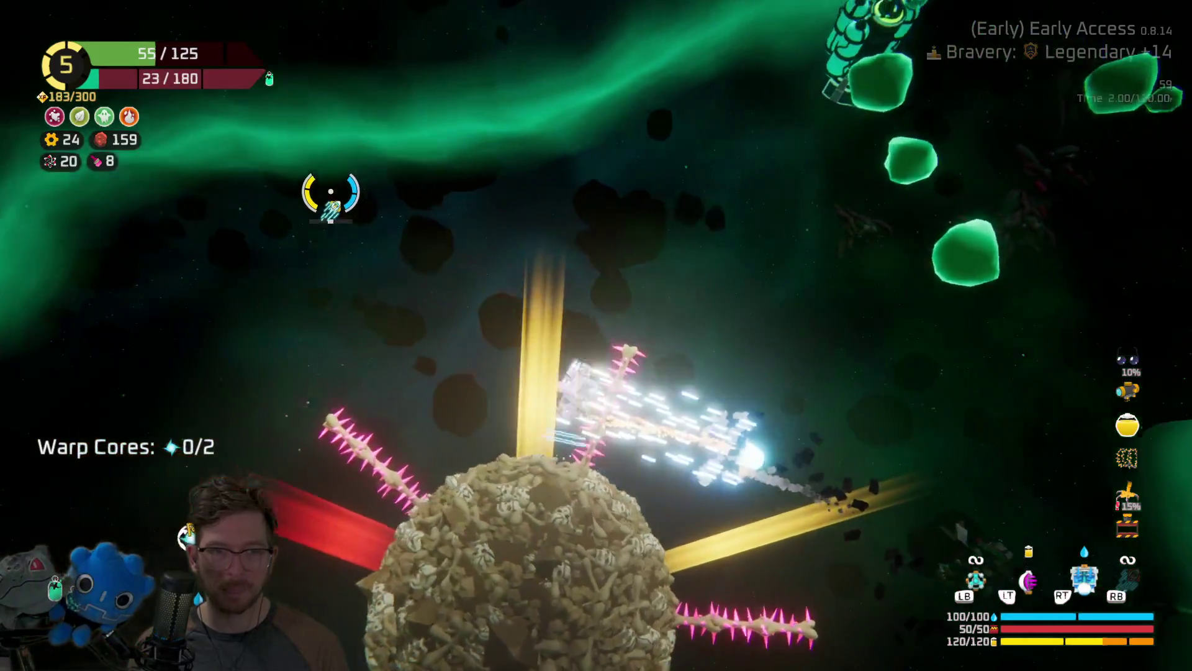
key("w")
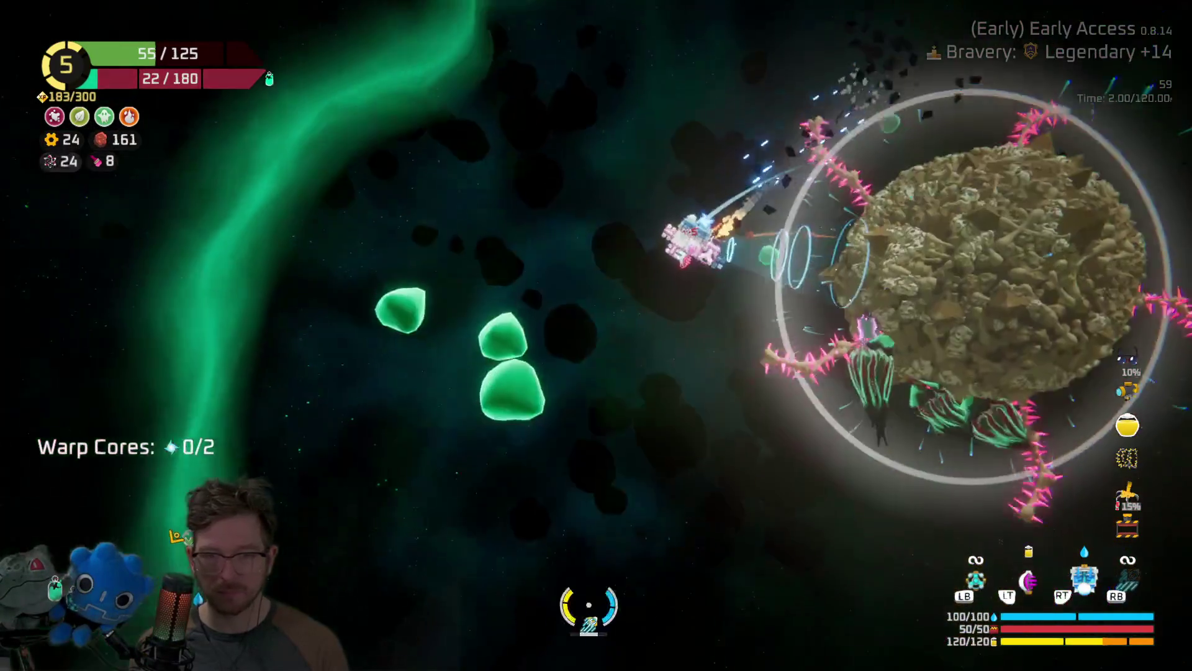
key("w")
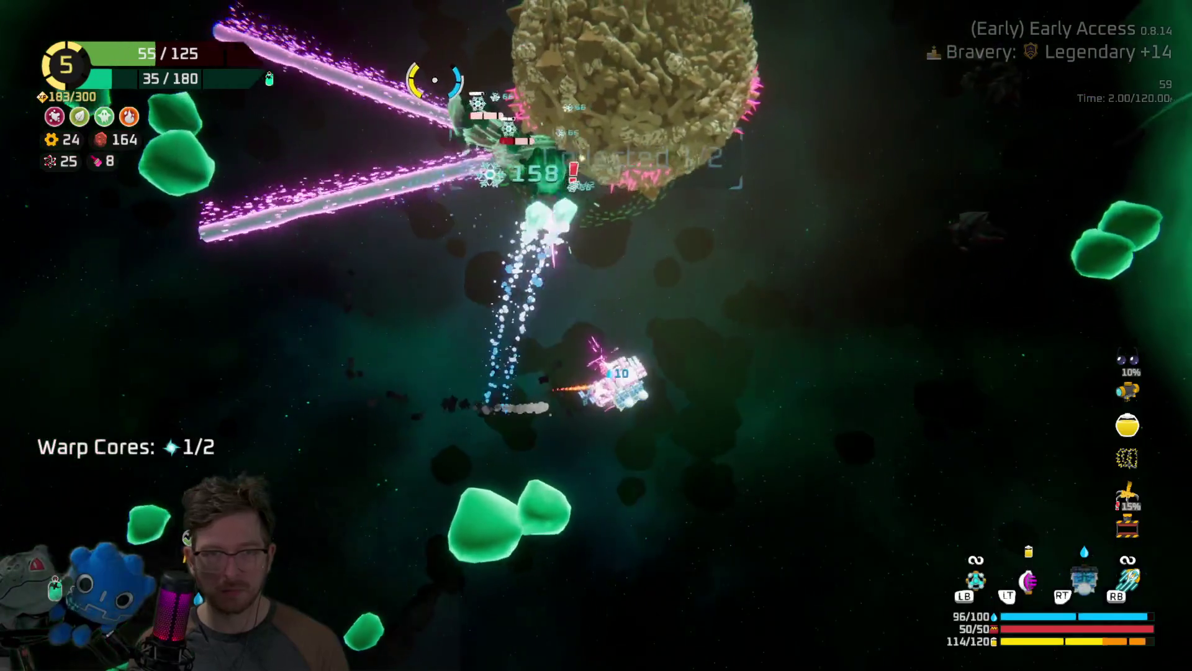
key("w")
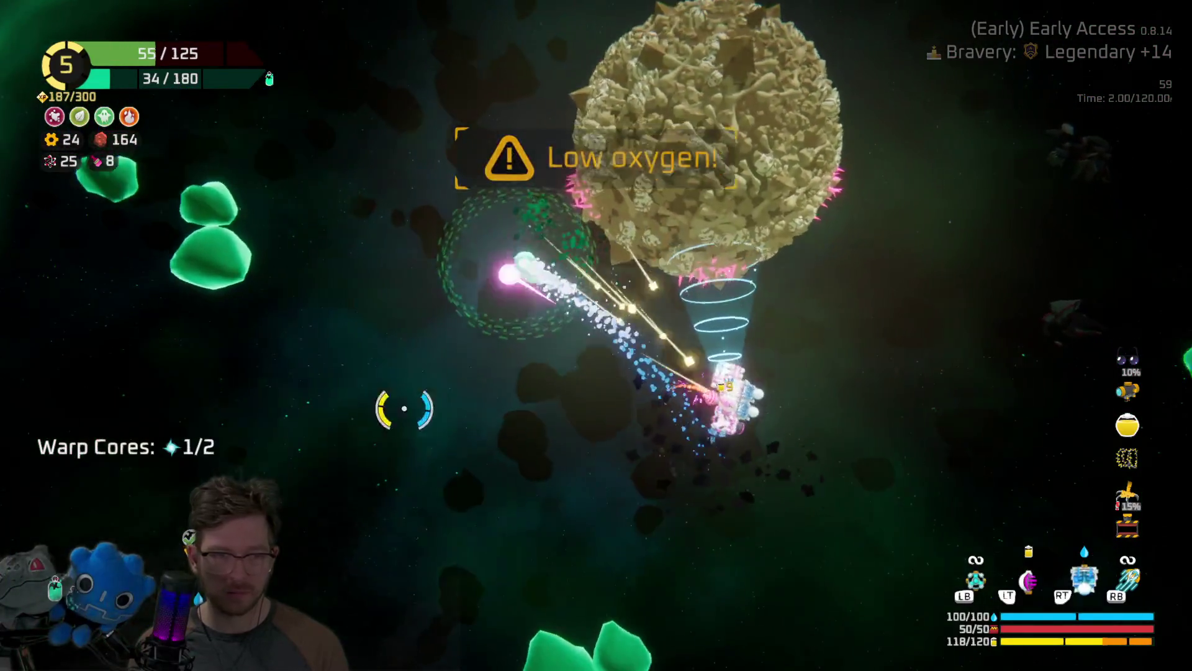
key("w")
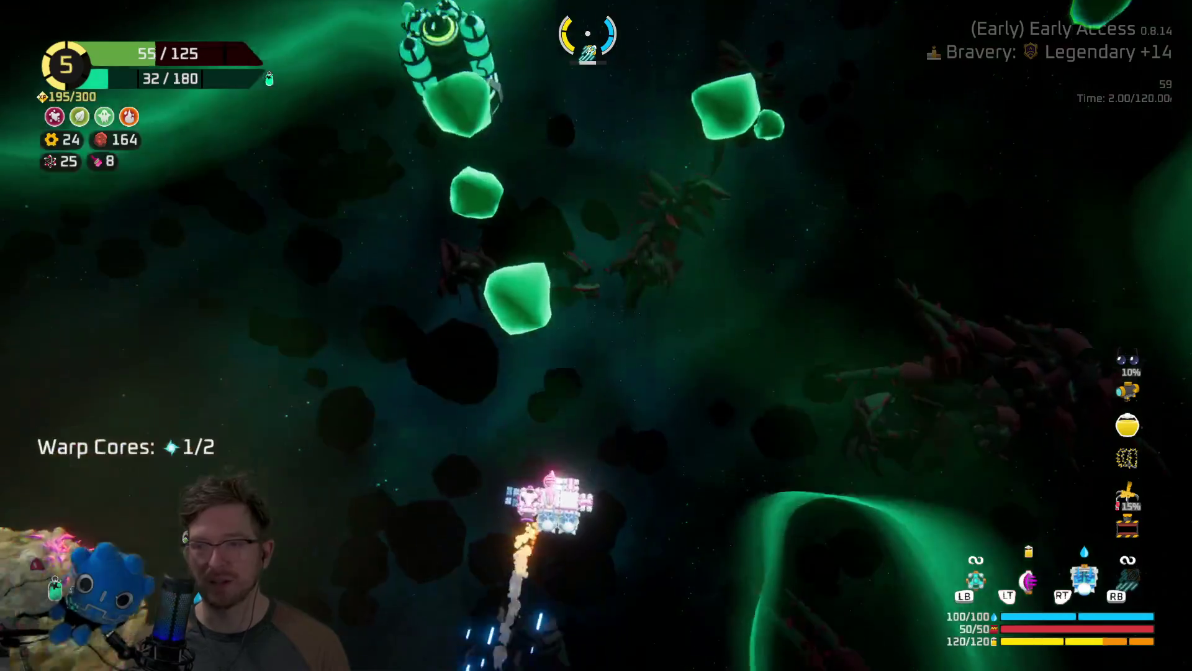
key("w")
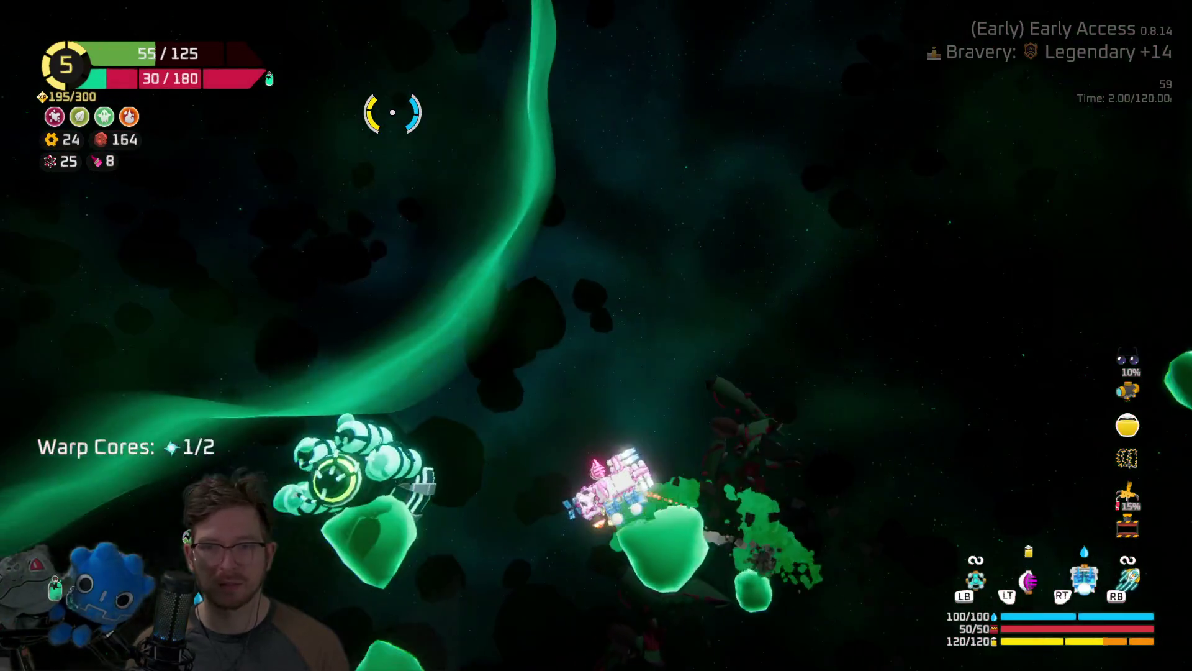
Take the 90 oxygen refill, raising oxygen from 30 to 118/180.
key("e")
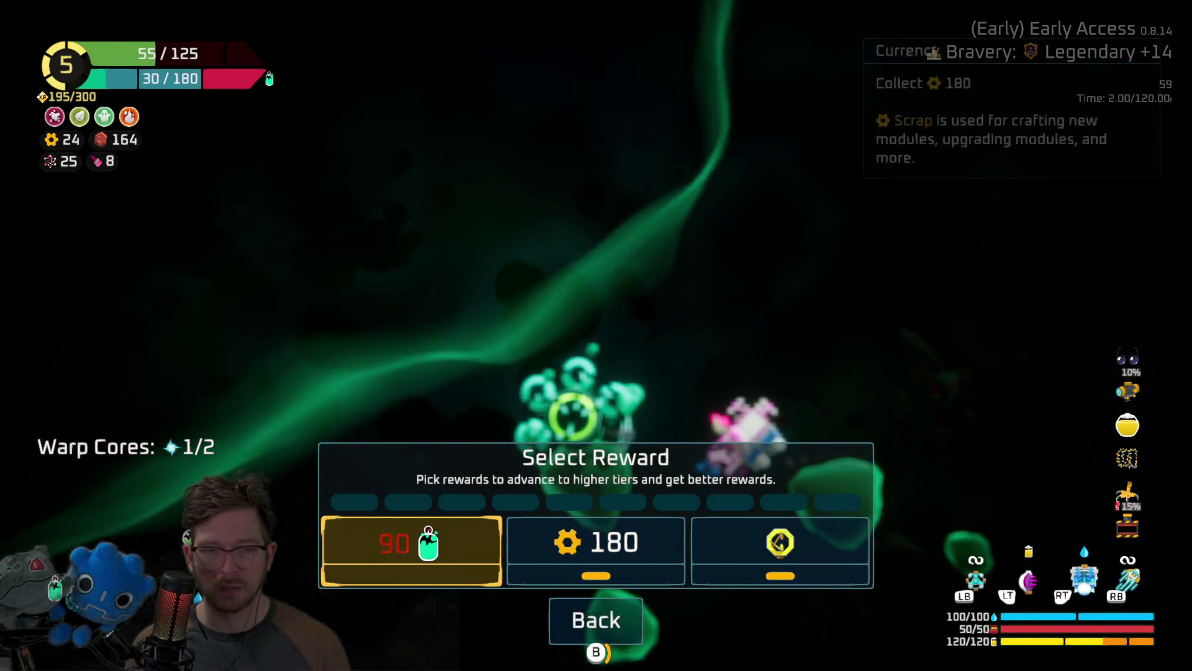
key("e")
key("w")
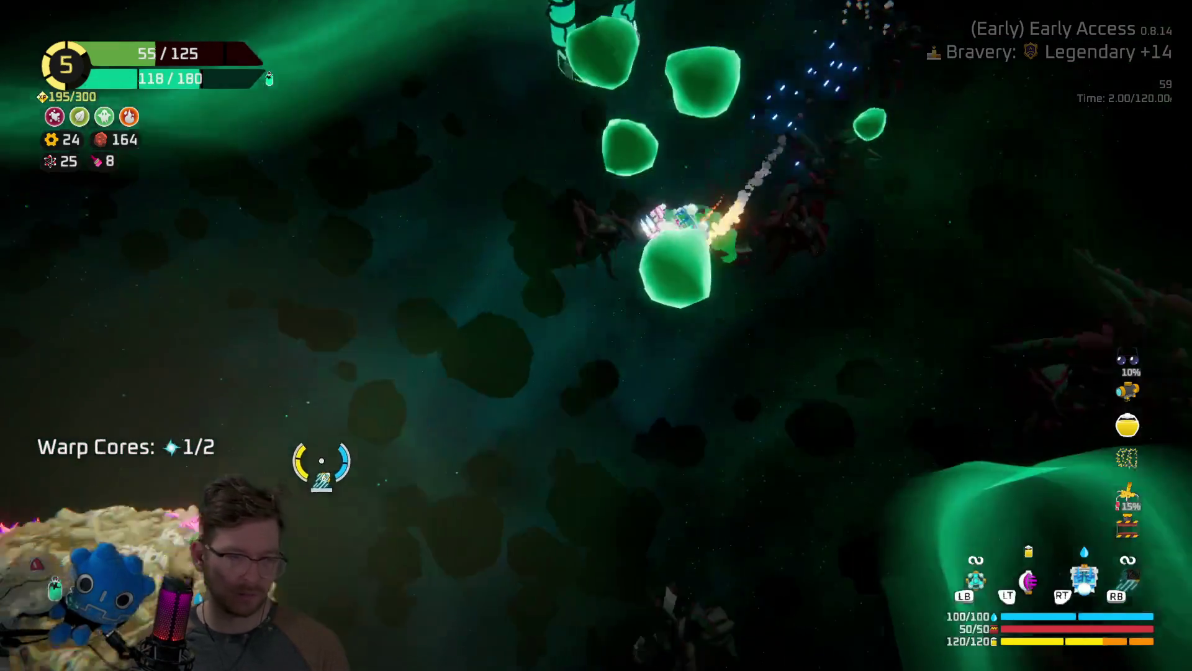
Mine the bony asteroid, shoot the pink creatures, and reach the Emergency Oxygen pickup.
key("w")
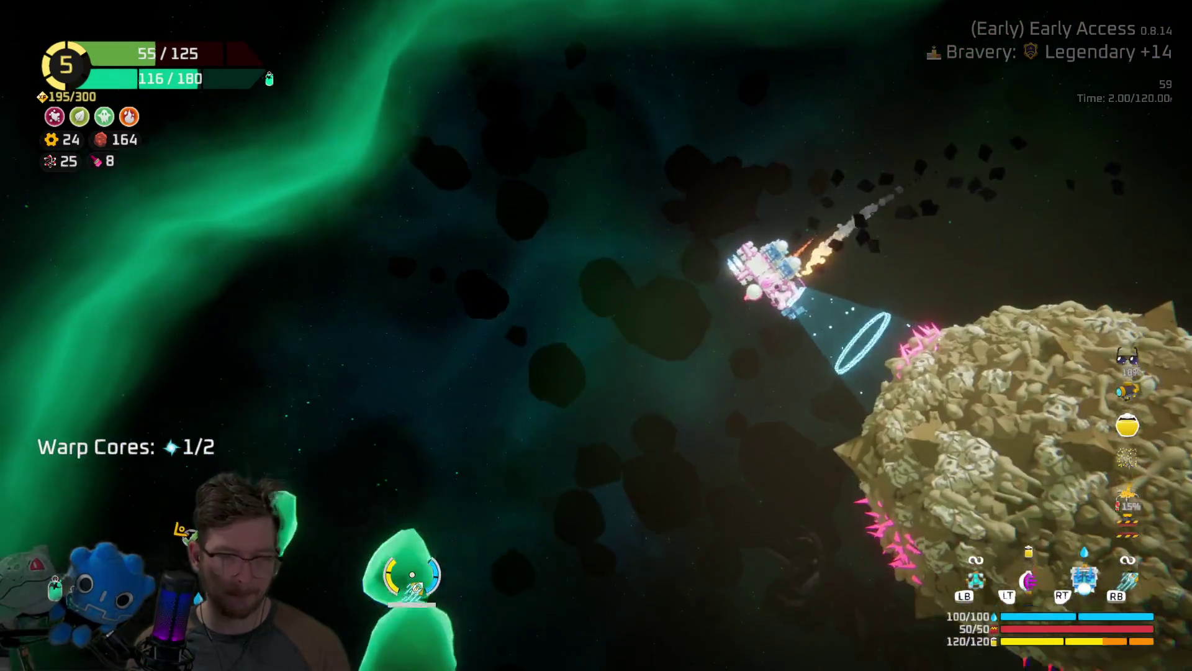
key("w")
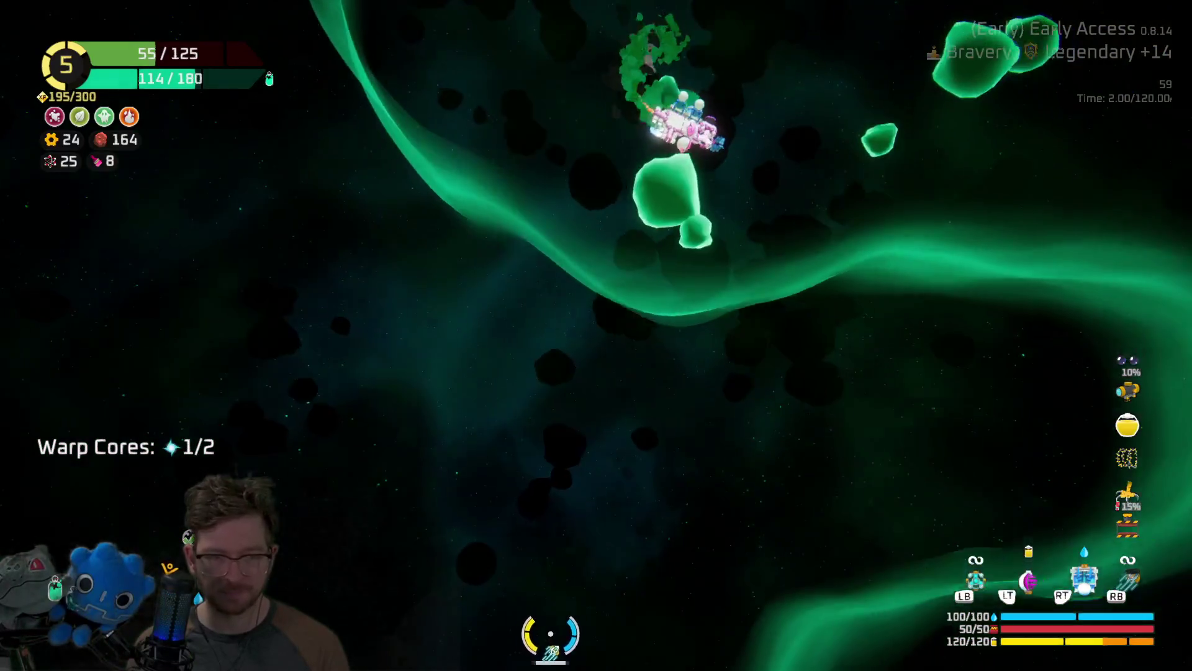
key("w")
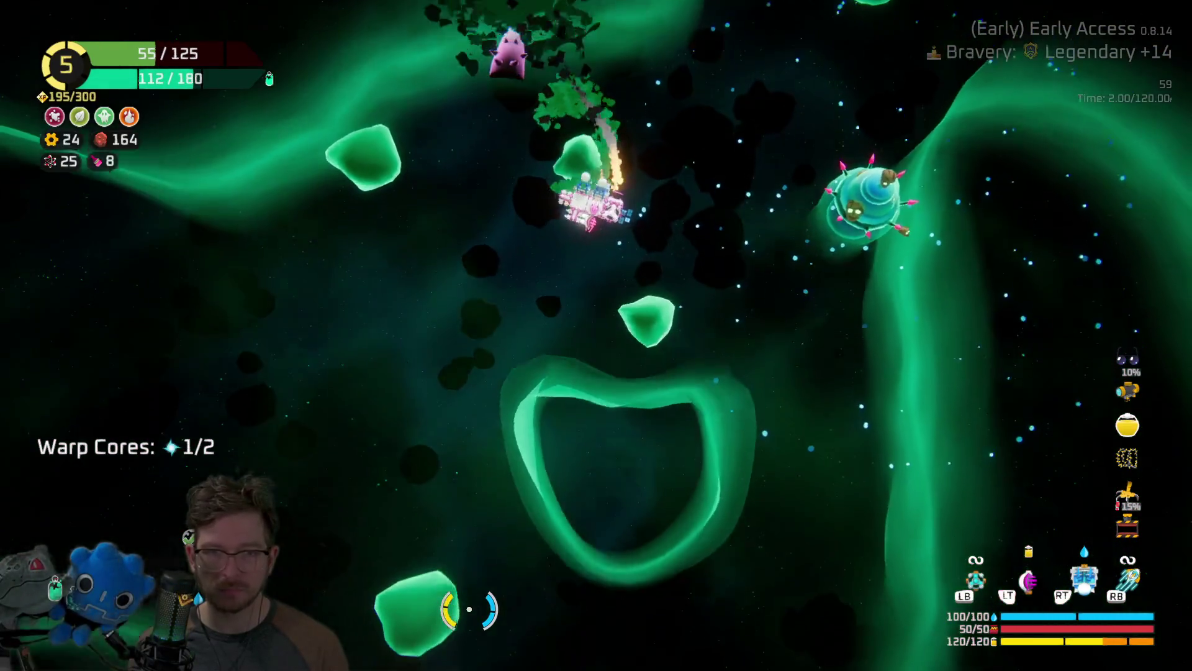
key("w")
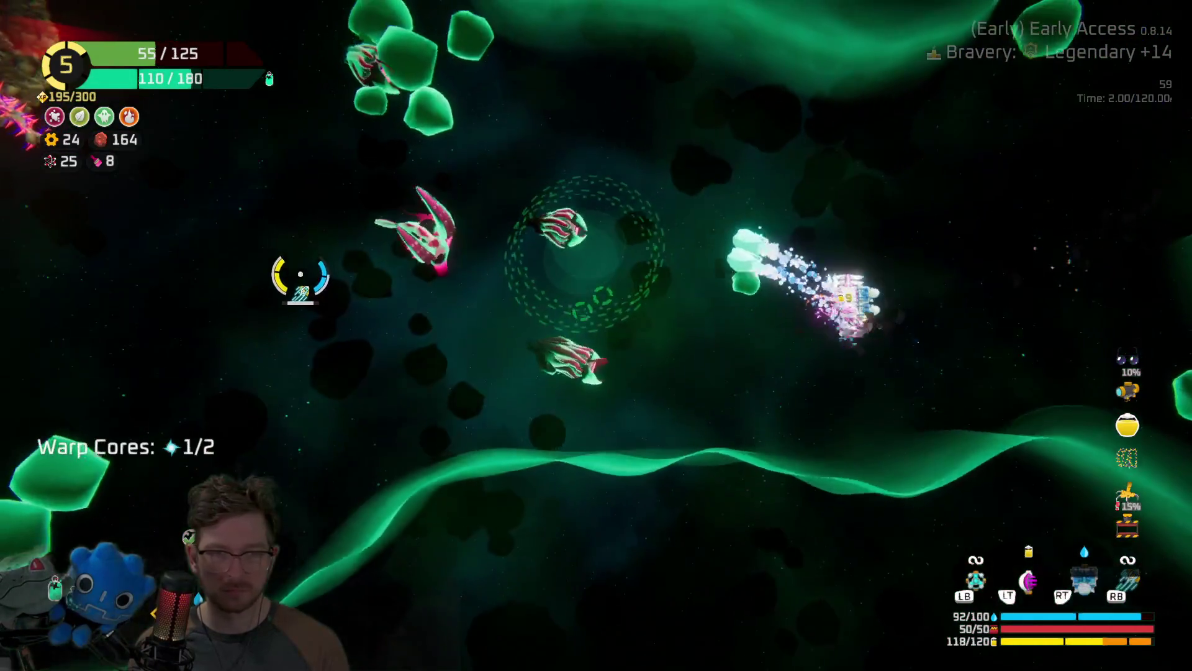
key("w")
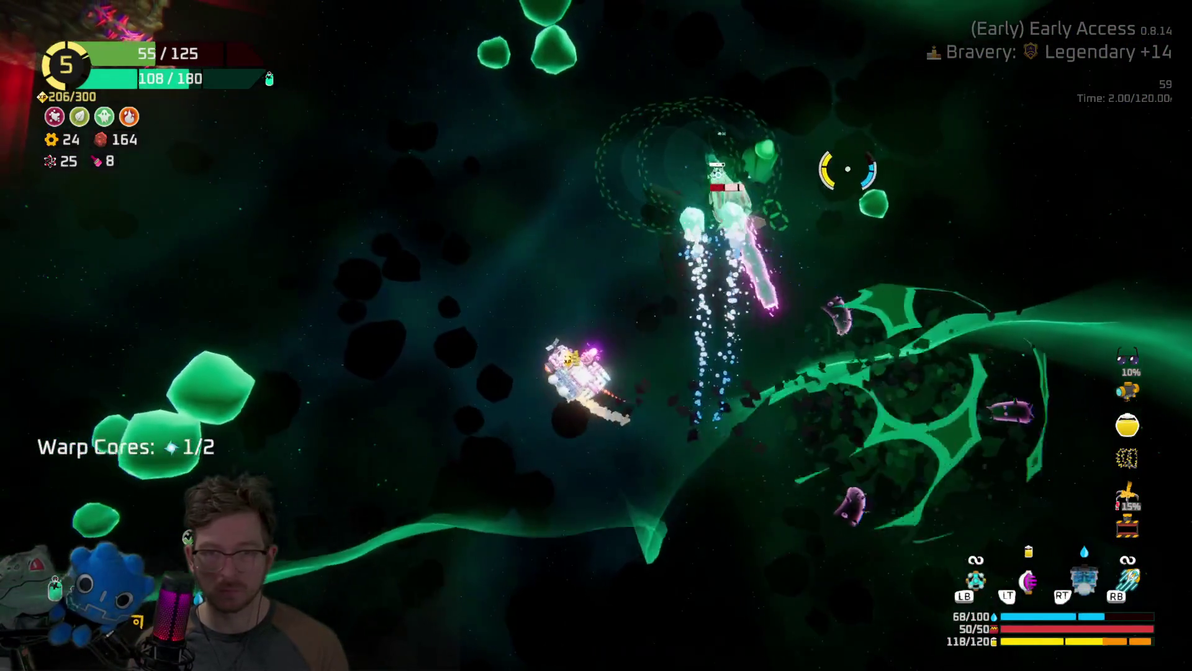
key("w")
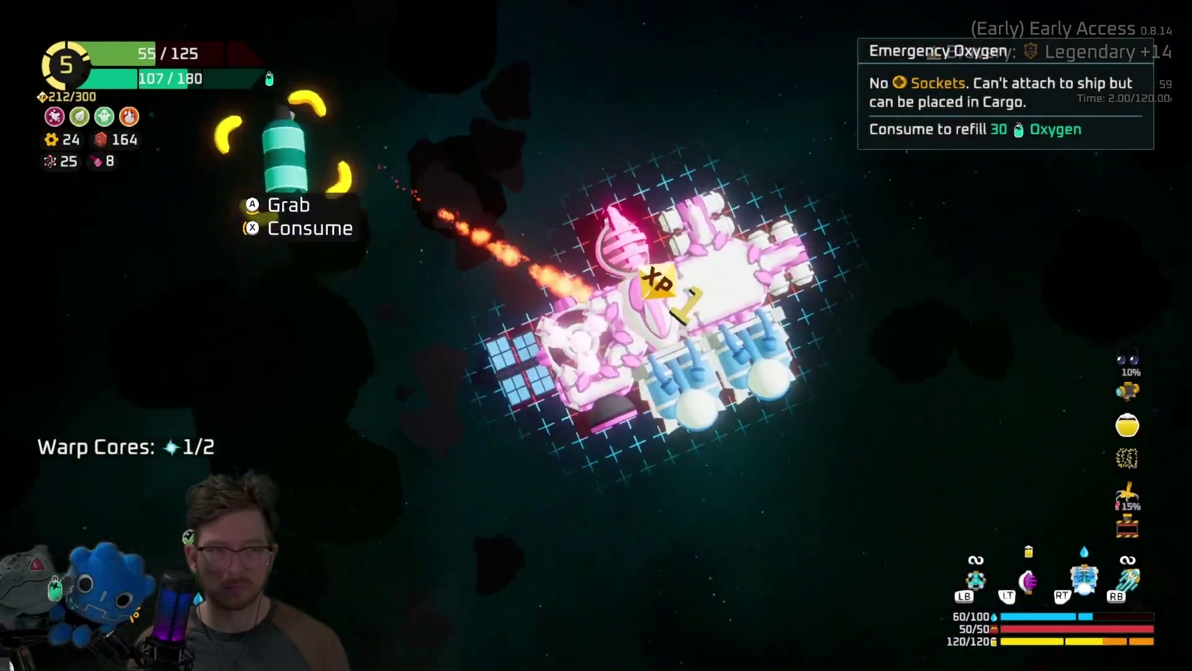
Consume the Emergency Oxygen and fight the green creatures and starfish near the bony asteroid.
key("w")
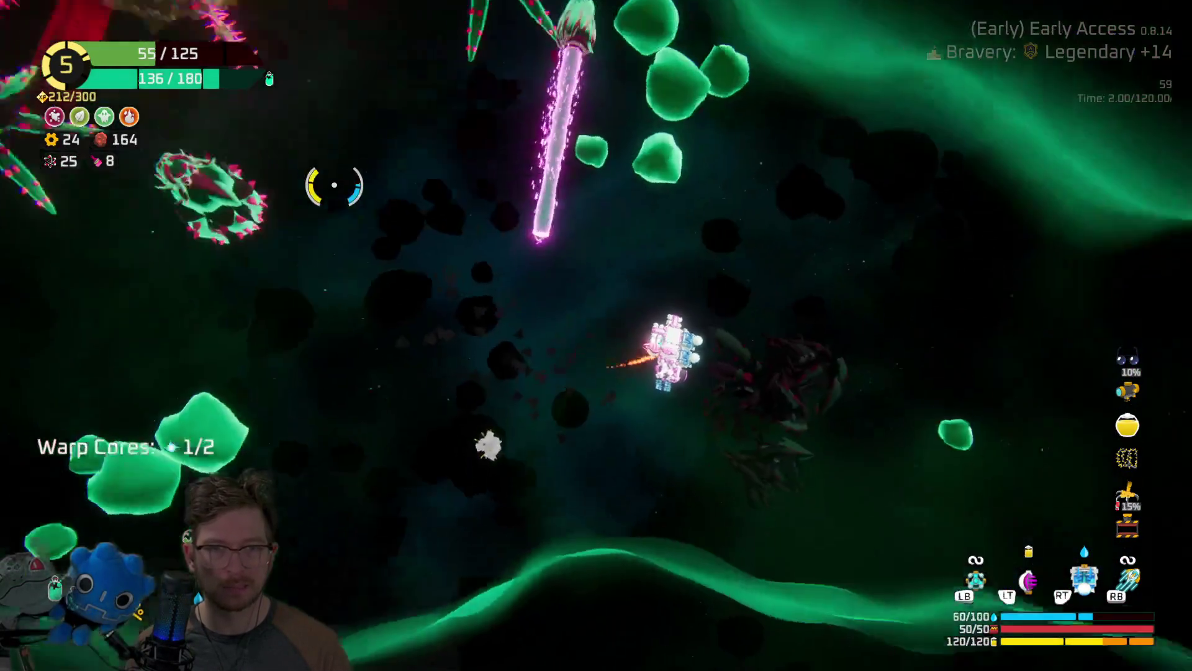
key("w")
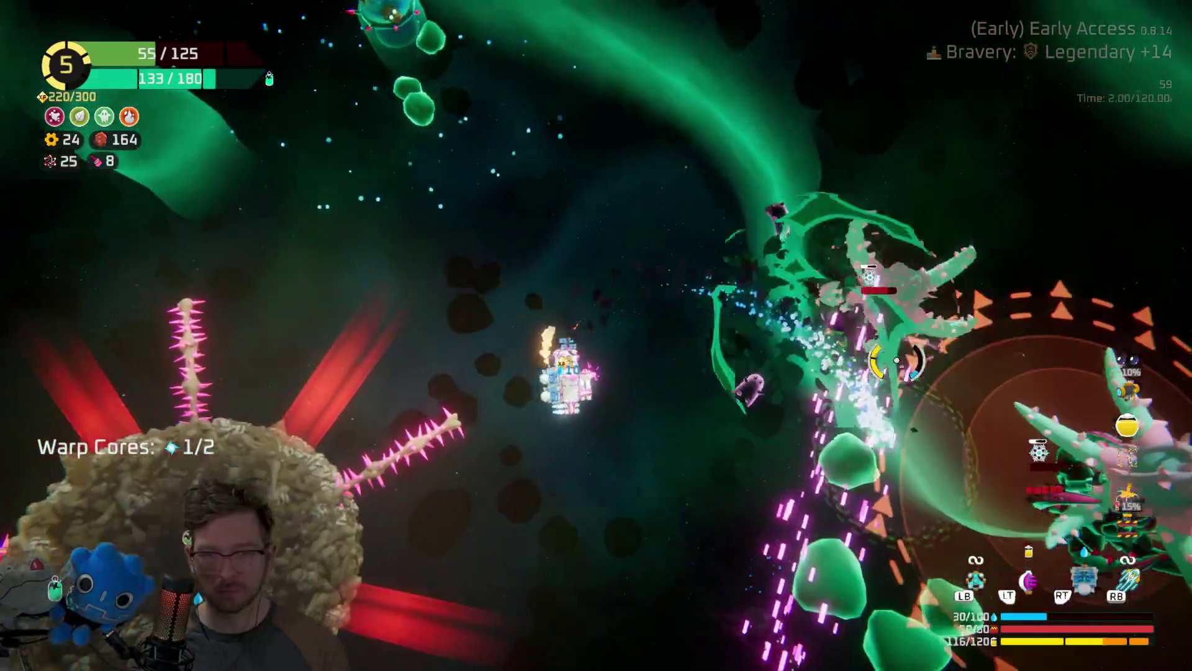
key("w")
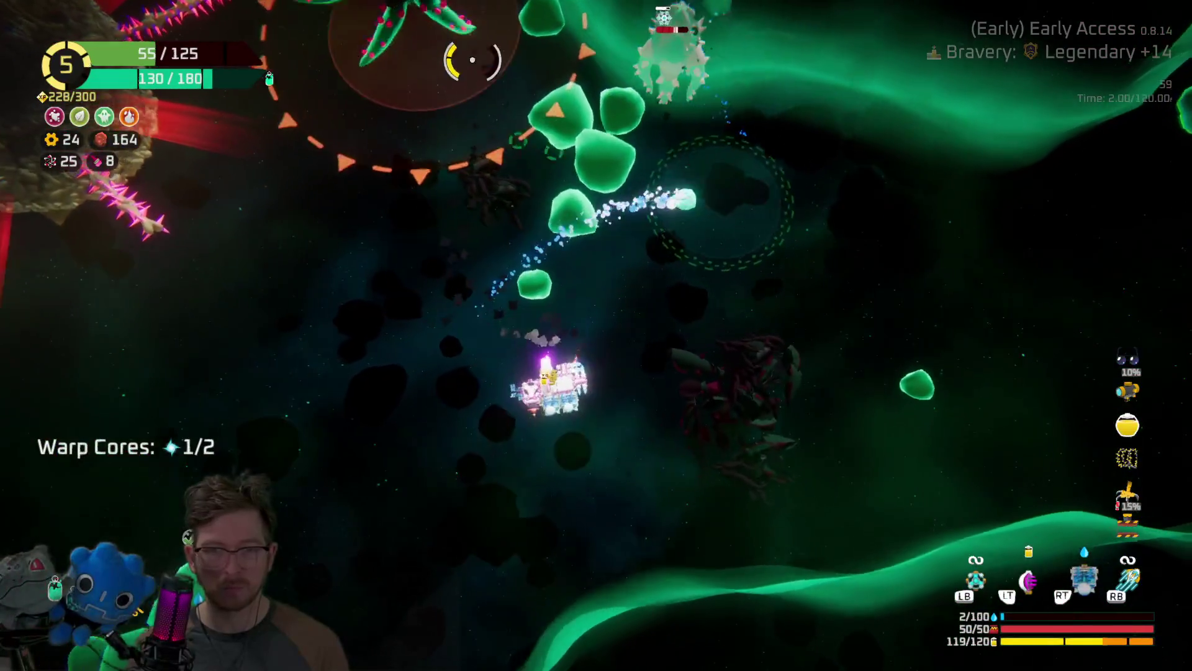
key("w")
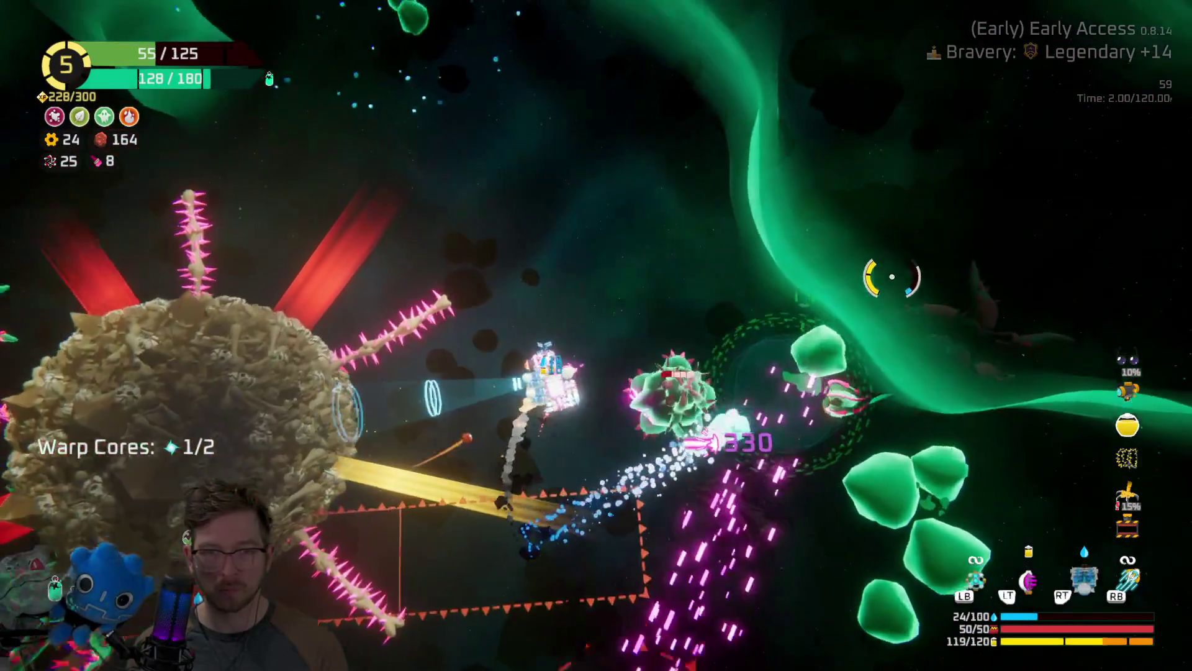
key("w")
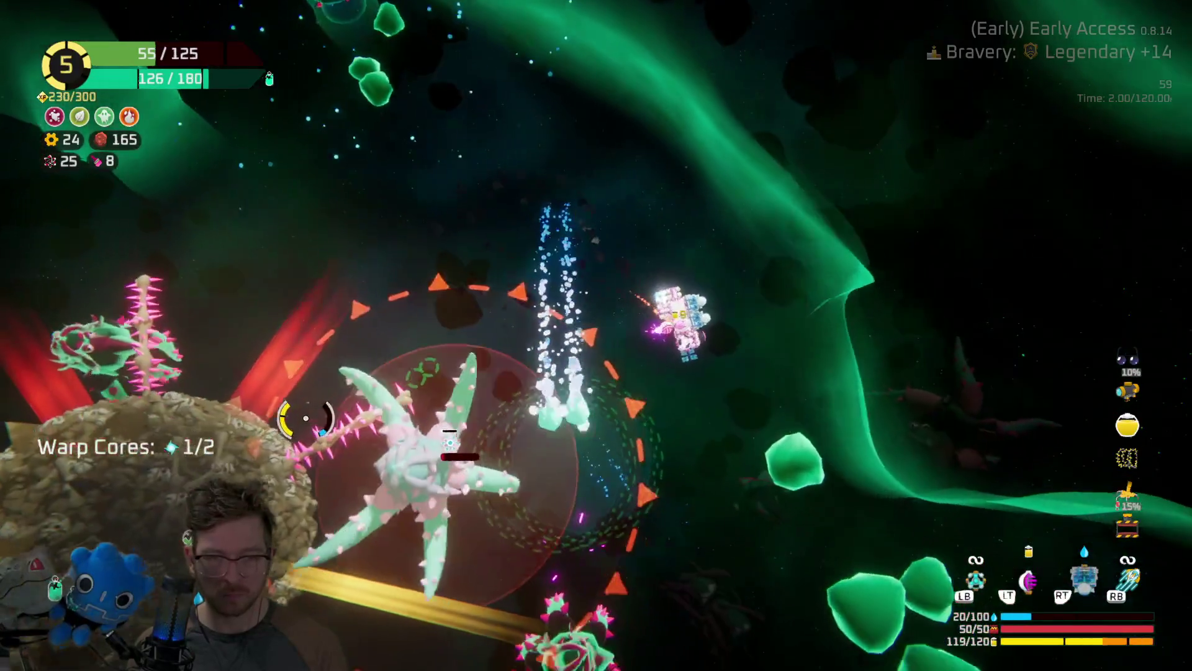
Fight the newly arrived spiked creature, then use a Repair Kit to restore hull to 70/125.
key("w")
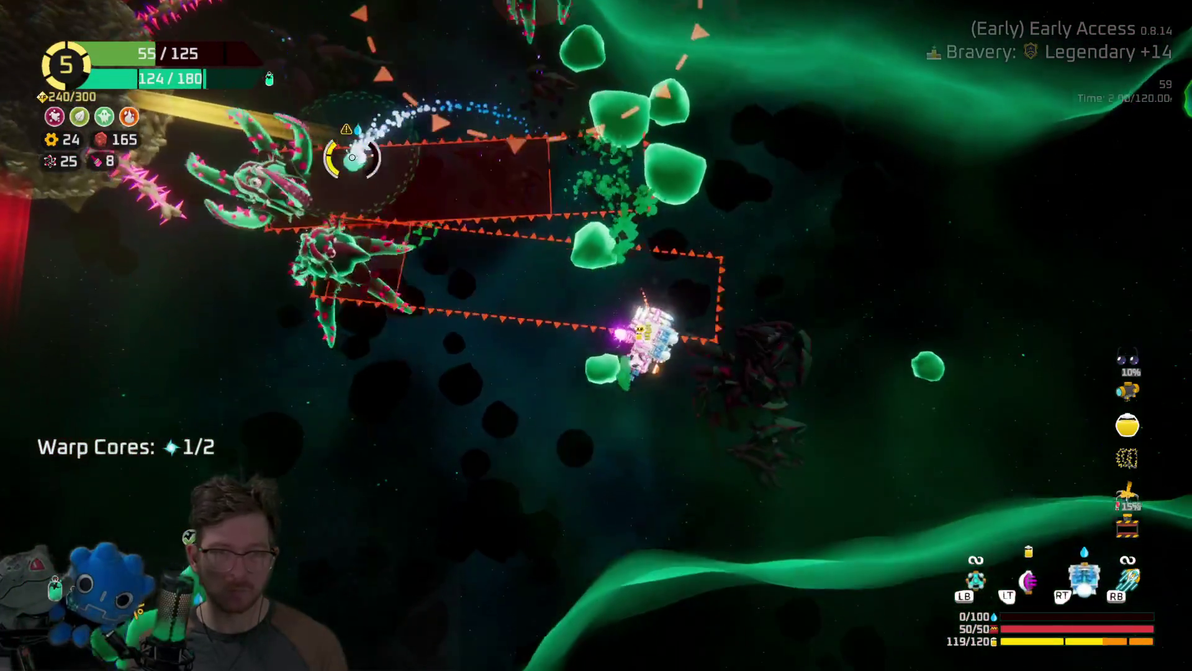
key("w")
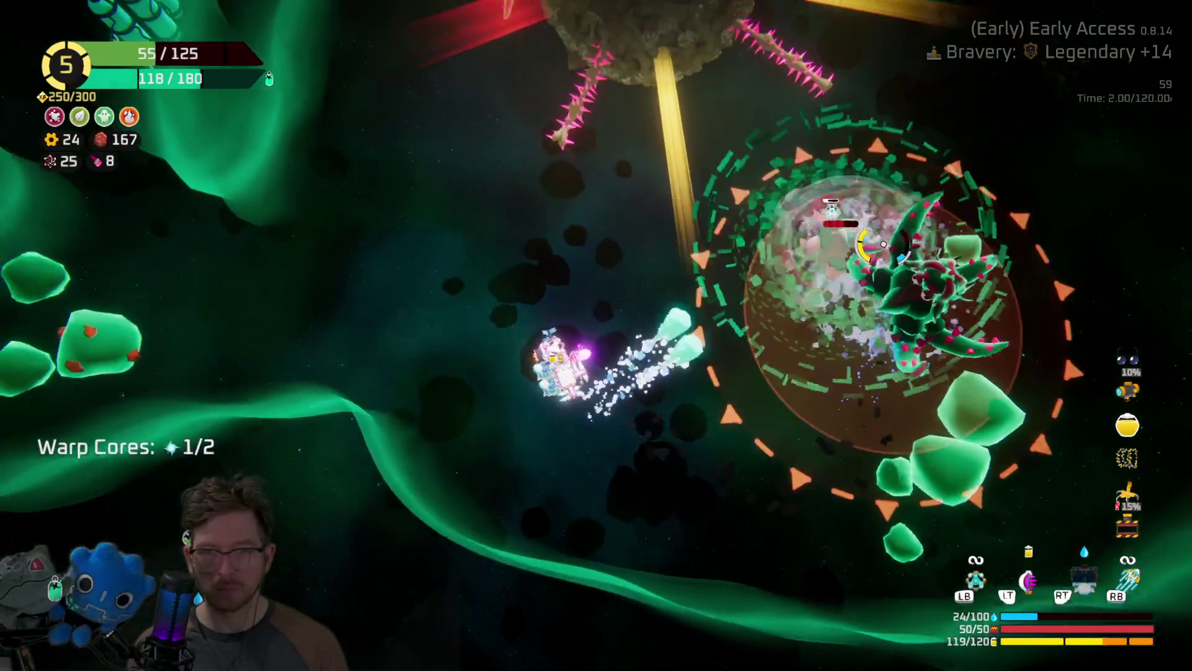
key("e")
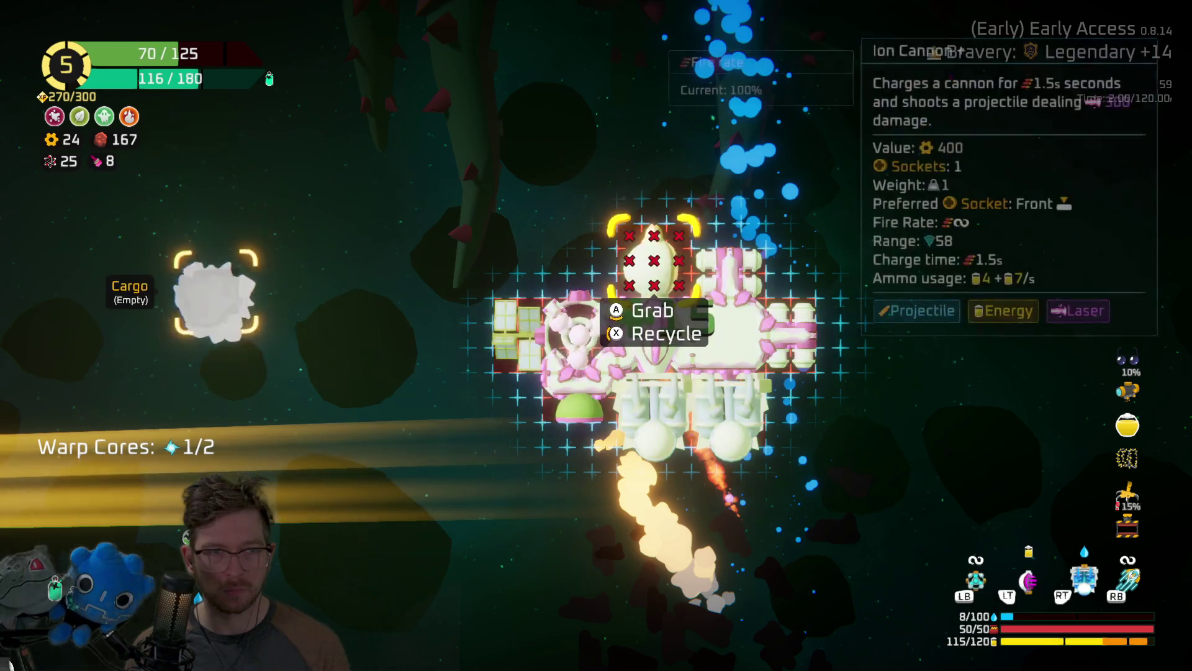
key("e")
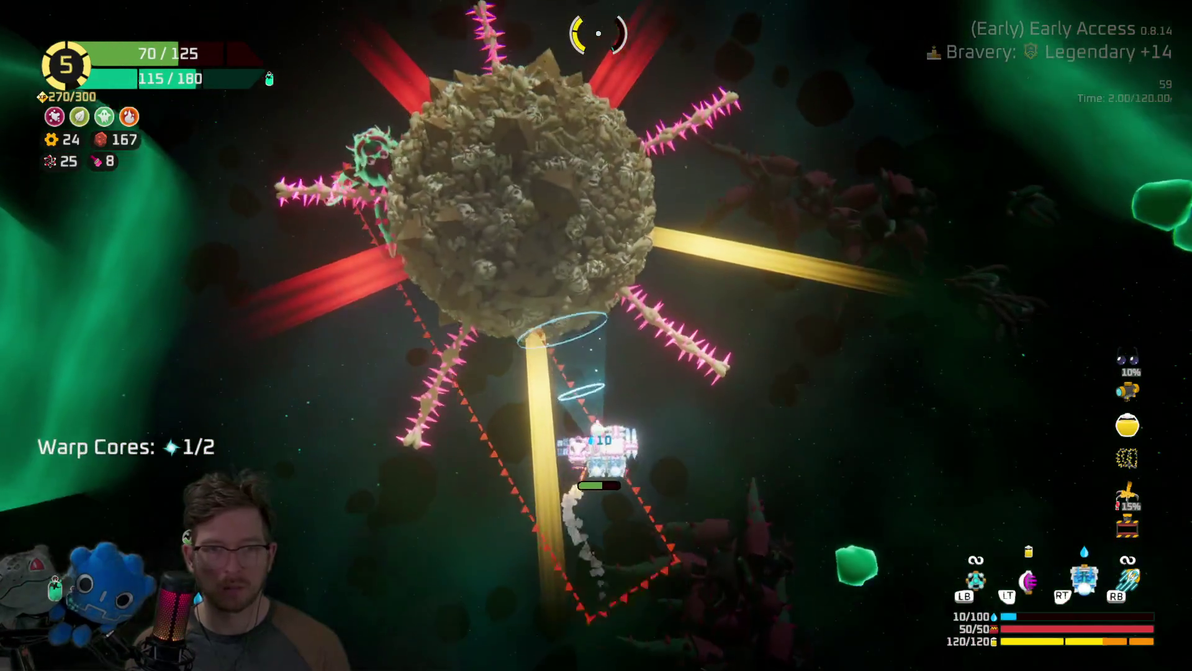